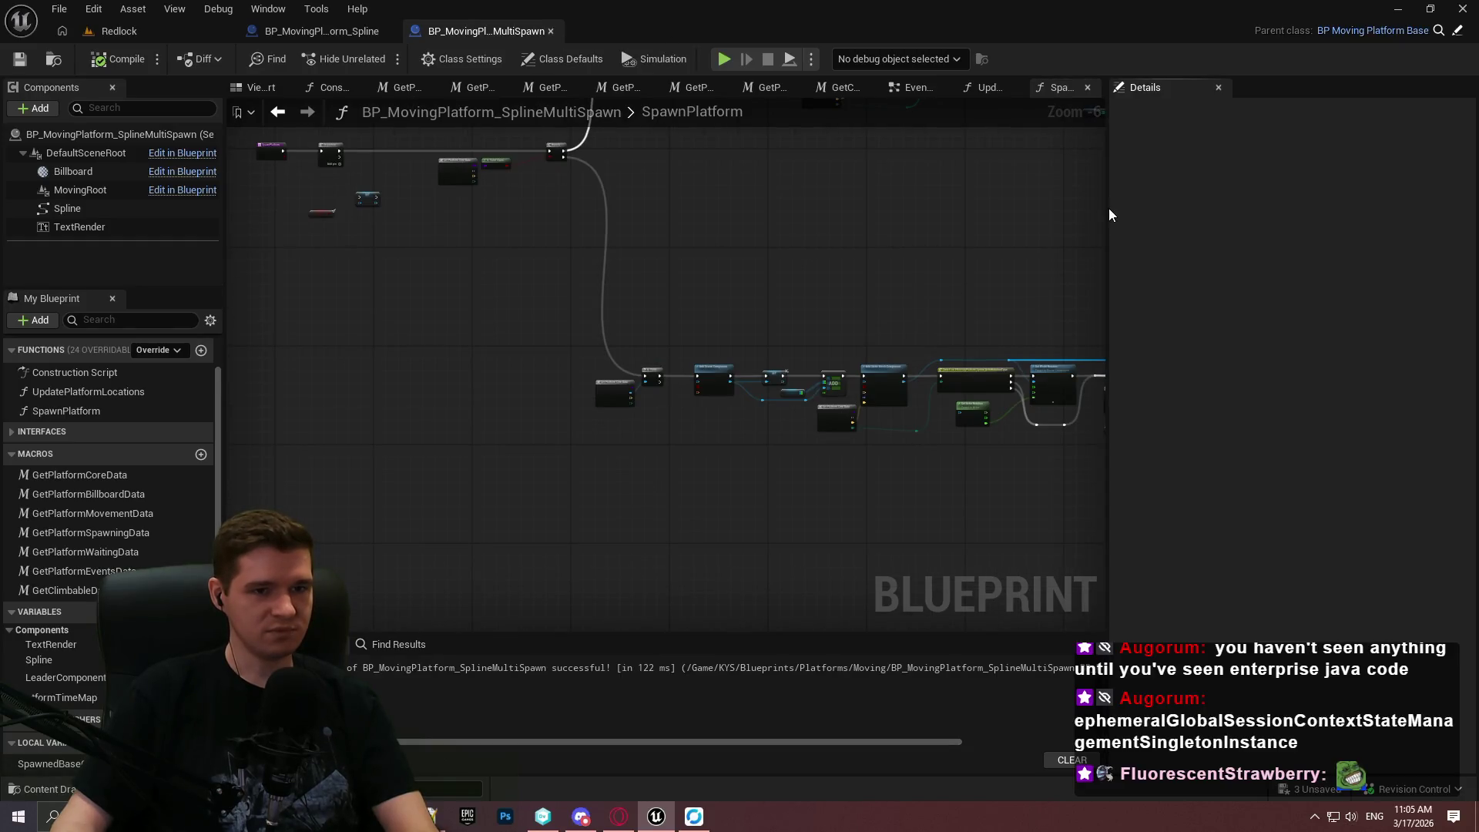
# Route Sequence Then 1 through a new Is Leader Branch into the SET Leader Component node.
pyautogui.moveTo(1107, 215); pyautogui.dragTo(1256, 215)
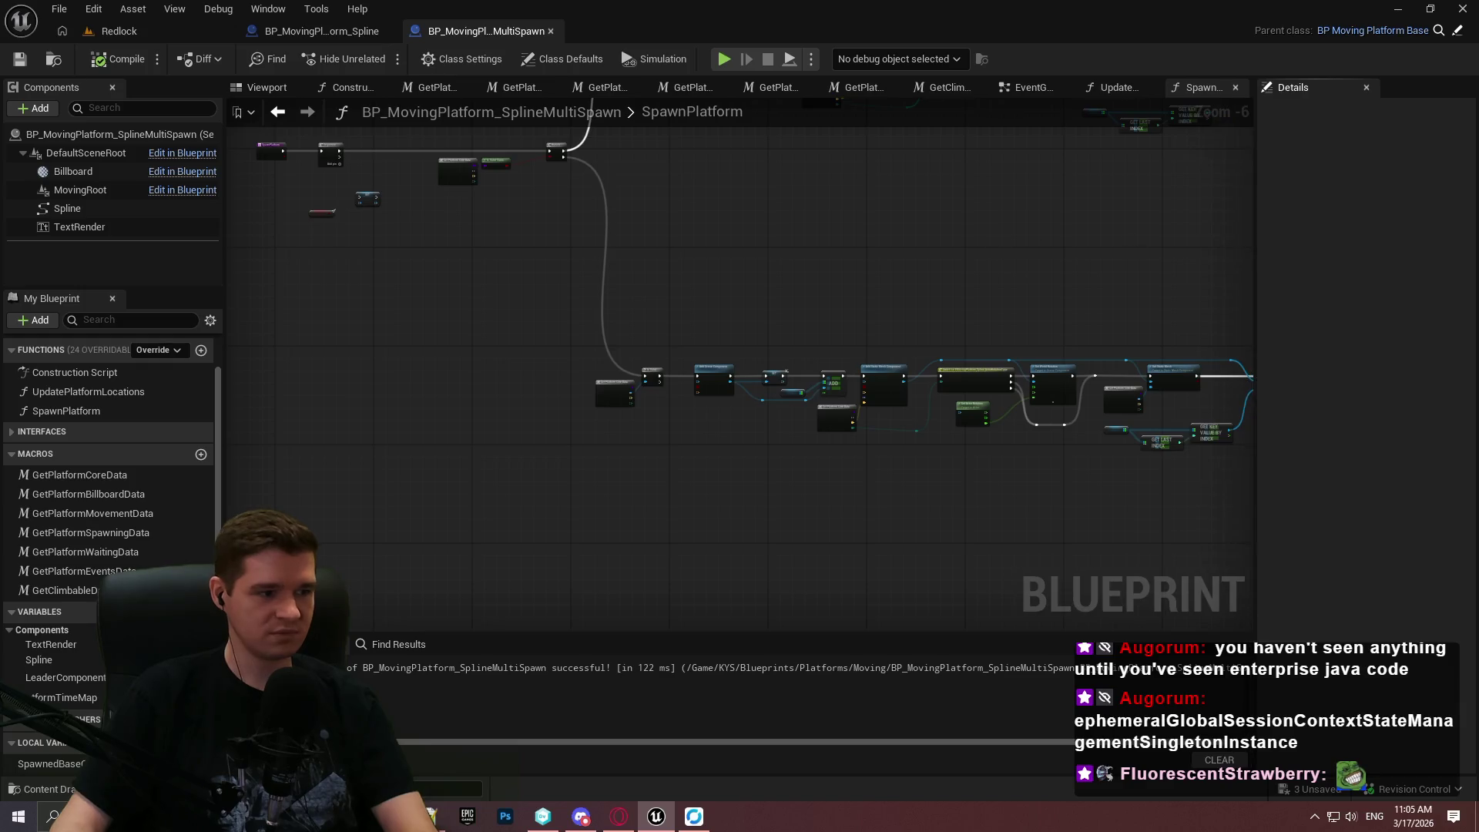
pyautogui.scroll(6, 453, 389)
pyautogui.scroll(-2, 1144, 444)
pyautogui.scroll(2, 885, 439)
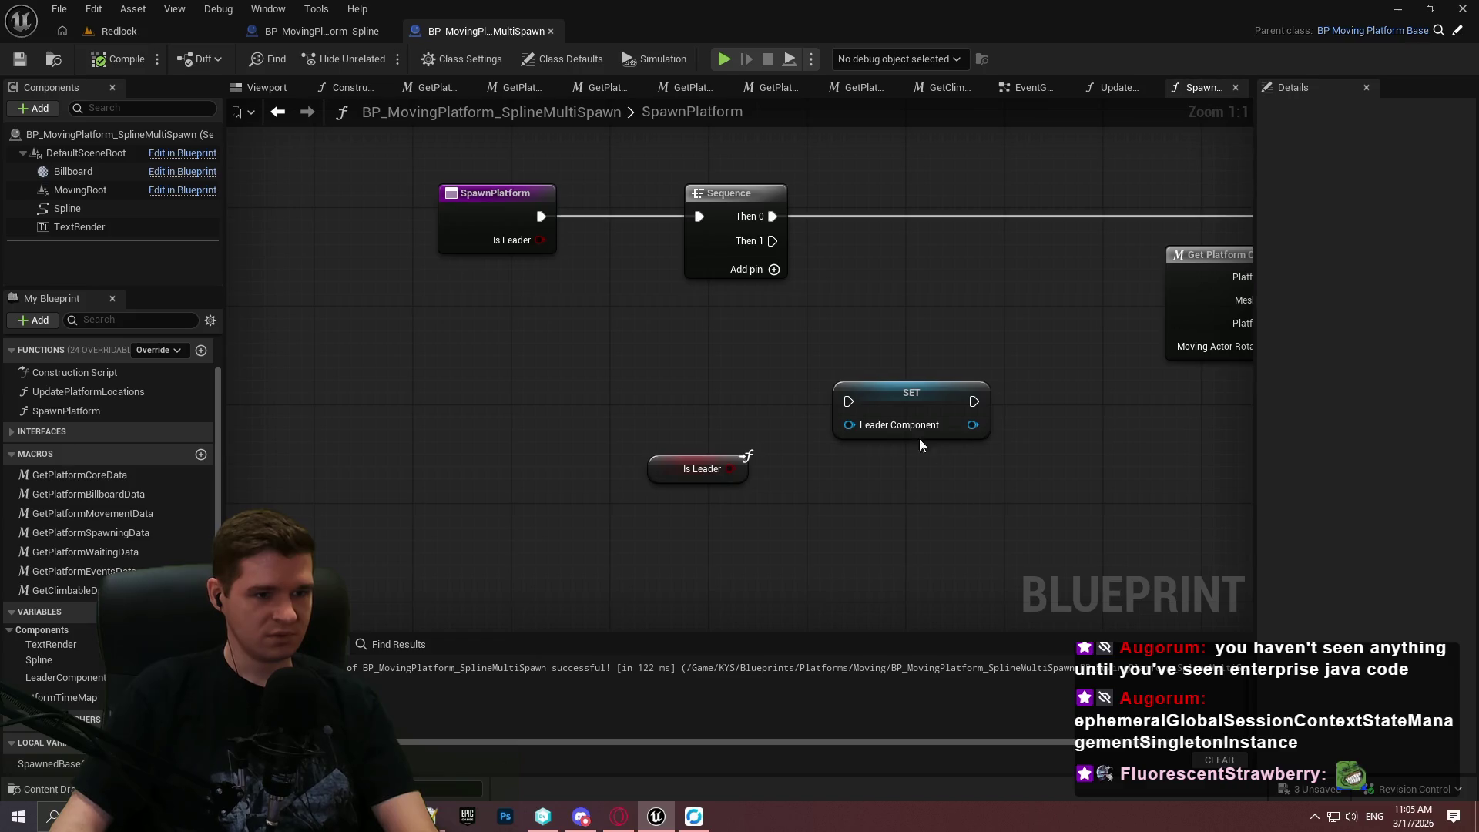
pyautogui.moveTo(848, 402); pyautogui.dragTo(773, 241)
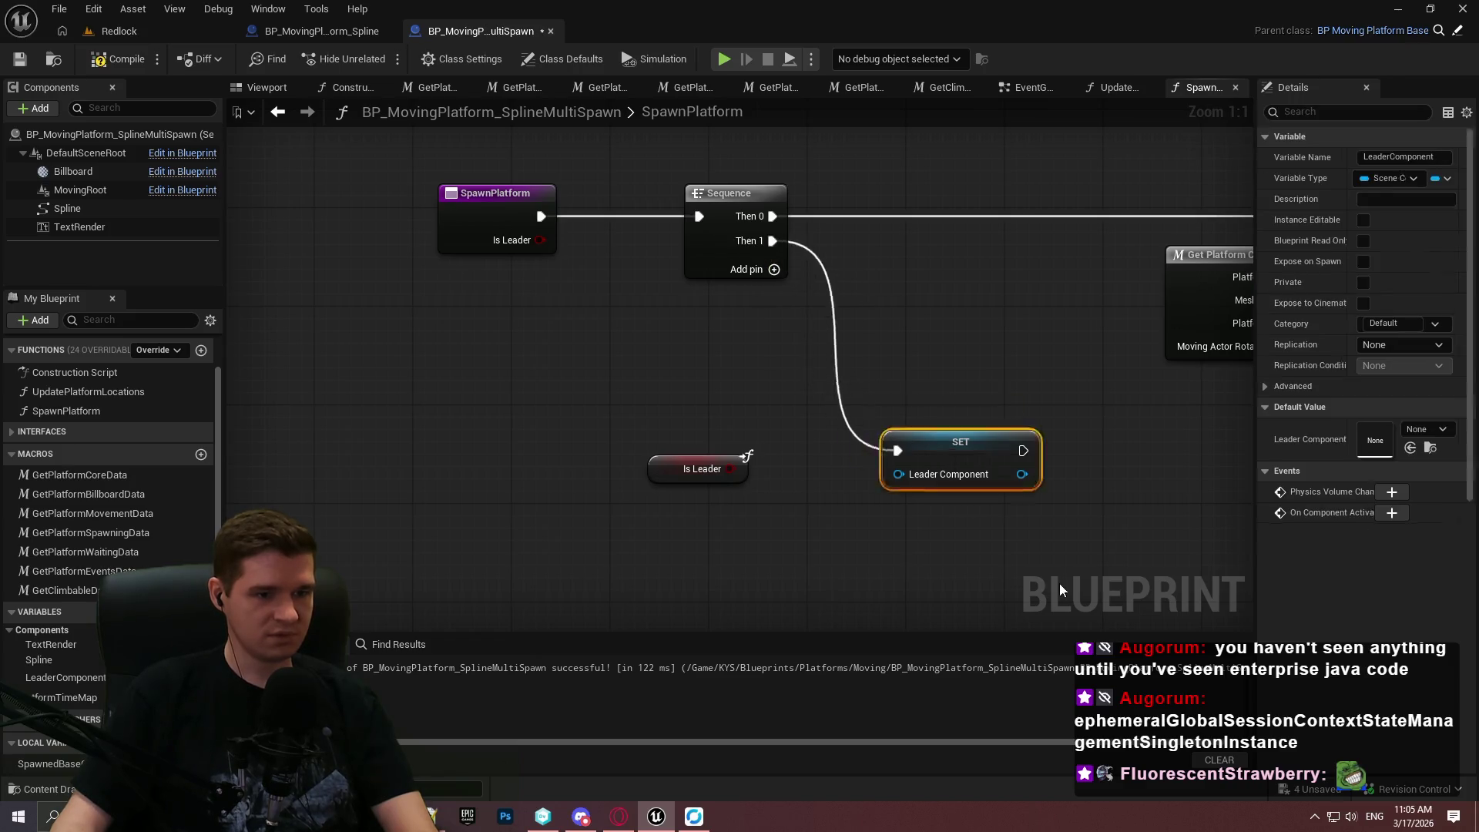
pyautogui.click(484, 328)
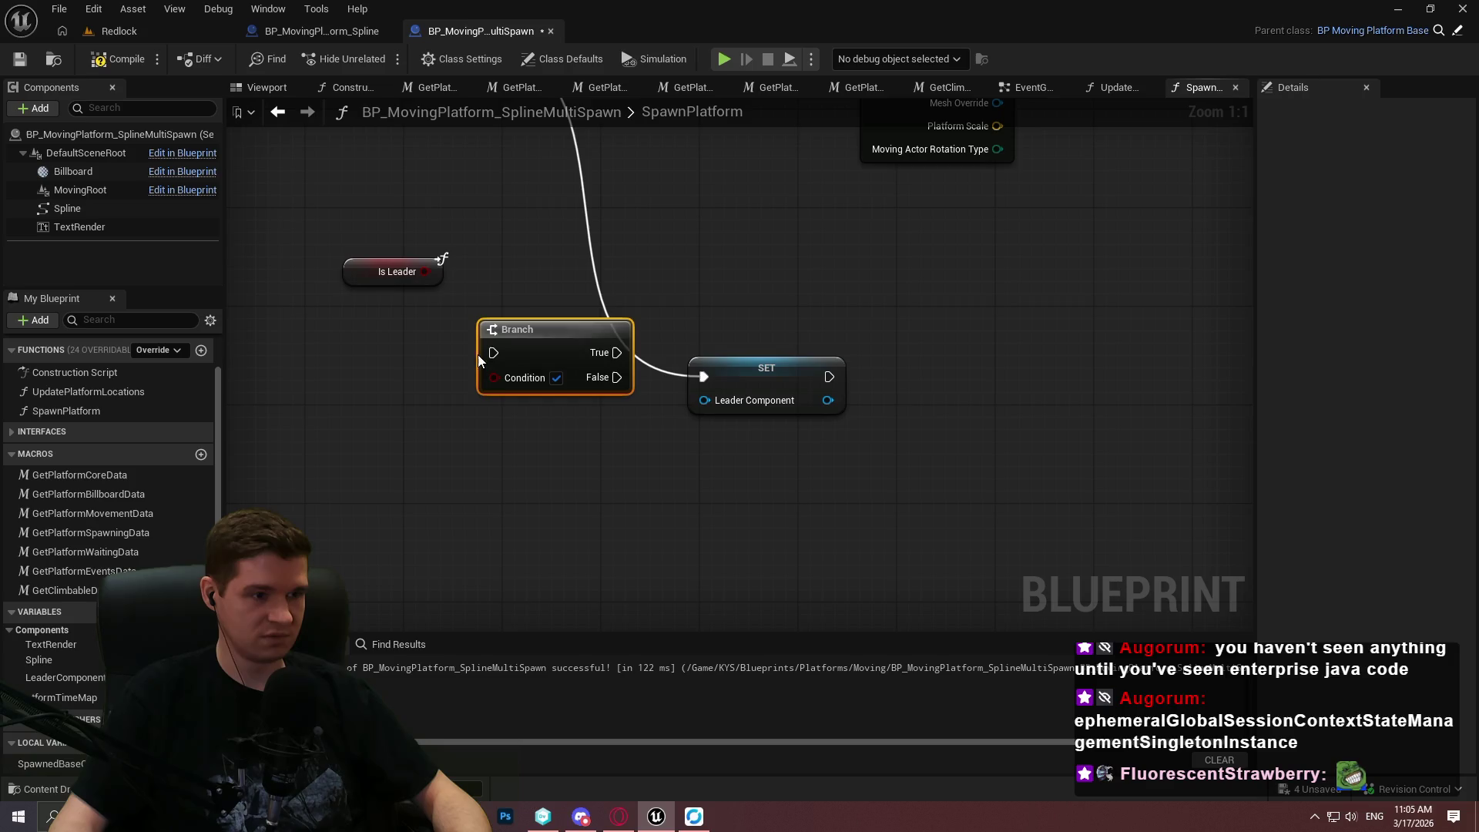
pyautogui.moveTo(433, 271)
pyautogui.mouseDown()
pyautogui.moveTo(459, 380)
pyautogui.moveTo(479, 80)
pyautogui.moveTo(474, 389)
pyautogui.moveTo(472, 369)
pyautogui.mouseUp()
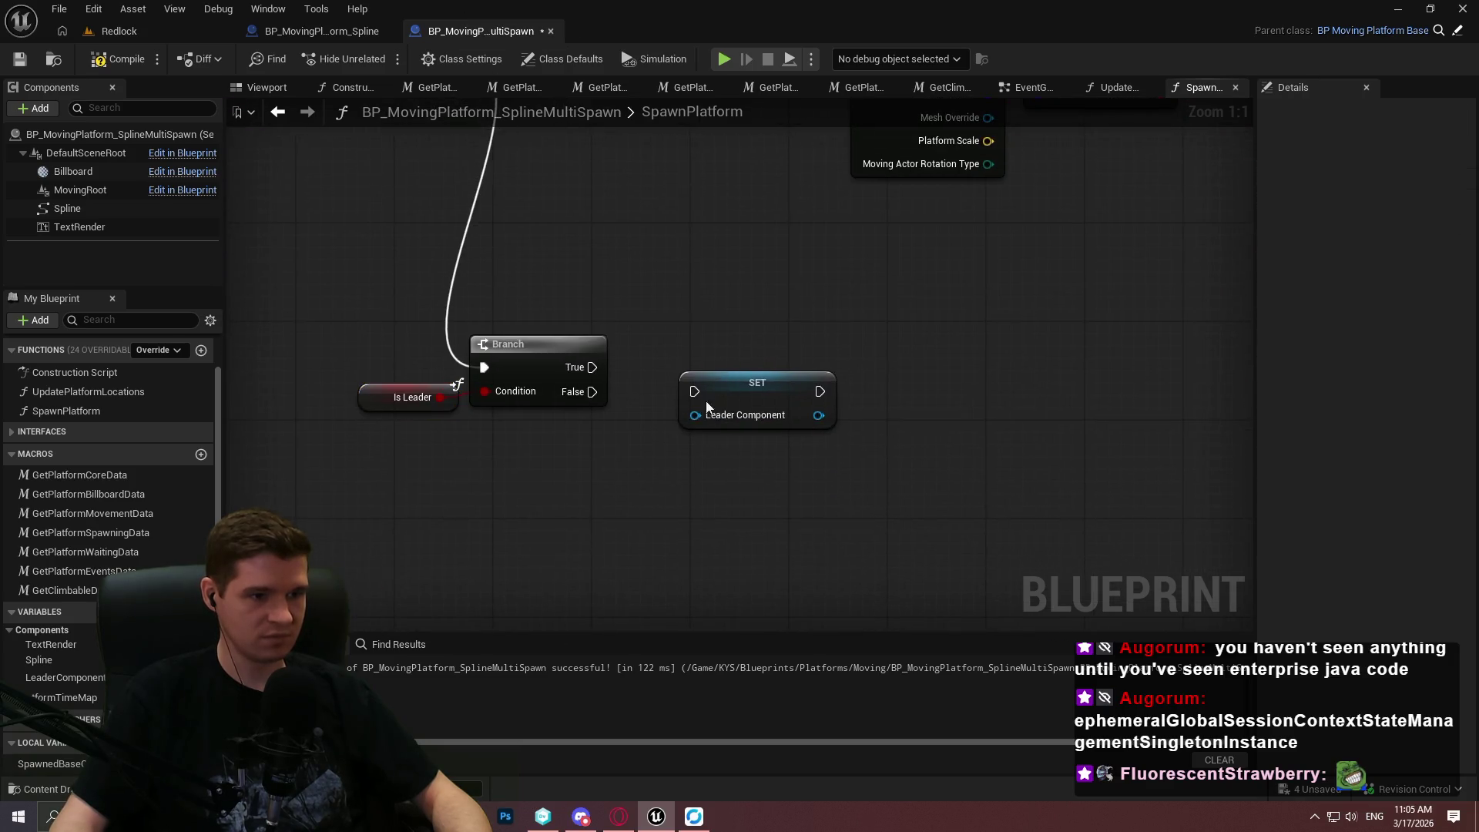
pyautogui.moveTo(709, 391); pyautogui.dragTo(896, 377)
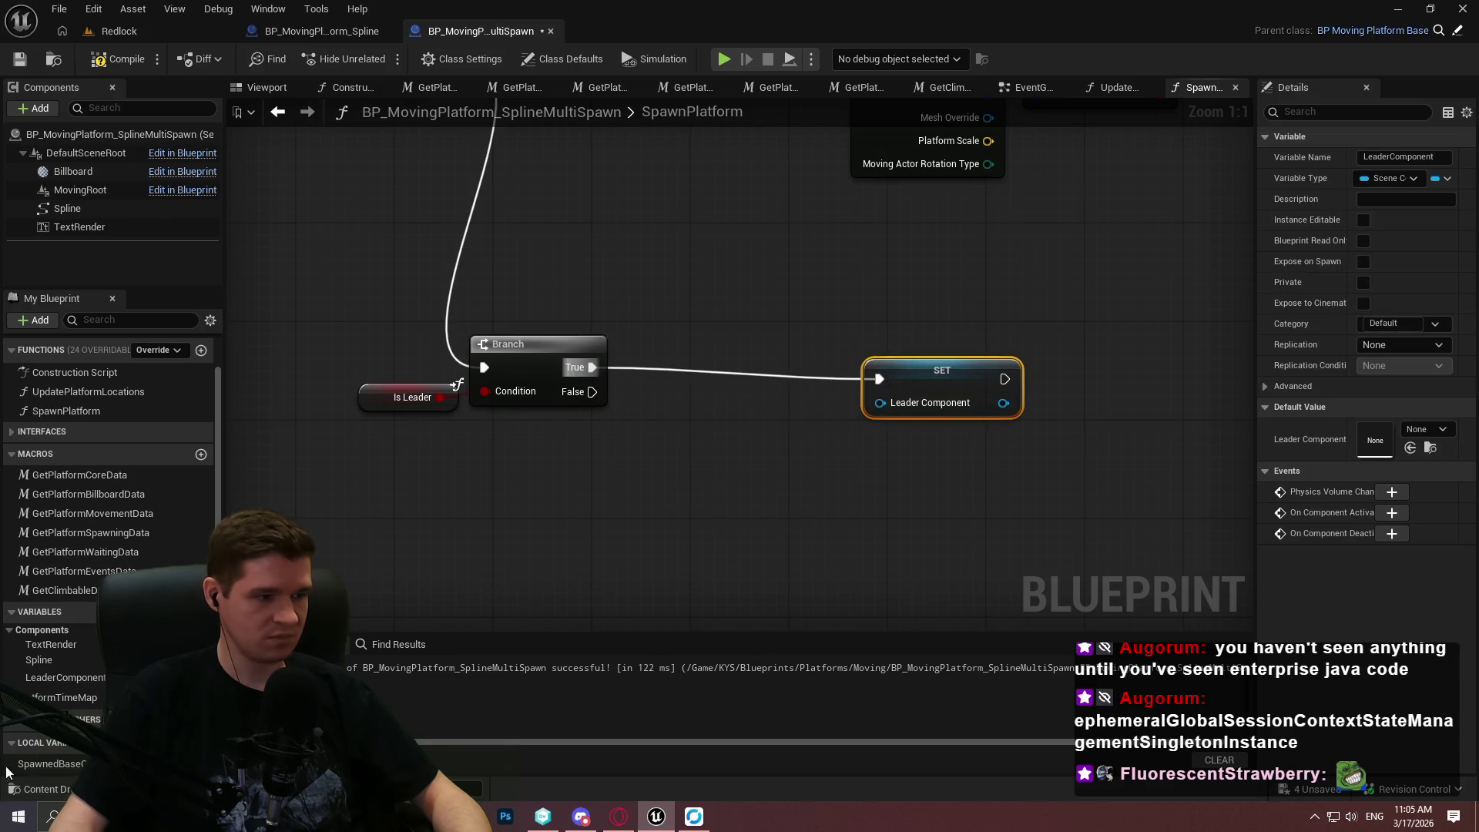
# Add a Get Spawned Base Component node and plug it into Leader Component.
pyautogui.moveTo(39, 771); pyautogui.dragTo(670, 461)
pyautogui.click(743, 481)
pyautogui.moveTo(802, 459); pyautogui.dragTo(879, 403)
pyautogui.click(909, 516)
pyautogui.moveTo(963, 359); pyautogui.dragTo(987, 347)
pyautogui.moveTo(815, 455); pyautogui.dragTo(865, 406)
# Tidy the layout: shift the branch group right, the entry and Sequence nodes left.
pyautogui.moveTo(1081, 513); pyautogui.dragTo(376, 328)
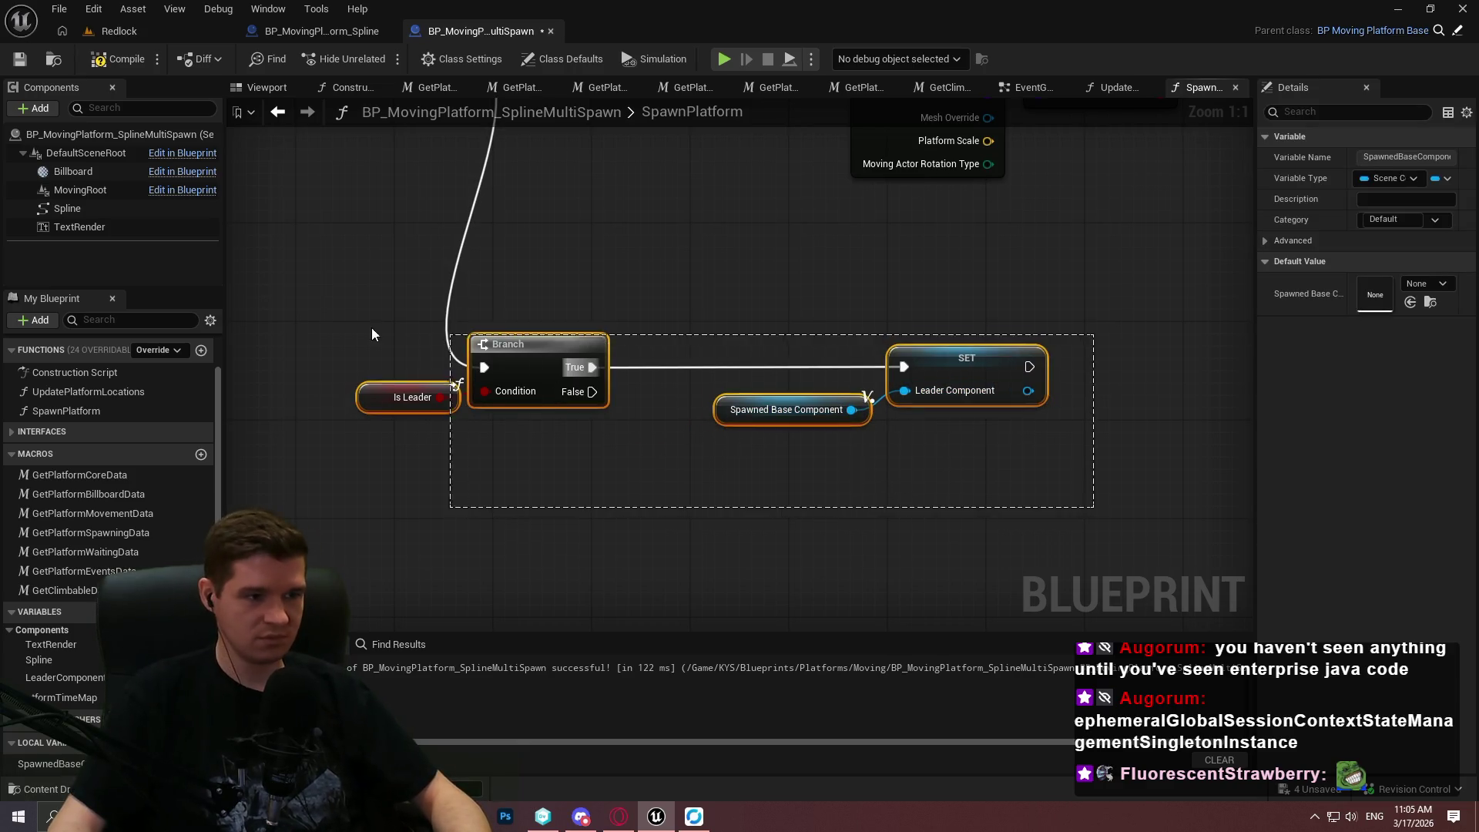
pyautogui.moveTo(549, 345)
pyautogui.mouseDown()
pyautogui.moveTo(818, 417)
pyautogui.moveTo(399, 334)
pyautogui.mouseUp()
pyautogui.scroll(-5, 399, 327)
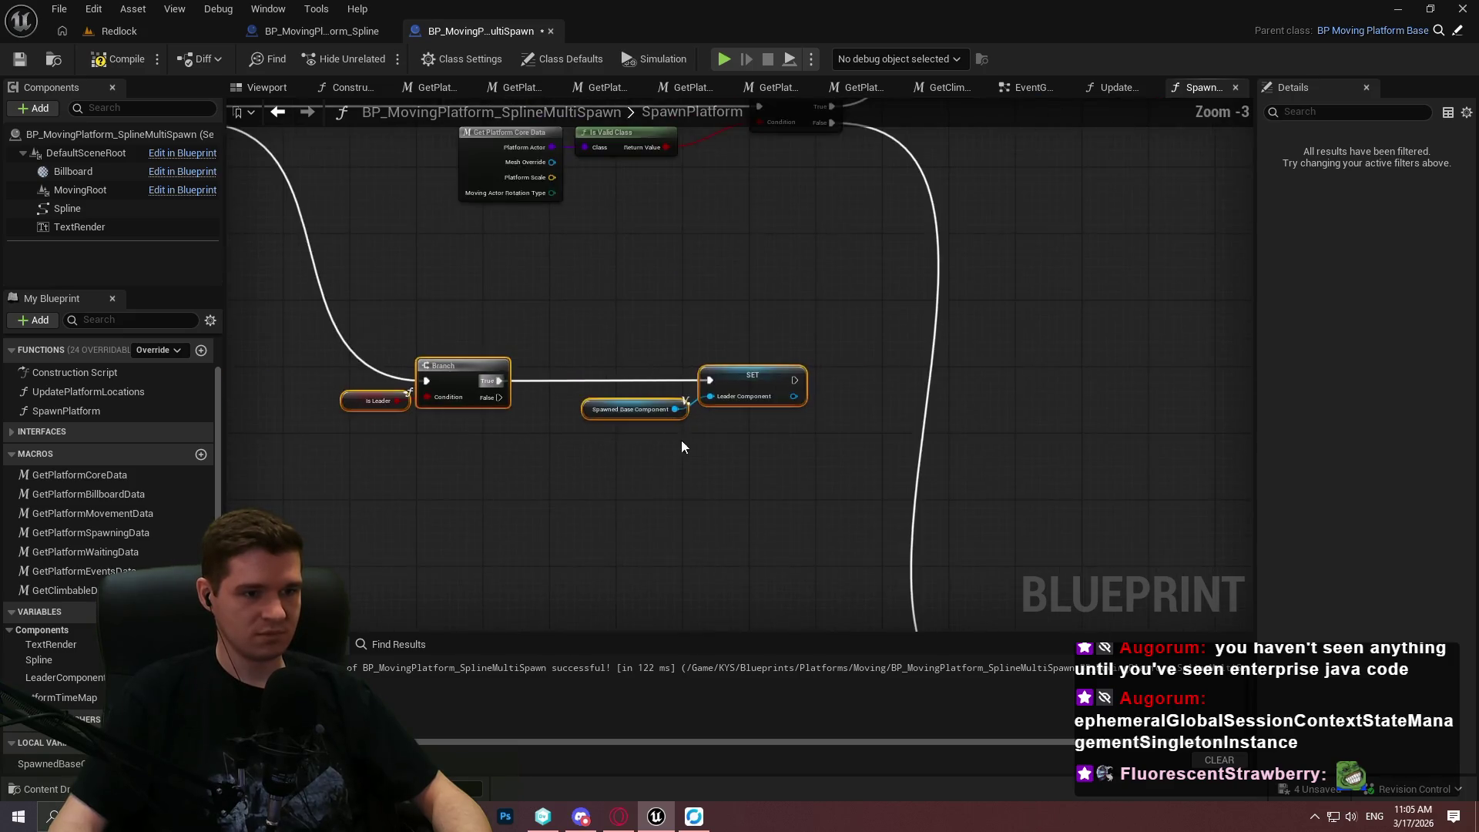
pyautogui.keyDown('ctrl'); pyautogui.click(671, 275); pyautogui.keyUp('ctrl')
pyautogui.keyDown('ctrl'); pyautogui.click(757, 277); pyautogui.keyUp('ctrl')
pyautogui.moveTo(756, 277); pyautogui.dragTo(493, 279)
pyautogui.scroll(3, 796, 424)
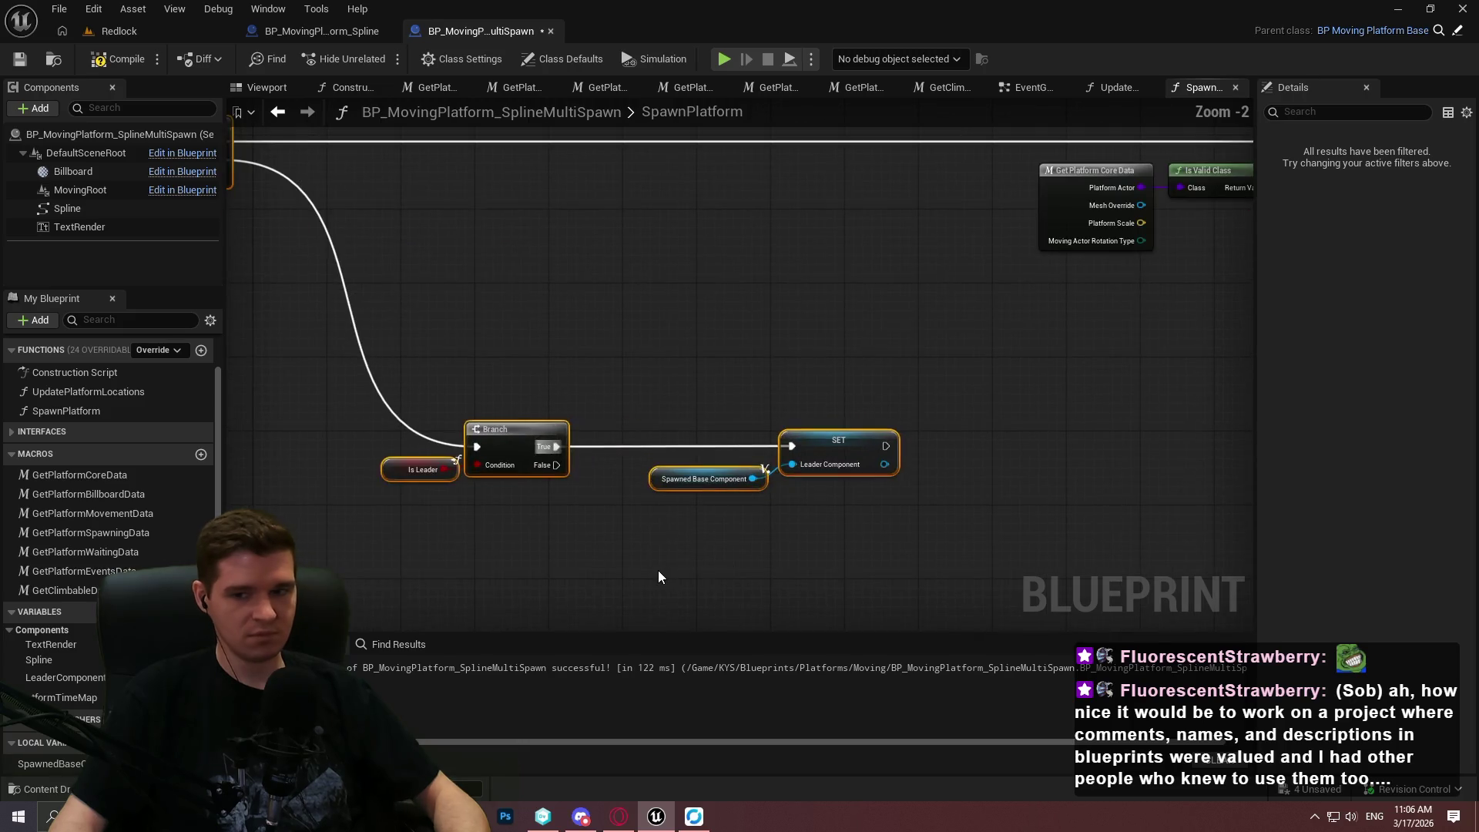
pyautogui.scroll(1, 635, 489)
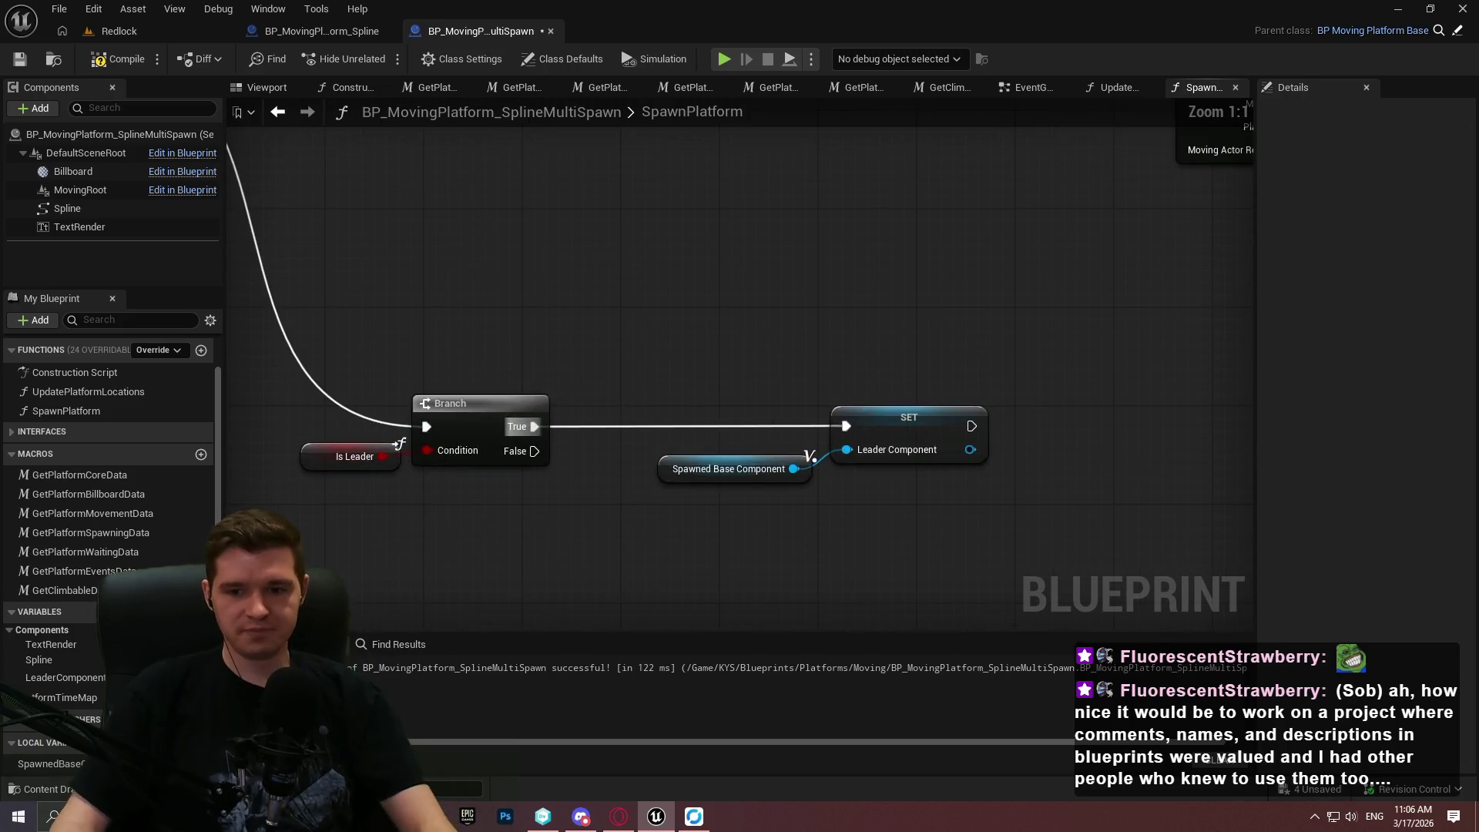
pyautogui.scroll(1, 763, 515)
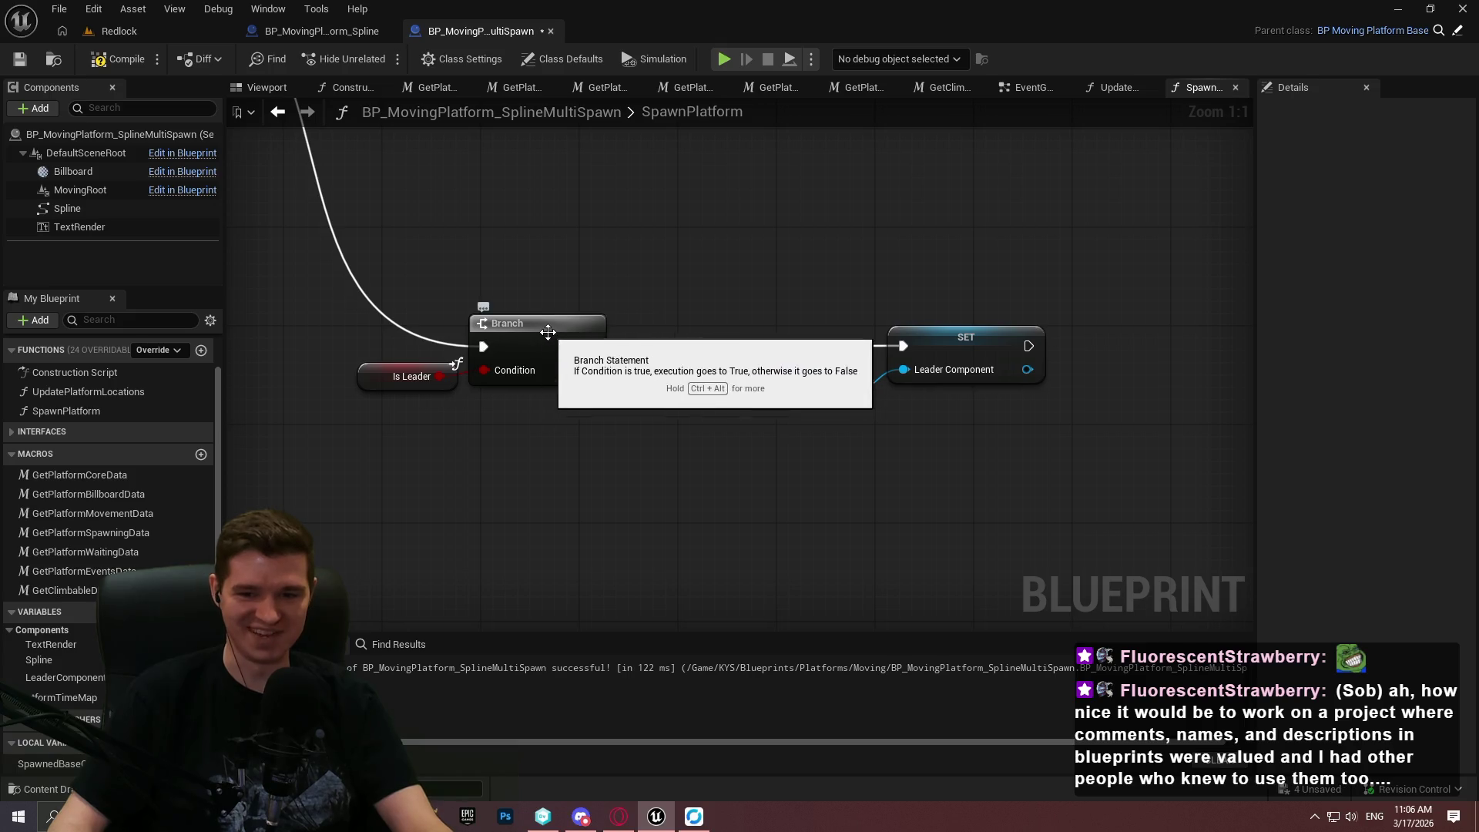
pyautogui.moveTo(590, 381)
pyautogui.mouseDown()
pyautogui.moveTo(654, 483)
pyautogui.moveTo(590, 383)
pyautogui.moveTo(715, 513)
pyautogui.mouseUp()
# Add a Return Node on Branch False and wire a copy after the SET node.
pyautogui.write('return')
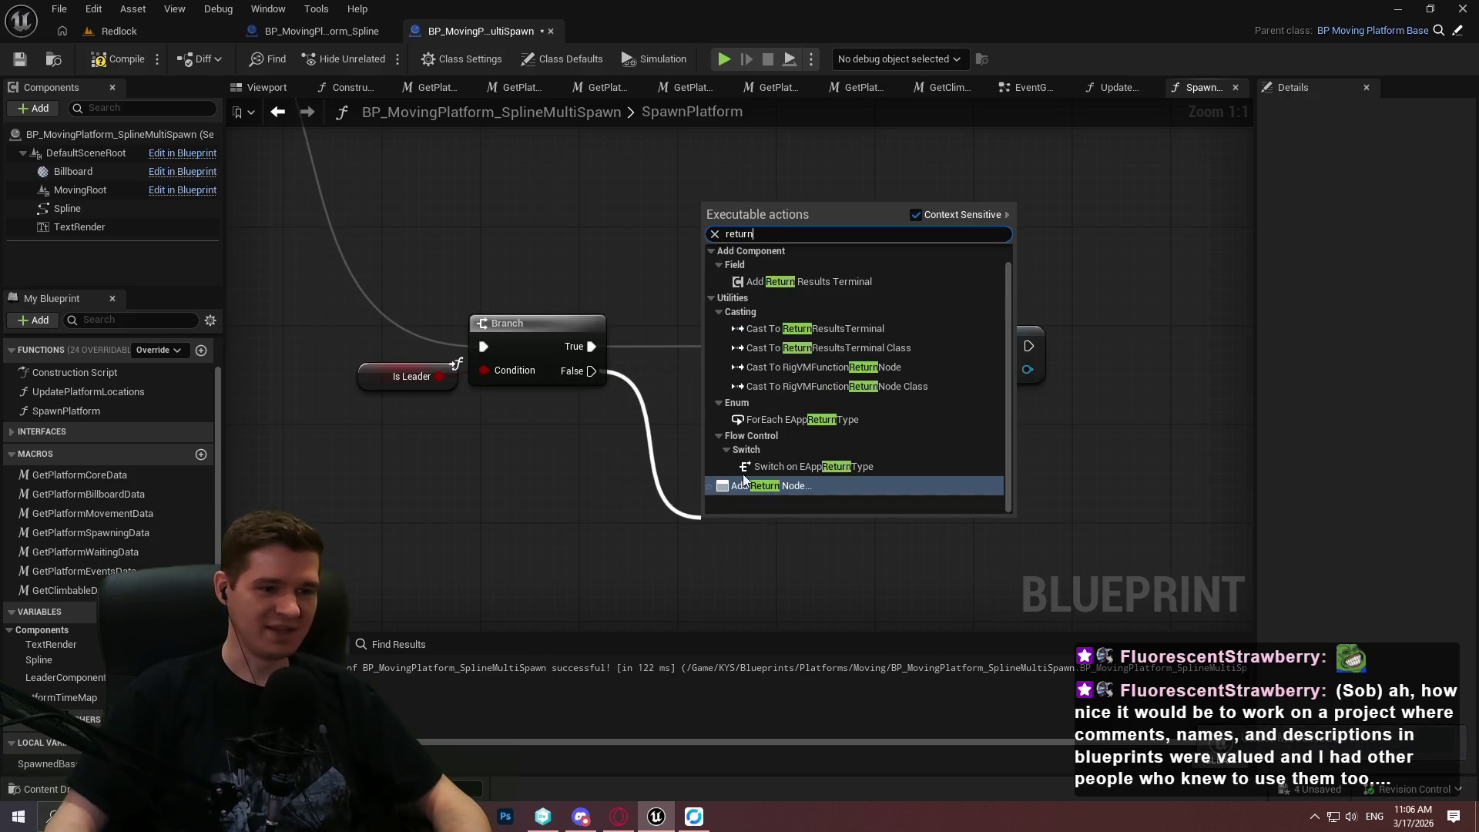
pyautogui.click(744, 486)
pyautogui.moveTo(783, 489); pyautogui.dragTo(711, 590)
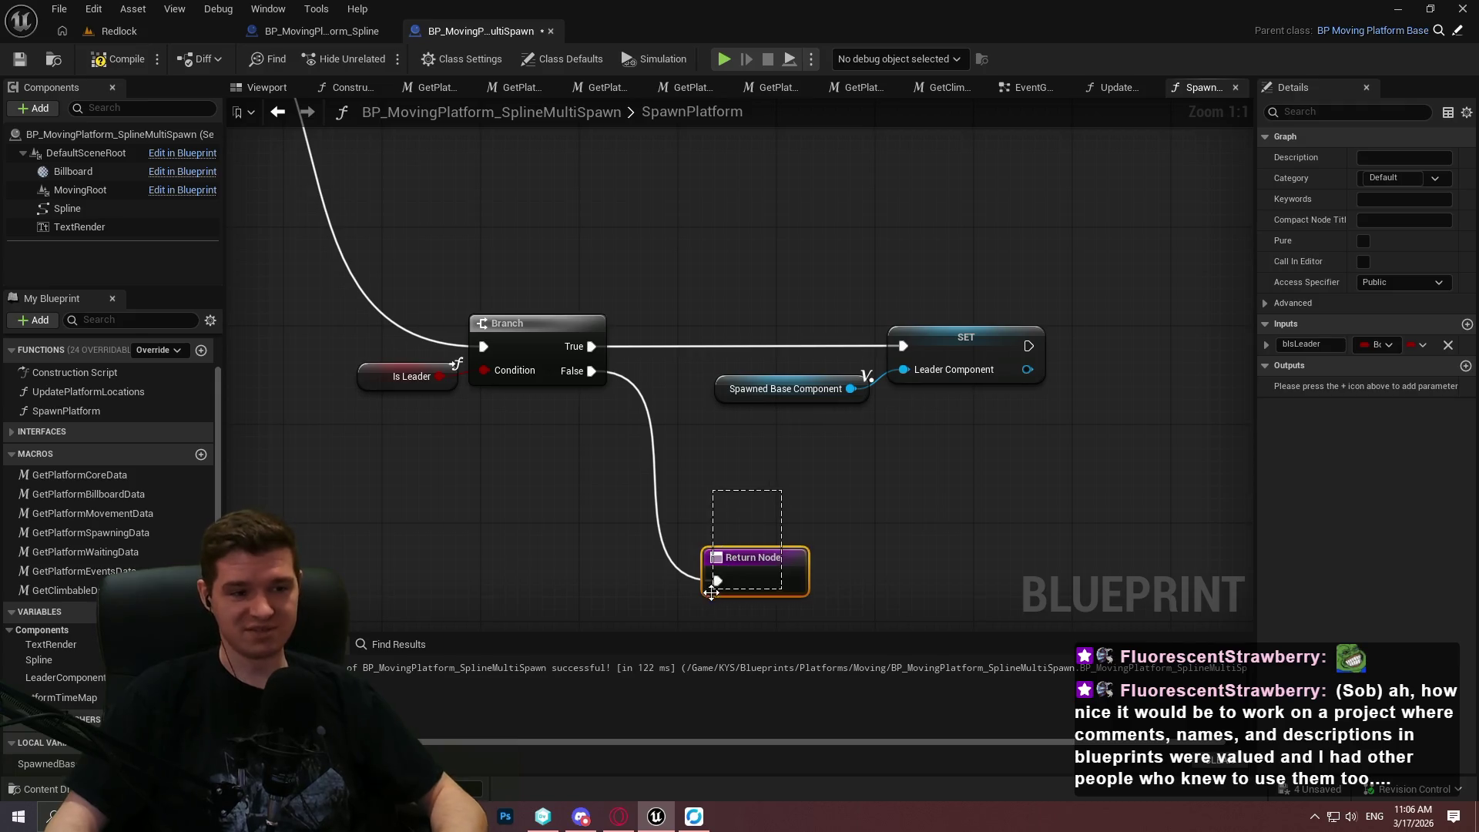
pyautogui.hotkey('ctrl', 'c')
pyautogui.hotkey('ctrl', 'v')
pyautogui.moveTo(1030, 346)
pyautogui.mouseDown()
pyautogui.moveTo(1104, 341)
pyautogui.moveTo(593, 409)
pyautogui.moveTo(927, 436)
pyautogui.moveTo(847, 362)
pyautogui.mouseUp()
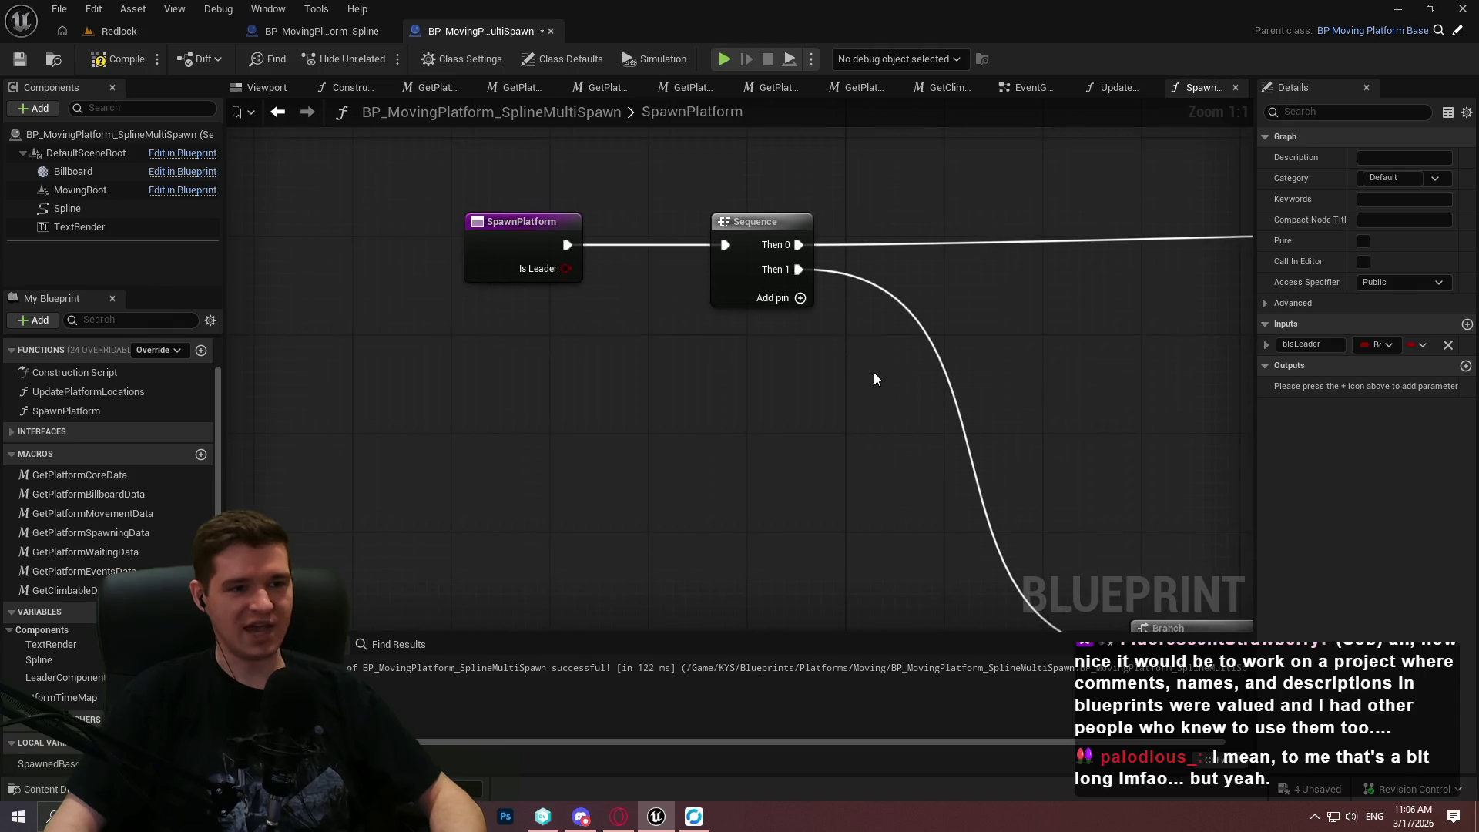
# Try a new connection from Is Leader without adding a node, then switch to the knowledge base.
pyautogui.moveTo(558, 274)
pyautogui.mouseDown()
pyautogui.moveTo(1155, 323)
pyautogui.moveTo(1201, 309)
pyautogui.moveTo(970, 530)
pyautogui.moveTo(1232, 385)
pyautogui.moveTo(866, 358)
pyautogui.moveTo(723, 381)
pyautogui.moveTo(1146, 397)
pyautogui.moveTo(990, 370)
pyautogui.moveTo(1186, 455)
pyautogui.moveTo(922, 413)
pyautogui.moveTo(474, 437)
pyautogui.mouseUp()
pyautogui.click(946, 404)
pyautogui.scroll(-5, 946, 403)
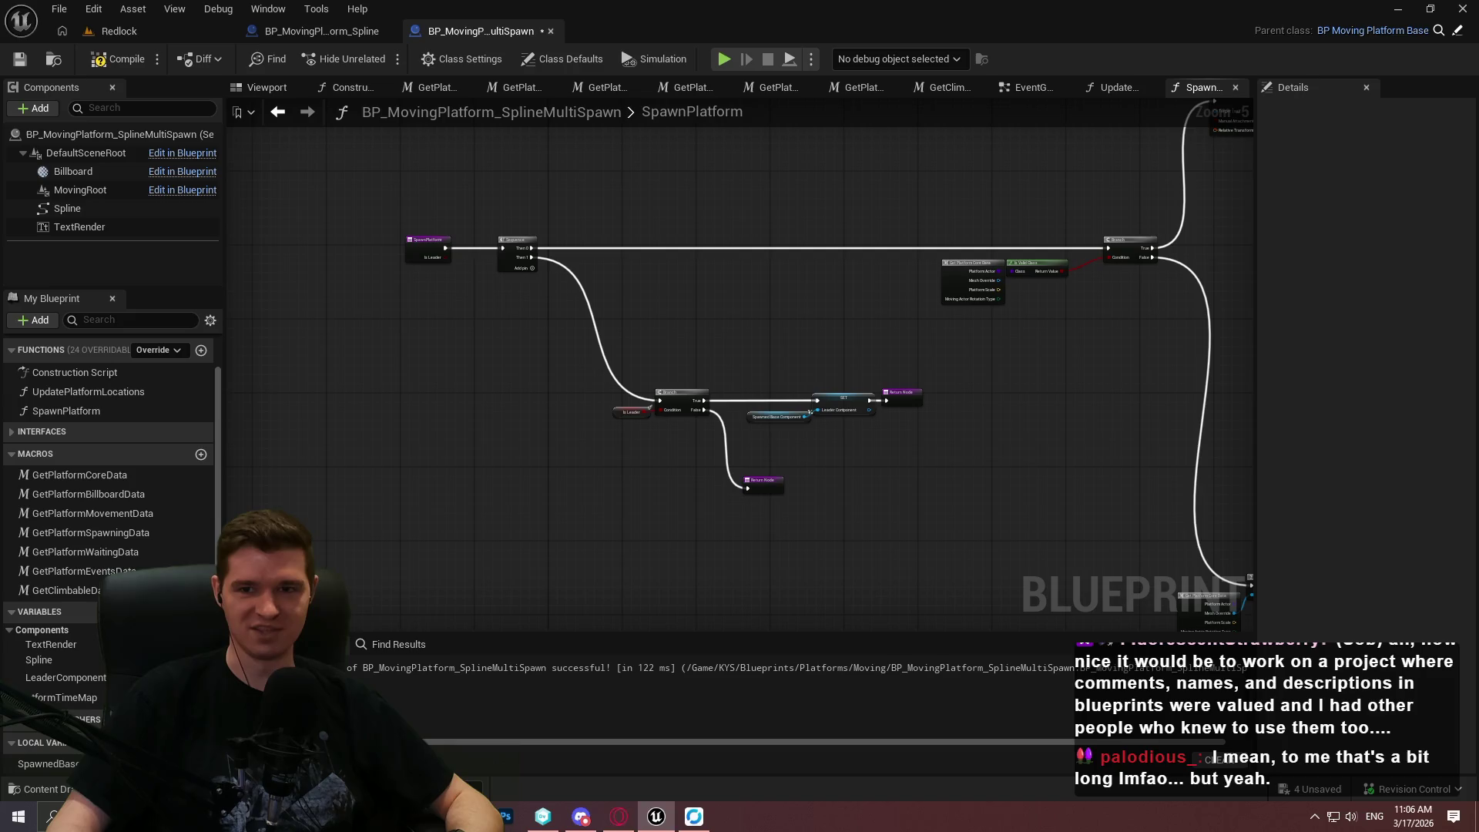
pyautogui.hotkey('alt', 'Tab')
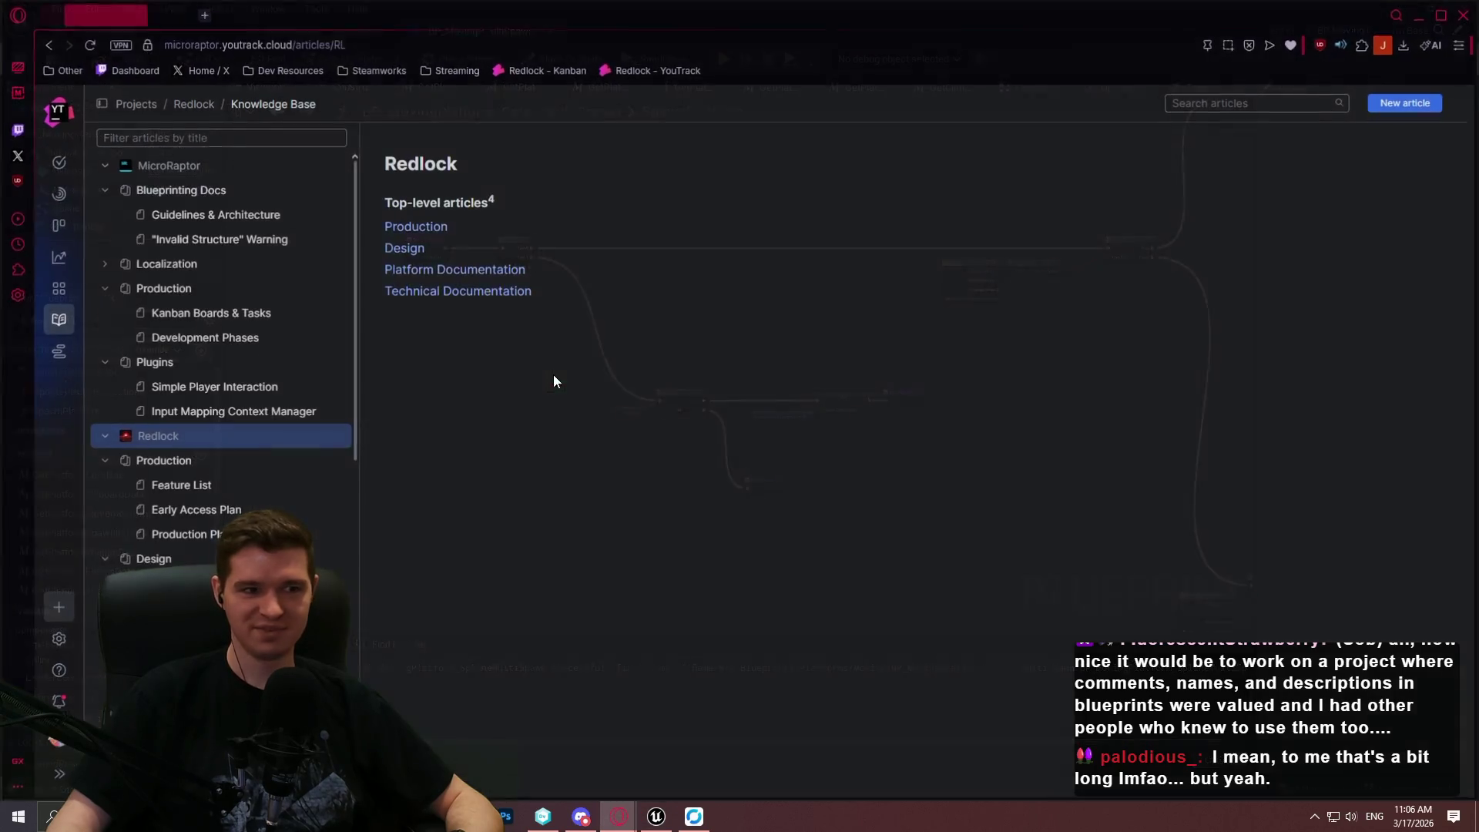
# Study the Stack-O-Bot function example in Guidelines & Architecture, then close the browser.
pyautogui.click(177, 221)
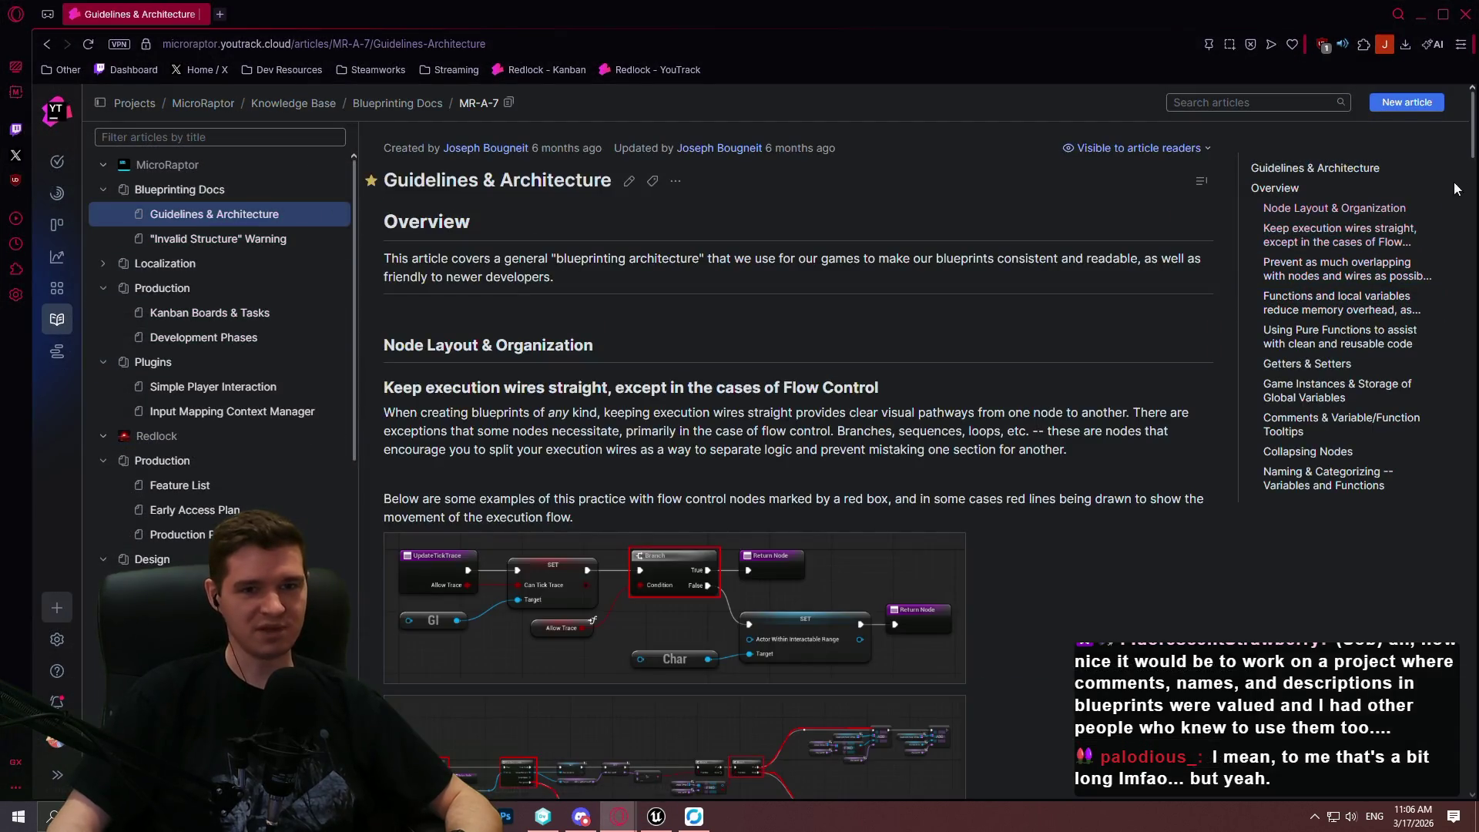
pyautogui.moveTo(1471, 120)
pyautogui.mouseDown()
pyautogui.moveTo(1452, 378)
pyautogui.moveTo(1443, 346)
pyautogui.mouseUp()
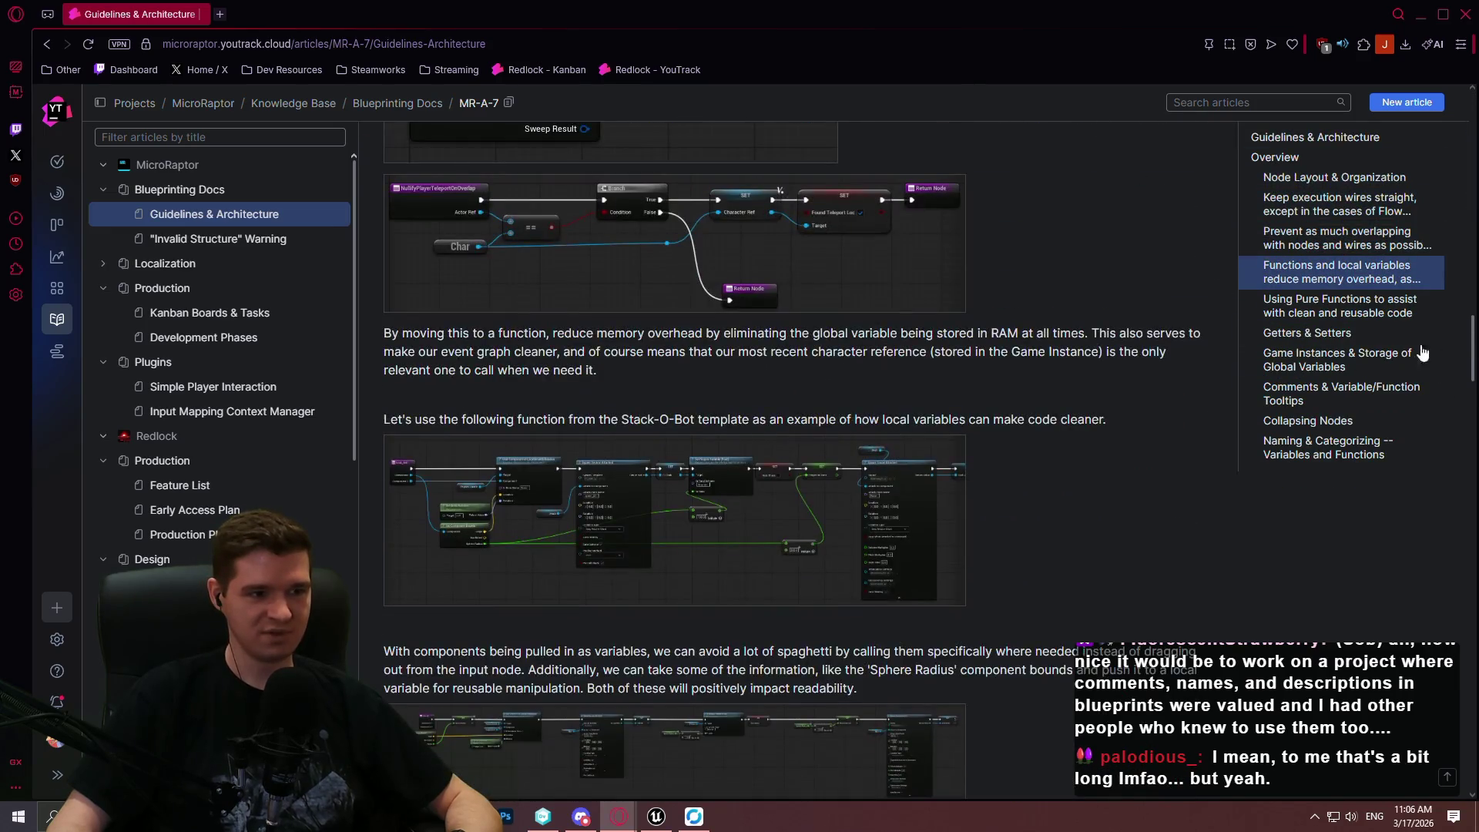
pyautogui.click(913, 587)
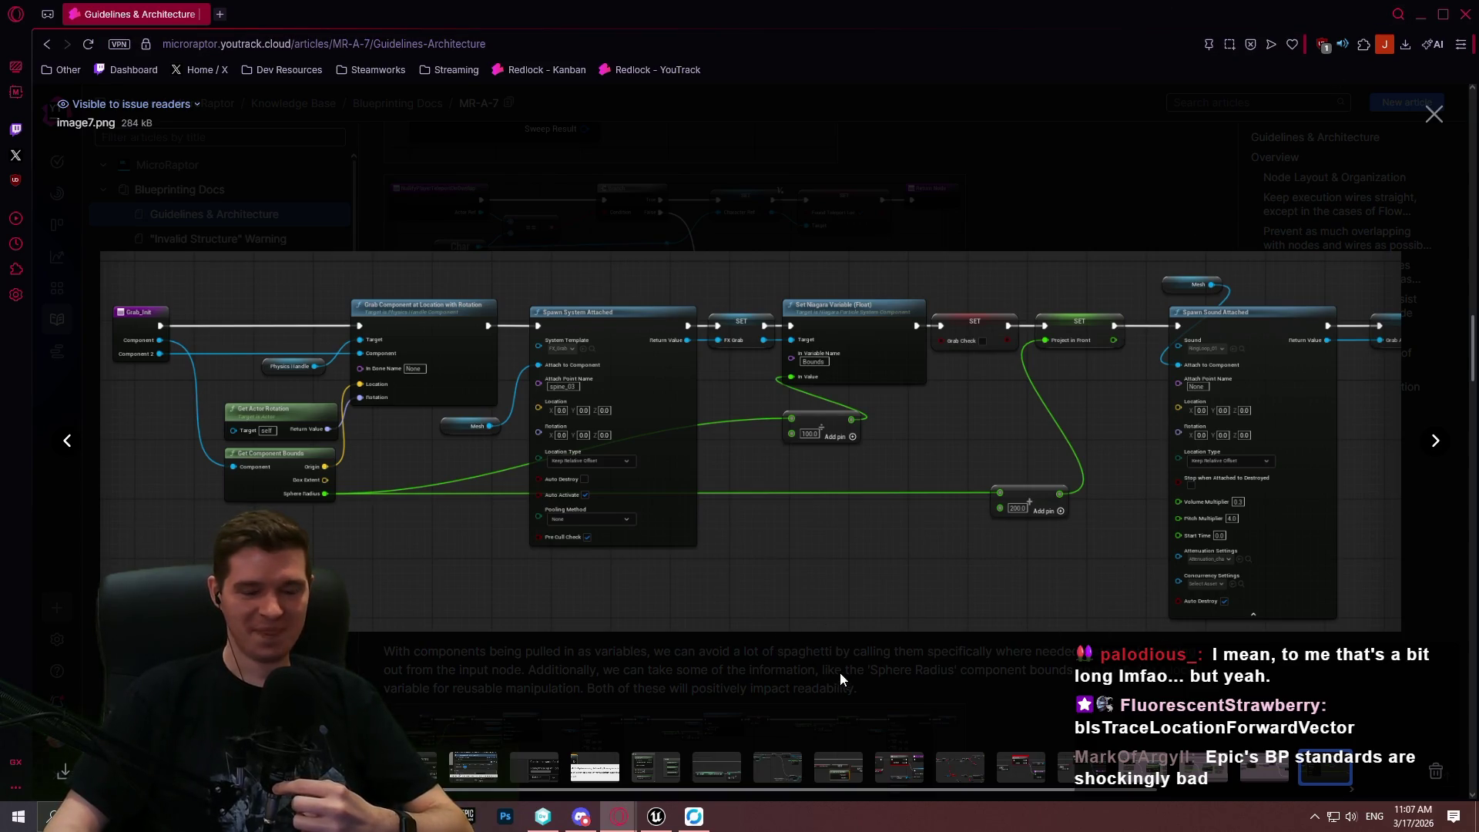
pyautogui.click(1433, 114)
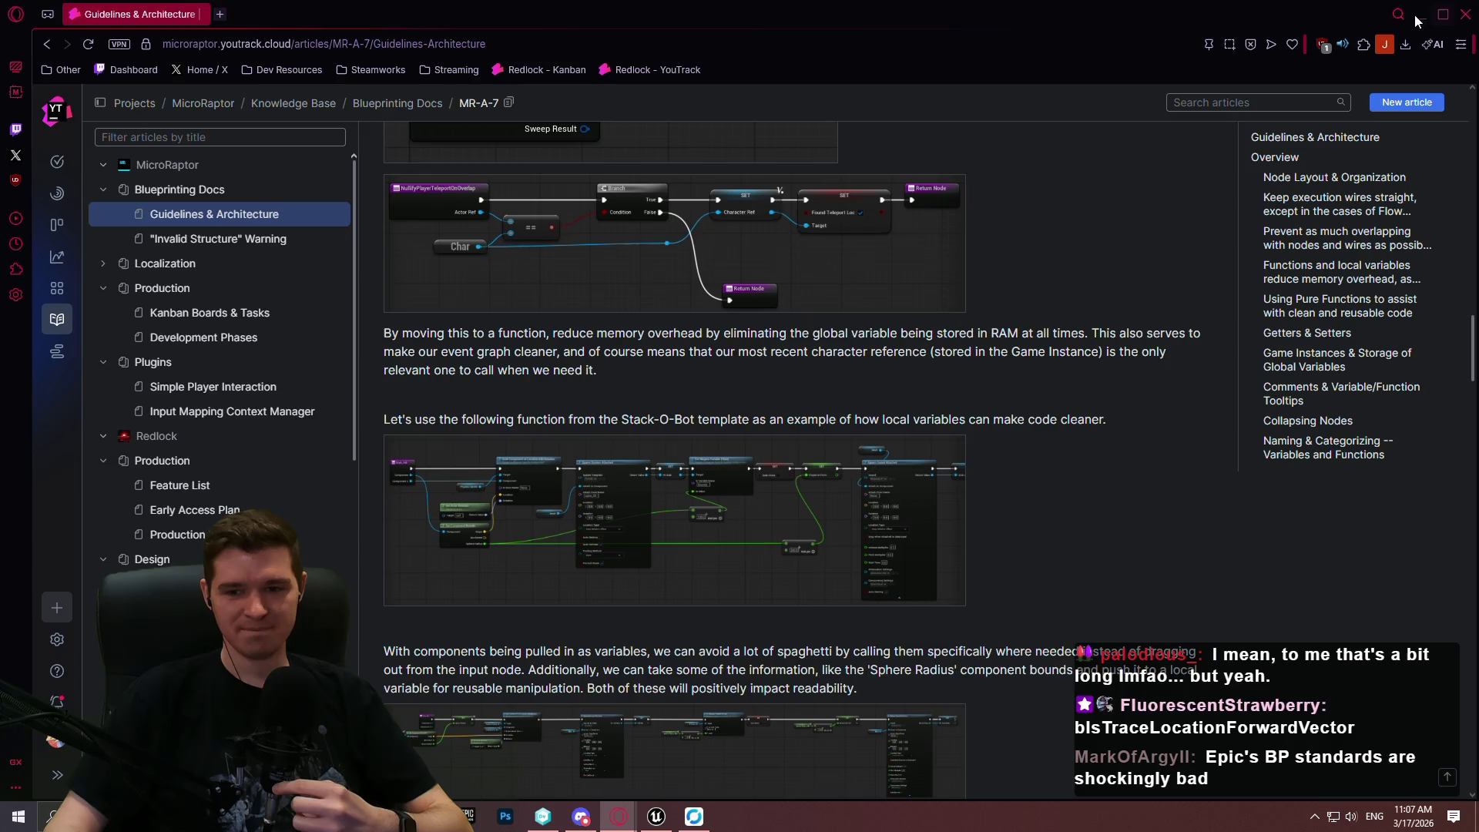
pyautogui.click(1466, 19)
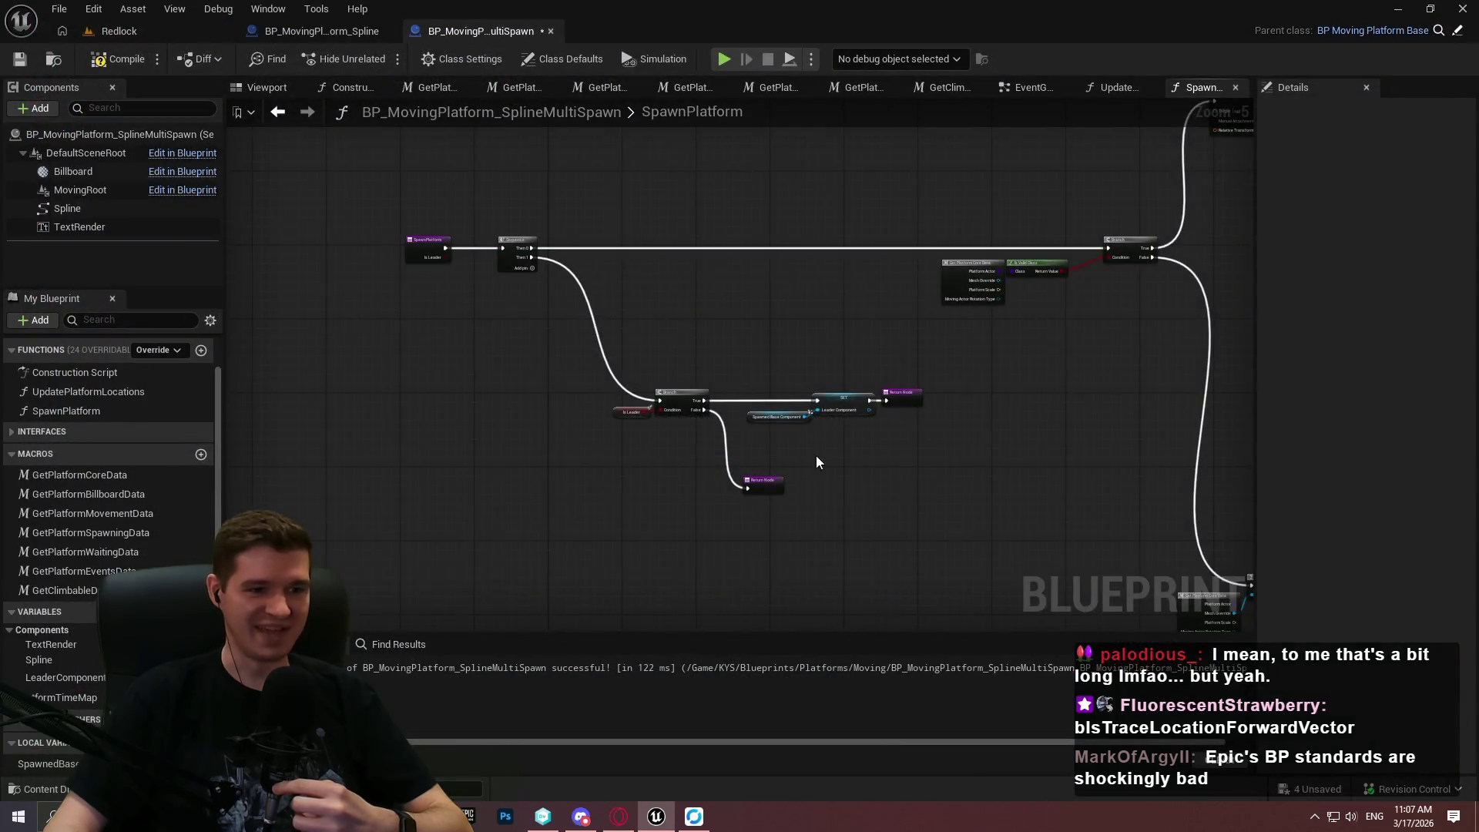
# Nudge Spawned Base Component, SET and its Return Node right, then compile and save.
pyautogui.scroll(5, 815, 462)
pyautogui.click(1040, 308)
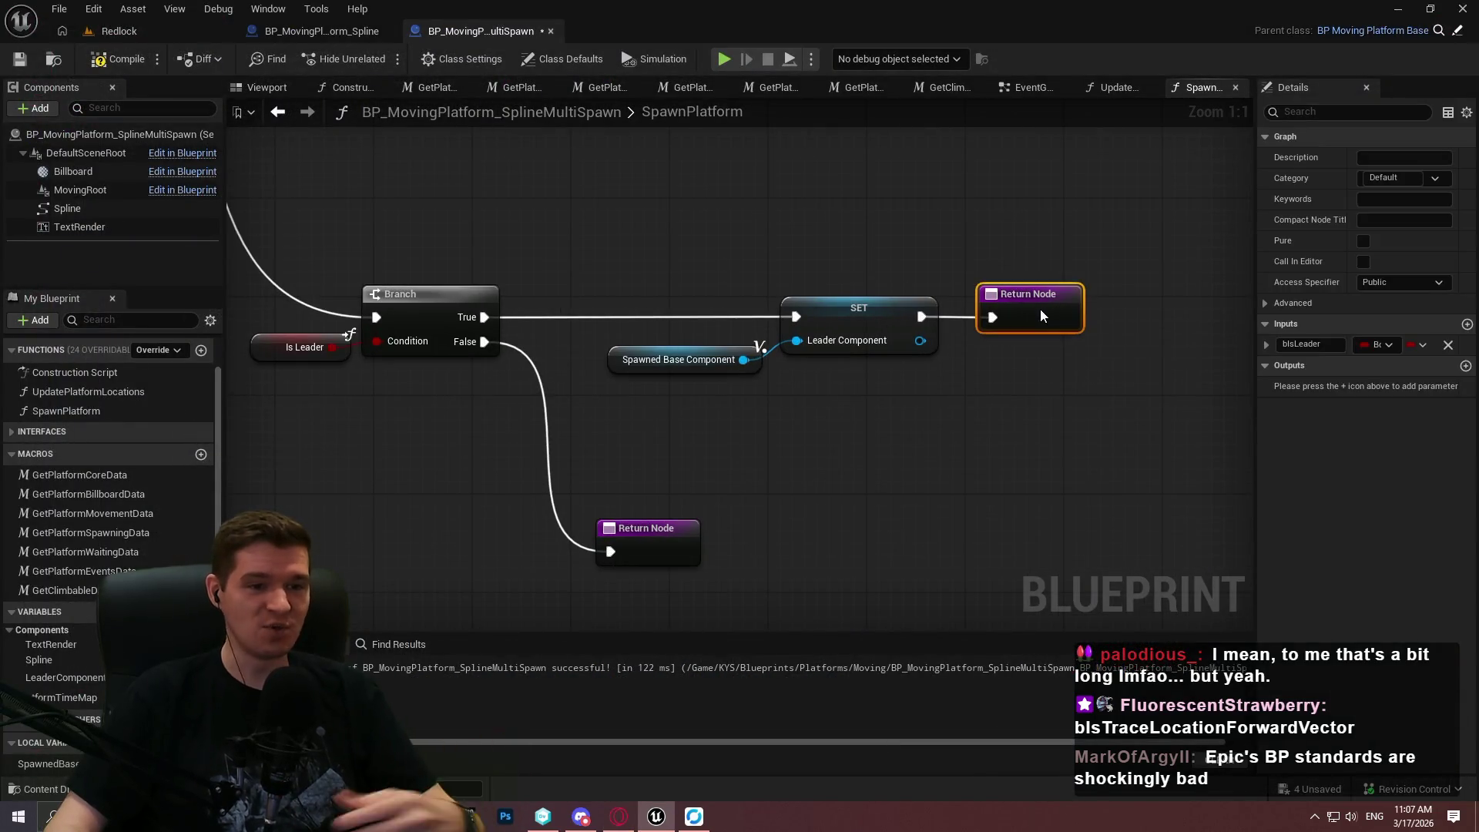
pyautogui.moveTo(983, 419); pyautogui.dragTo(570, 288)
pyautogui.moveTo(1177, 416)
pyautogui.mouseDown()
pyautogui.moveTo(1001, 419)
pyautogui.moveTo(635, 288)
pyautogui.mouseUp()
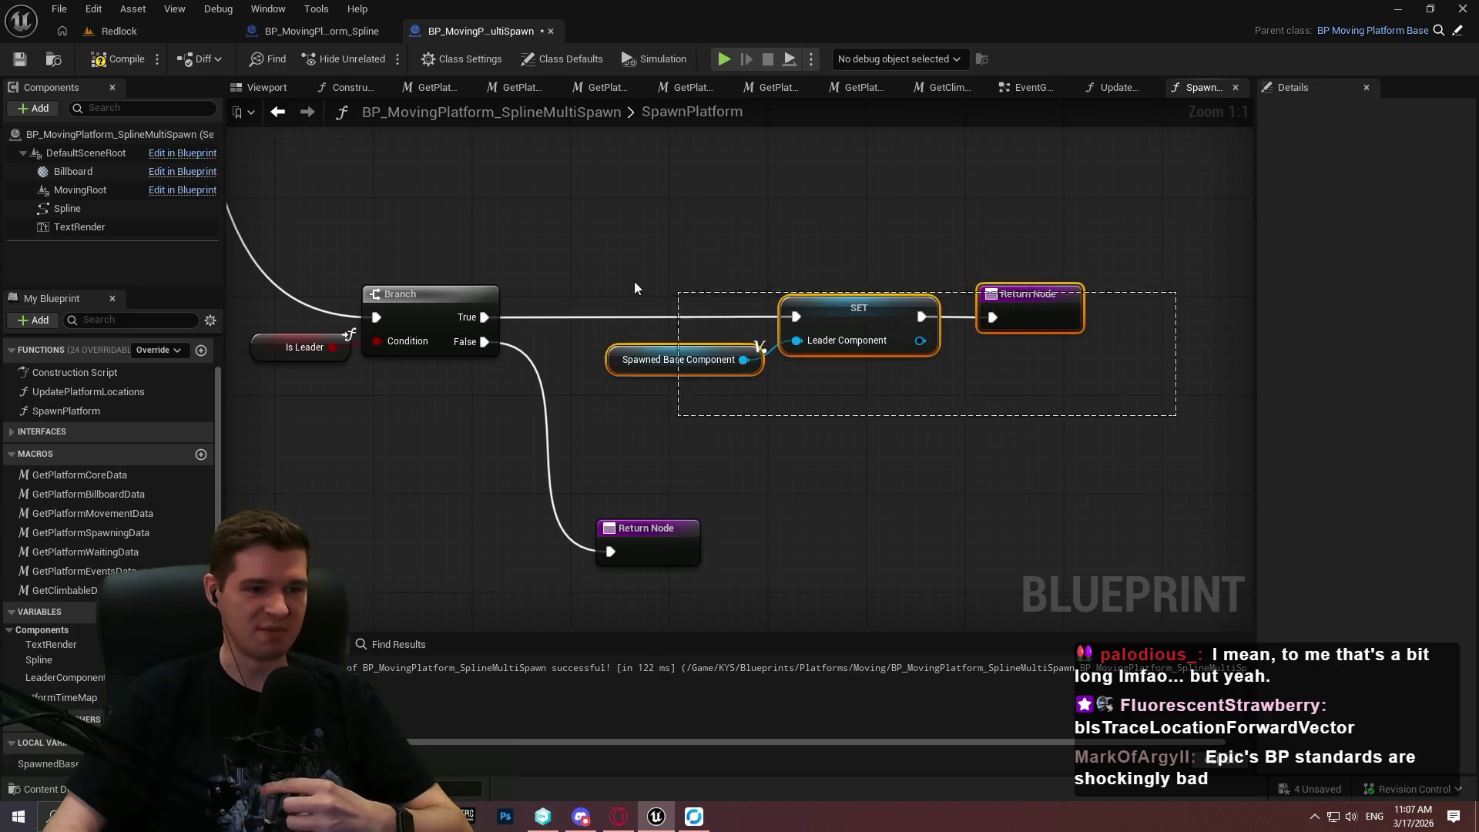
pyautogui.moveTo(864, 305); pyautogui.dragTo(889, 308)
pyautogui.click(830, 261)
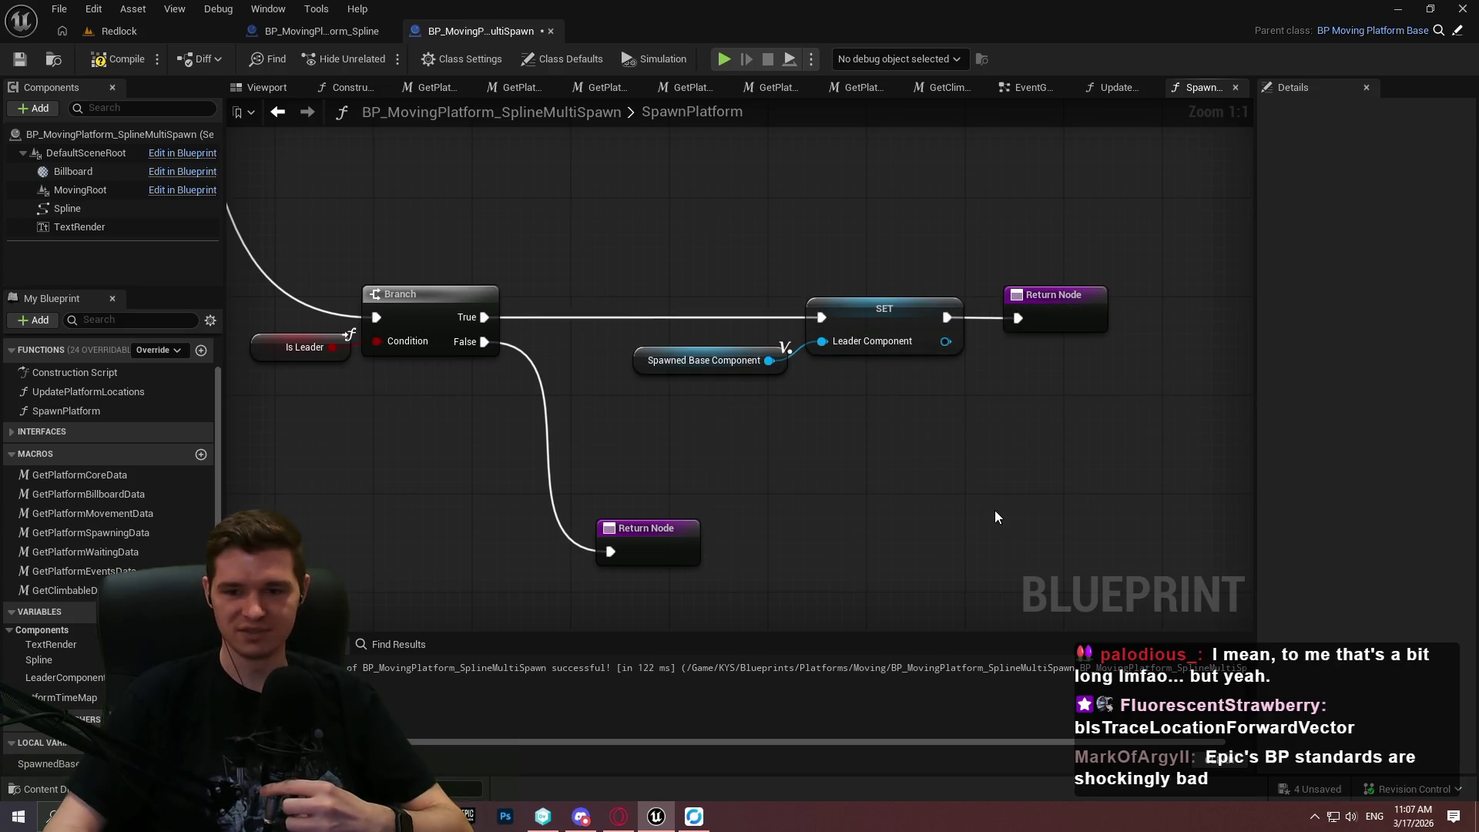
pyautogui.scroll(-3, 825, 454)
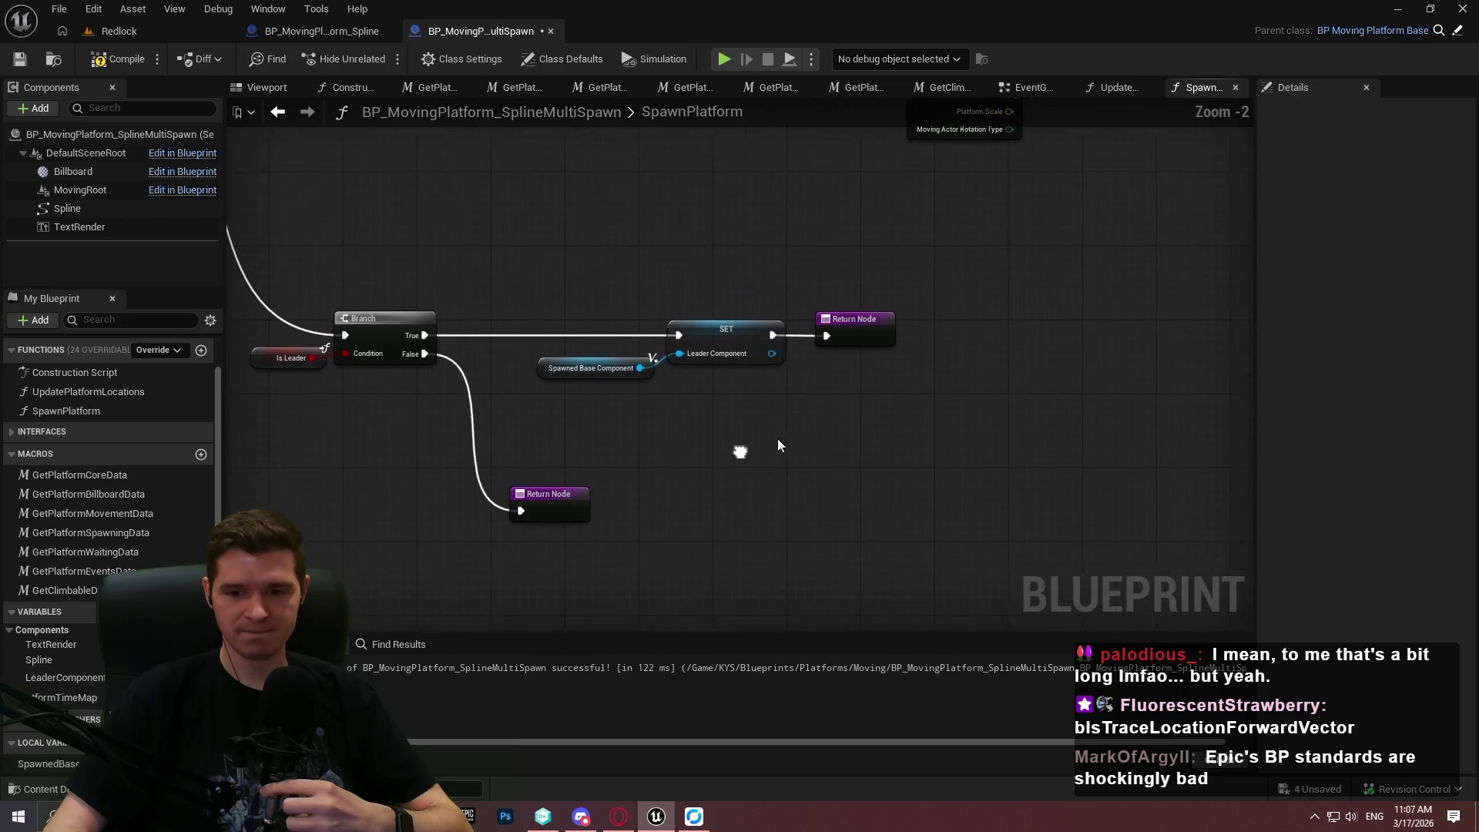
pyautogui.hotkey('ctrl', 's')
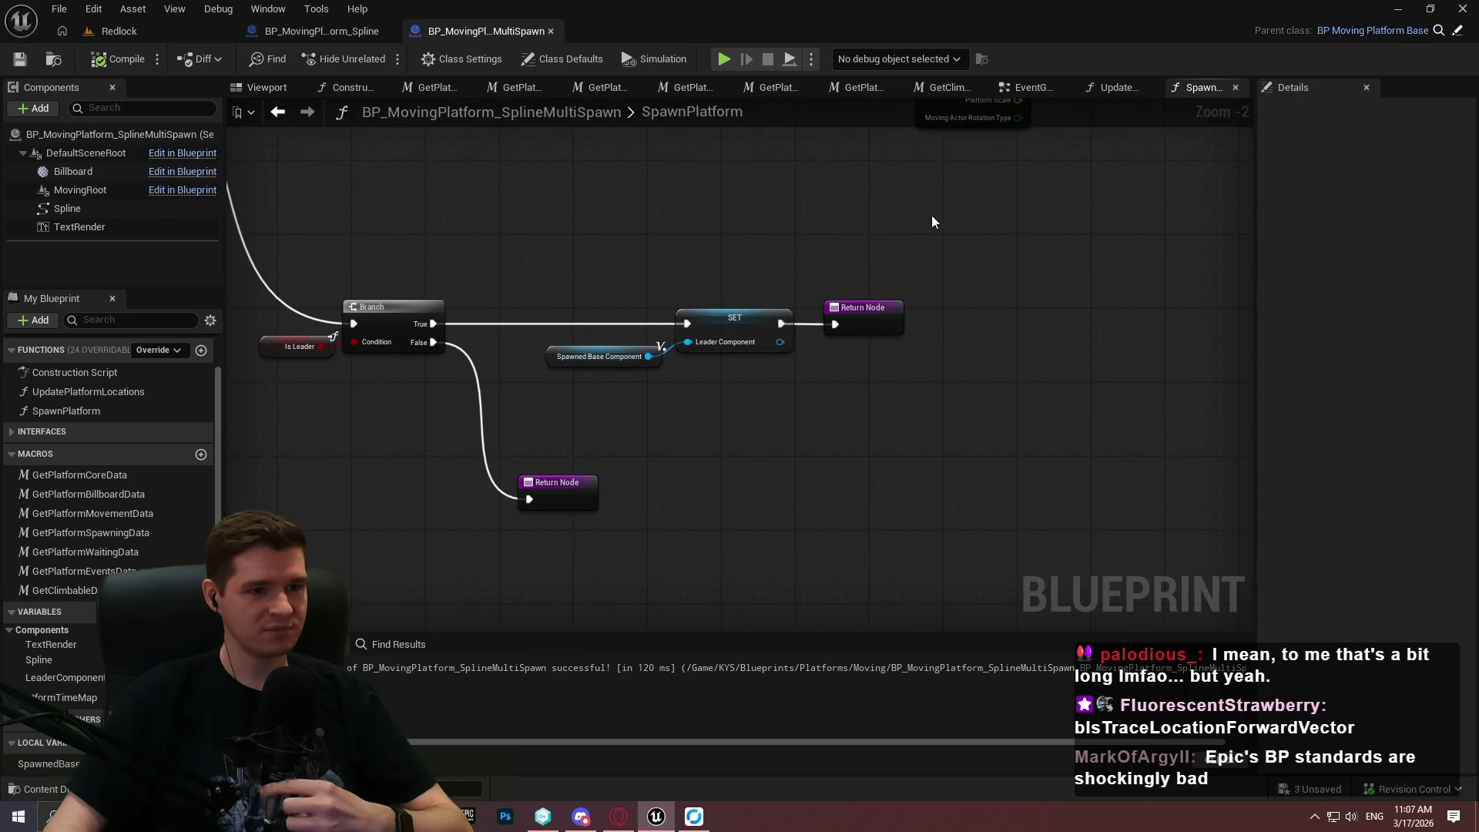
pyautogui.moveTo(600, 273); pyautogui.dragTo(741, 288)
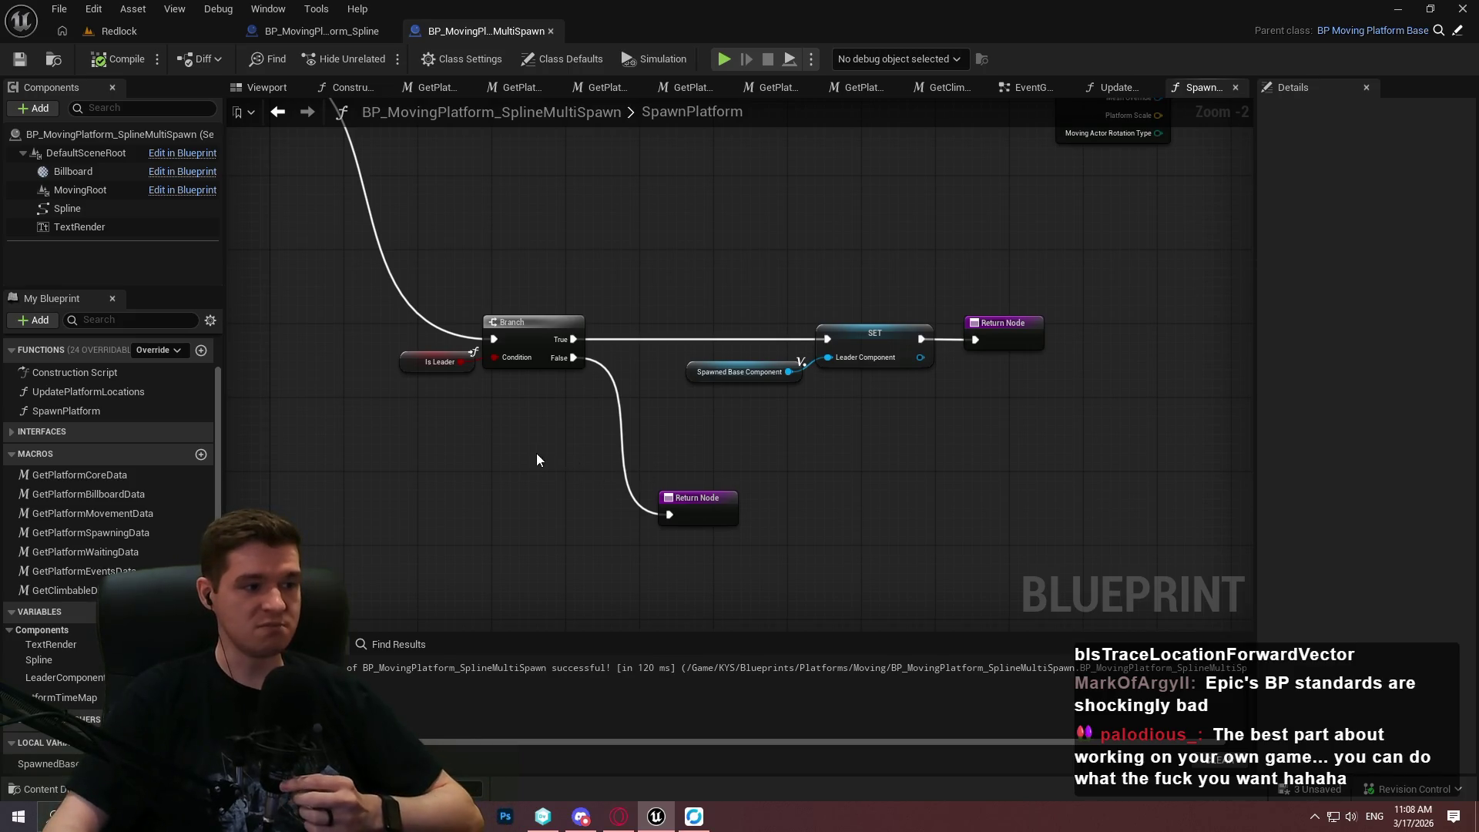
# Move the Branch, Is Valid Class and Get Platform Core Data nodes left and down.
pyautogui.scroll(-1, 536, 453)
pyautogui.scroll(-1, 1028, 450)
pyautogui.moveTo(1137, 554); pyautogui.dragTo(526, 341)
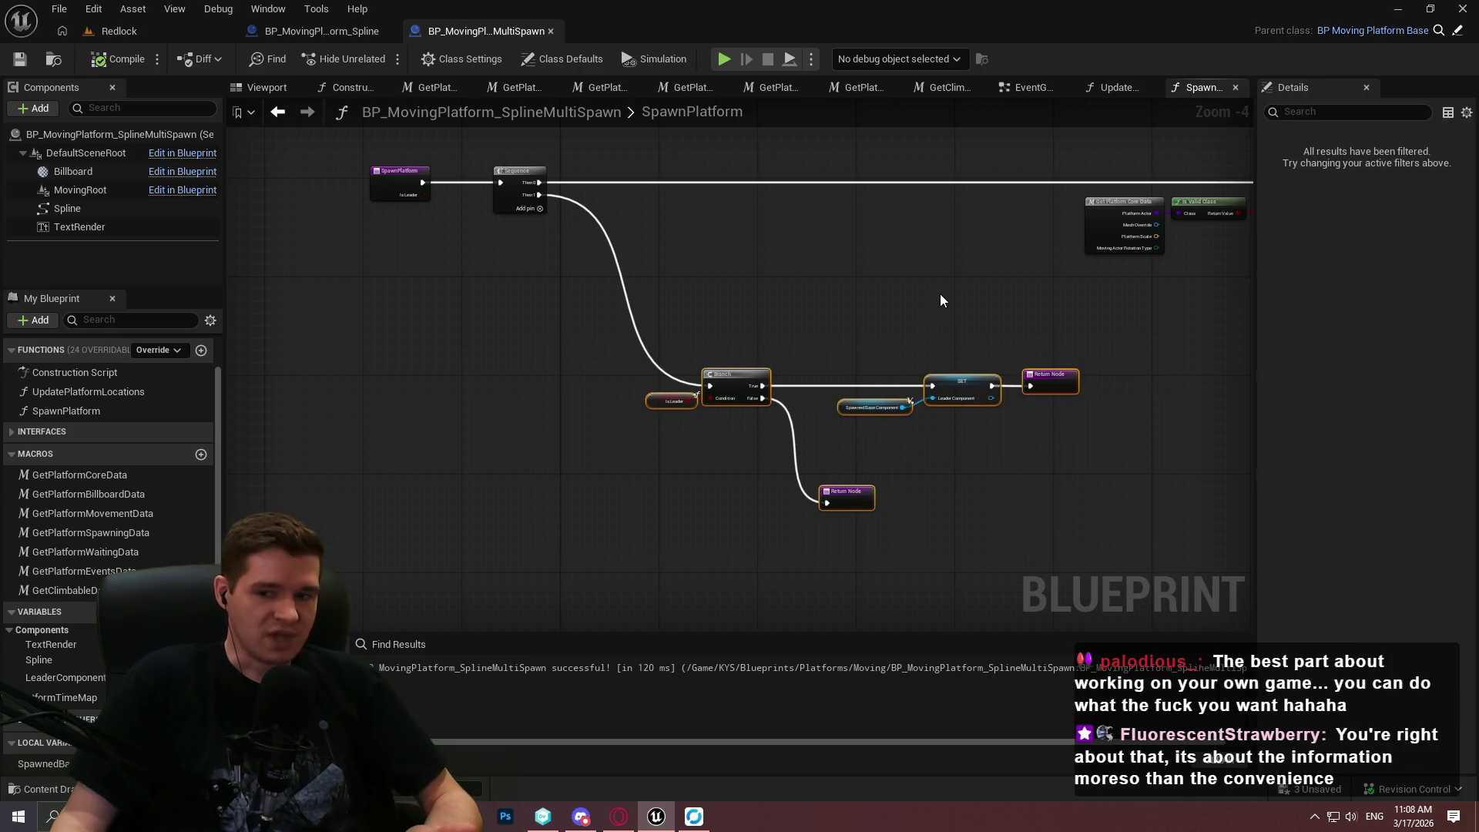
pyautogui.click(1001, 293)
pyautogui.scroll(-3, 931, 381)
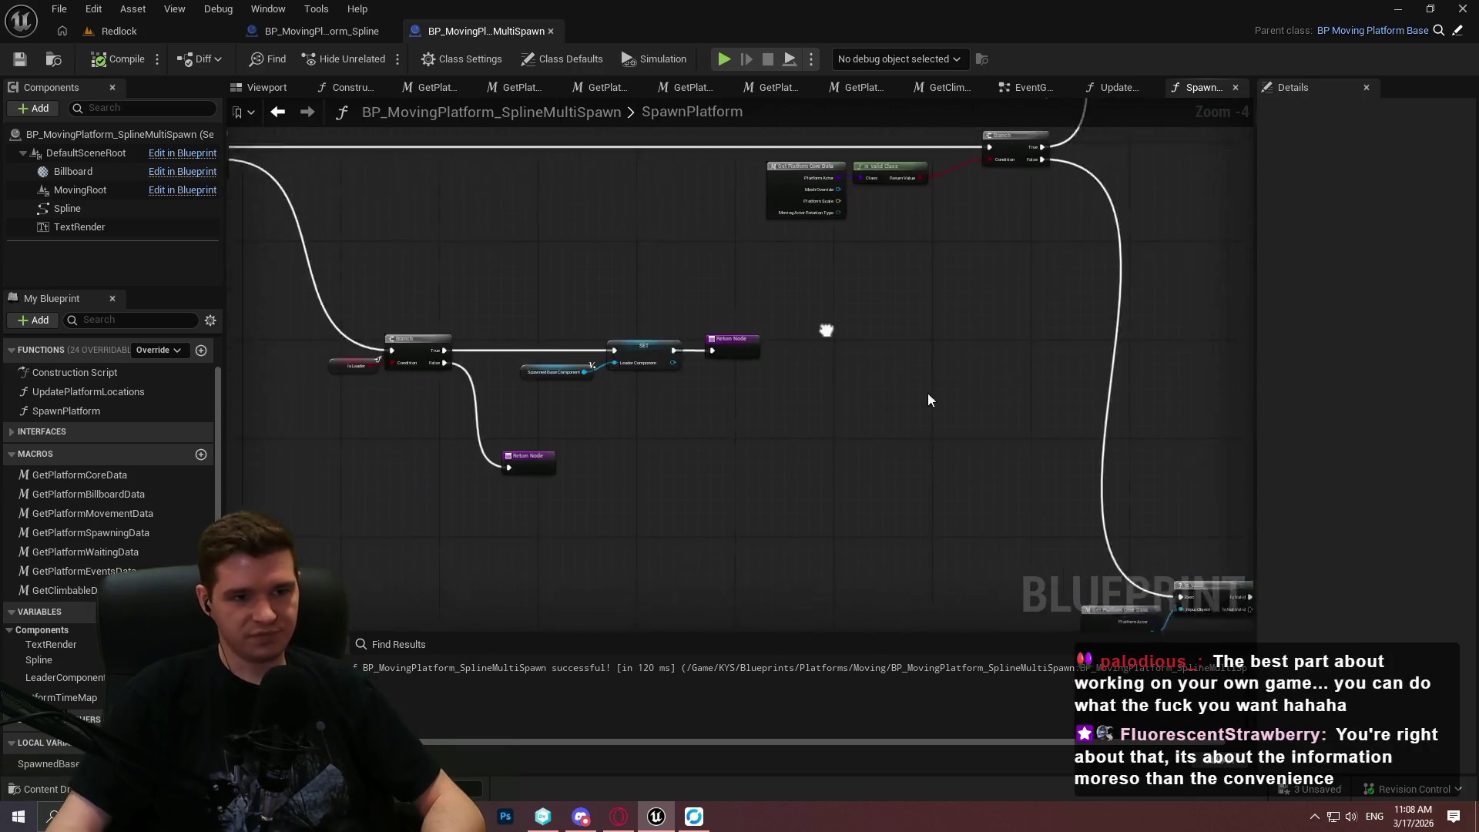
pyautogui.moveTo(356, 532); pyautogui.dragTo(898, 281)
pyautogui.scroll(5, 895, 328)
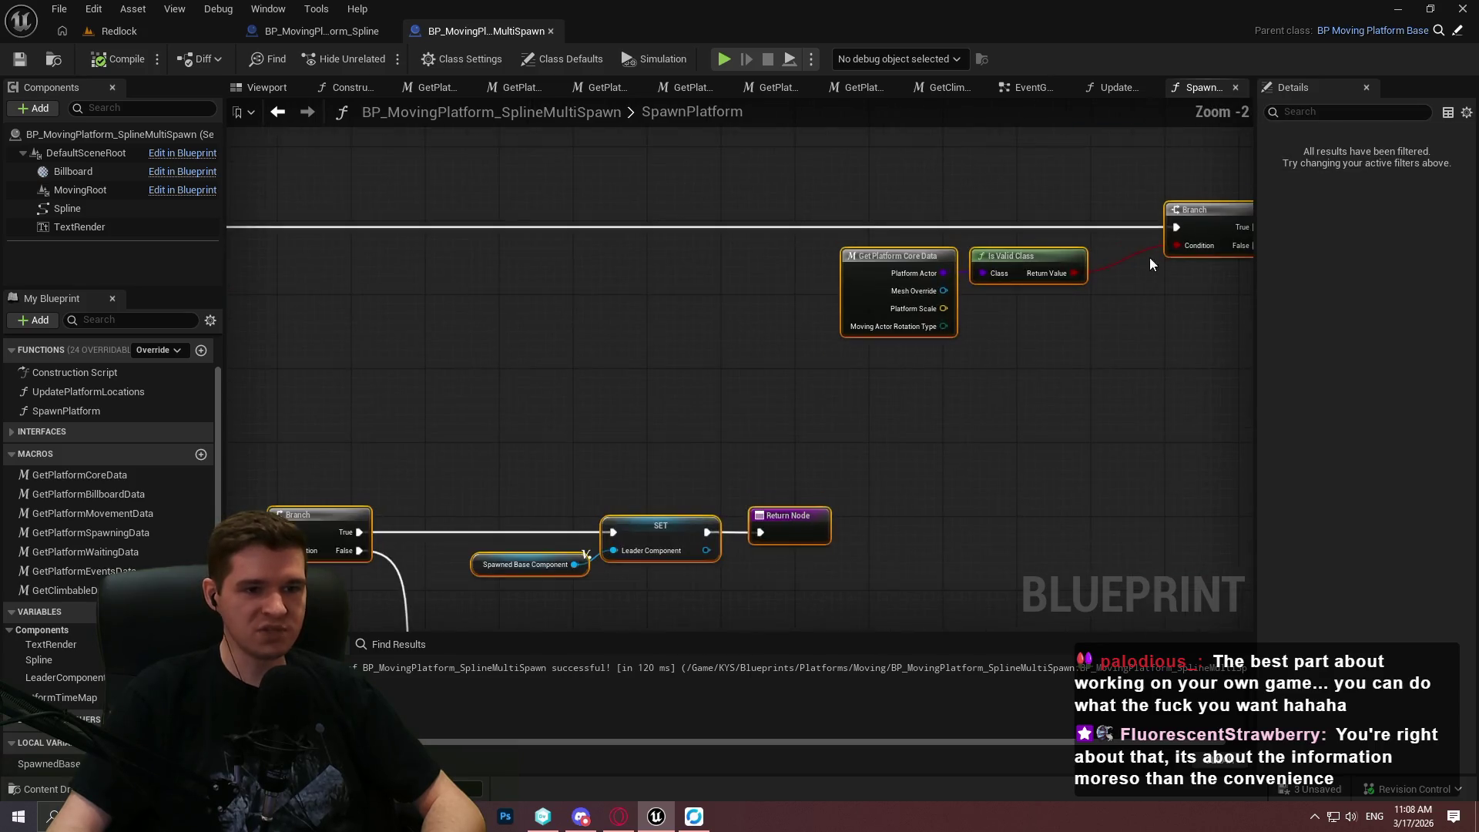
pyautogui.moveTo(774, 292)
pyautogui.mouseDown()
pyautogui.moveTo(589, 291)
pyautogui.moveTo(586, 322)
pyautogui.moveTo(895, 433)
pyautogui.moveTo(623, 405)
pyautogui.moveTo(649, 402)
pyautogui.mouseUp()
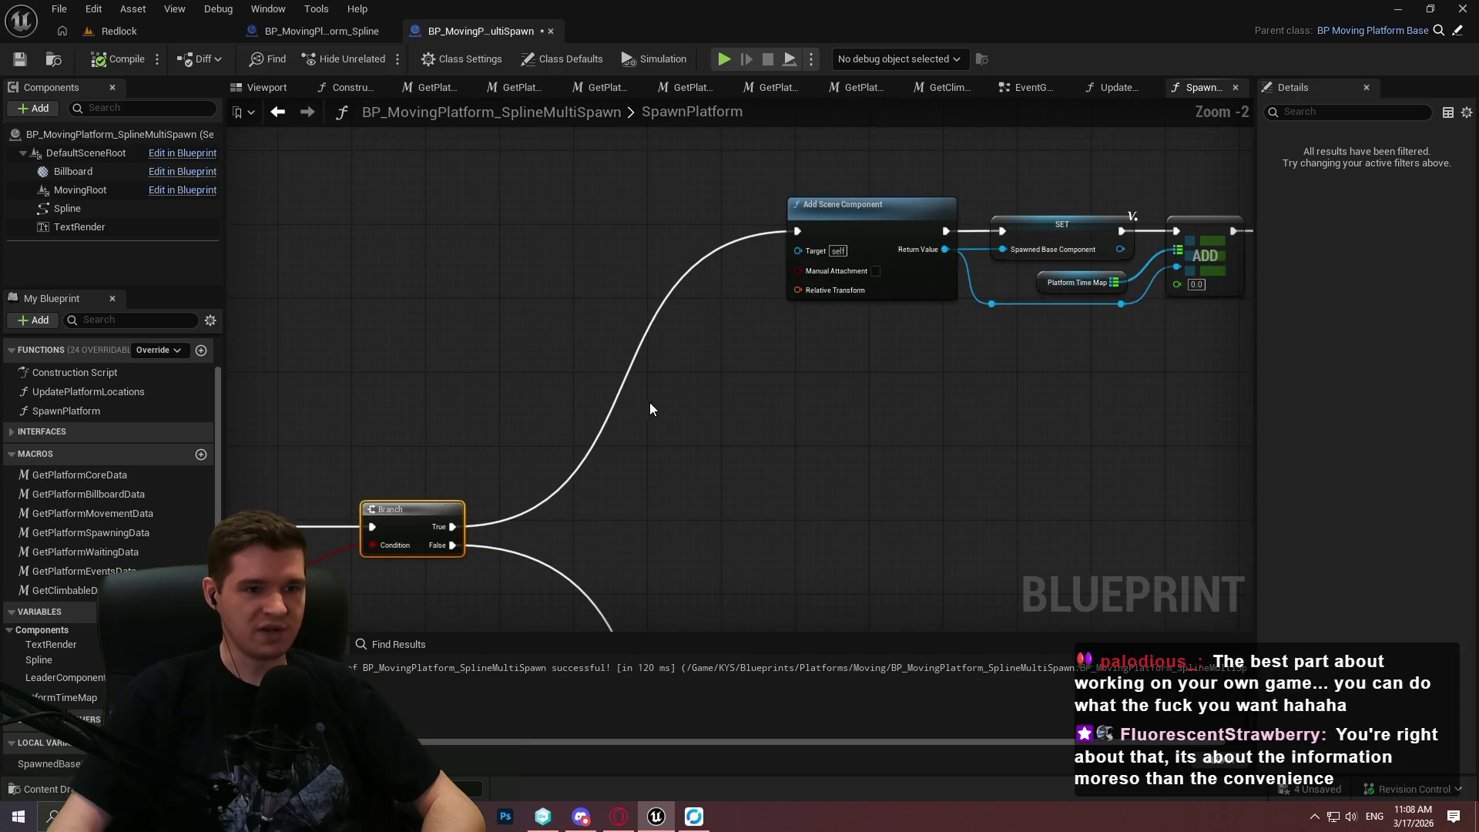
pyautogui.click(973, 427)
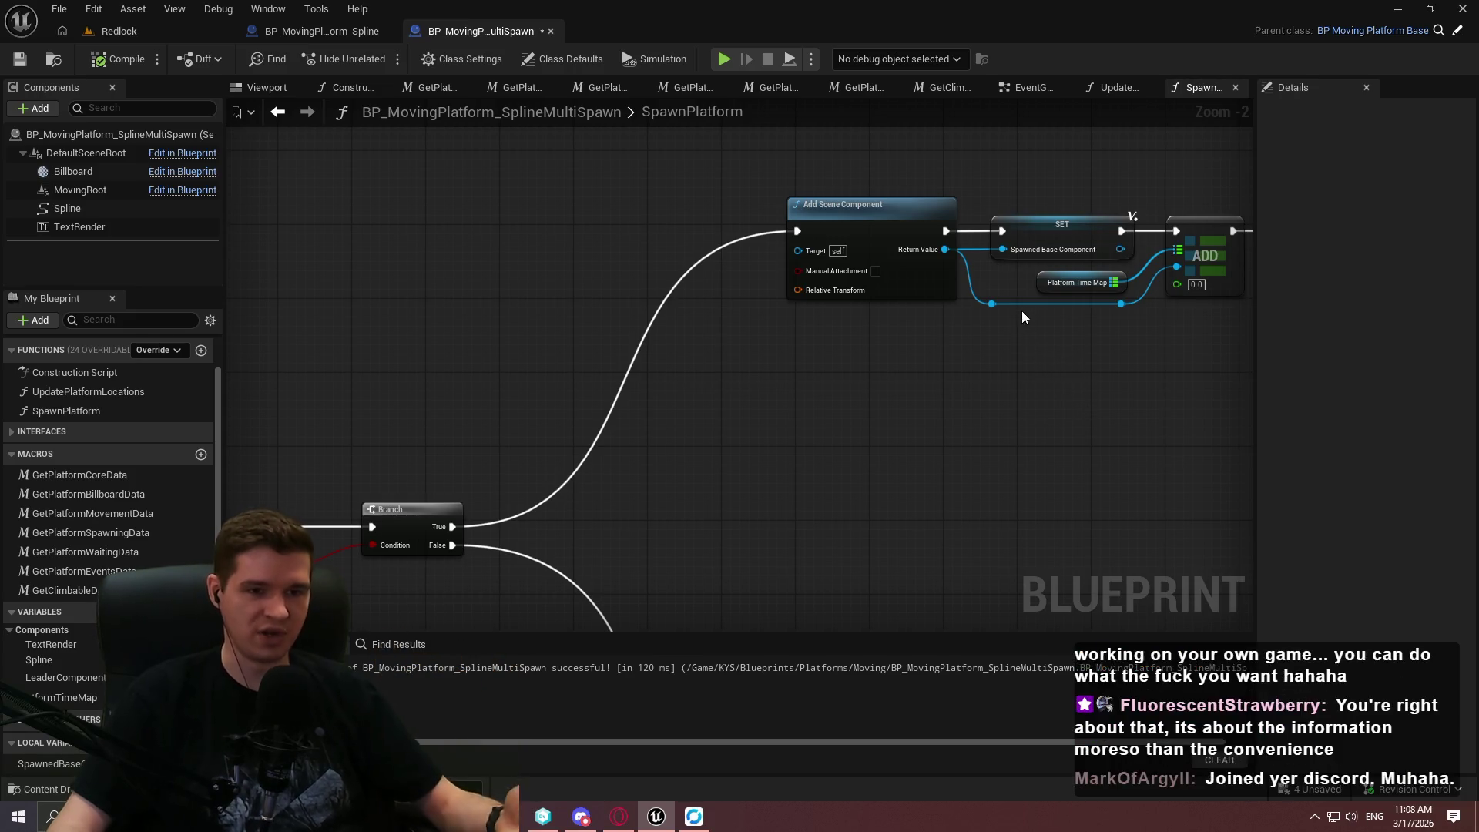
# Pan across Add Child Actor Component, Add Scene Component and the map lookup nodes.
pyautogui.scroll(-1, 1149, 359)
pyautogui.moveTo(1149, 359)
pyautogui.mouseDown()
pyautogui.moveTo(532, 353)
pyautogui.moveTo(554, 354)
pyautogui.mouseUp()
pyautogui.moveTo(466, 357); pyautogui.dragTo(736, 386)
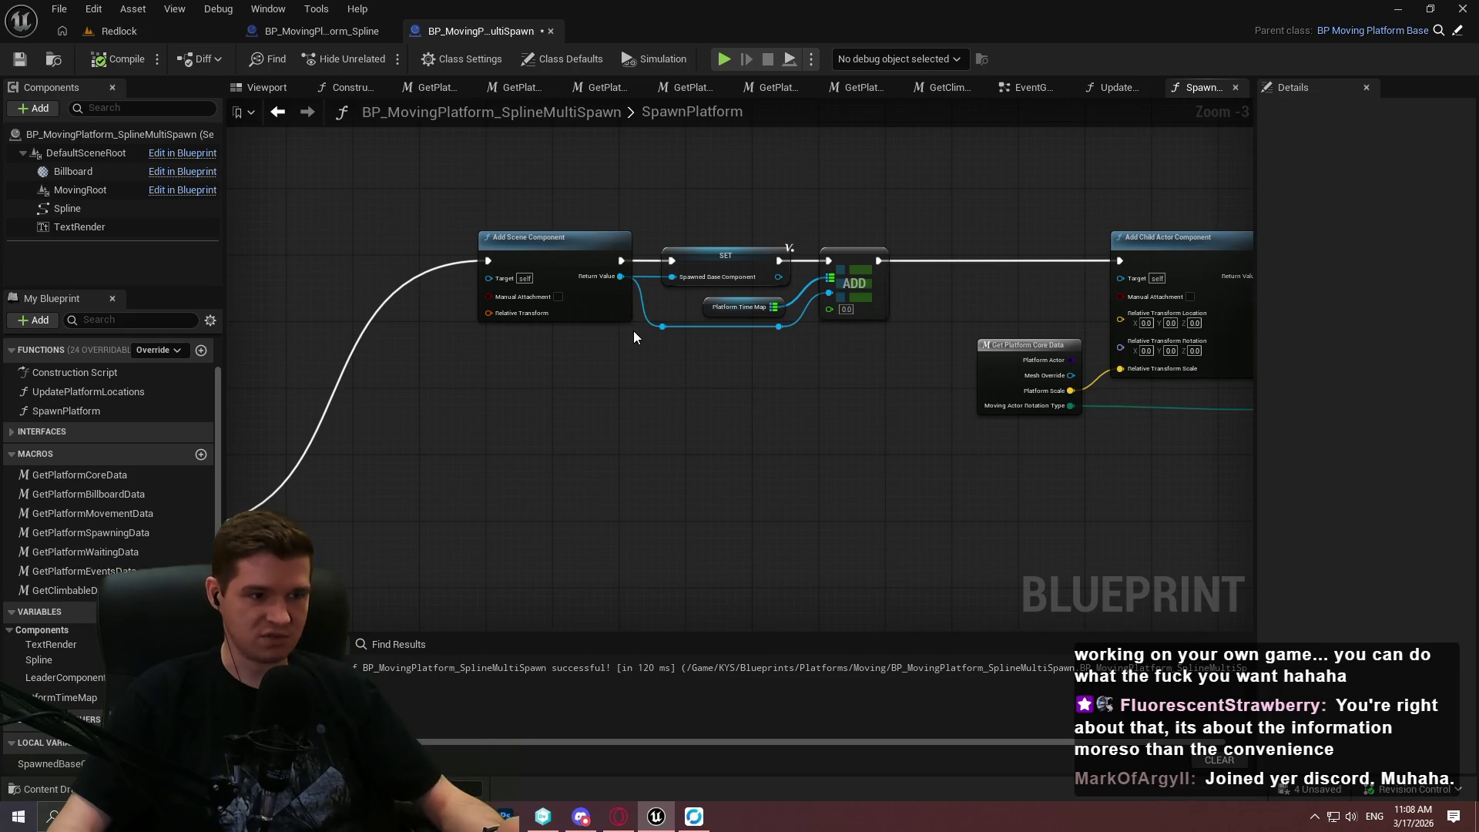
pyautogui.scroll(-1, 846, 445)
pyautogui.moveTo(749, 386); pyautogui.dragTo(948, 431)
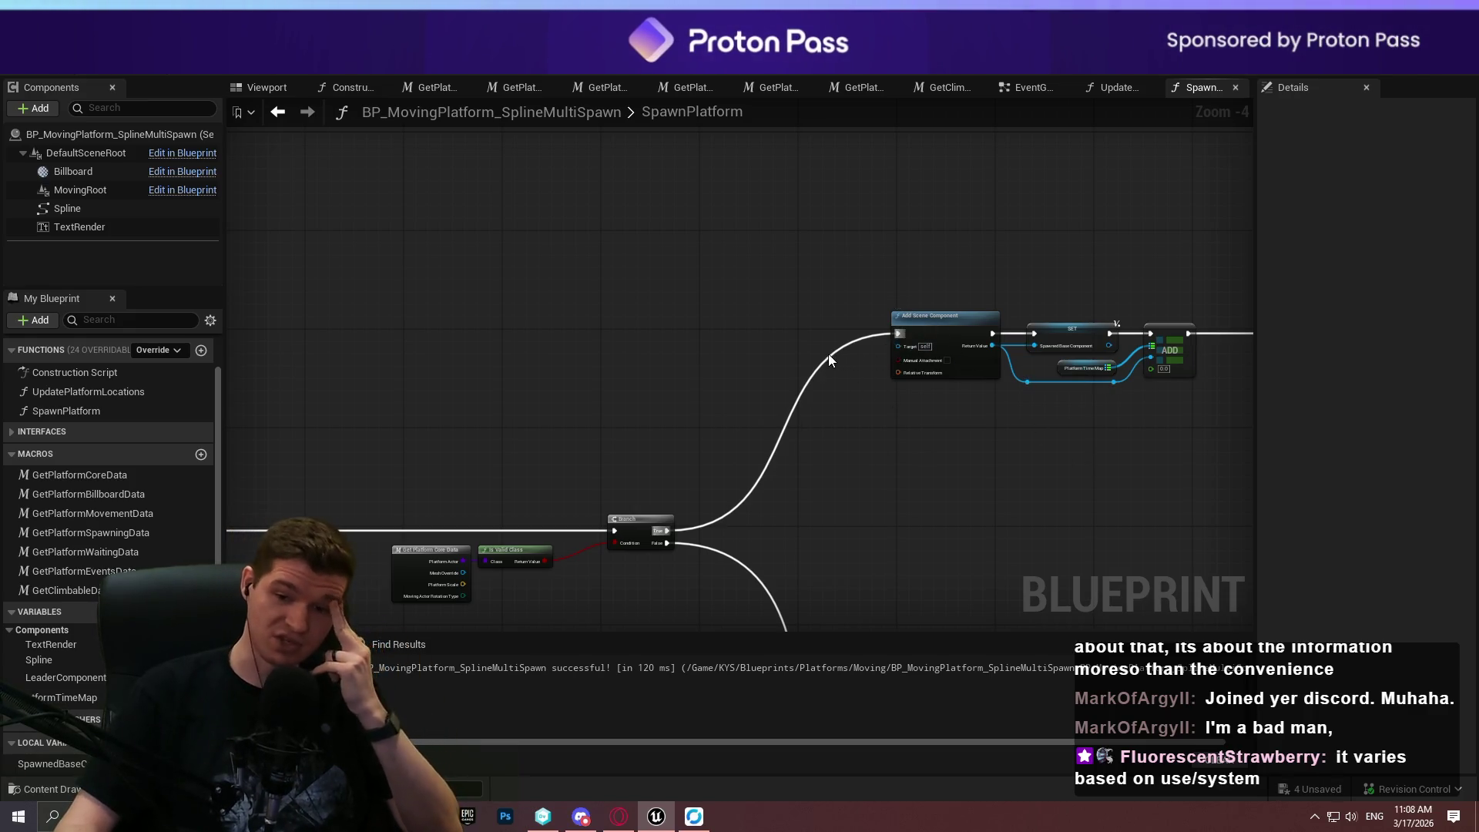
pyautogui.moveTo(997, 432)
pyautogui.mouseDown()
pyautogui.moveTo(399, 380)
pyautogui.moveTo(385, 396)
pyautogui.mouseUp()
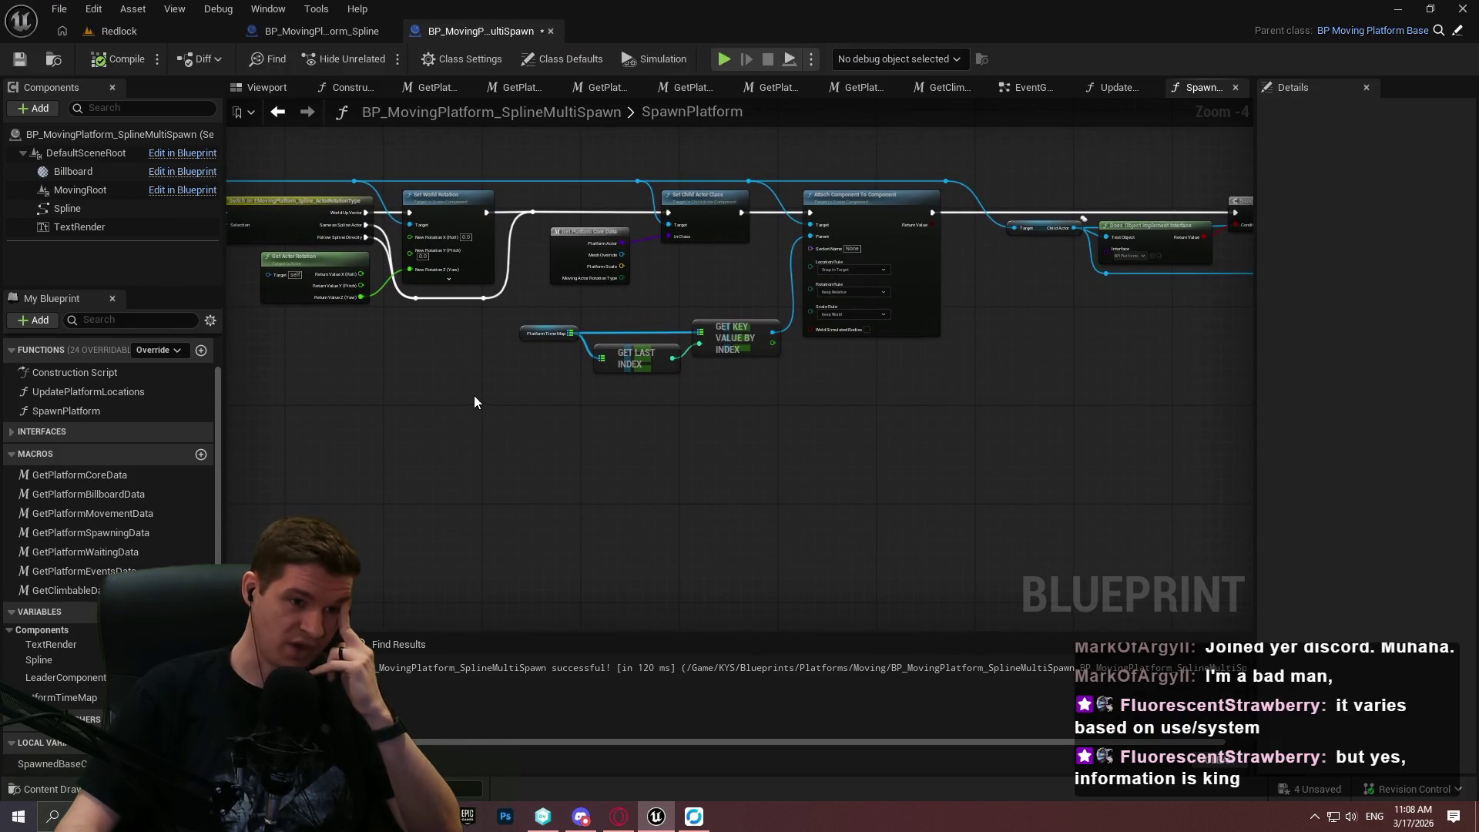
# Stack Get Last Index and Platform Time Map below Get Key Value By Index and move the trio.
pyautogui.scroll(4, 711, 368)
pyautogui.moveTo(558, 334); pyautogui.dragTo(755, 389)
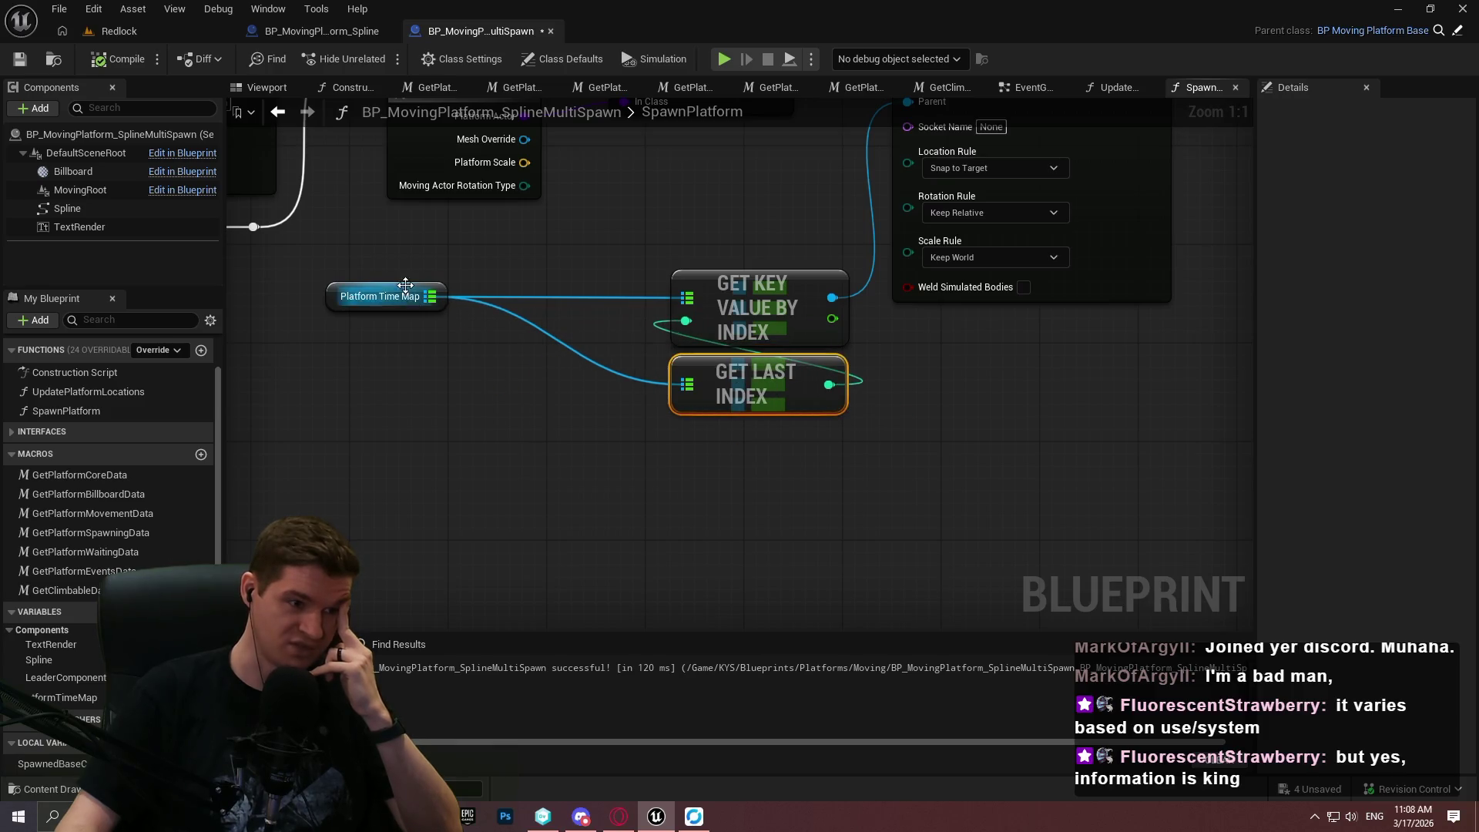
pyautogui.moveTo(386, 296)
pyautogui.mouseDown()
pyautogui.moveTo(760, 443)
pyautogui.moveTo(732, 421)
pyautogui.mouseUp()
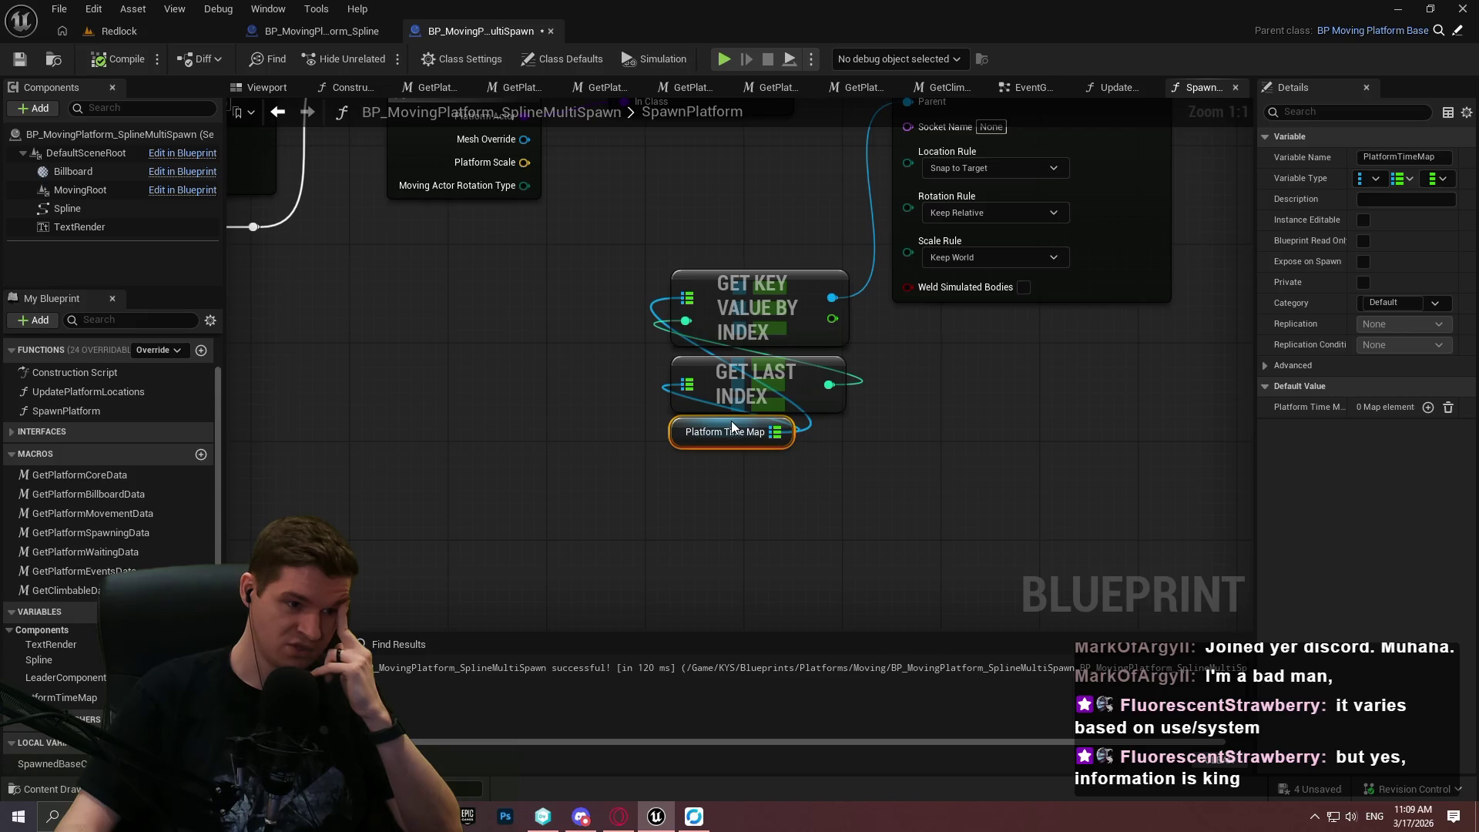
pyautogui.moveTo(691, 269); pyautogui.dragTo(691, 270)
pyautogui.moveTo(772, 300)
pyautogui.mouseDown()
pyautogui.moveTo(995, 342)
pyautogui.moveTo(934, 561)
pyautogui.mouseUp()
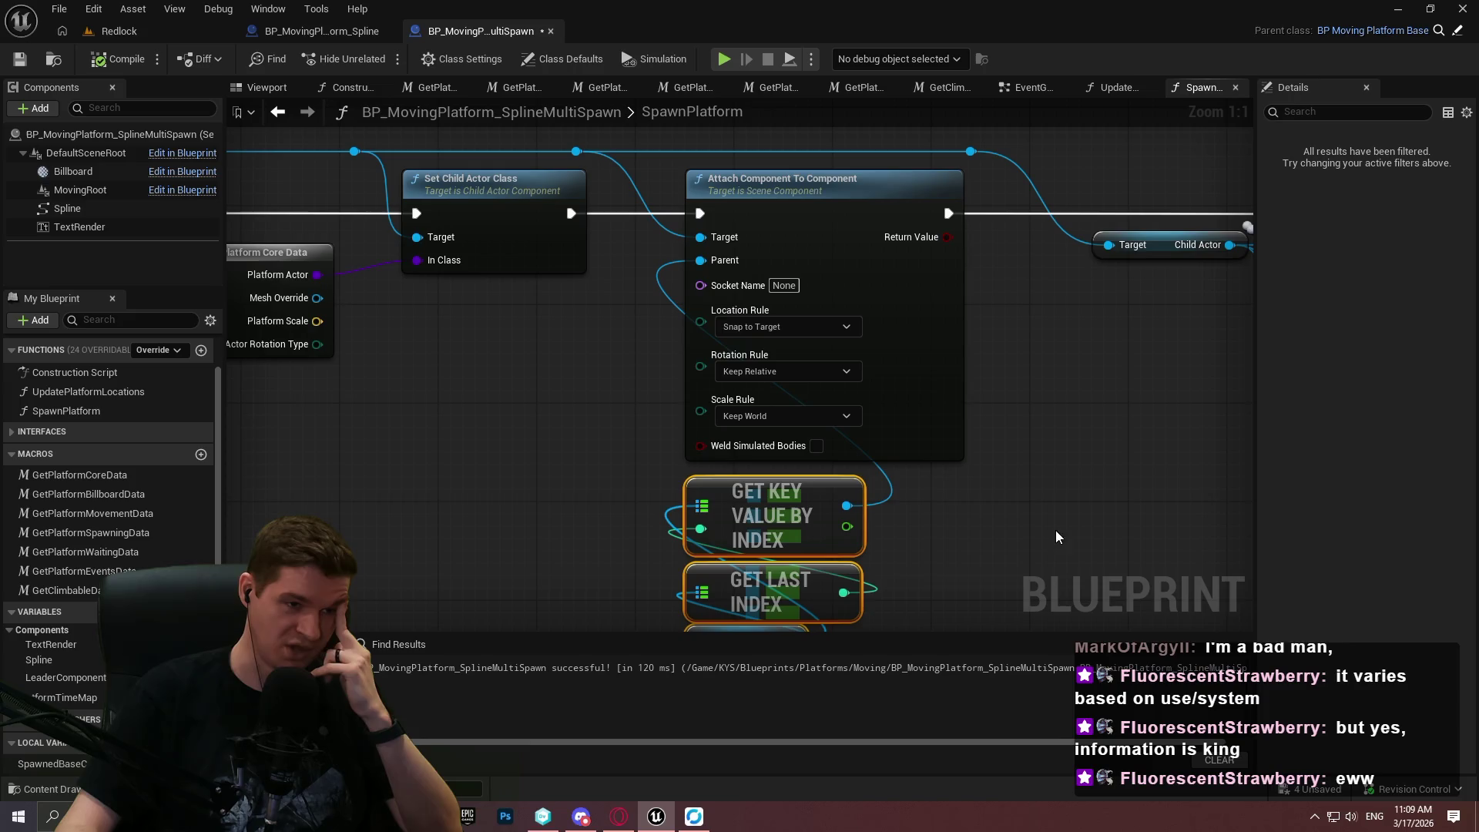
pyautogui.moveTo(679, 412)
pyautogui.mouseDown()
pyautogui.moveTo(680, 348)
pyautogui.moveTo(641, 360)
pyautogui.mouseUp()
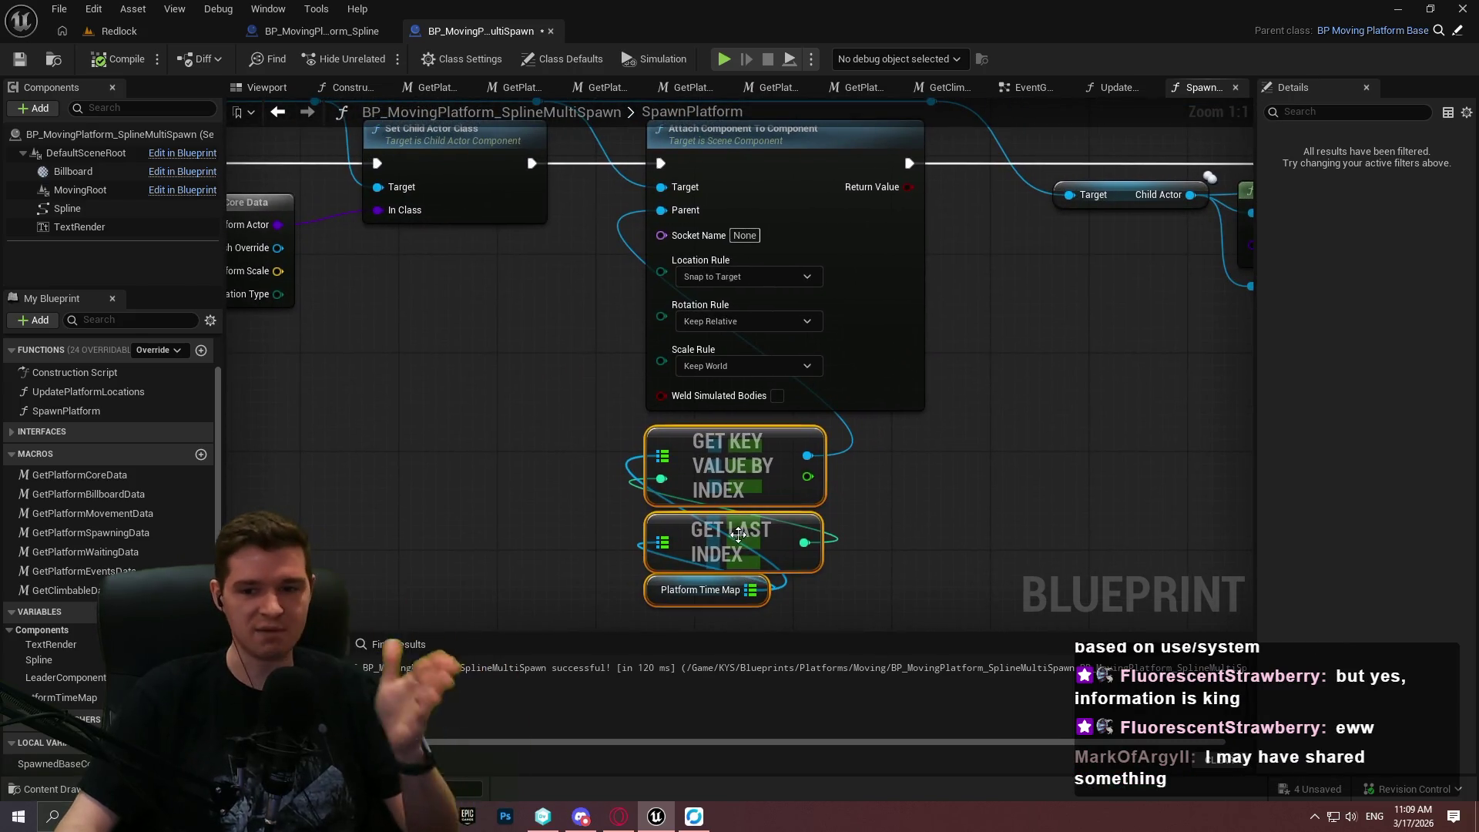
pyautogui.moveTo(840, 550); pyautogui.dragTo(1044, 463)
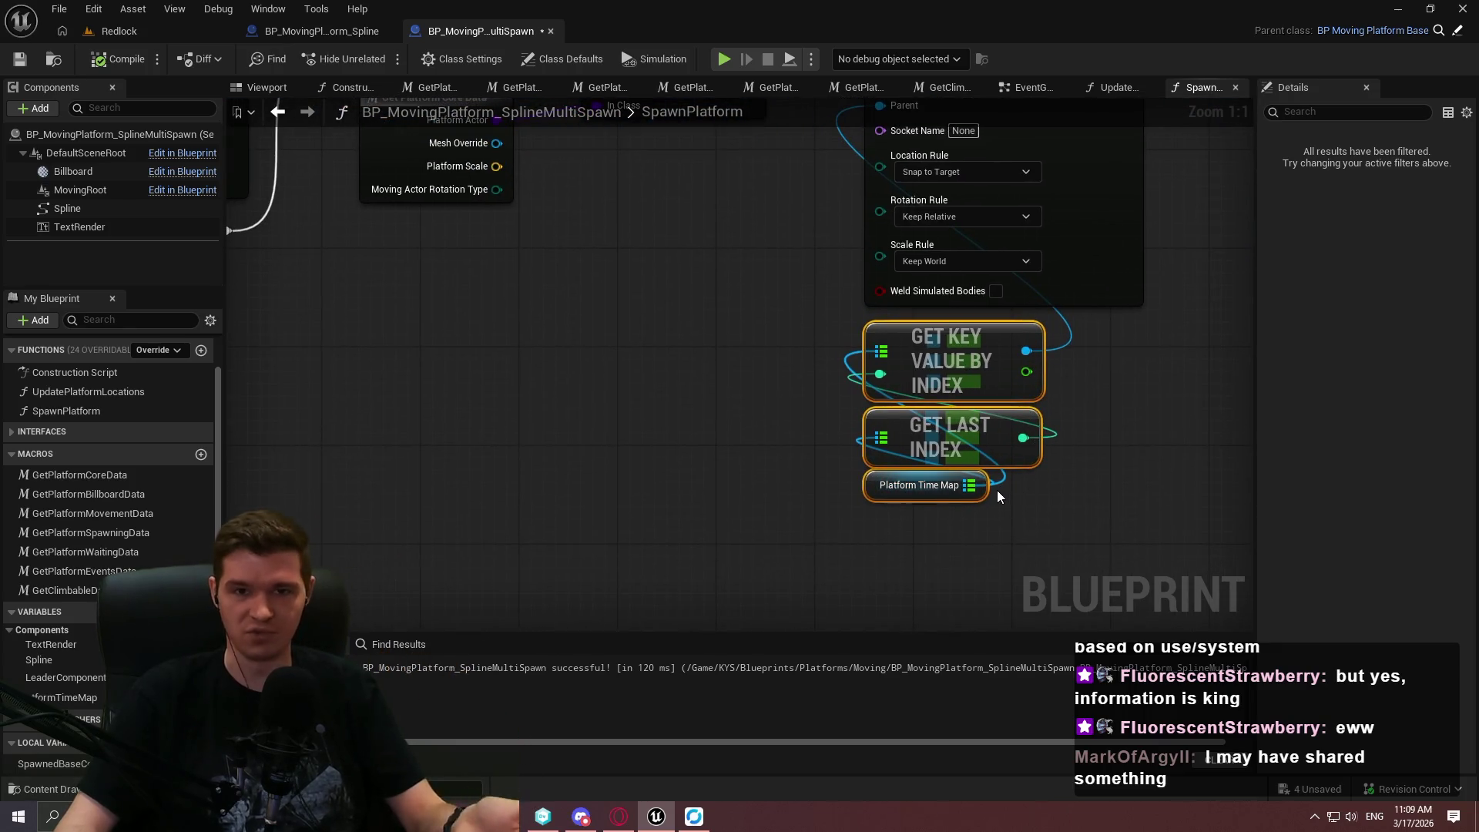
pyautogui.moveTo(977, 483)
pyautogui.mouseDown()
pyautogui.moveTo(906, 473)
pyautogui.moveTo(954, 553)
pyautogui.moveTo(950, 518)
pyautogui.moveTo(751, 497)
pyautogui.moveTo(786, 389)
pyautogui.moveTo(736, 400)
pyautogui.moveTo(733, 418)
pyautogui.moveTo(523, 393)
pyautogui.moveTo(914, 484)
pyautogui.moveTo(763, 453)
pyautogui.moveTo(774, 463)
pyautogui.mouseUp()
# Tighten the three map nodes into a compact group and move it up-left.
pyautogui.click(529, 344)
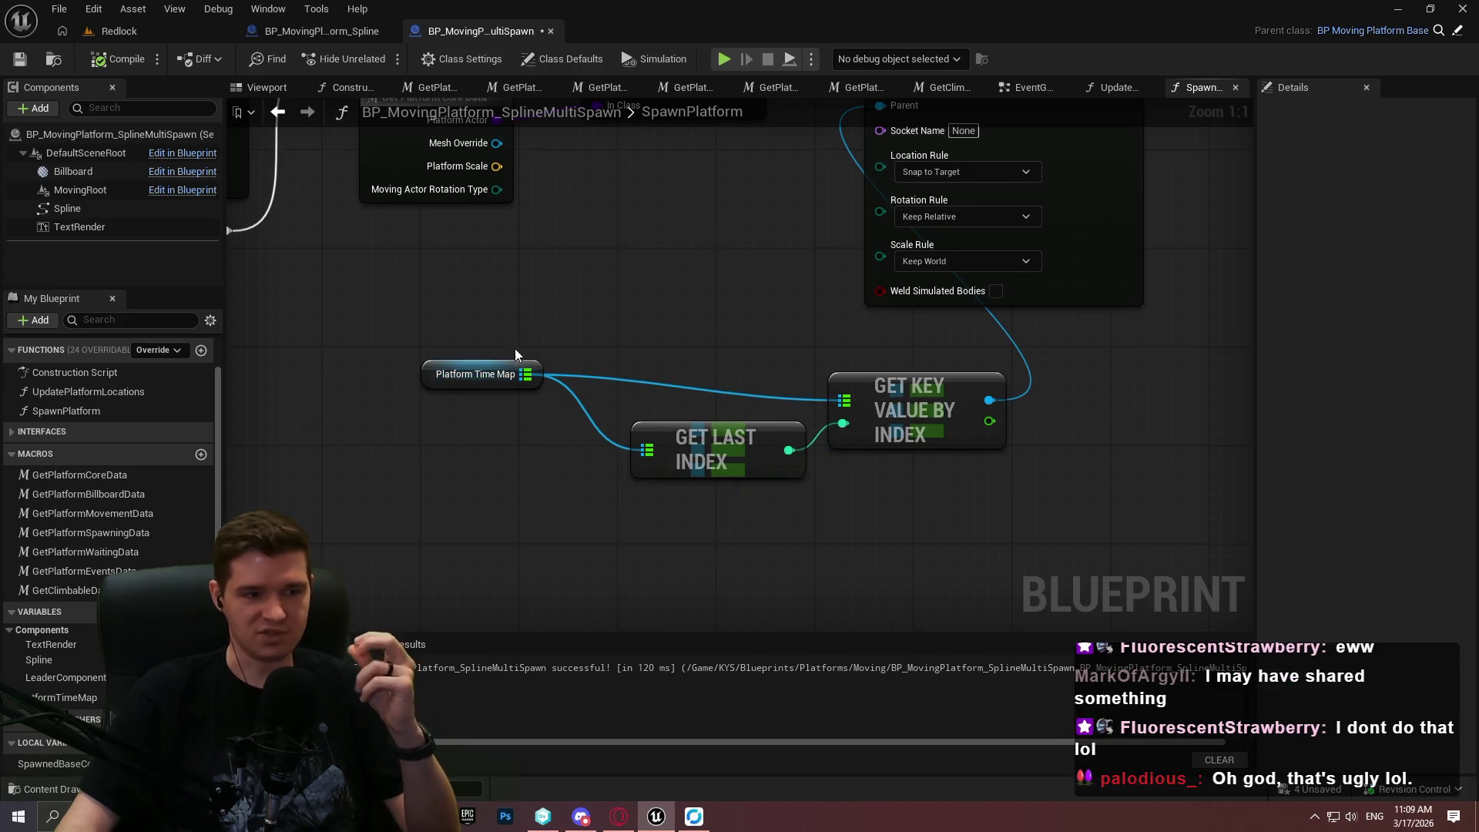
pyautogui.moveTo(537, 364); pyautogui.dragTo(600, 397)
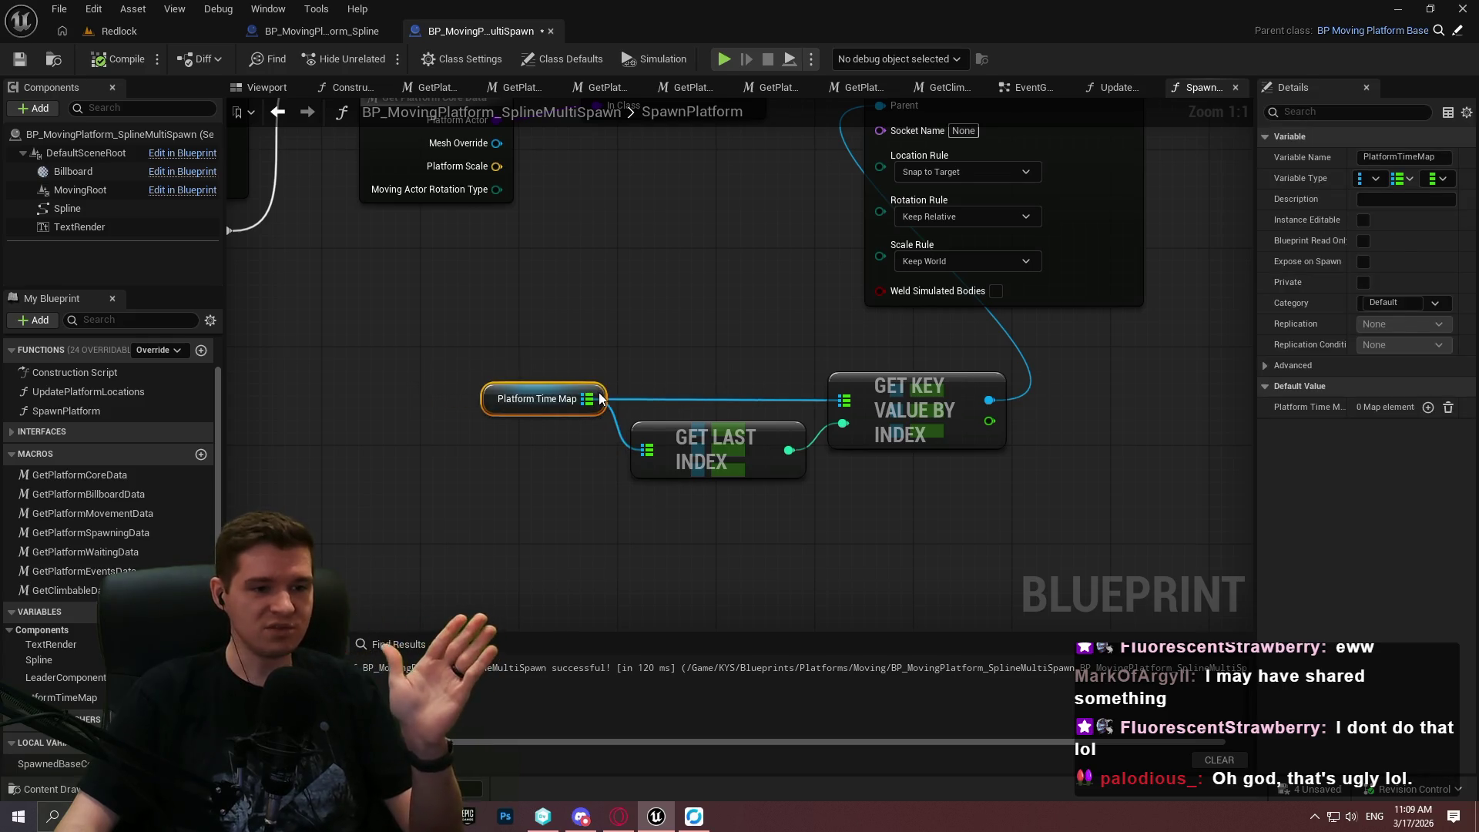
pyautogui.moveTo(460, 360); pyautogui.dragTo(1007, 465)
pyautogui.moveTo(922, 447)
pyautogui.mouseDown()
pyautogui.moveTo(659, 413)
pyautogui.moveTo(785, 354)
pyautogui.moveTo(704, 396)
pyautogui.moveTo(718, 385)
pyautogui.mouseUp()
pyautogui.scroll(-2, 851, 489)
pyautogui.moveTo(818, 460)
pyautogui.mouseDown()
pyautogui.moveTo(959, 493)
pyautogui.moveTo(605, 489)
pyautogui.moveTo(698, 507)
pyautogui.mouseUp()
pyautogui.scroll(-5, 698, 513)
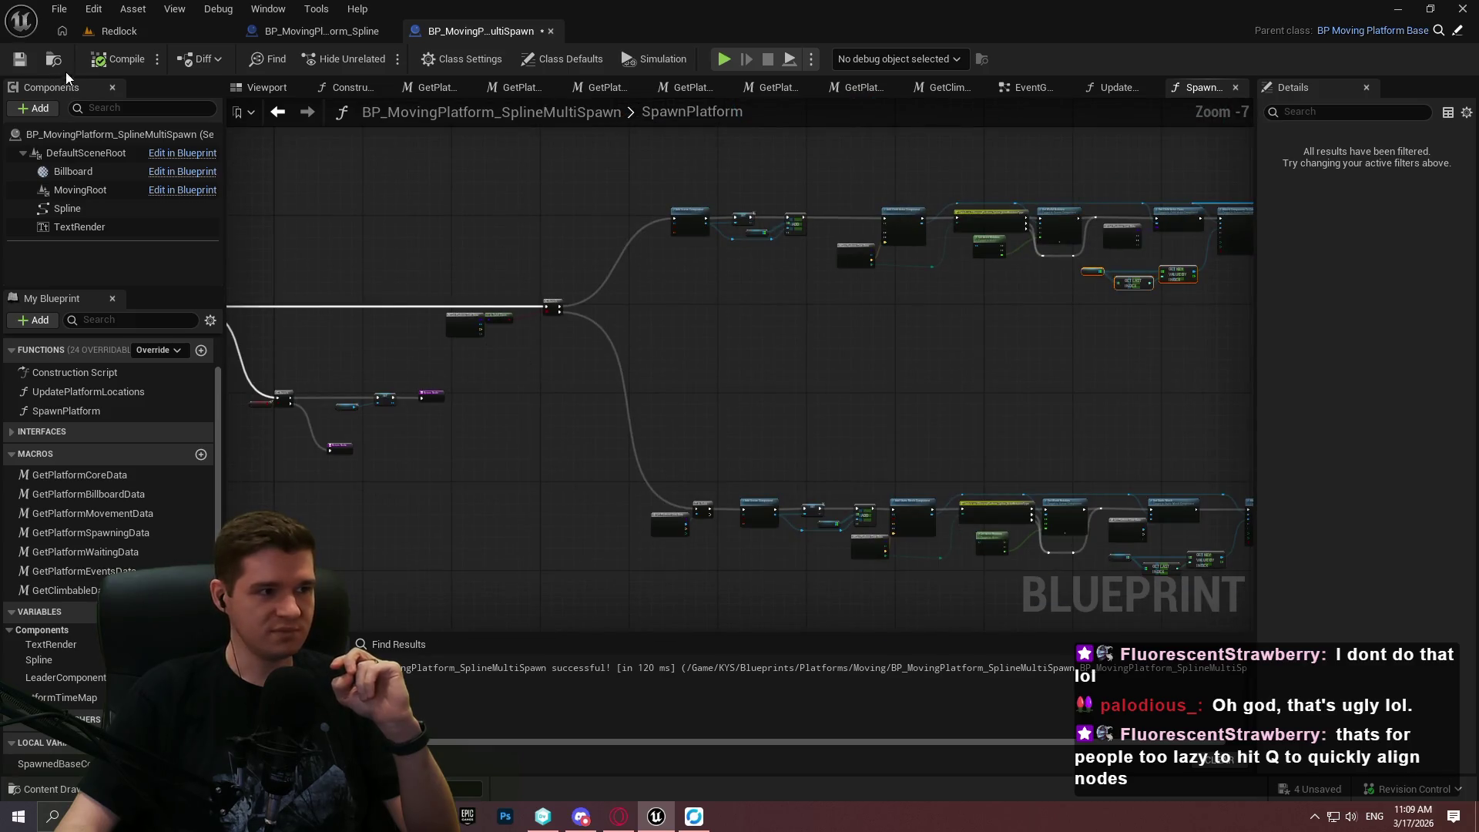
pyautogui.scroll(5, 521, 429)
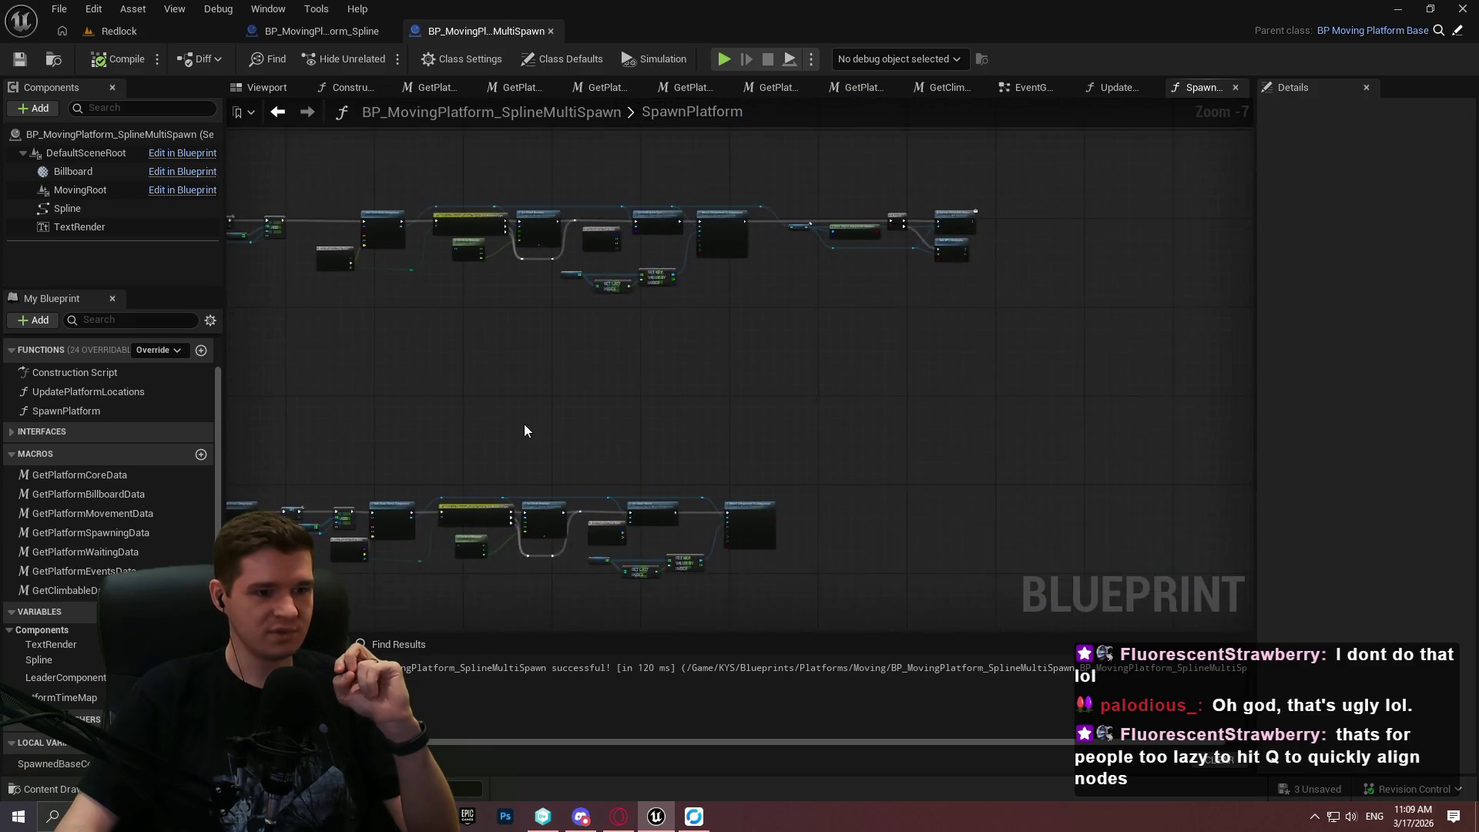
pyautogui.scroll(-2, 728, 322)
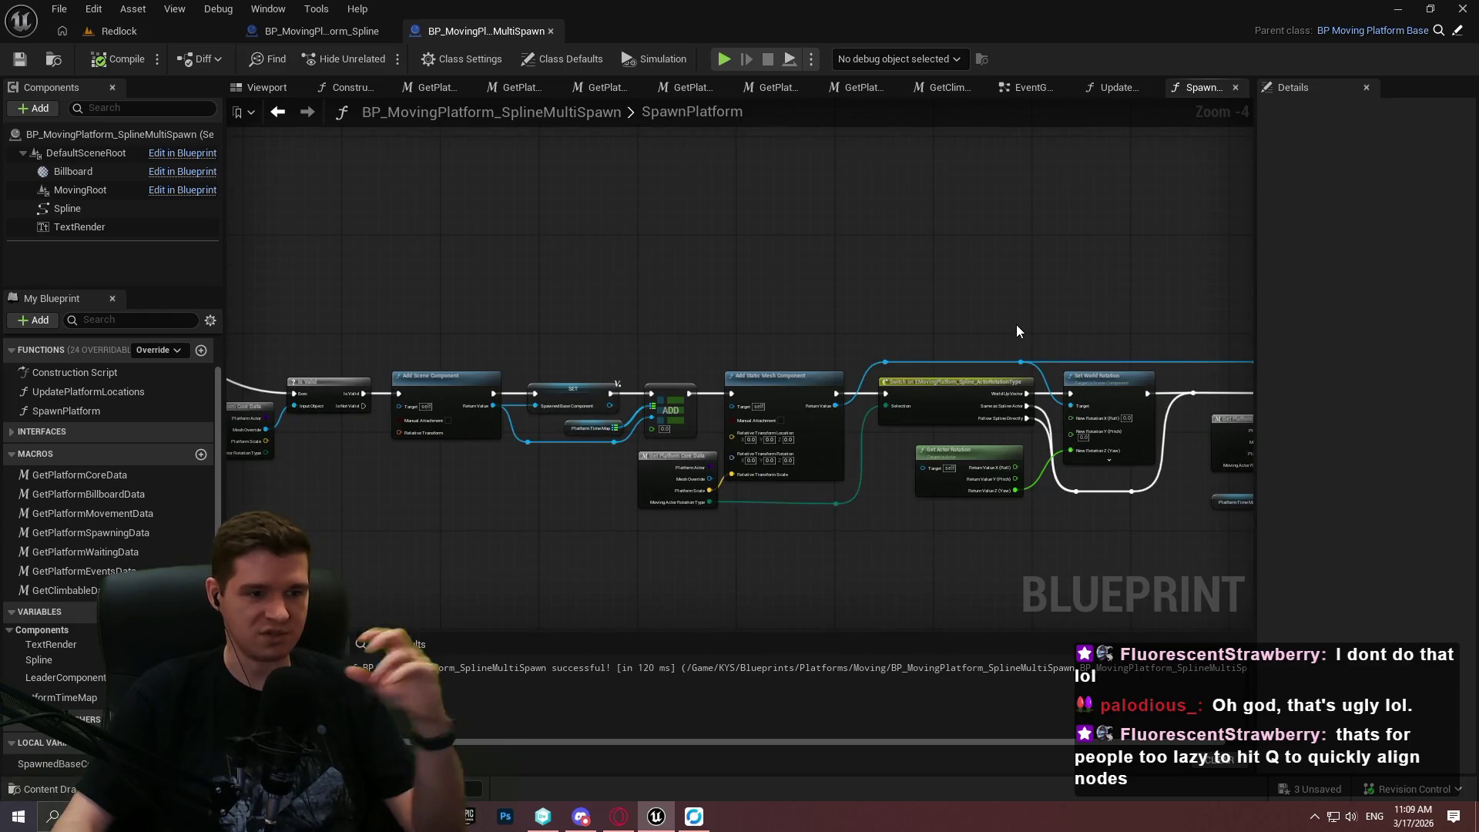
# Return to the Redlock level and open the player interaction component Blueprint.
pyautogui.click(174, 9)
pyautogui.click(171, 10)
pyautogui.click(150, 32)
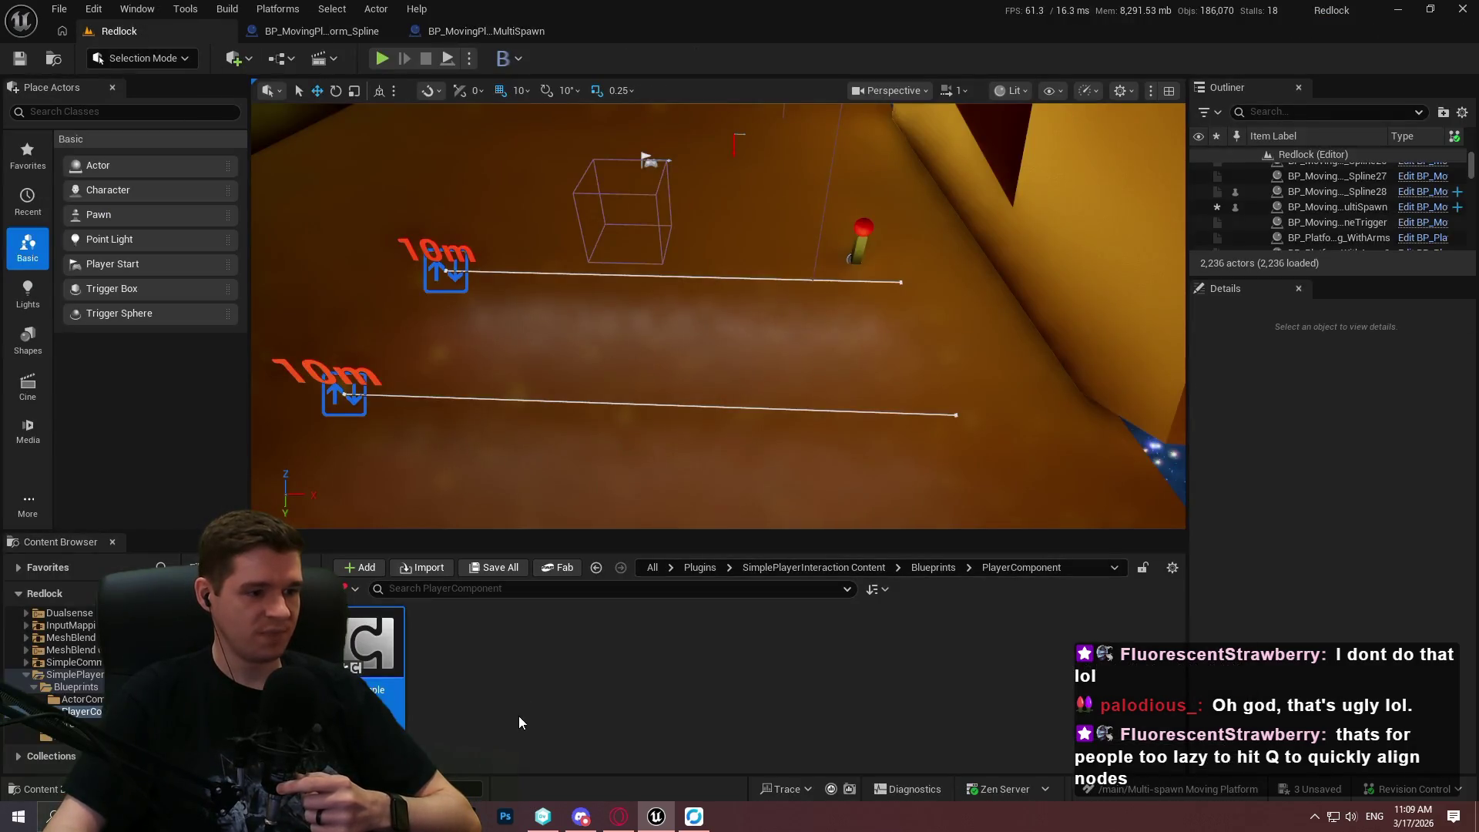
pyautogui.doubleClick(374, 648)
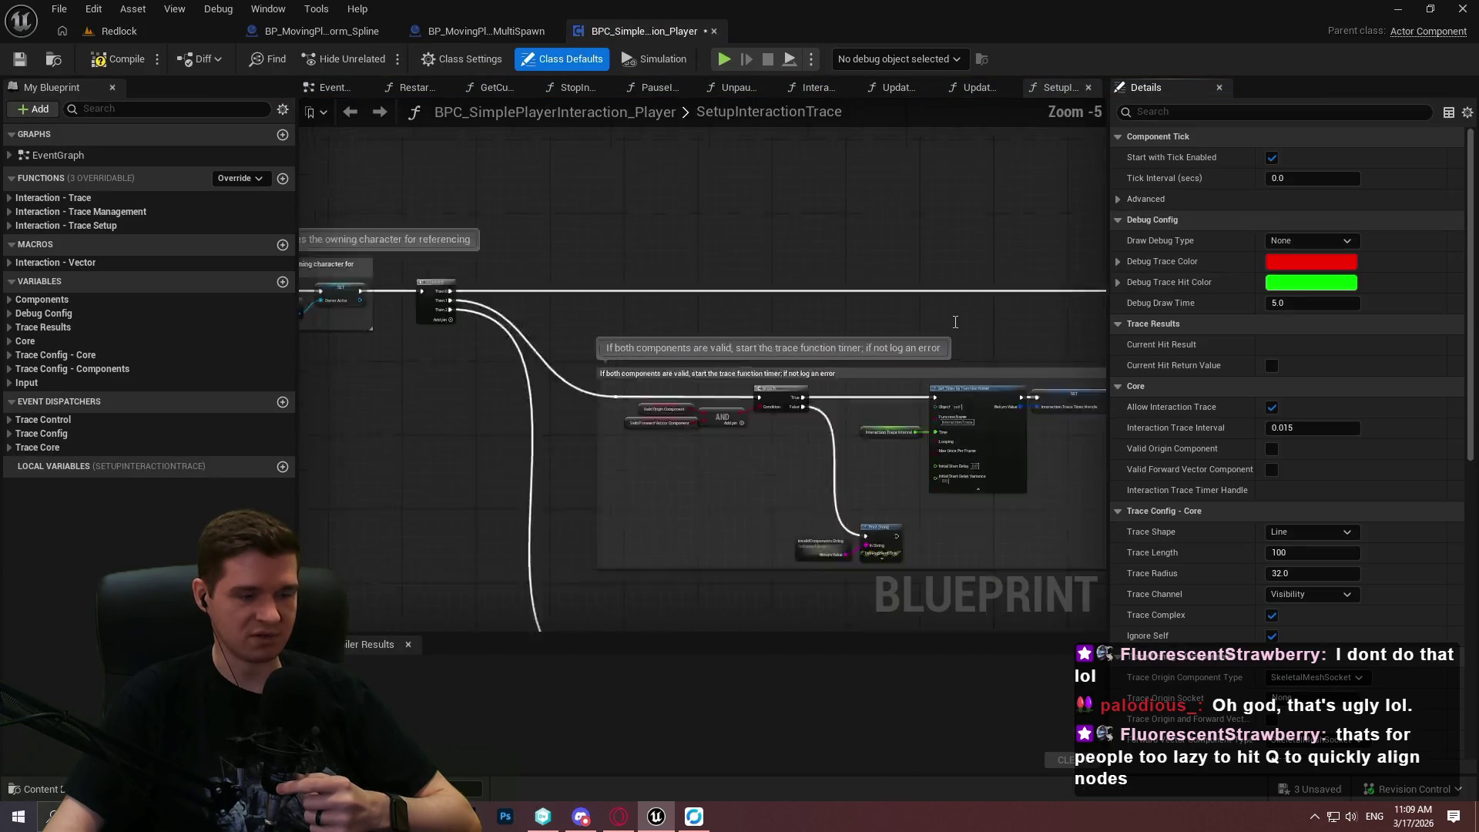
# Survey the Switches comment groups and trace-origin wiring, deleting the selected item.
pyautogui.scroll(-4, 841, 405)
pyautogui.moveTo(841, 405); pyautogui.dragTo(591, 290)
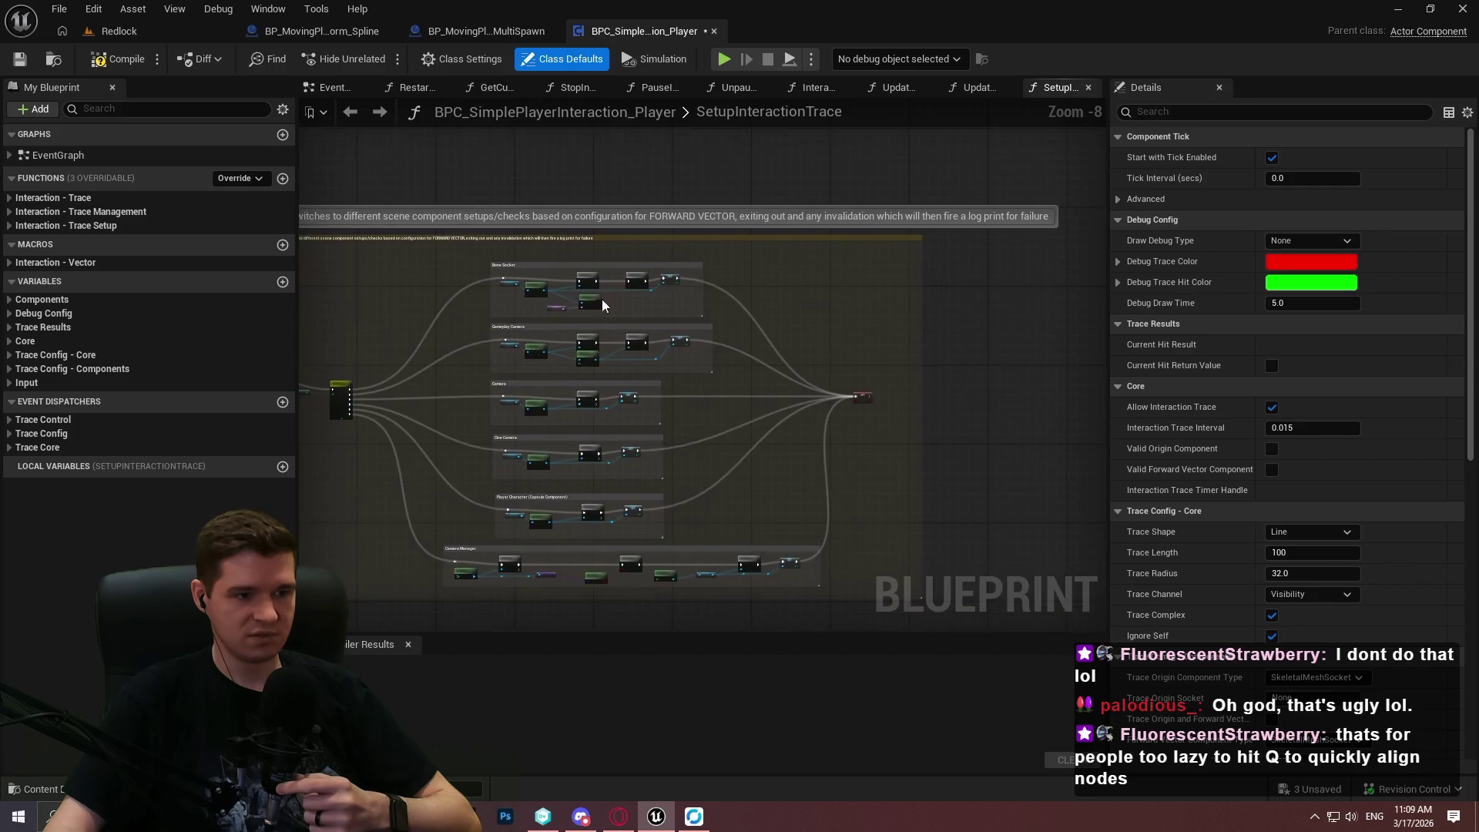
pyautogui.scroll(3, 485, 403)
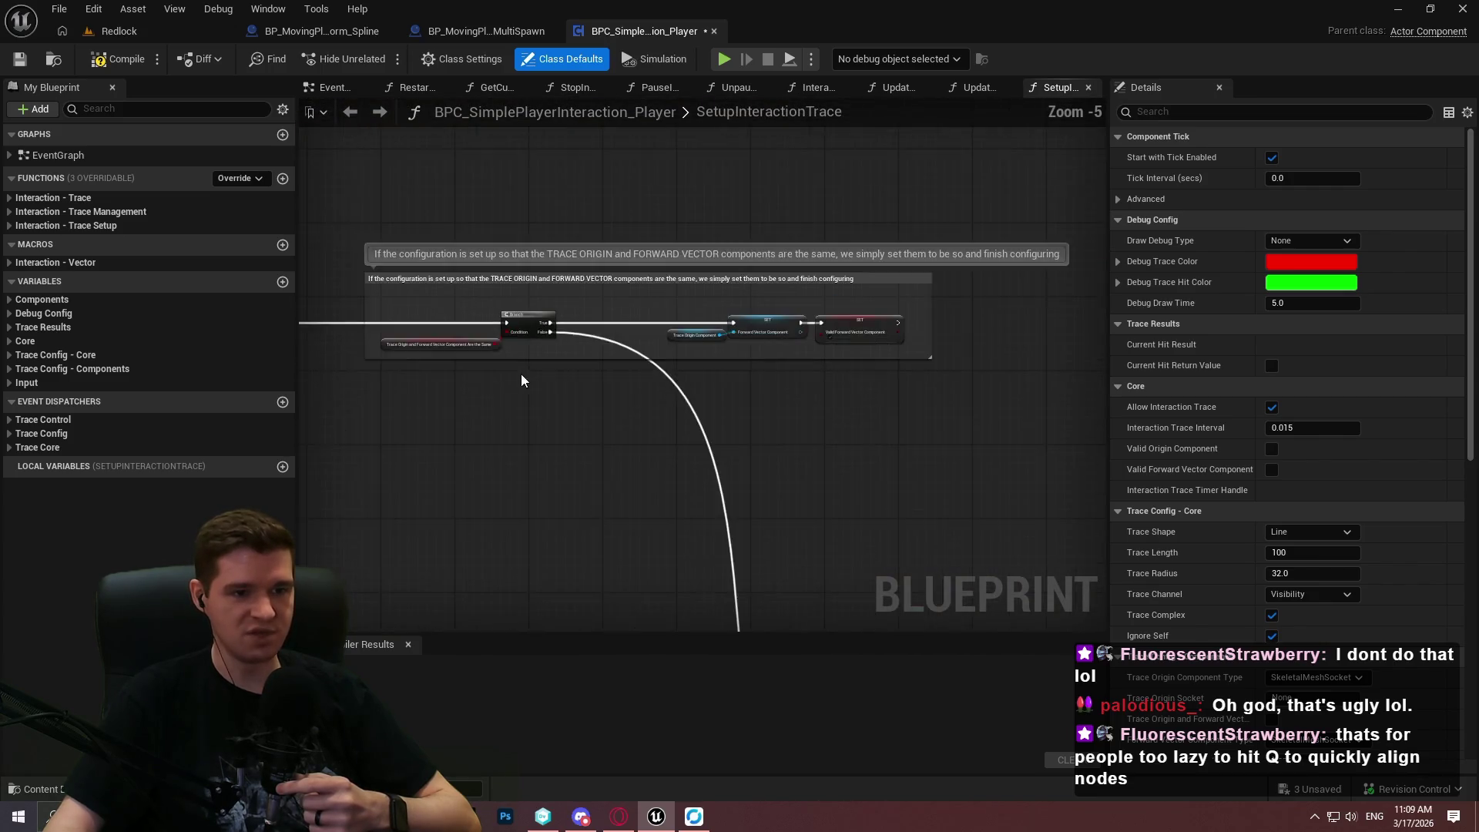
pyautogui.moveTo(973, 424); pyautogui.dragTo(724, 437)
pyautogui.press('Delete')
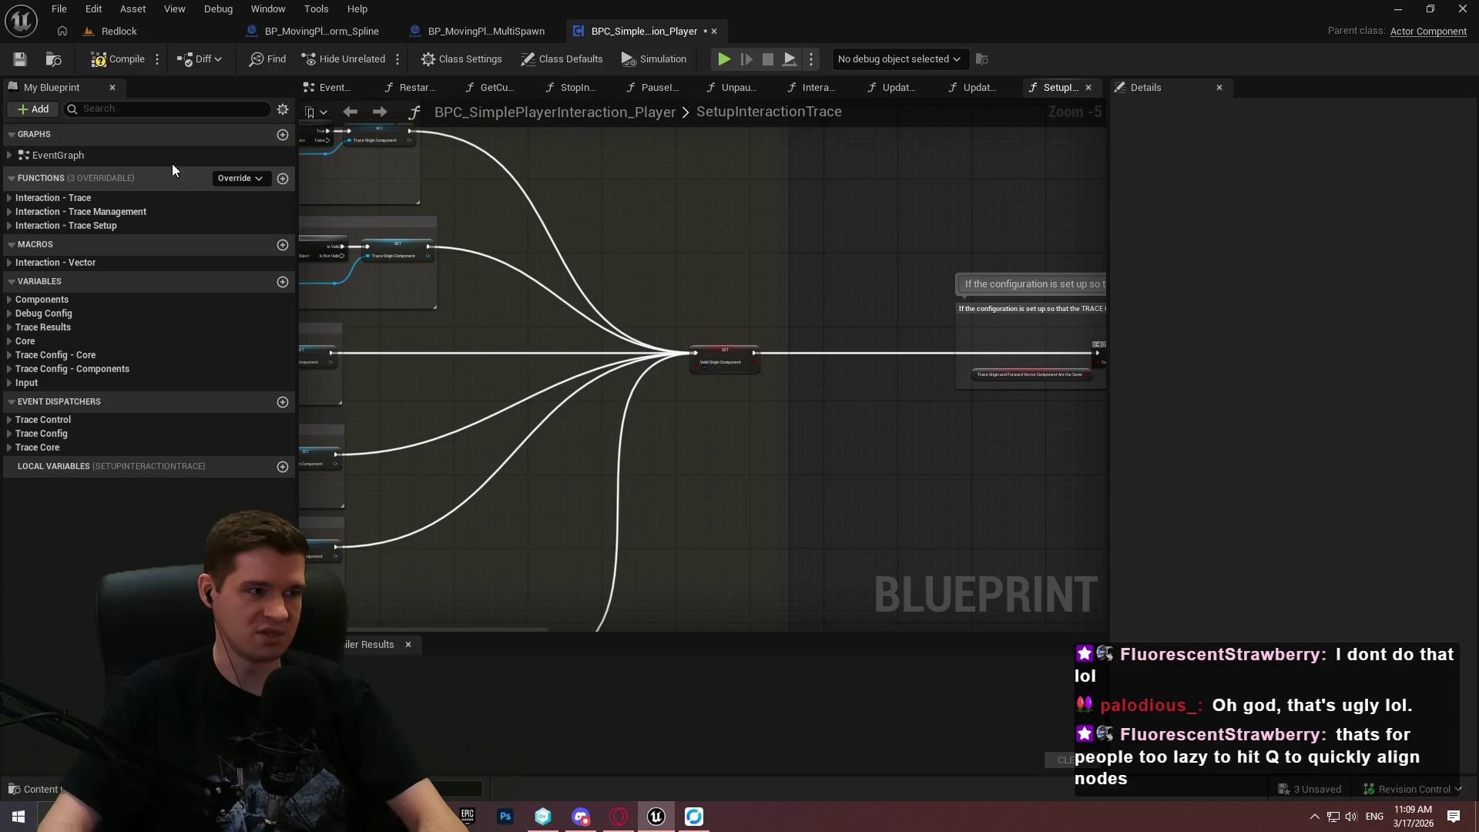
# Expand Interaction - Trace and open the InteractionTrace and GetCurrentInteractionTraceStatus graphs.
pyautogui.click(9, 198)
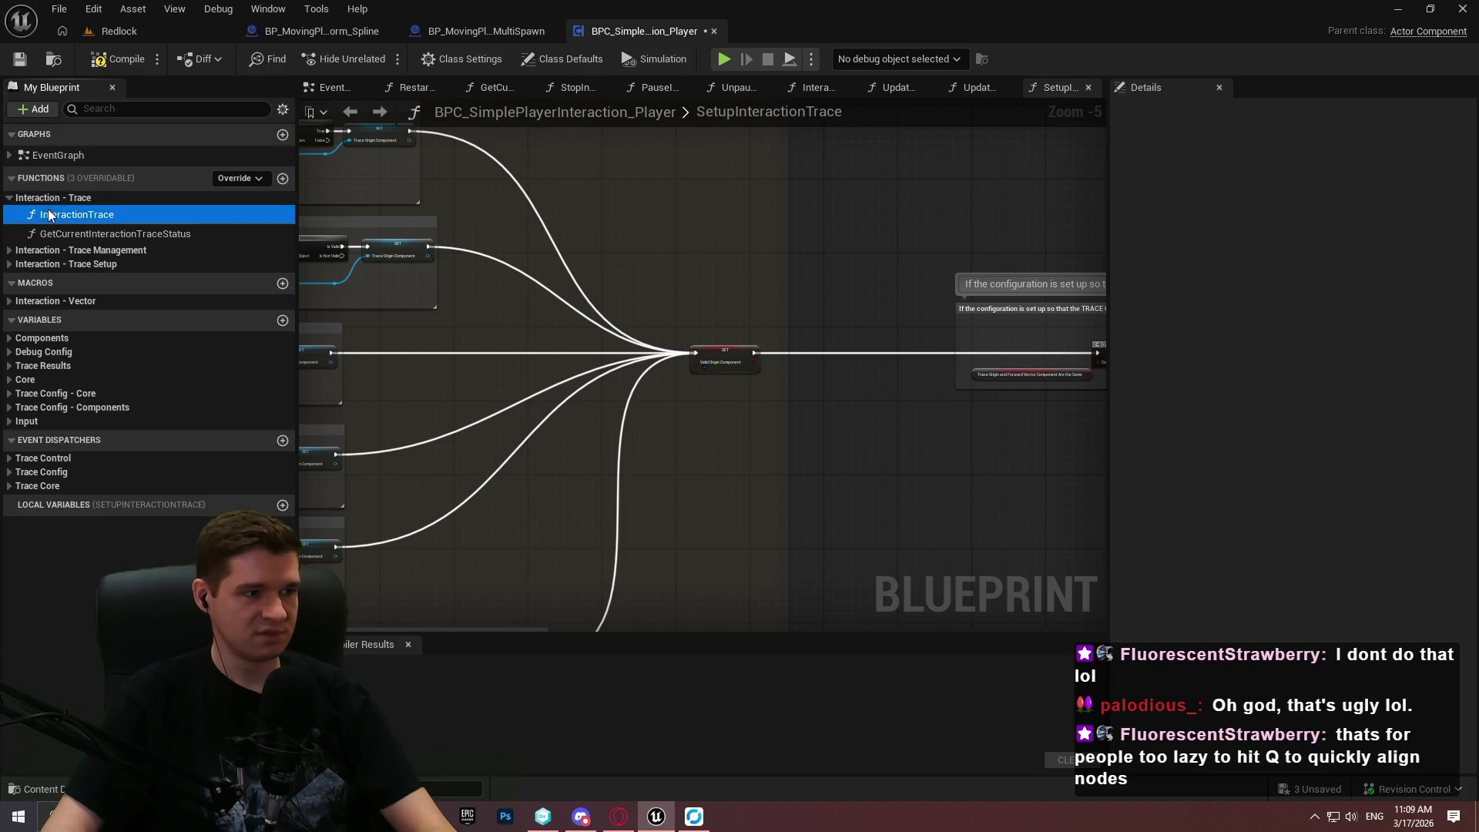
pyautogui.doubleClick(48, 213)
pyautogui.doubleClick(57, 234)
pyautogui.doubleClick(112, 215)
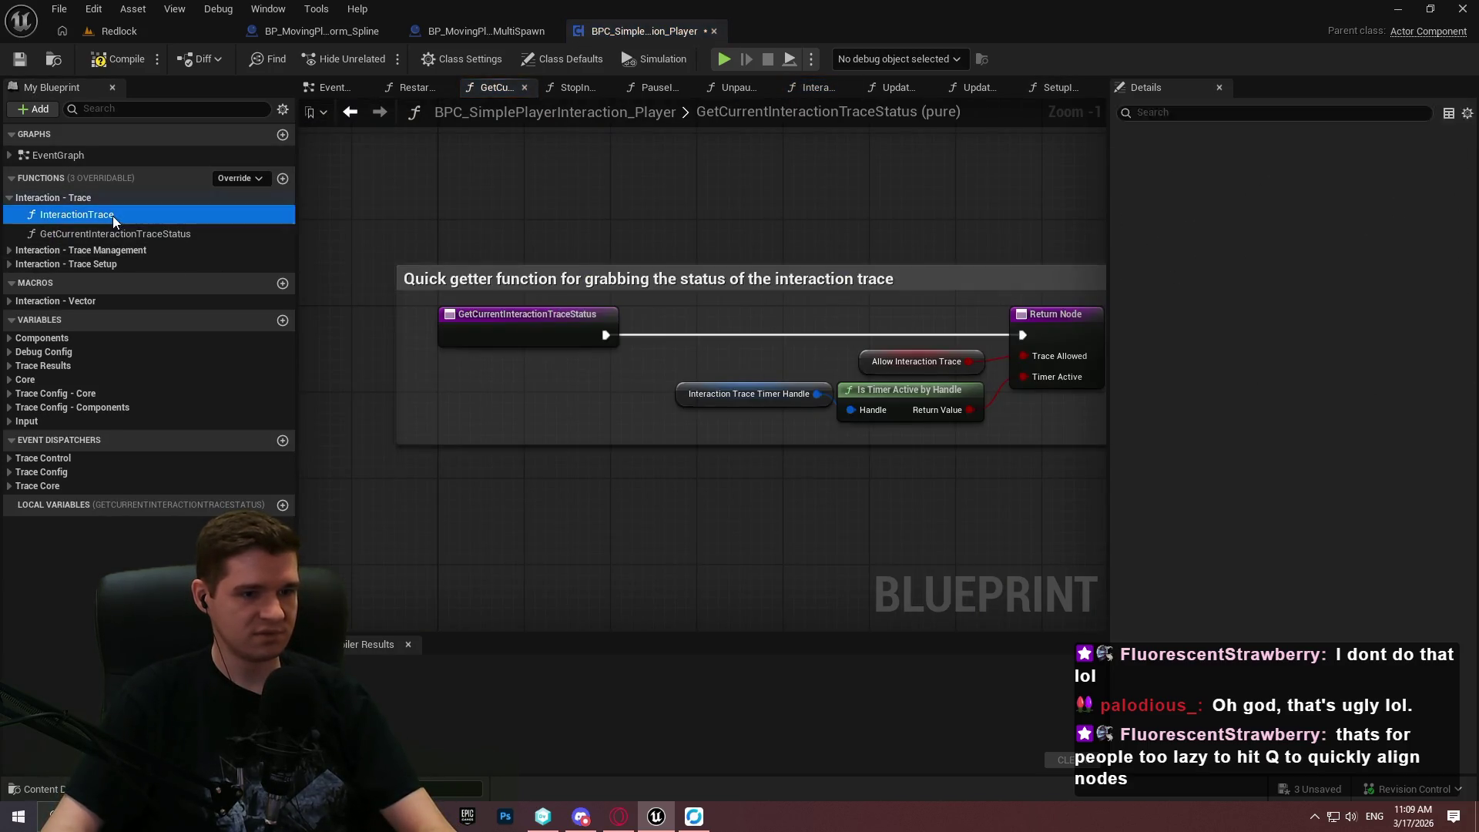
# Pan across the InteractionTrace comment groups and drag the Details splitter right for width.
pyautogui.scroll(-2, 523, 315)
pyautogui.scroll(-4, 524, 315)
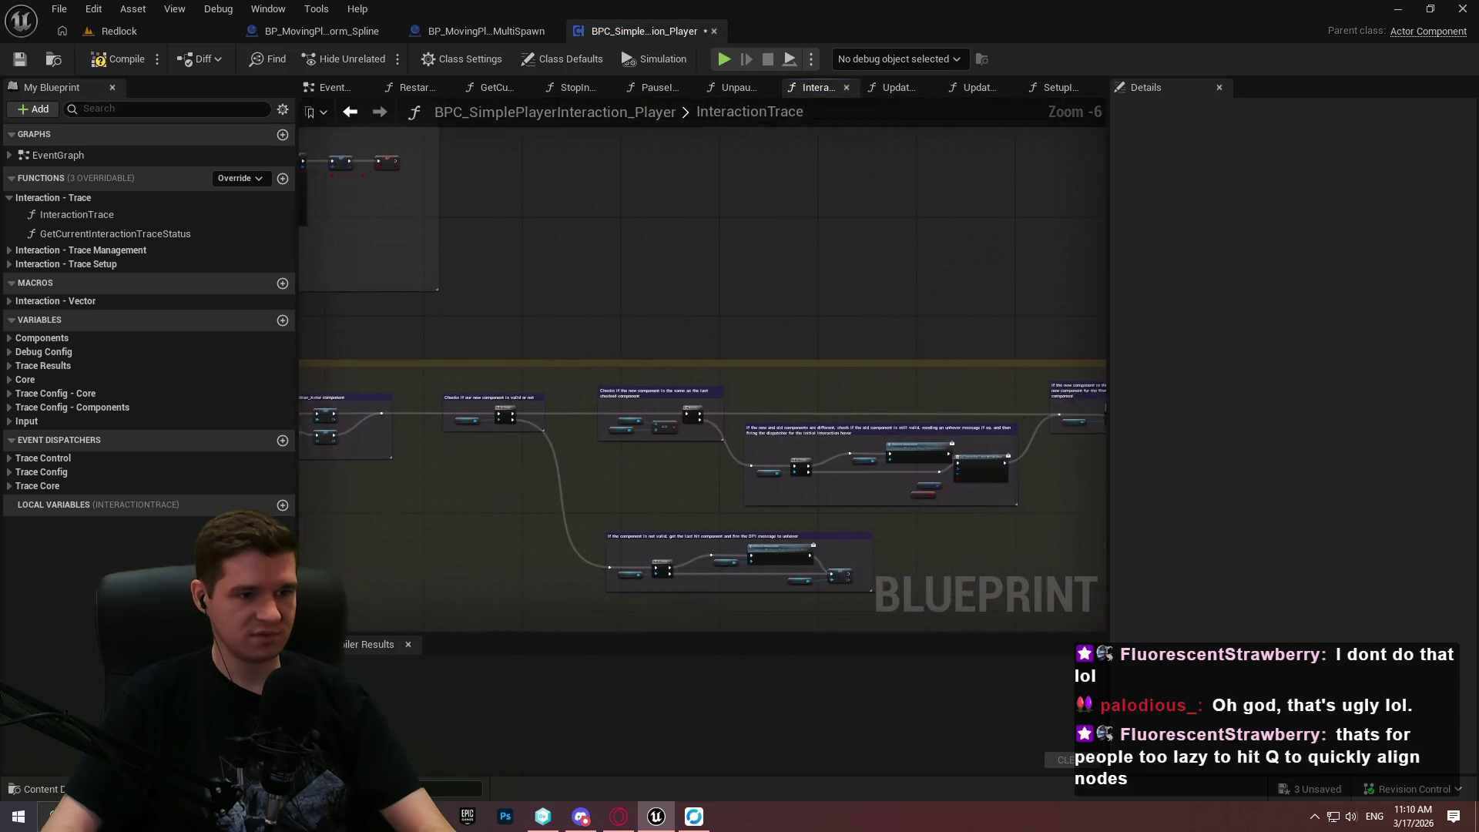
pyautogui.scroll(1, 746, 464)
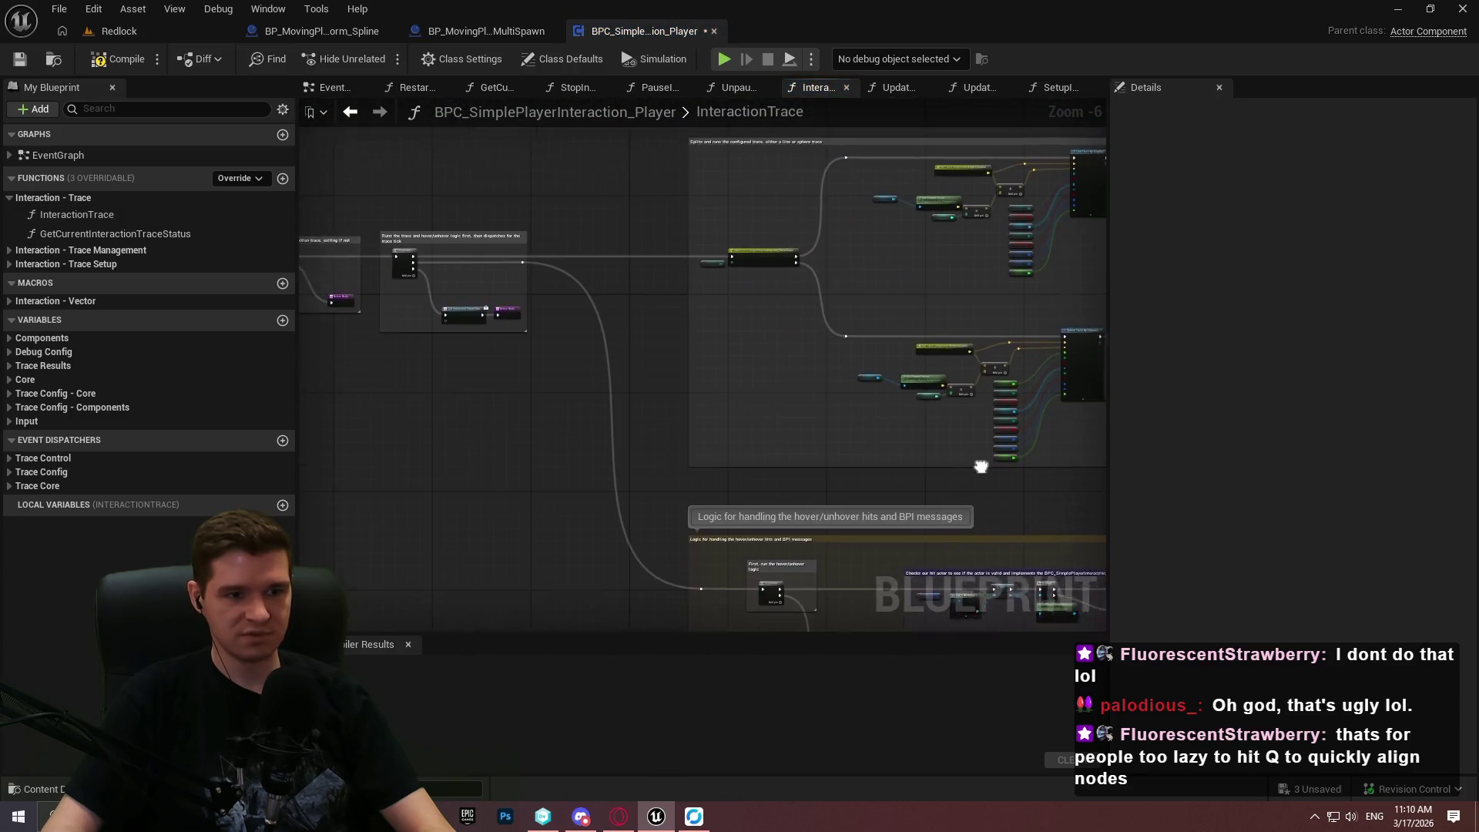
pyautogui.scroll(2, 747, 464)
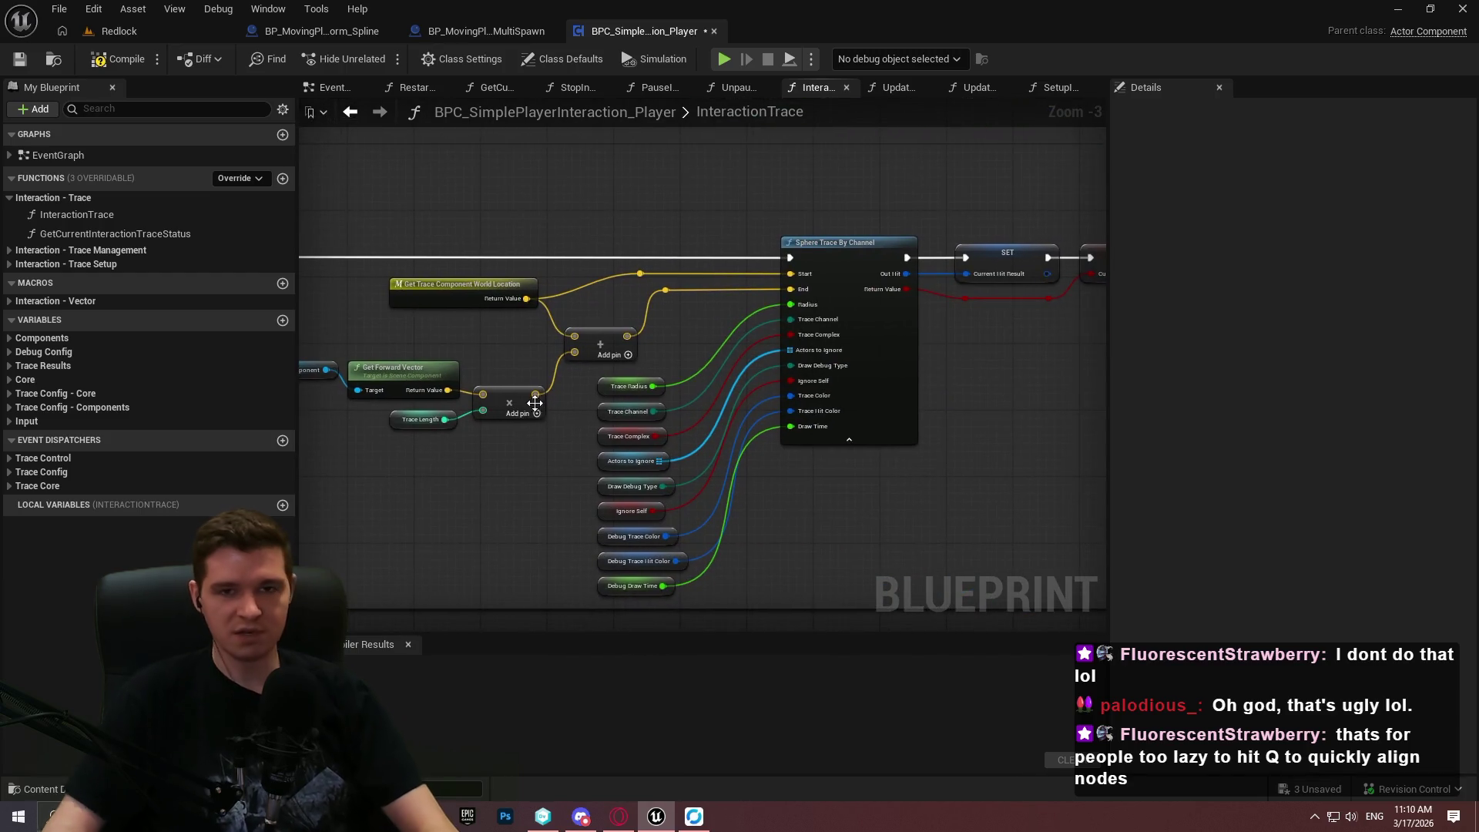
pyautogui.moveTo(601, 414)
pyautogui.mouseDown()
pyautogui.moveTo(812, 477)
pyautogui.moveTo(633, 401)
pyautogui.moveTo(337, 386)
pyautogui.mouseUp()
pyautogui.moveTo(894, 455)
pyautogui.mouseDown()
pyautogui.moveTo(359, 453)
pyautogui.moveTo(377, 464)
pyautogui.mouseUp()
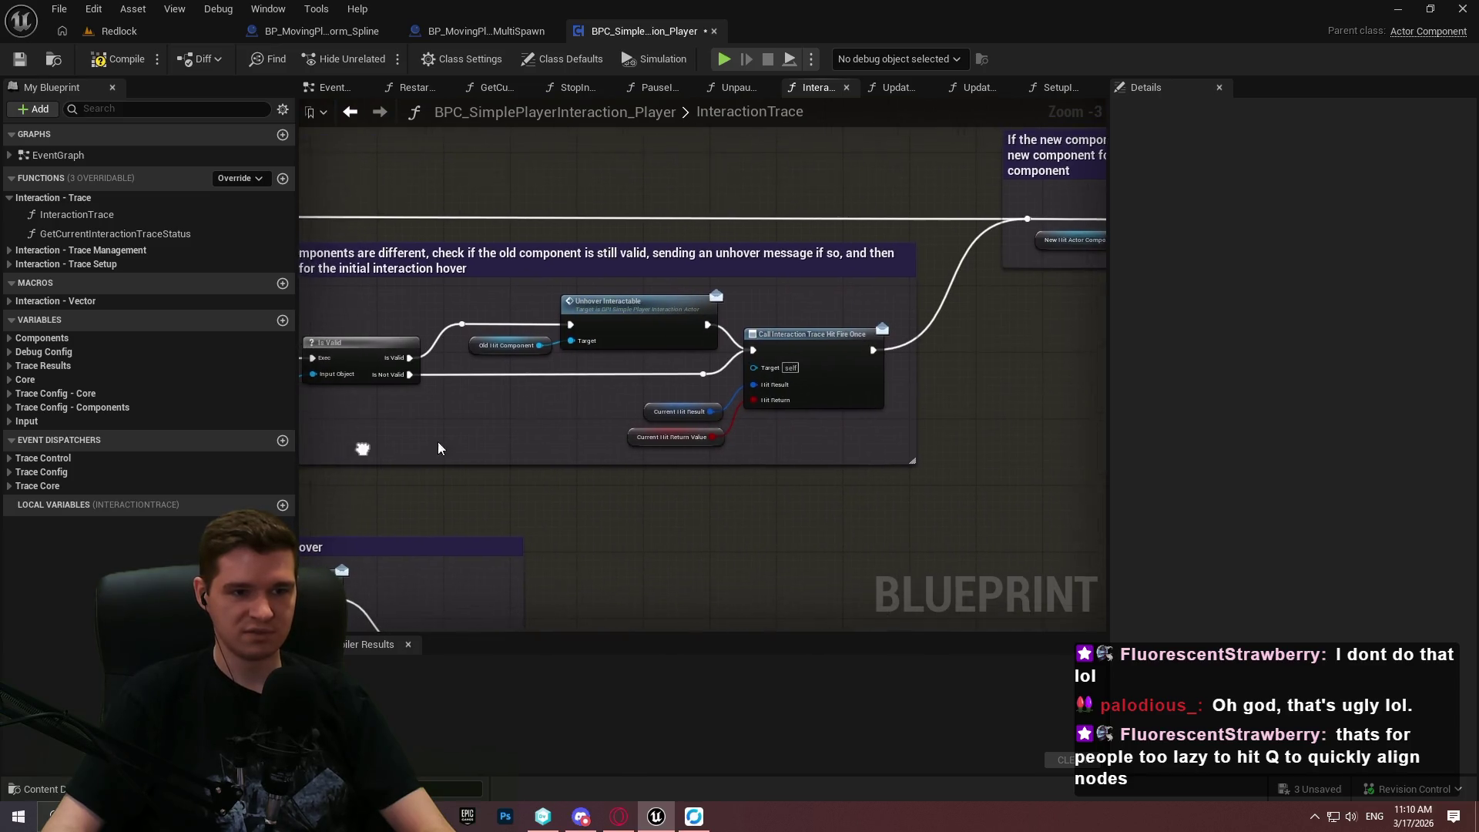
pyautogui.moveTo(1107, 210)
pyautogui.mouseDown()
pyautogui.moveTo(1155, 247)
pyautogui.moveTo(1277, 232)
pyautogui.mouseUp()
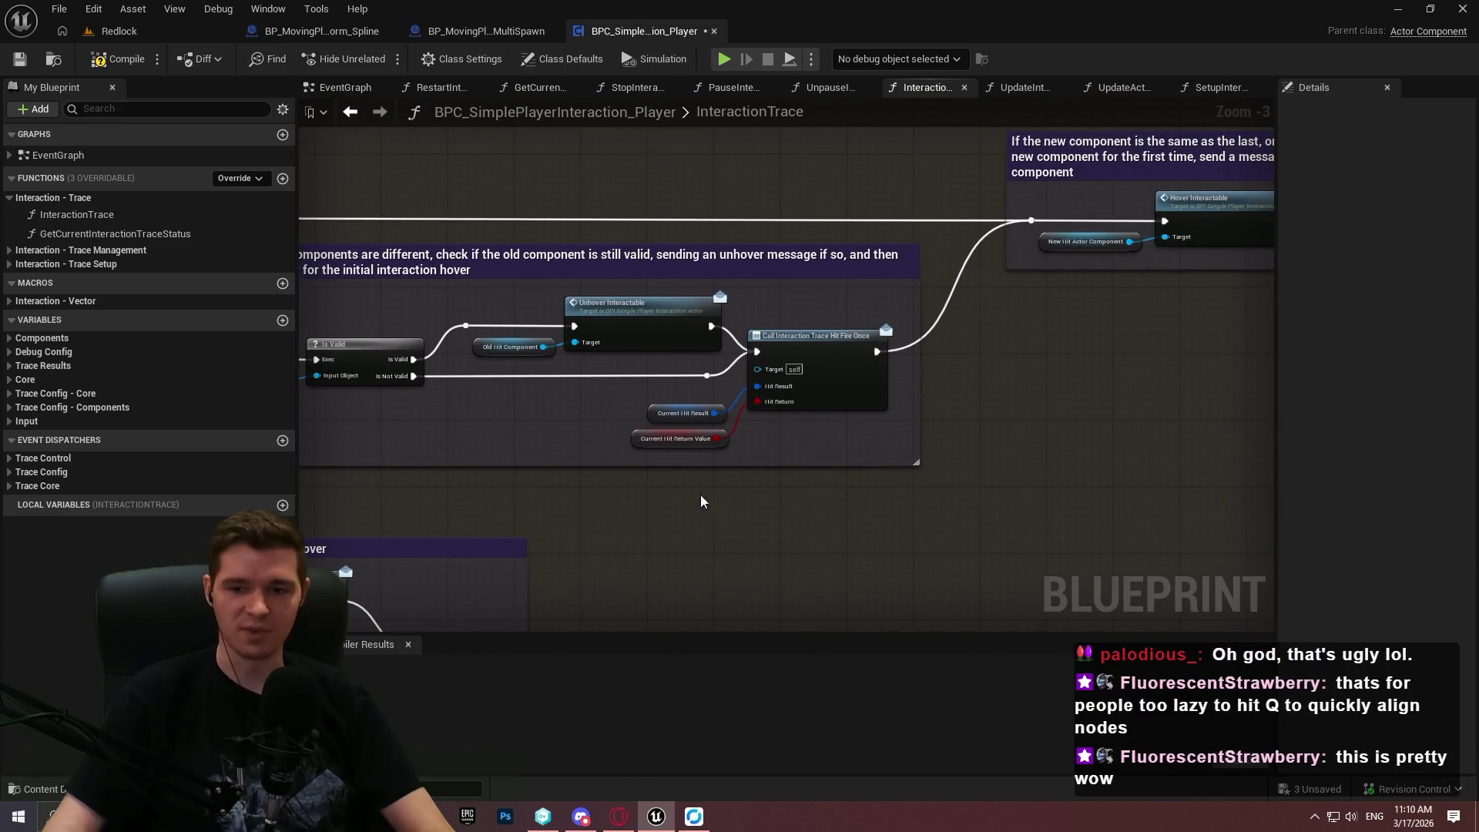
pyautogui.scroll(-3, 938, 469)
pyautogui.moveTo(764, 325)
pyautogui.mouseDown()
pyautogui.moveTo(841, 339)
pyautogui.moveTo(628, 277)
pyautogui.moveTo(990, 402)
pyautogui.mouseUp()
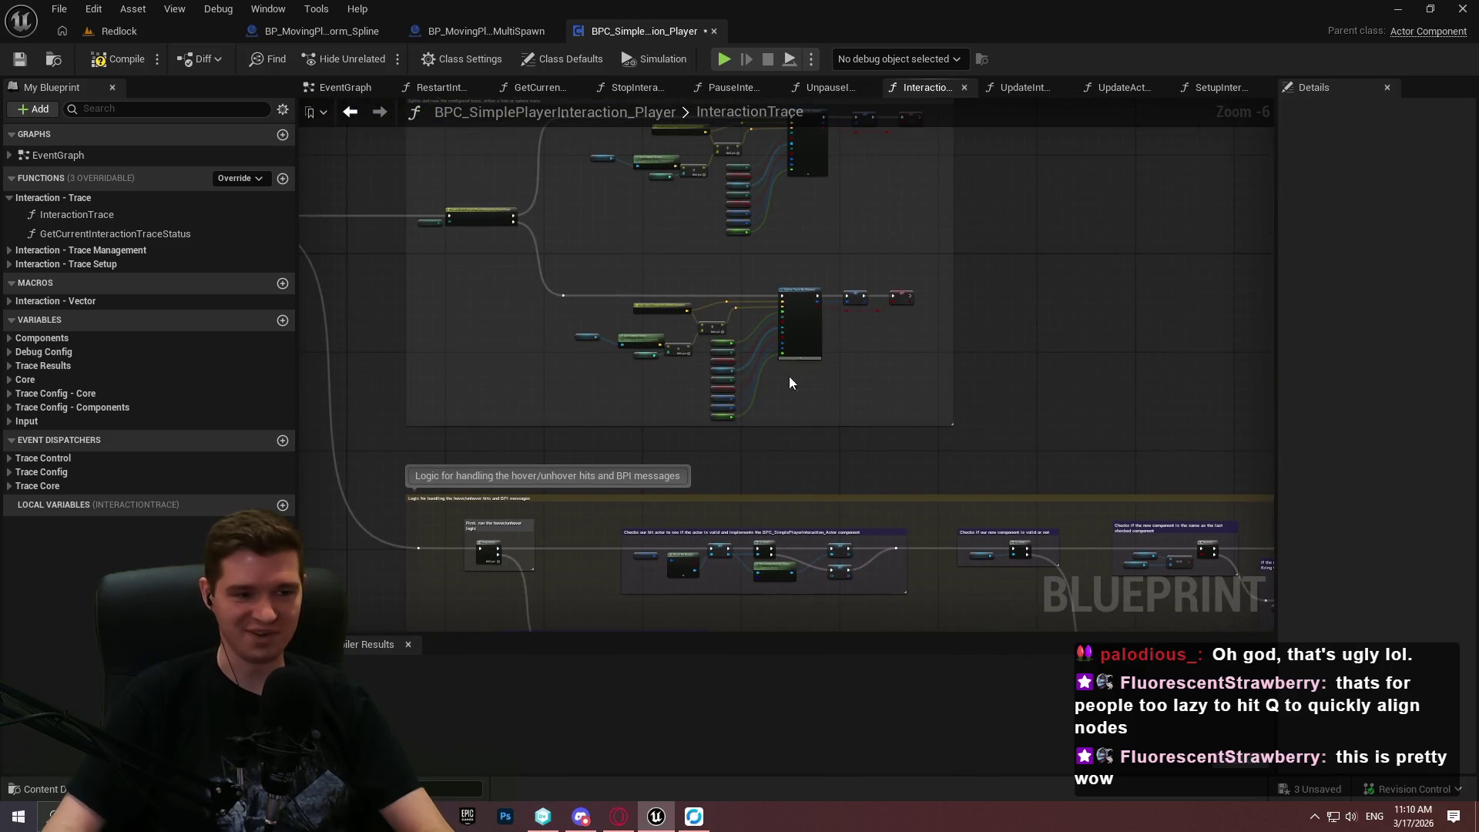
pyautogui.scroll(4, 713, 360)
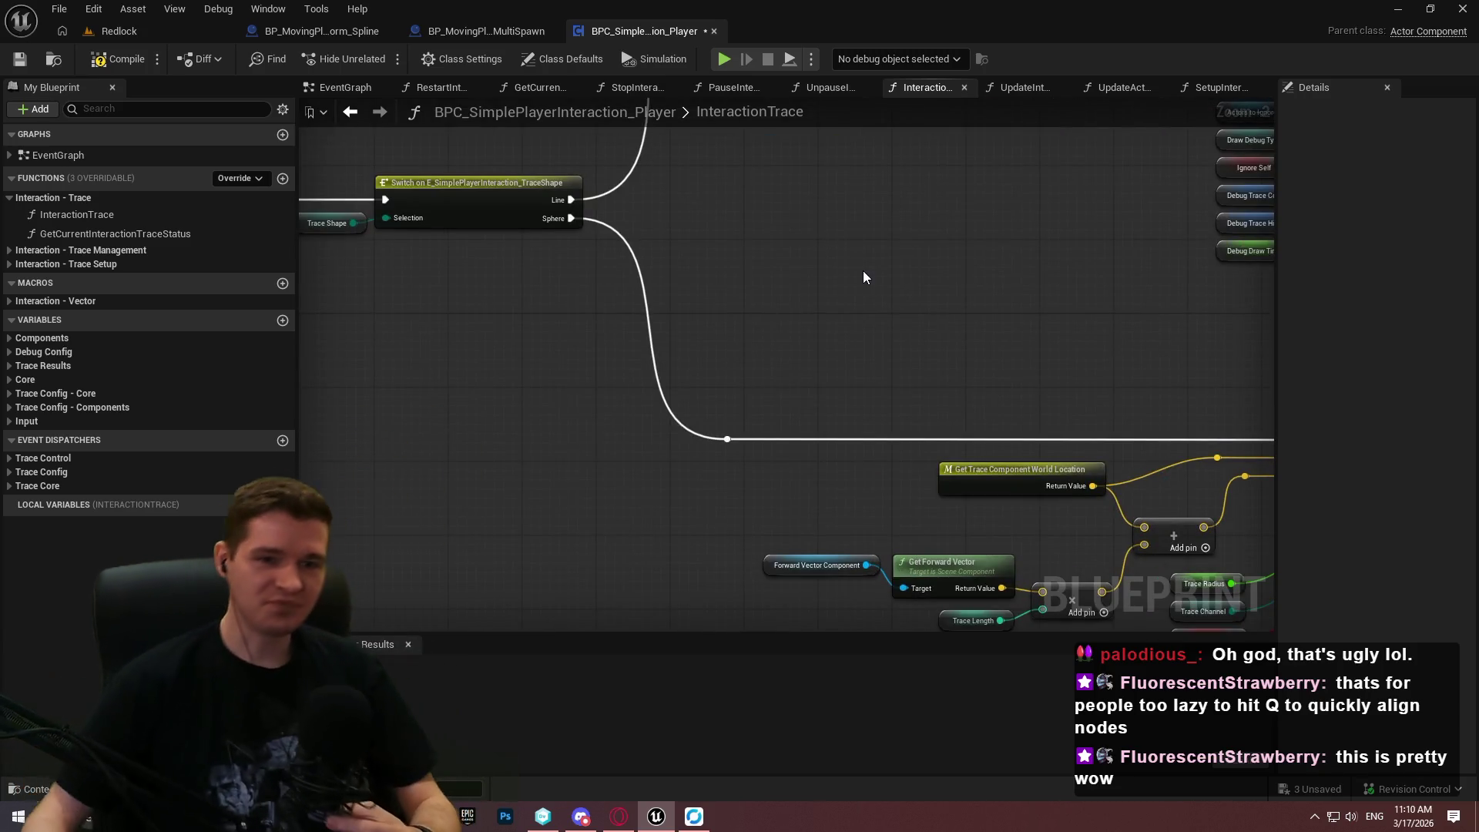
pyautogui.scroll(-6, 864, 272)
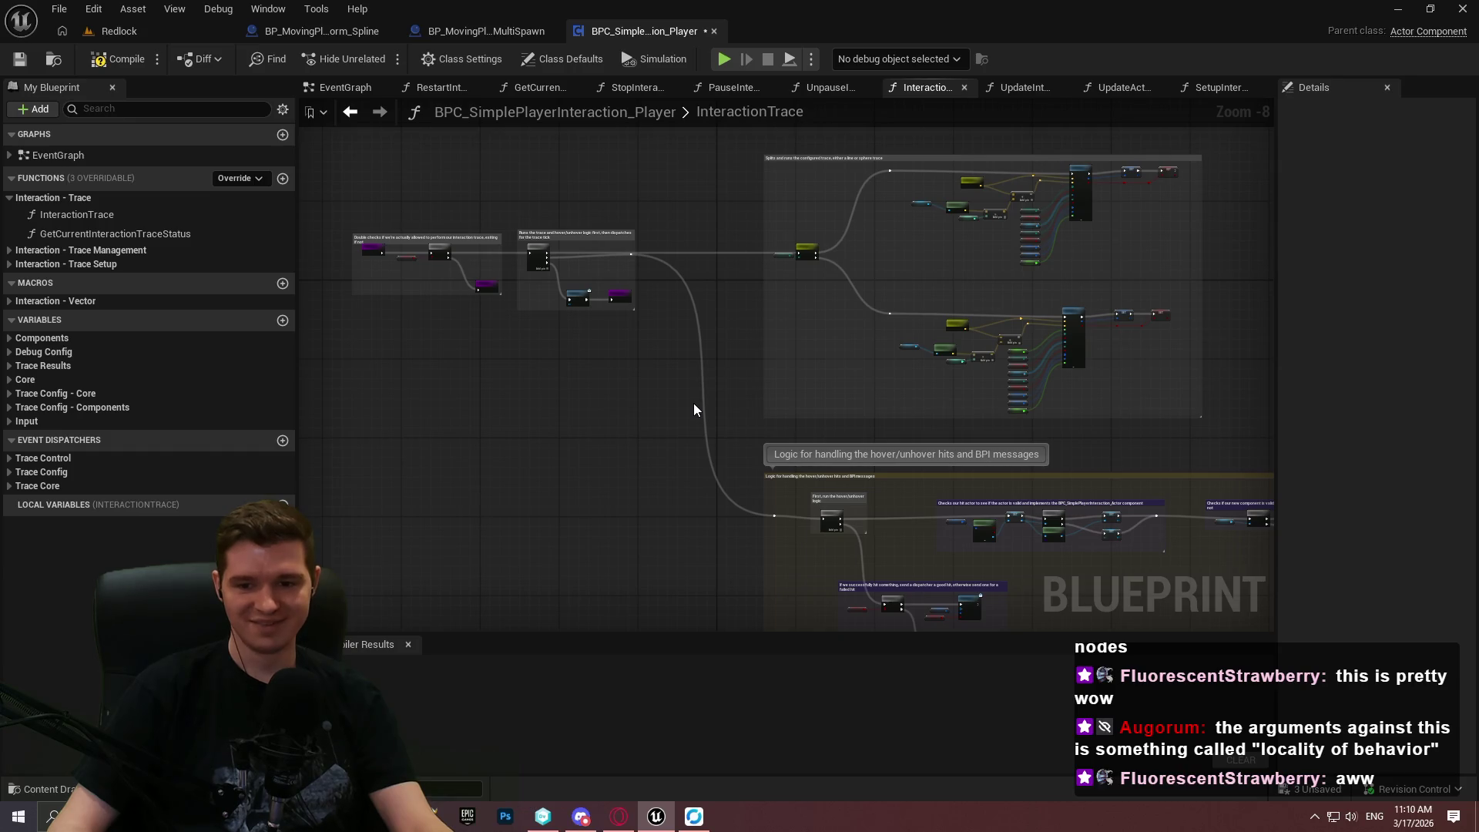
pyautogui.moveTo(1117, 470); pyautogui.dragTo(687, 433)
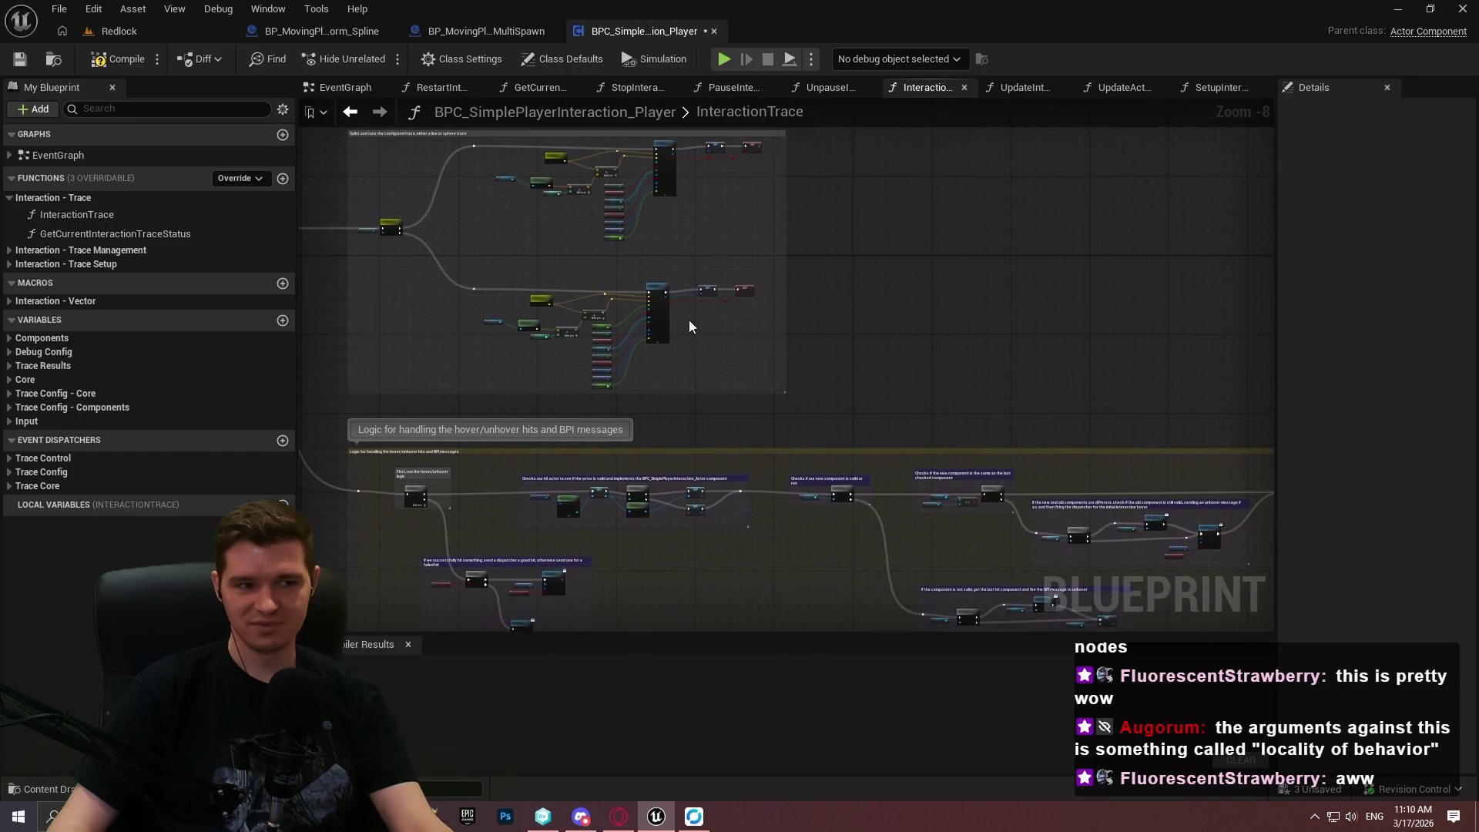
pyautogui.scroll(2, 690, 321)
pyautogui.moveTo(1016, 392); pyautogui.dragTo(703, 374)
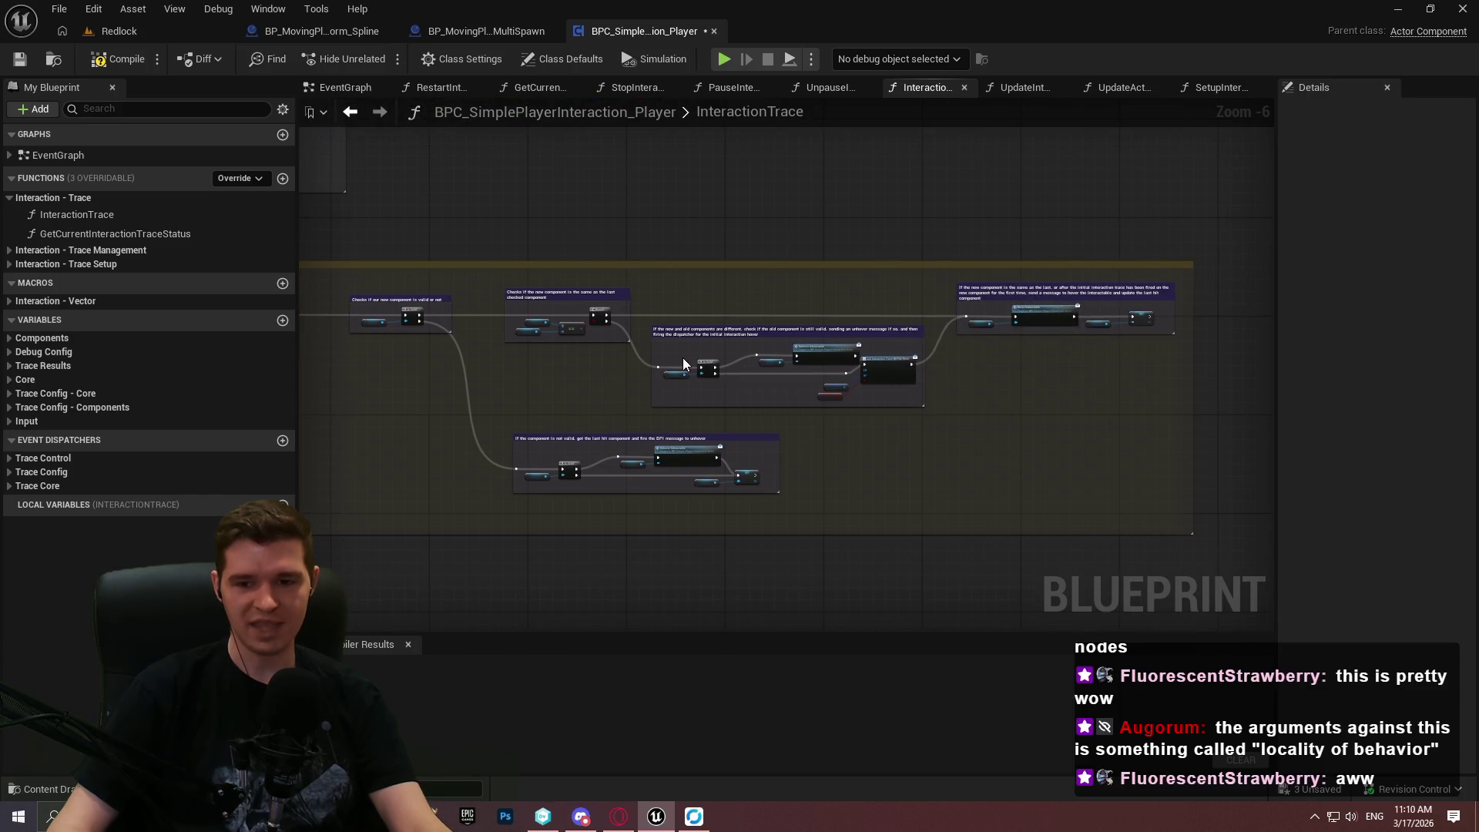
pyautogui.moveTo(649, 330)
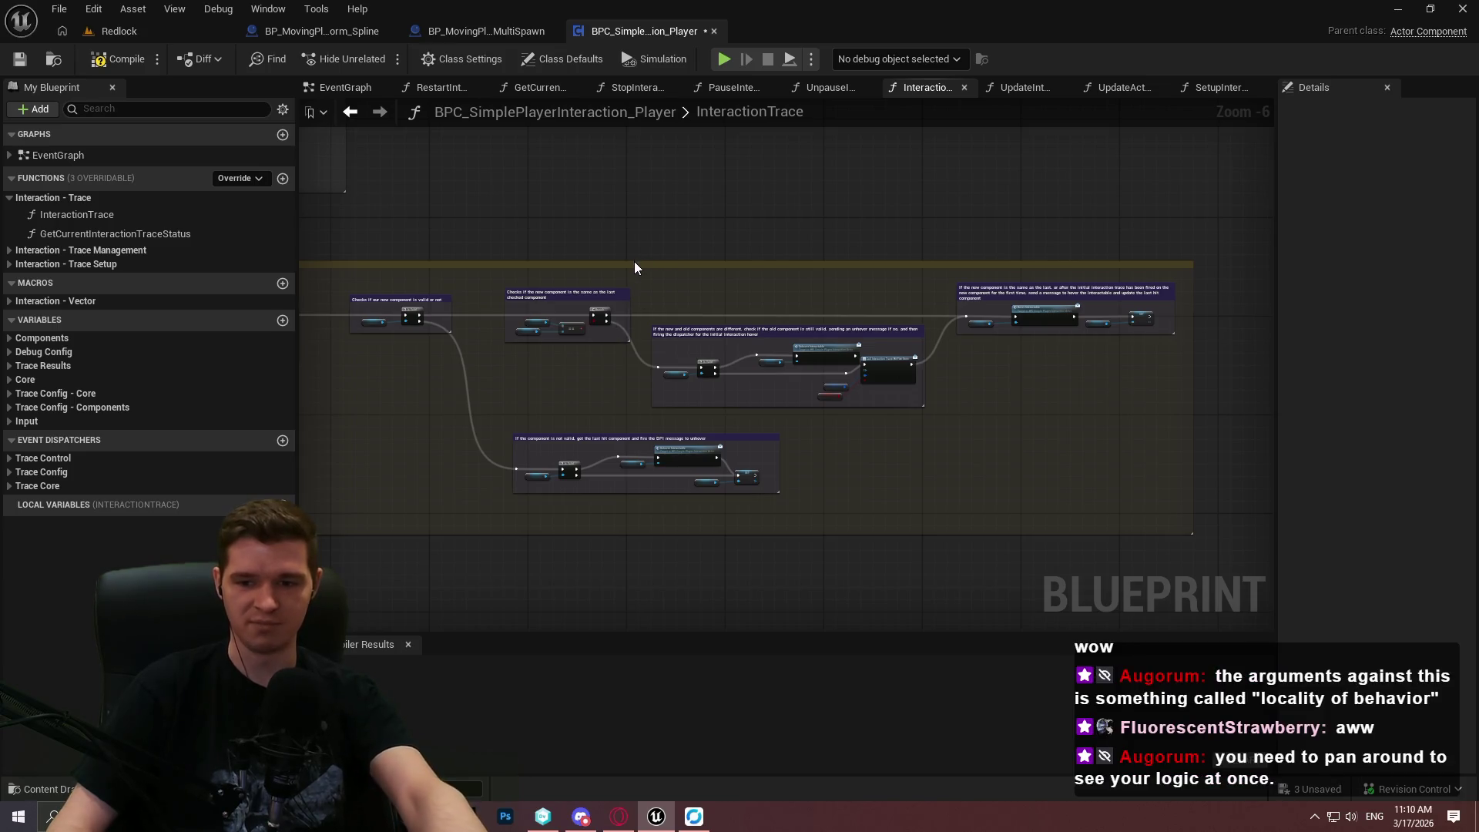
pyautogui.moveTo(636, 233)
pyautogui.mouseDown()
pyautogui.moveTo(891, 439)
pyautogui.moveTo(909, 488)
pyautogui.moveTo(1231, 496)
pyautogui.mouseUp()
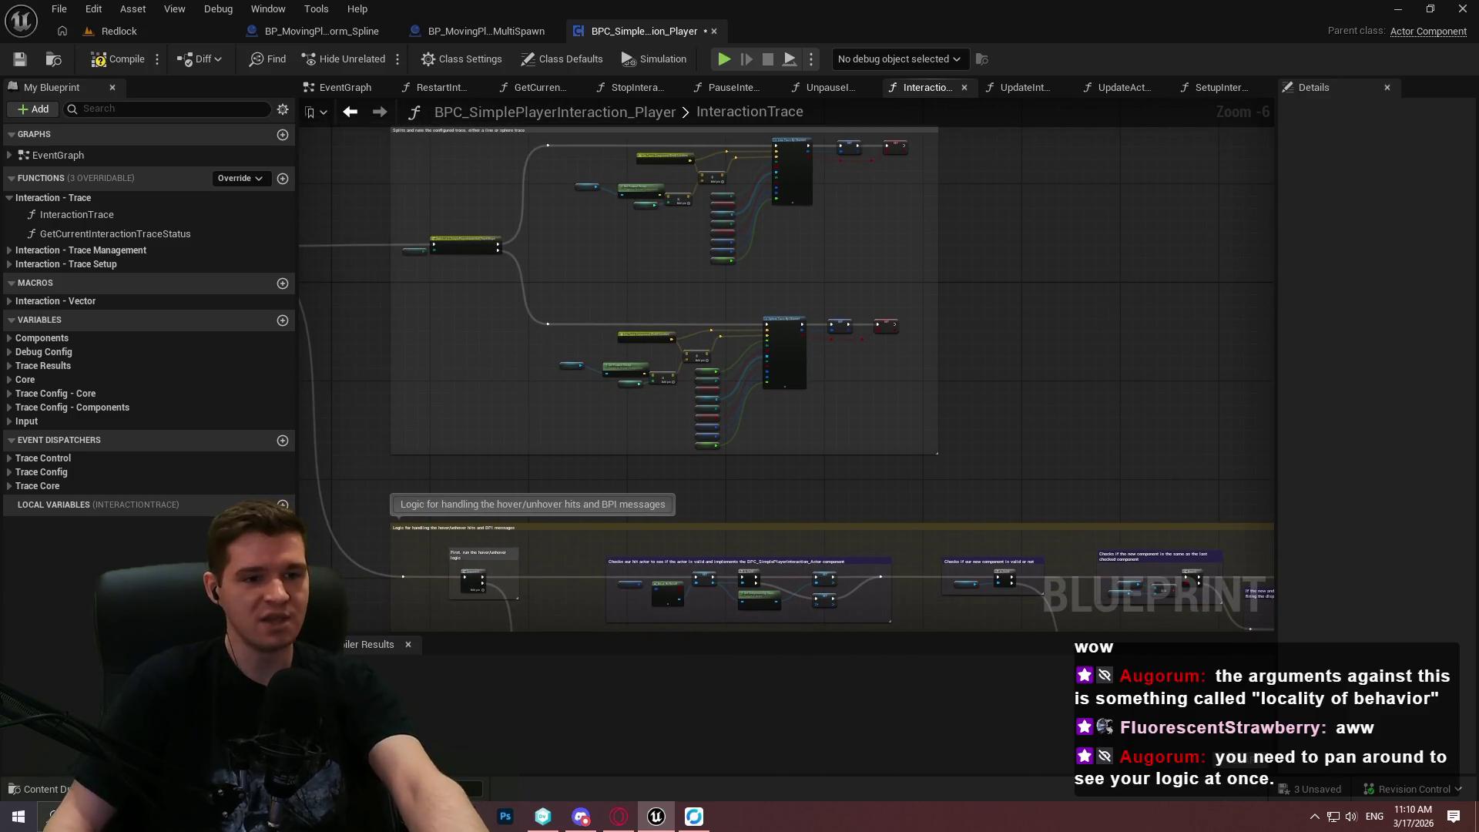
pyautogui.scroll(-4, 1097, 423)
pyautogui.scroll(-2, 1121, 405)
pyautogui.moveTo(1130, 399)
pyautogui.mouseDown()
pyautogui.moveTo(200, 101)
pyautogui.moveTo(1056, 511)
pyautogui.moveTo(818, 195)
pyautogui.moveTo(835, 257)
pyautogui.moveTo(313, 107)
pyautogui.mouseUp()
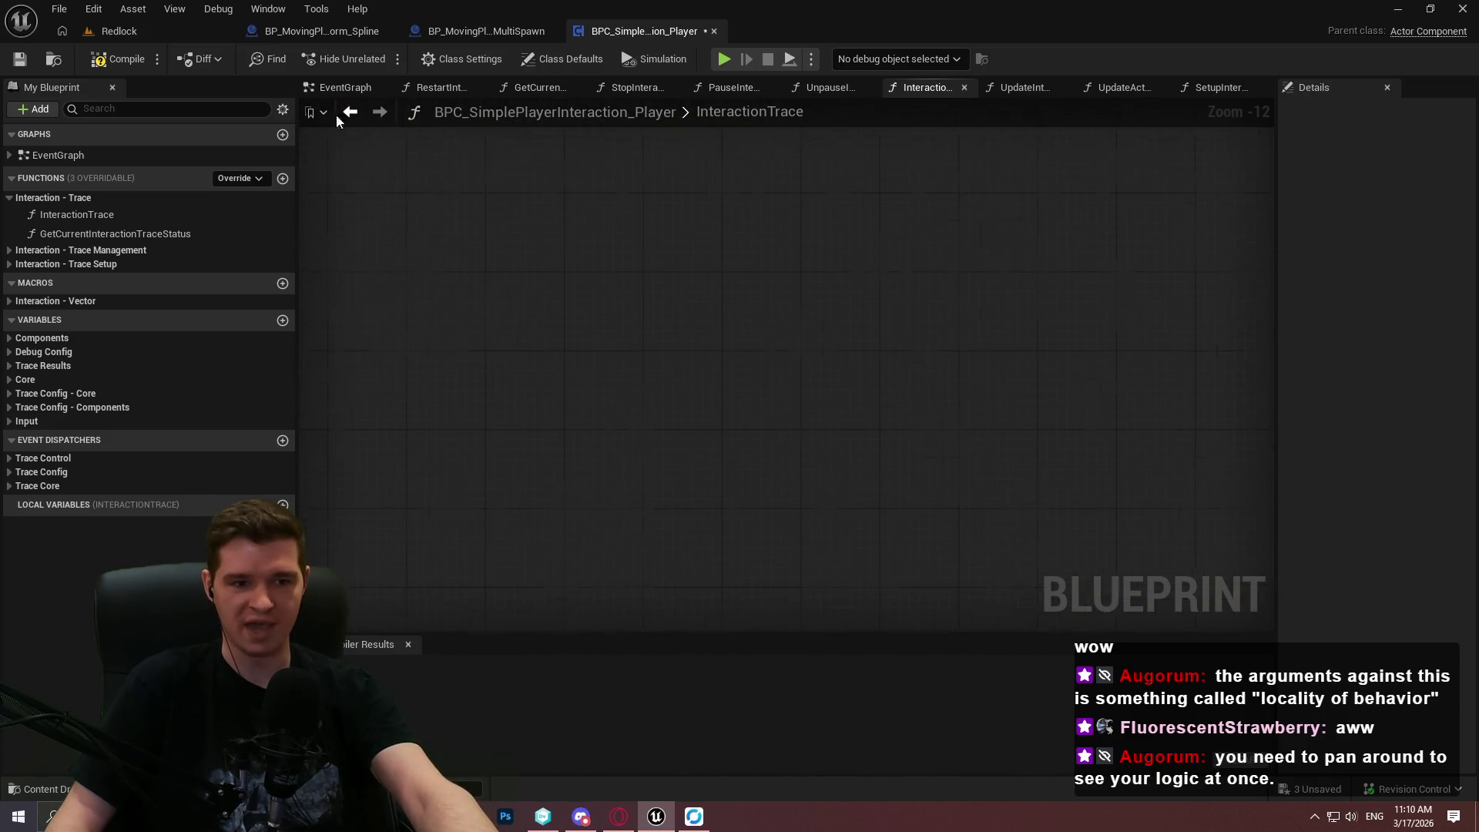
pyautogui.moveTo(743, 273); pyautogui.dragTo(1015, 496)
pyautogui.moveTo(857, 300); pyautogui.dragTo(1010, 343)
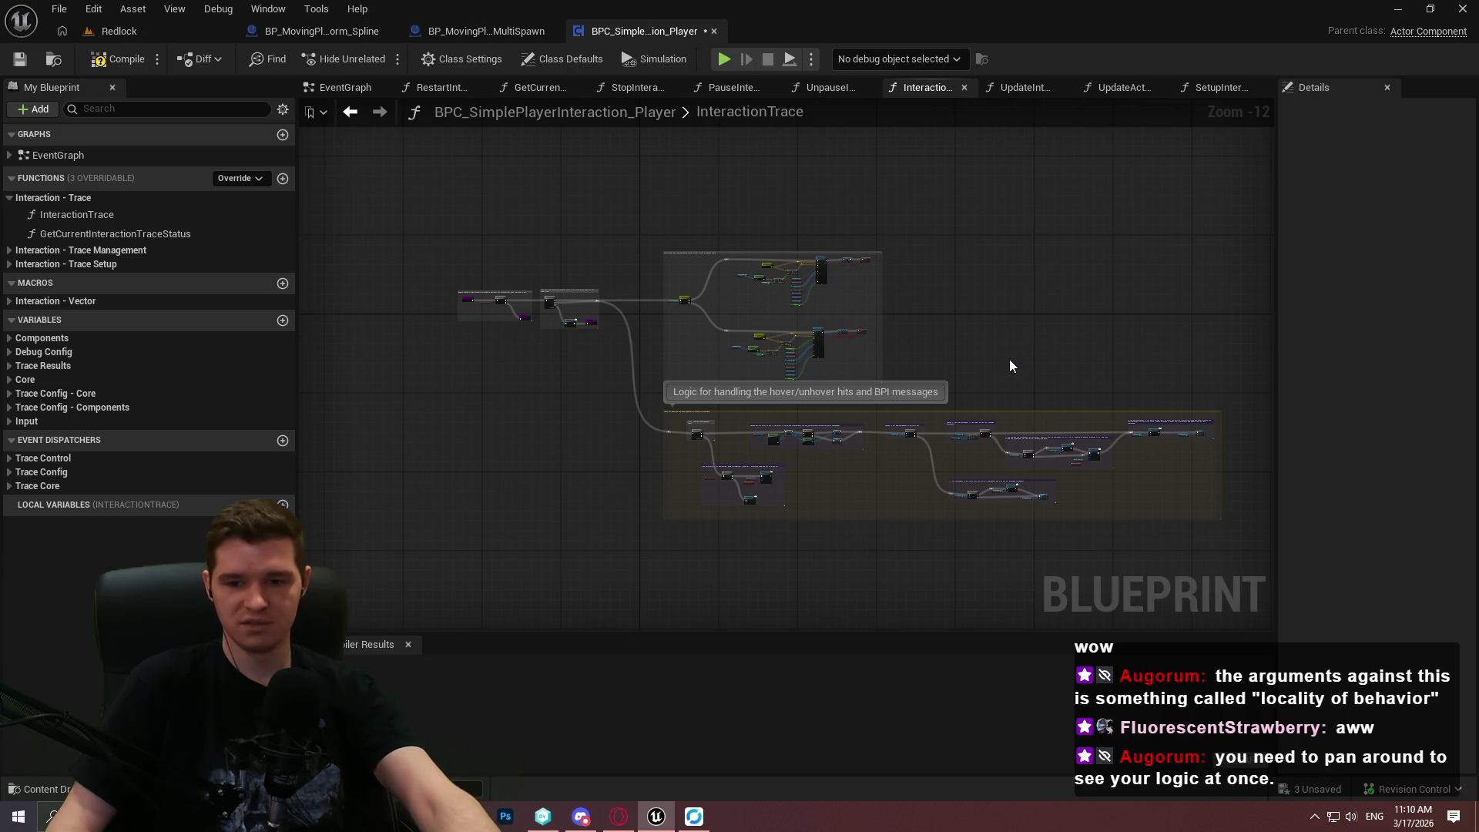
pyautogui.scroll(6, 761, 429)
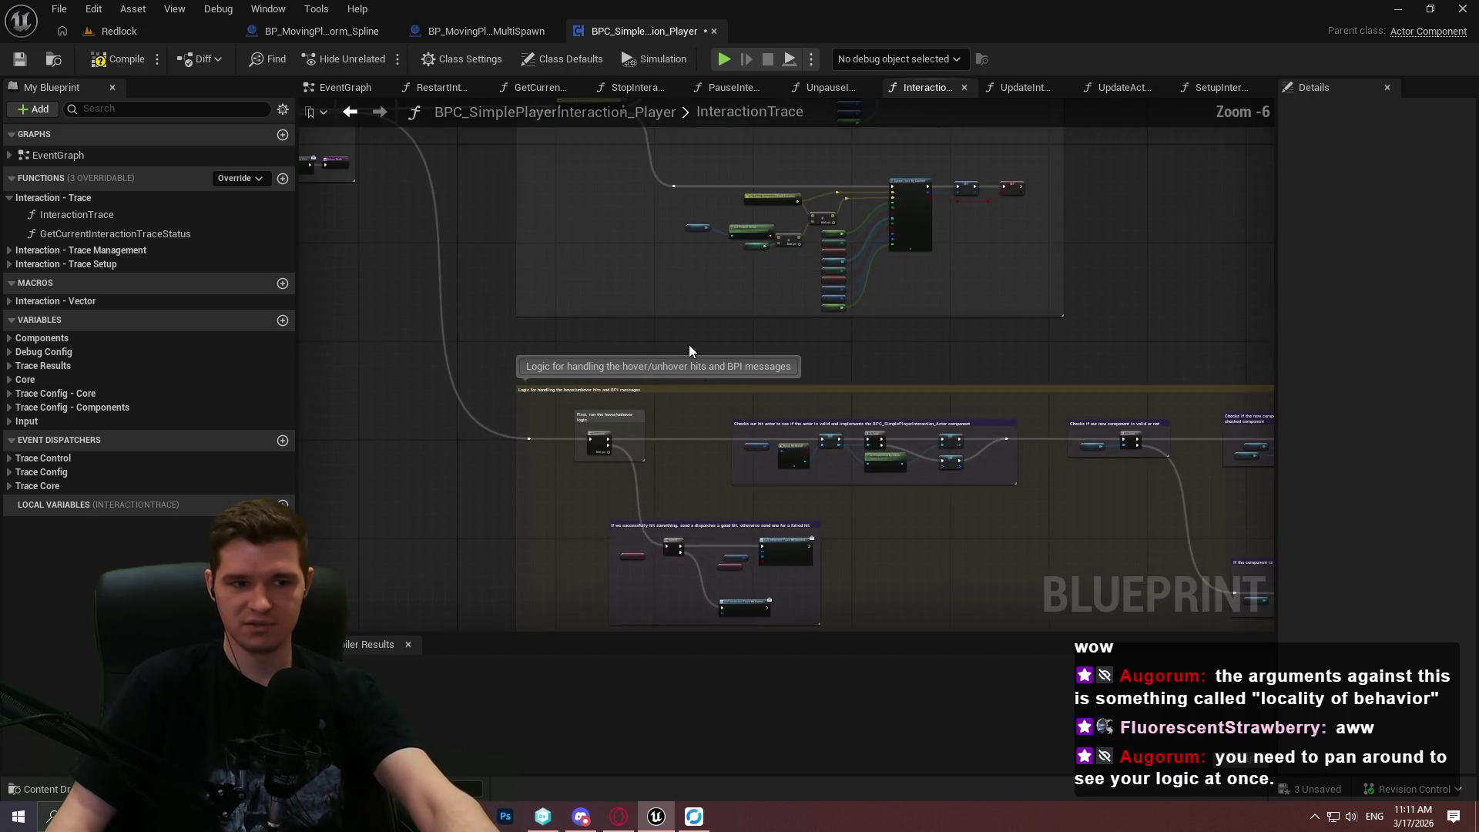
pyautogui.moveTo(694, 316); pyautogui.dragTo(883, 384)
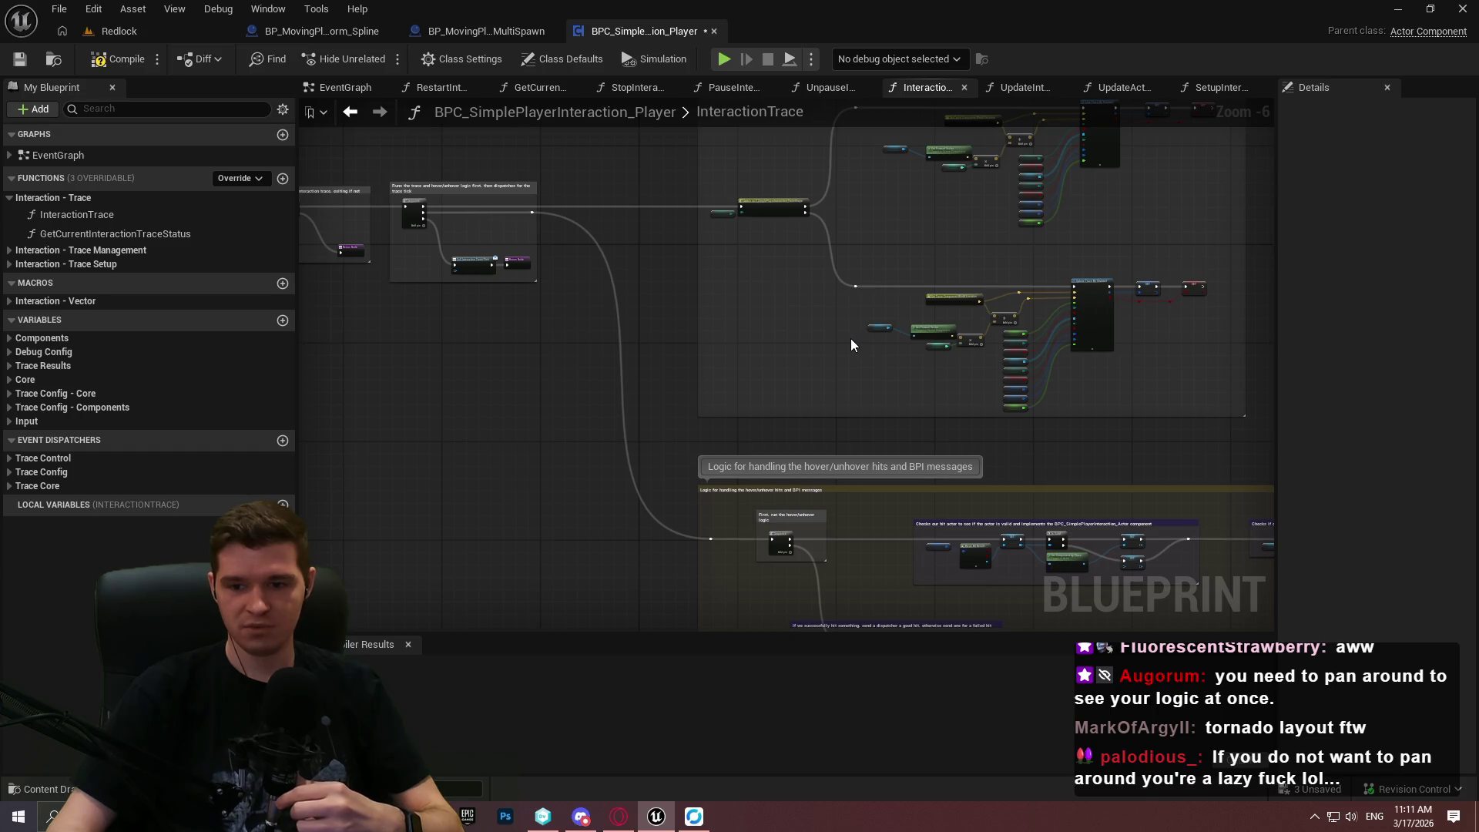
pyautogui.moveTo(849, 338); pyautogui.dragTo(779, 362)
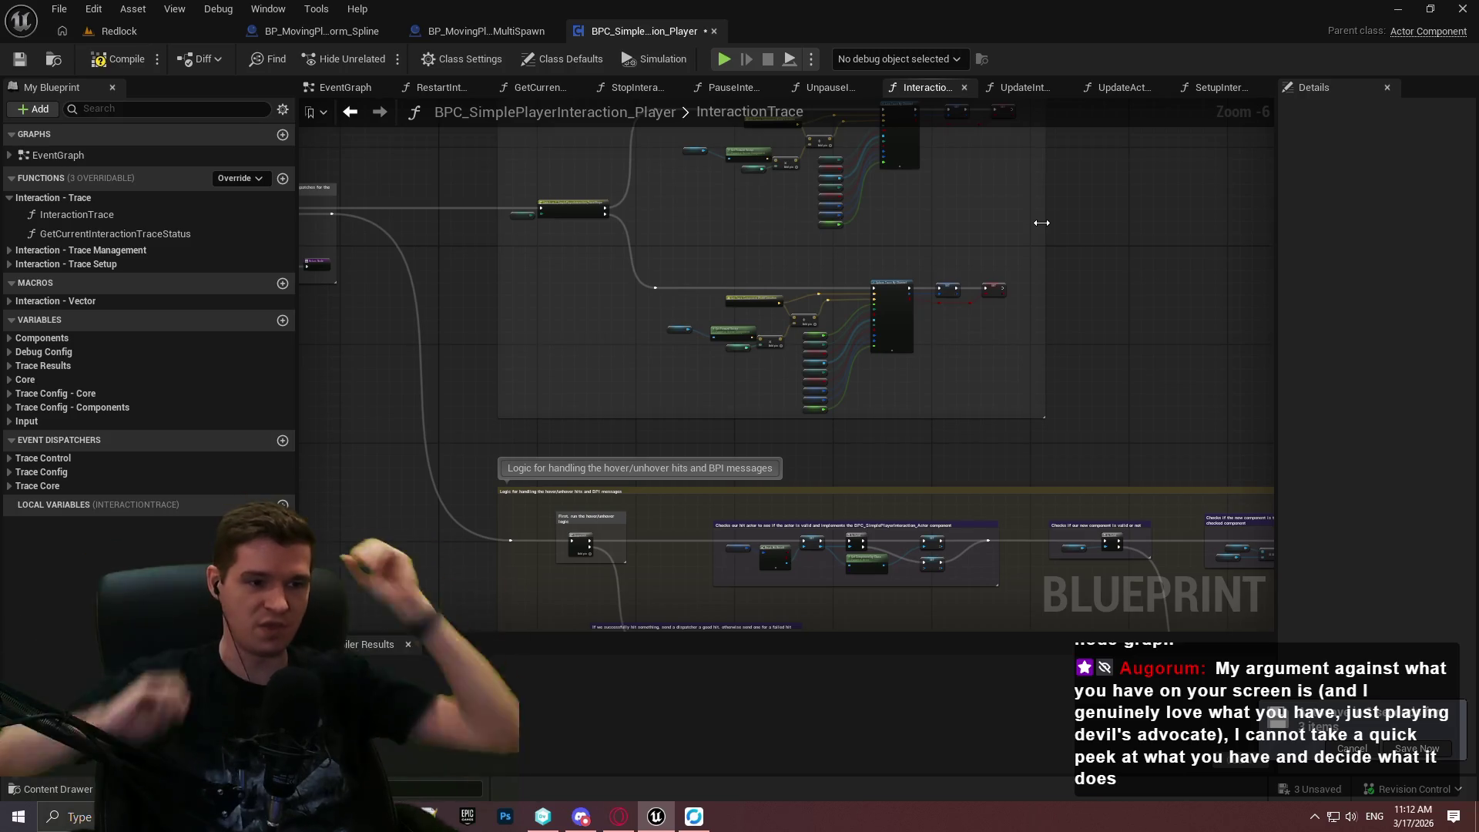
pyautogui.scroll(3, 740, 324)
pyautogui.scroll(2, 696, 289)
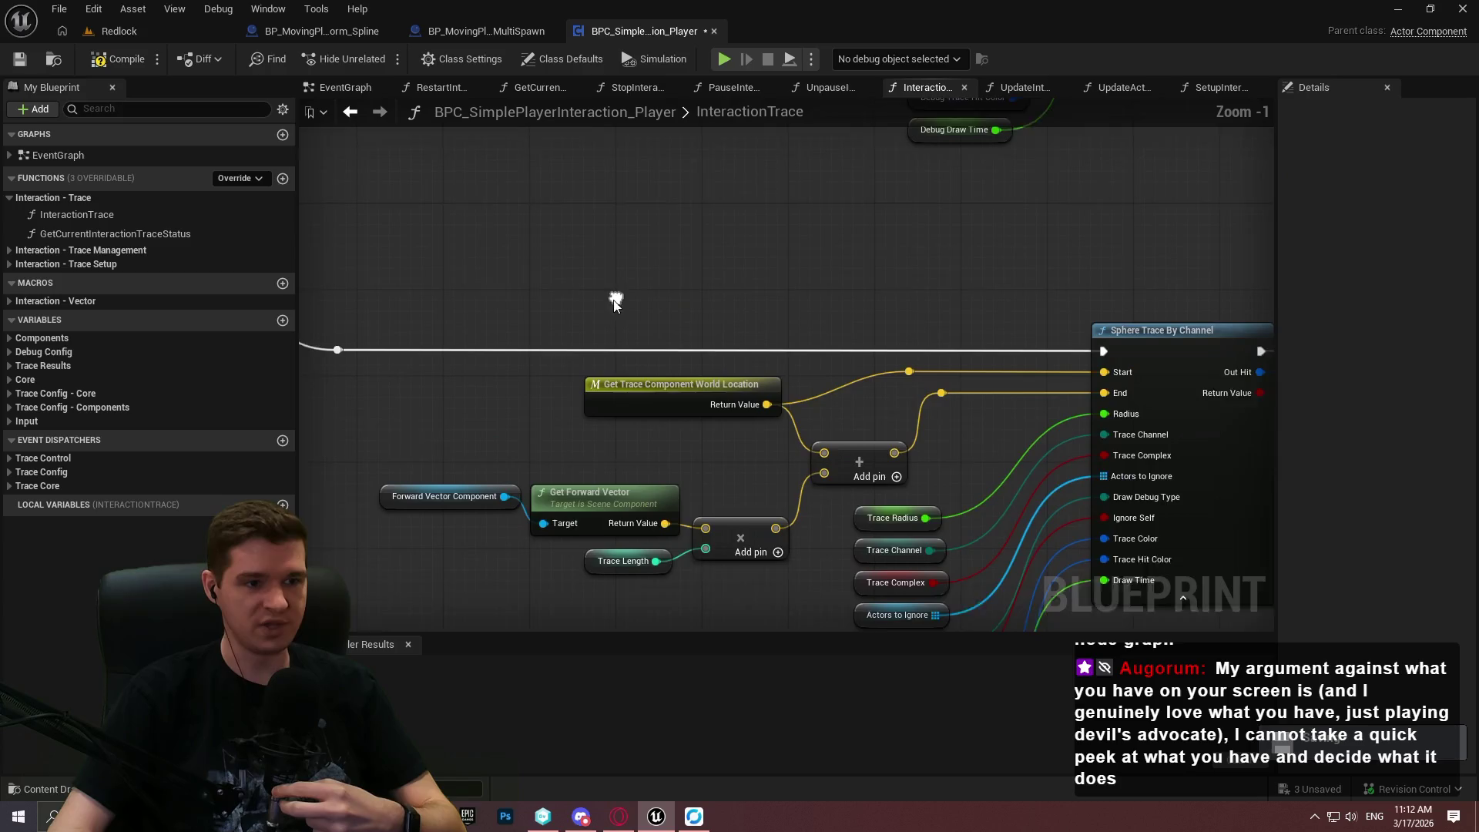
pyautogui.click(662, 401)
pyautogui.hotkey('ctrl', 'c')
pyautogui.hotkey('ctrl', 'v')
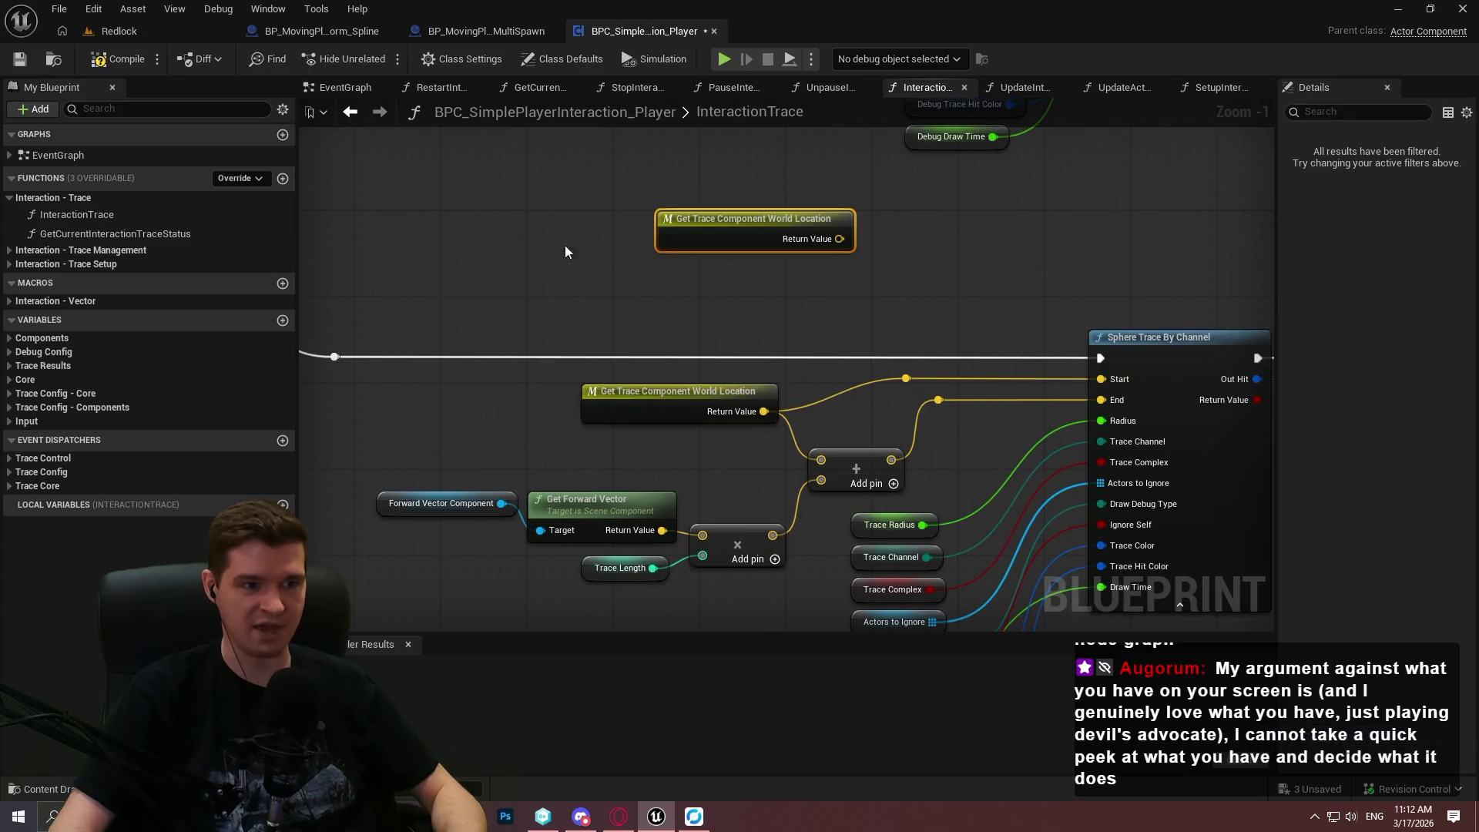
pyautogui.hotkey('ctrl', 'v')
pyautogui.moveTo(885, 309)
pyautogui.mouseDown()
pyautogui.moveTo(447, 202)
pyautogui.moveTo(454, 213)
pyautogui.mouseUp()
pyautogui.press('Delete')
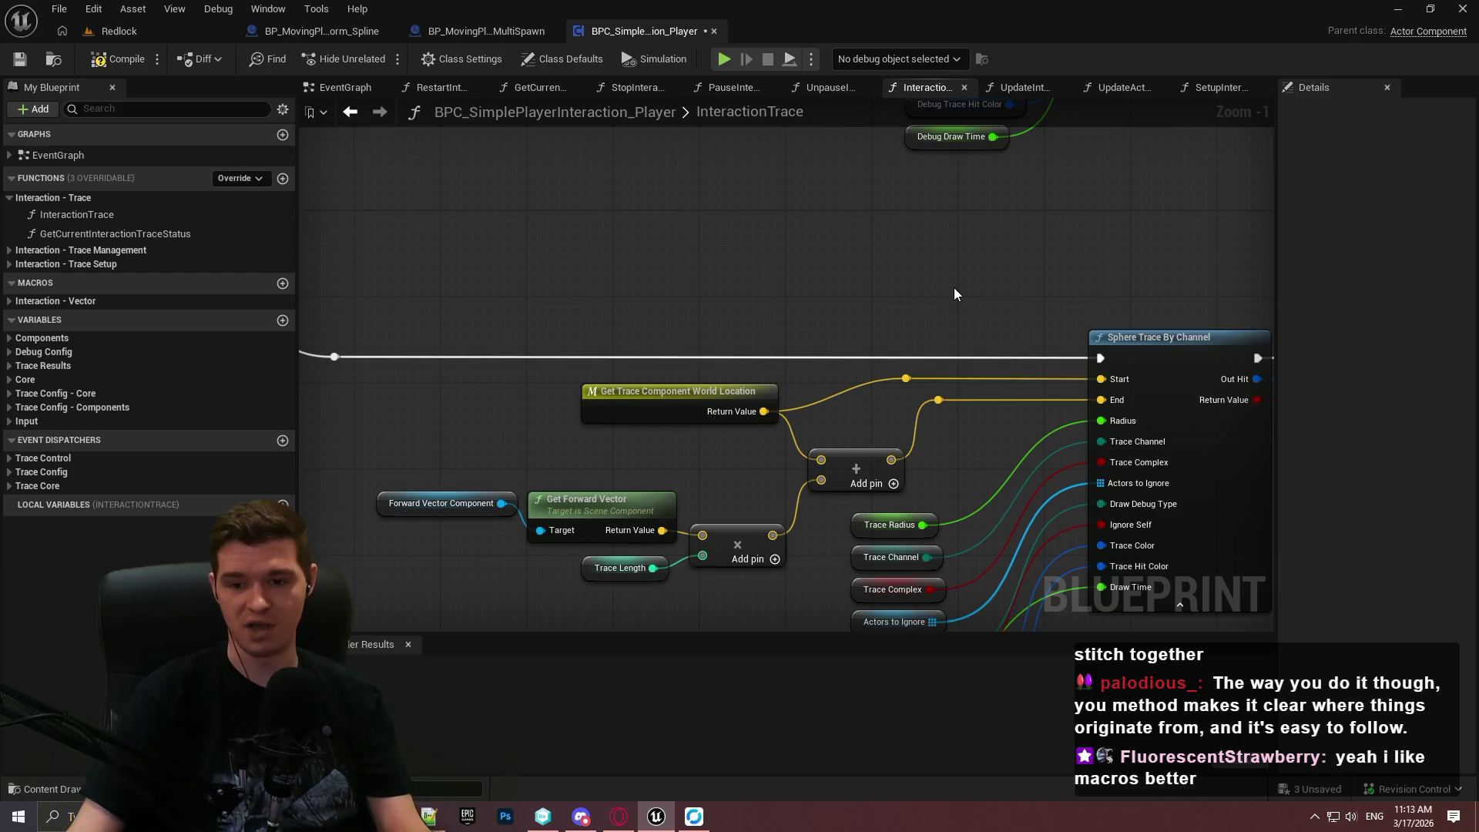
pyautogui.scroll(-3, 769, 261)
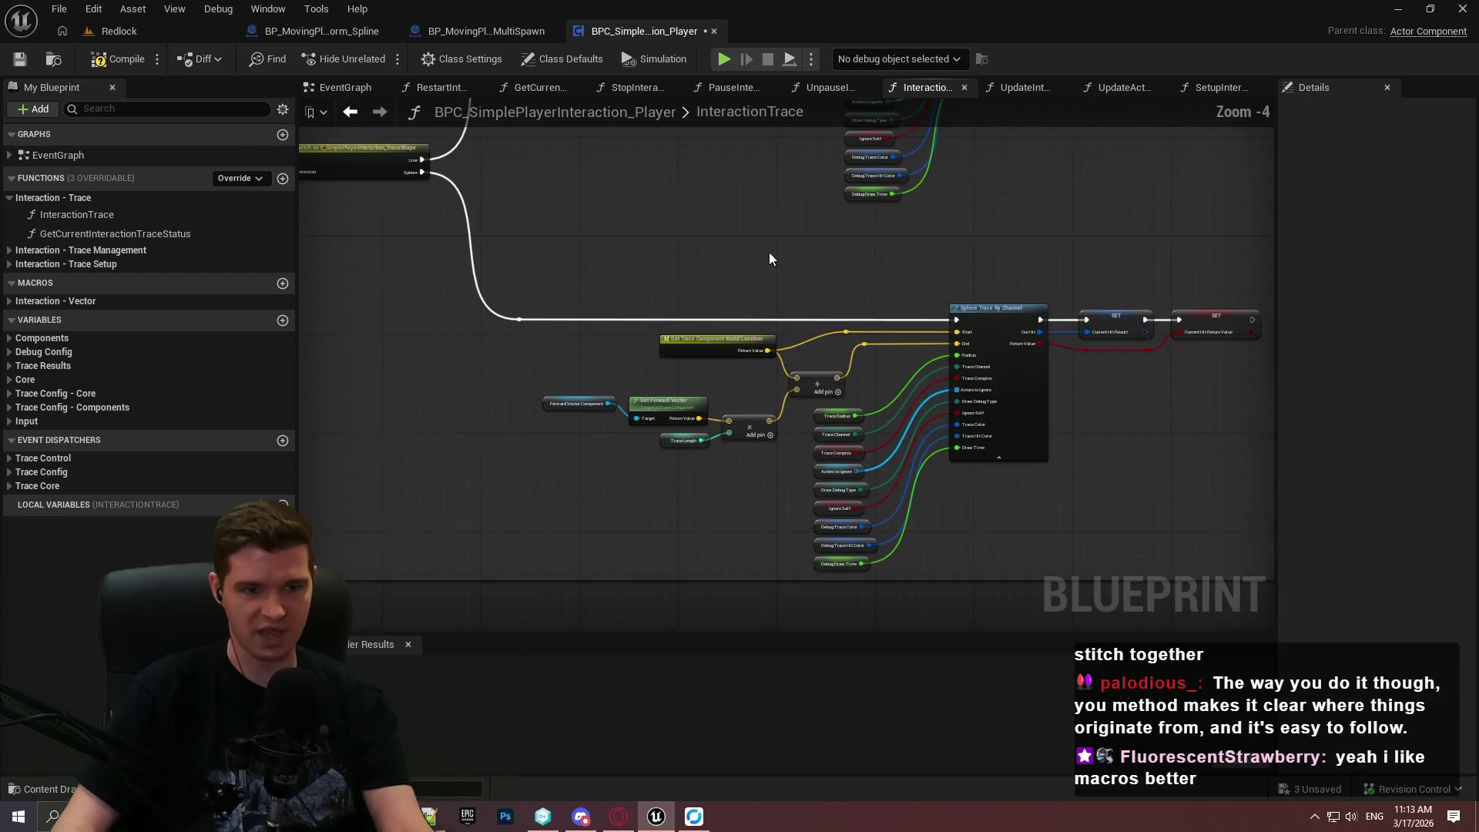
# Zoom out and select the 'Logic for handling the hover/unhover hits' comment box.
pyautogui.scroll(-1, 835, 340)
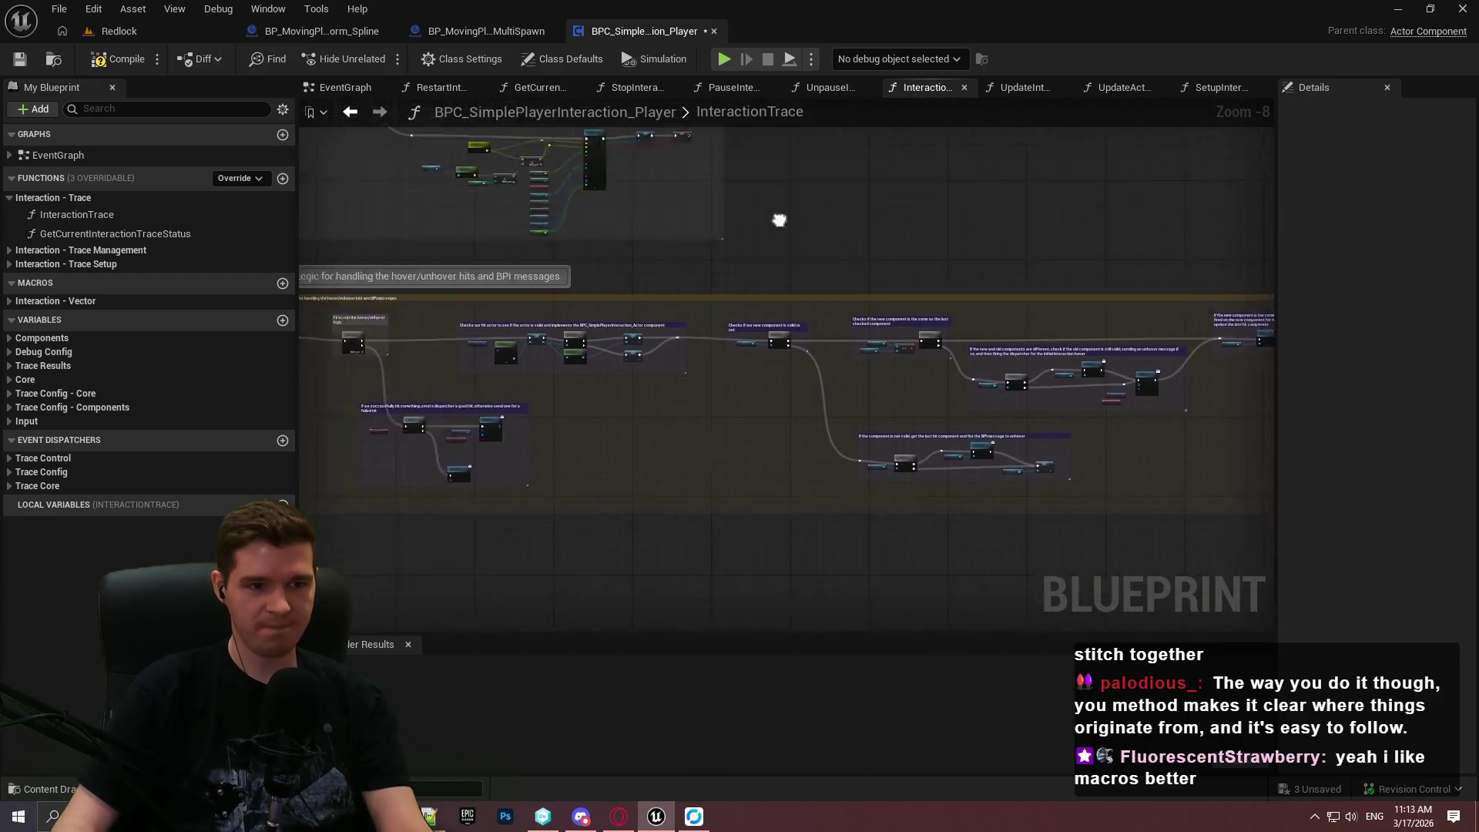
pyautogui.scroll(-4, 870, 446)
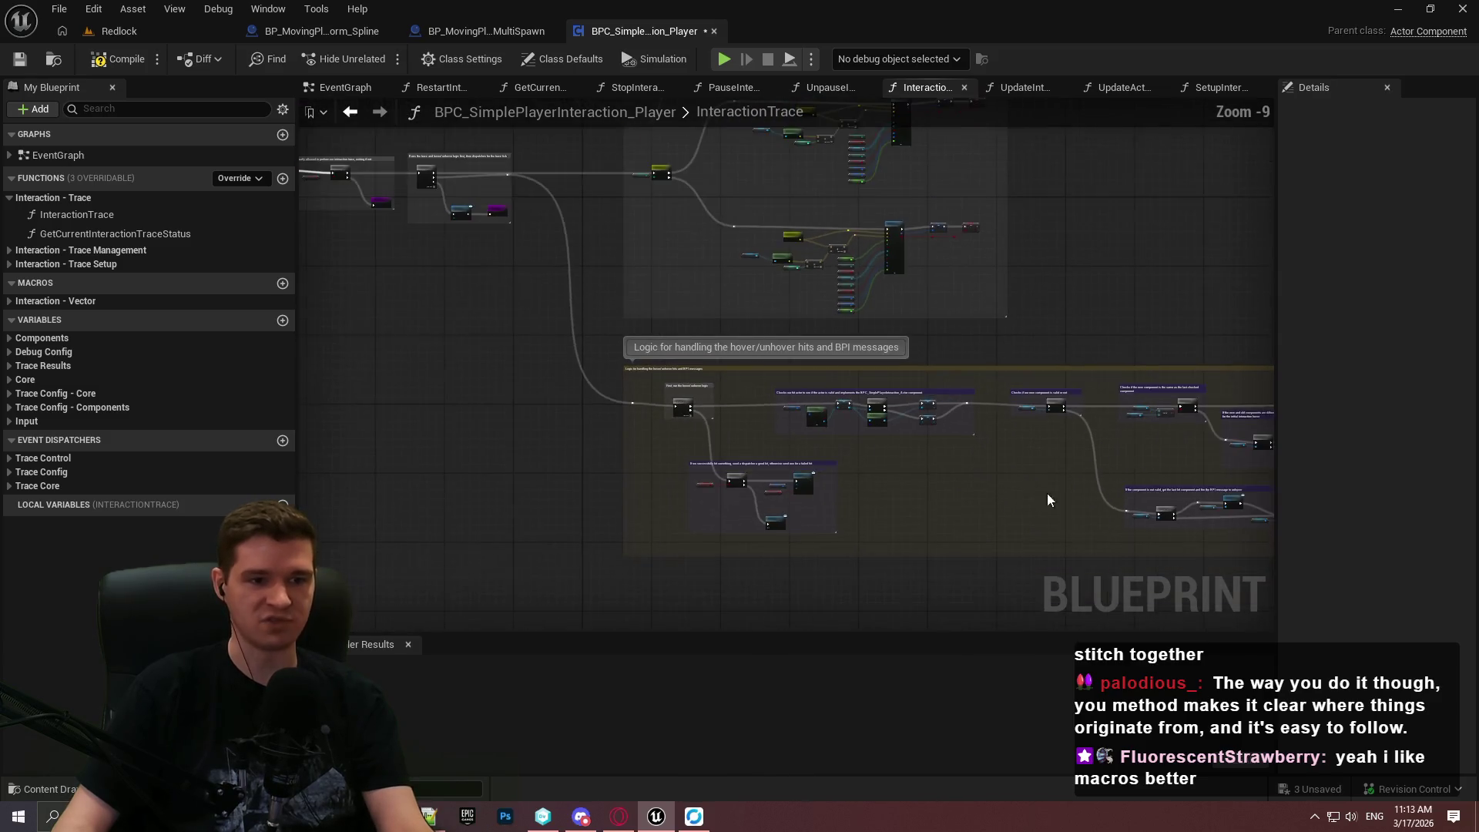
pyautogui.scroll(4, 618, 272)
pyautogui.scroll(-4, 874, 478)
pyautogui.scroll(1, 874, 477)
pyautogui.scroll(-1, 1436, 370)
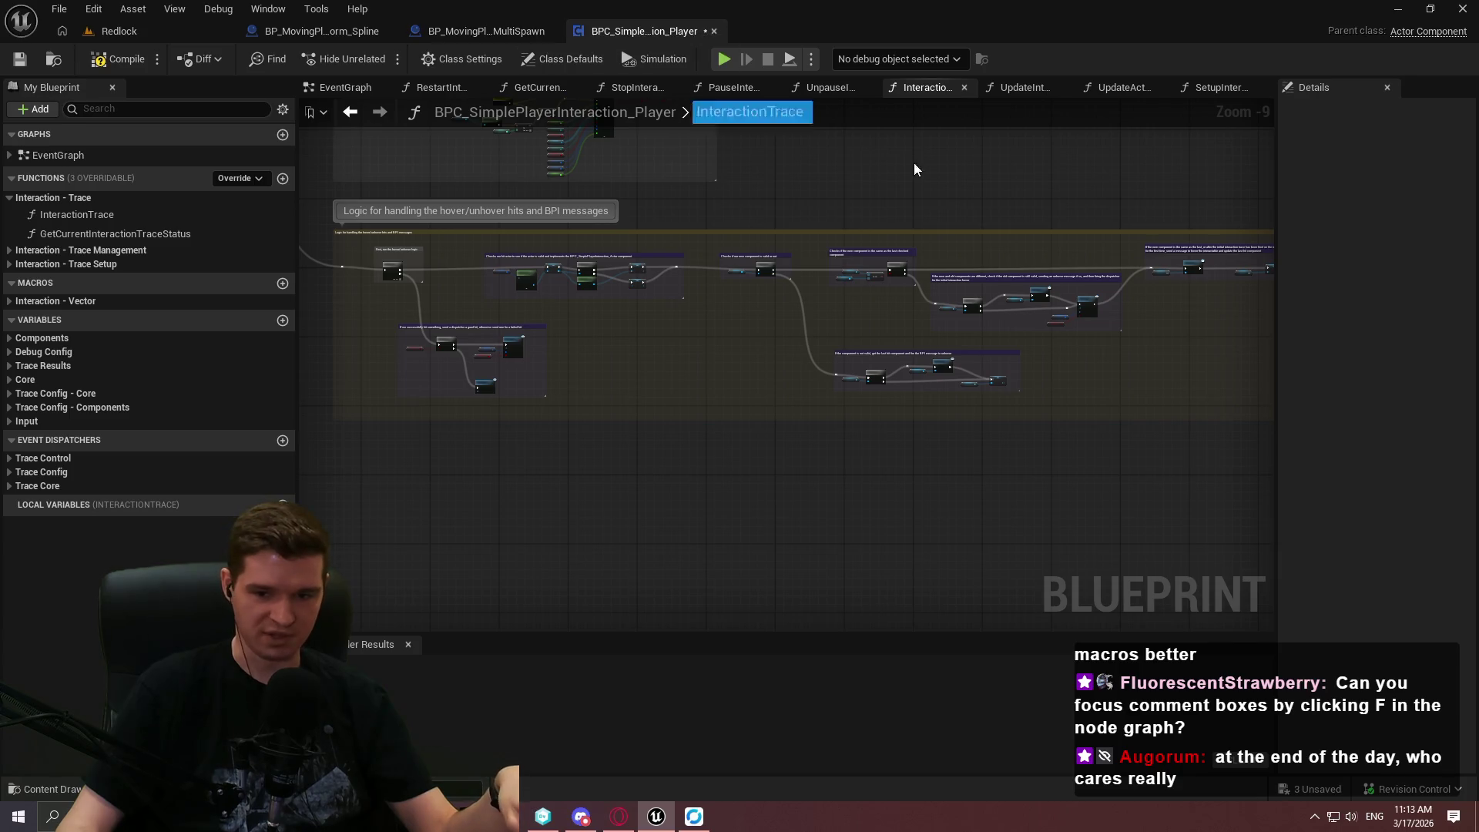
pyautogui.click(742, 236)
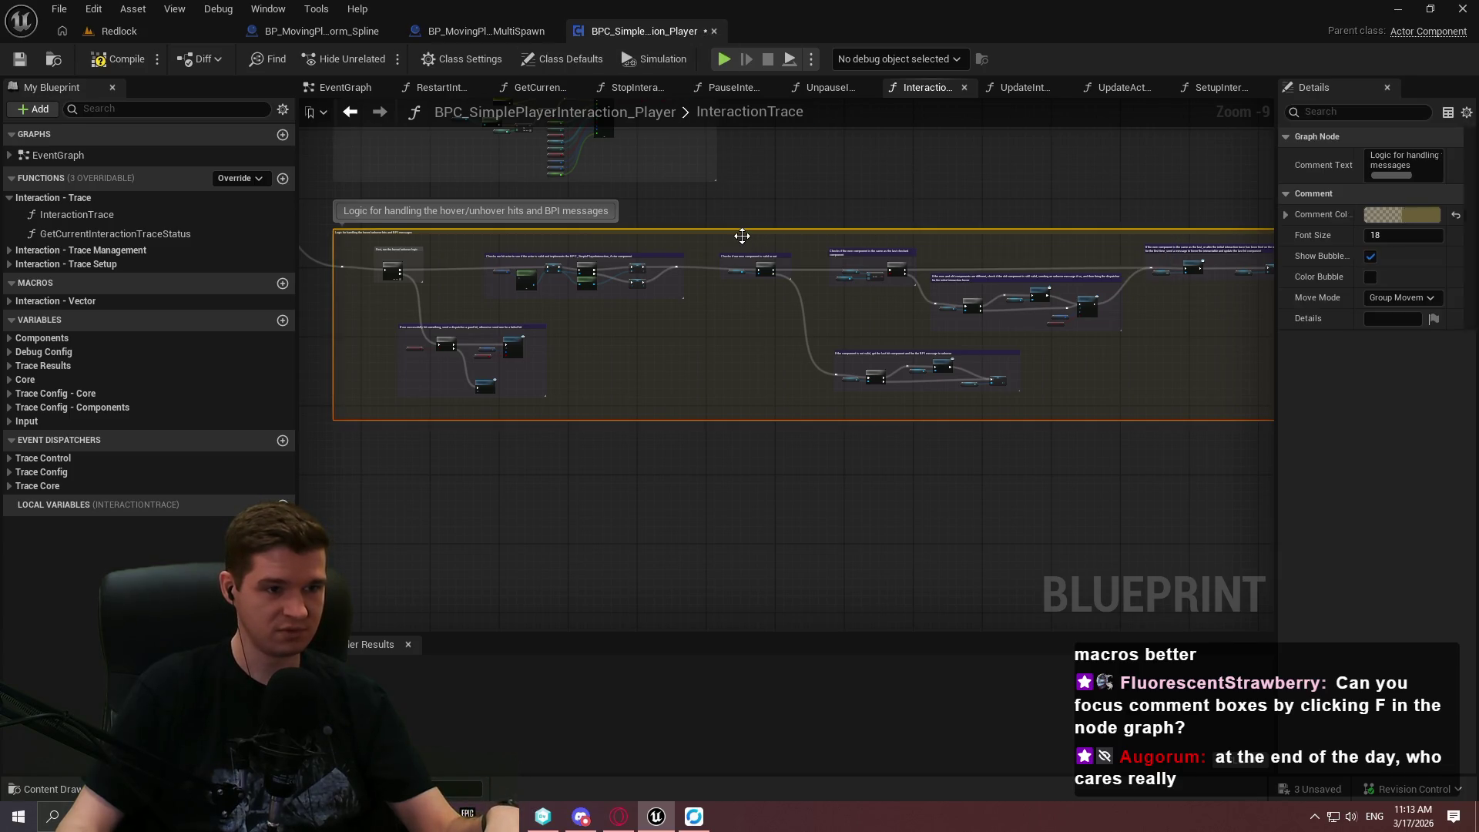
# Pan and zoom around the InteractionTrace comment box and its hover/unhover logic.
pyautogui.moveTo(605, 272)
pyautogui.mouseDown()
pyautogui.moveTo(634, 529)
pyautogui.moveTo(855, 552)
pyautogui.mouseUp()
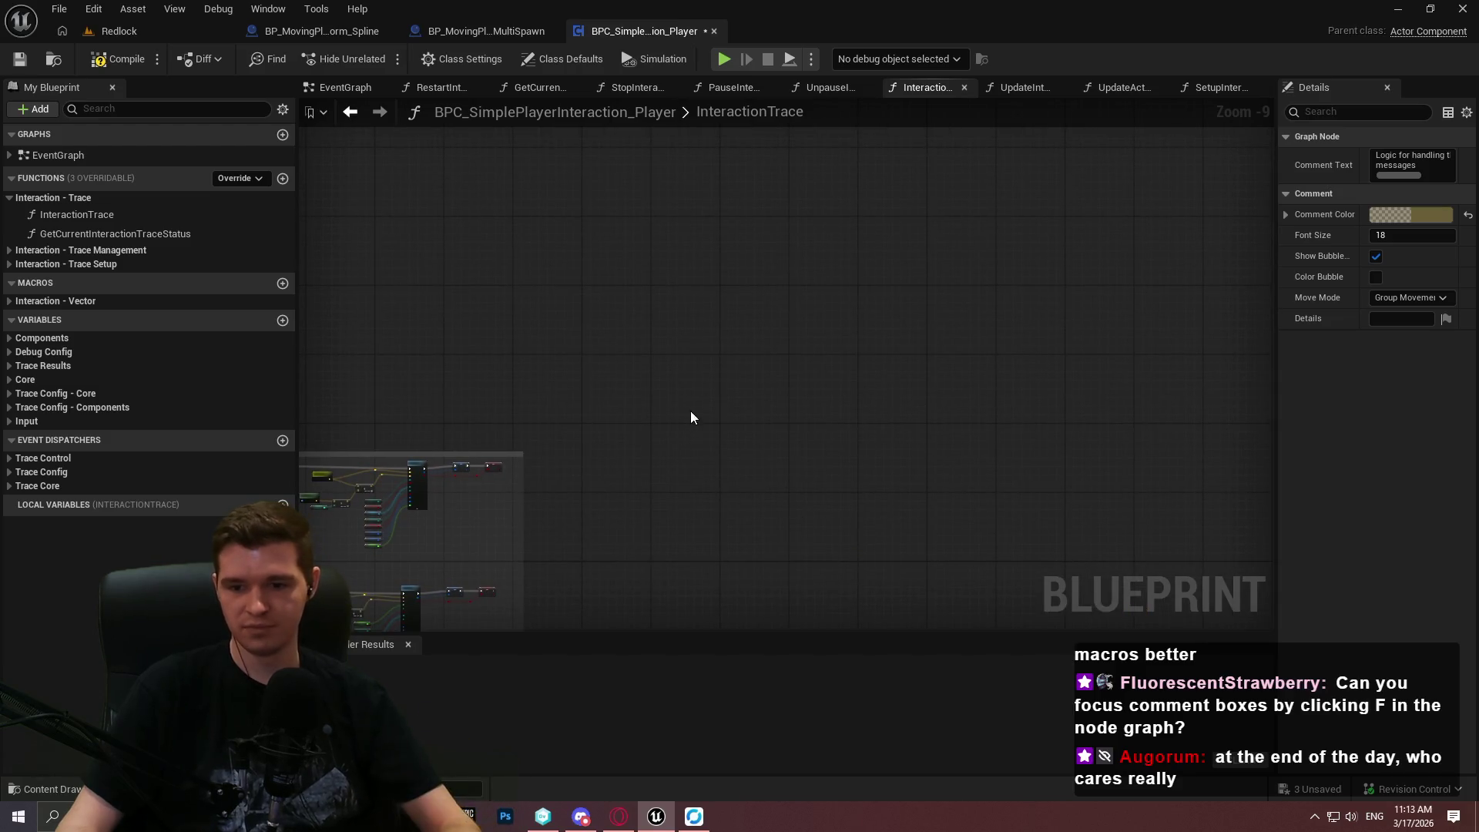
pyautogui.press('f')
pyautogui.scroll(3, 799, 423)
pyautogui.scroll(3, 866, 477)
pyautogui.moveTo(866, 477)
pyautogui.mouseDown()
pyautogui.moveTo(1091, 470)
pyautogui.moveTo(793, 476)
pyautogui.moveTo(951, 501)
pyautogui.mouseUp()
pyautogui.scroll(-3, 1091, 469)
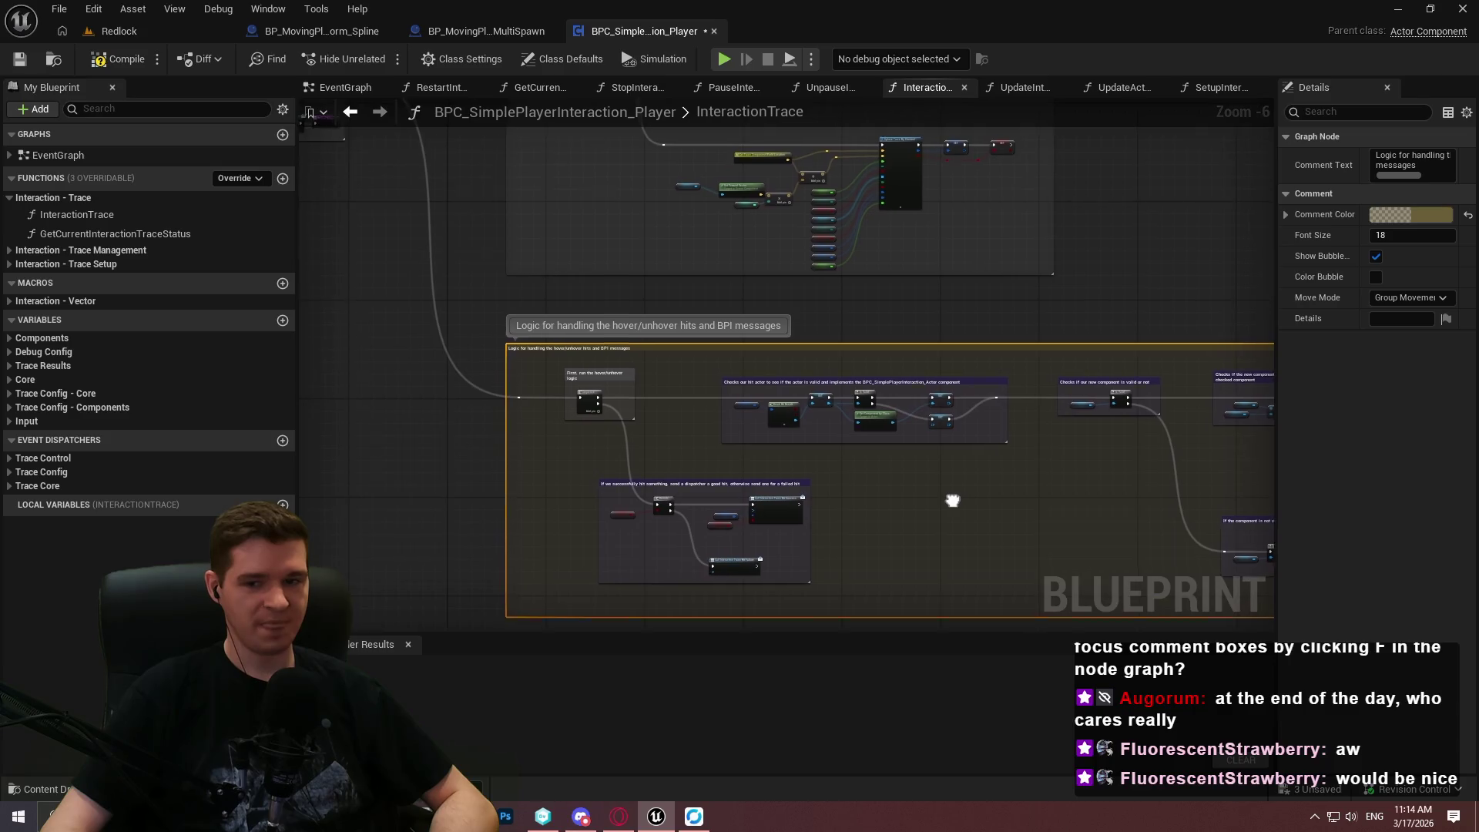
pyautogui.moveTo(1164, 234); pyautogui.dragTo(1119, 293)
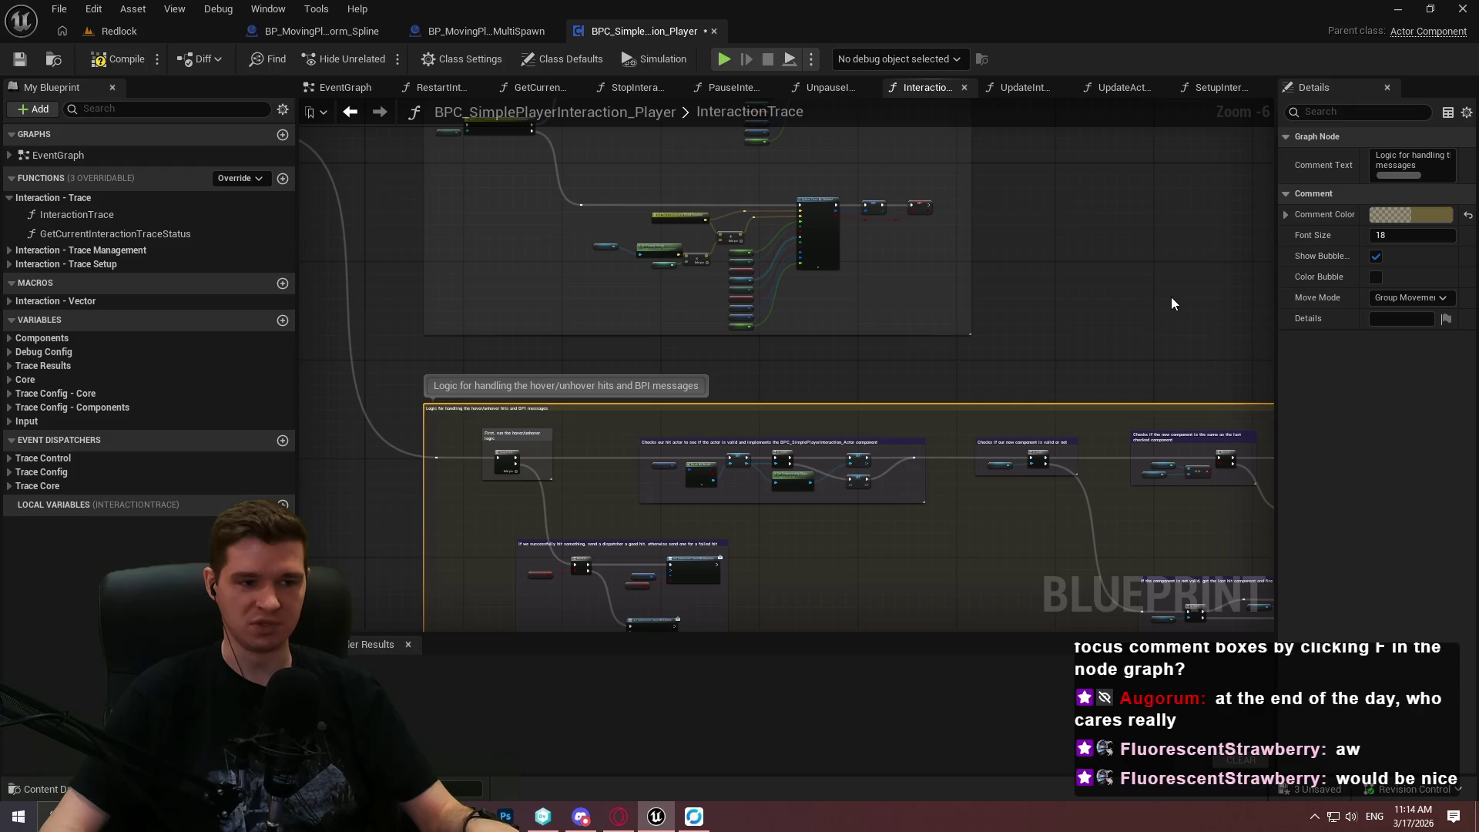
pyautogui.moveTo(1058, 354); pyautogui.dragTo(842, 306)
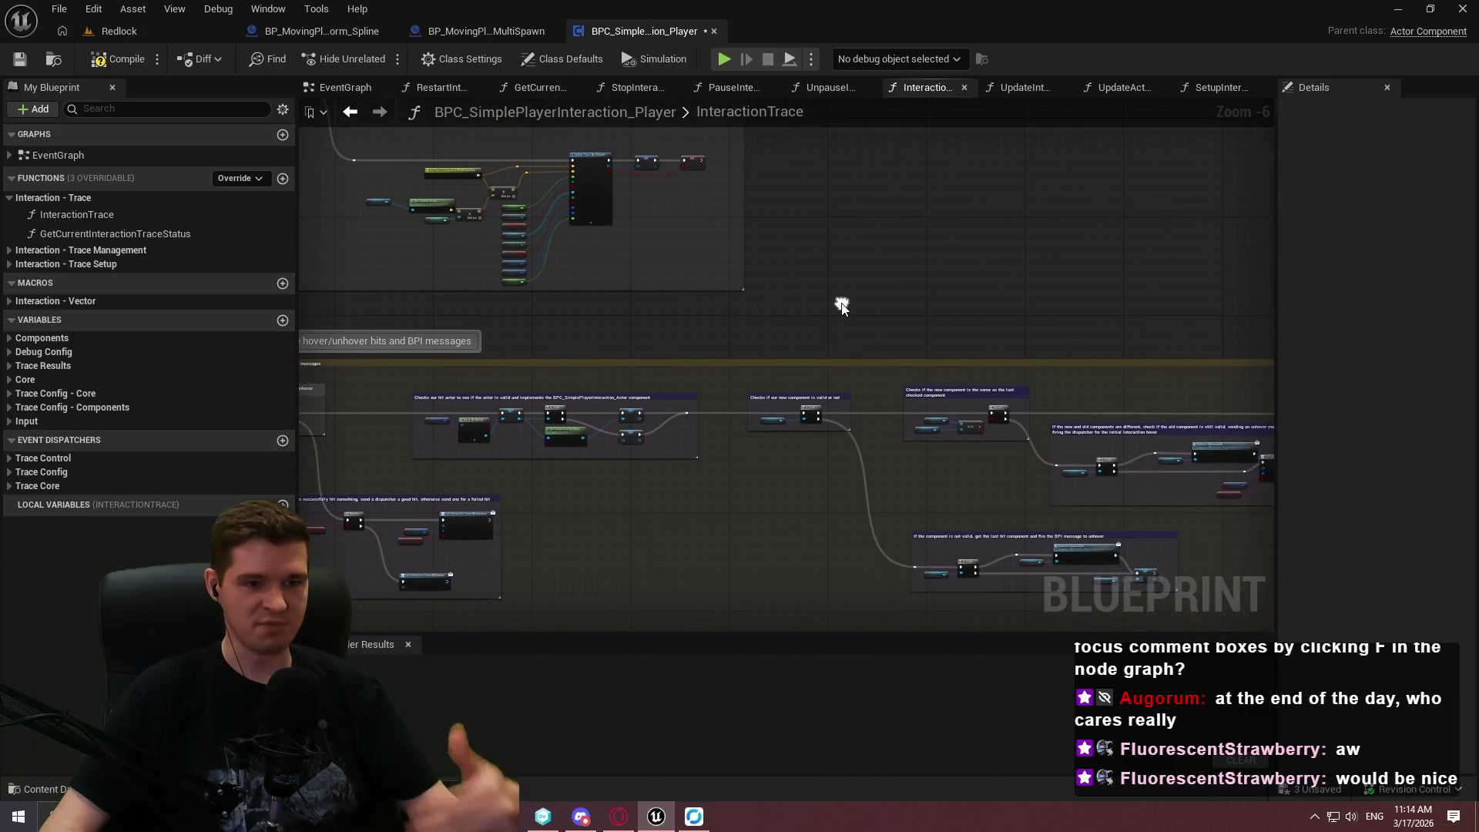
pyautogui.moveTo(451, 390)
pyautogui.mouseDown()
pyautogui.moveTo(678, 488)
pyautogui.moveTo(1047, 397)
pyautogui.mouseUp()
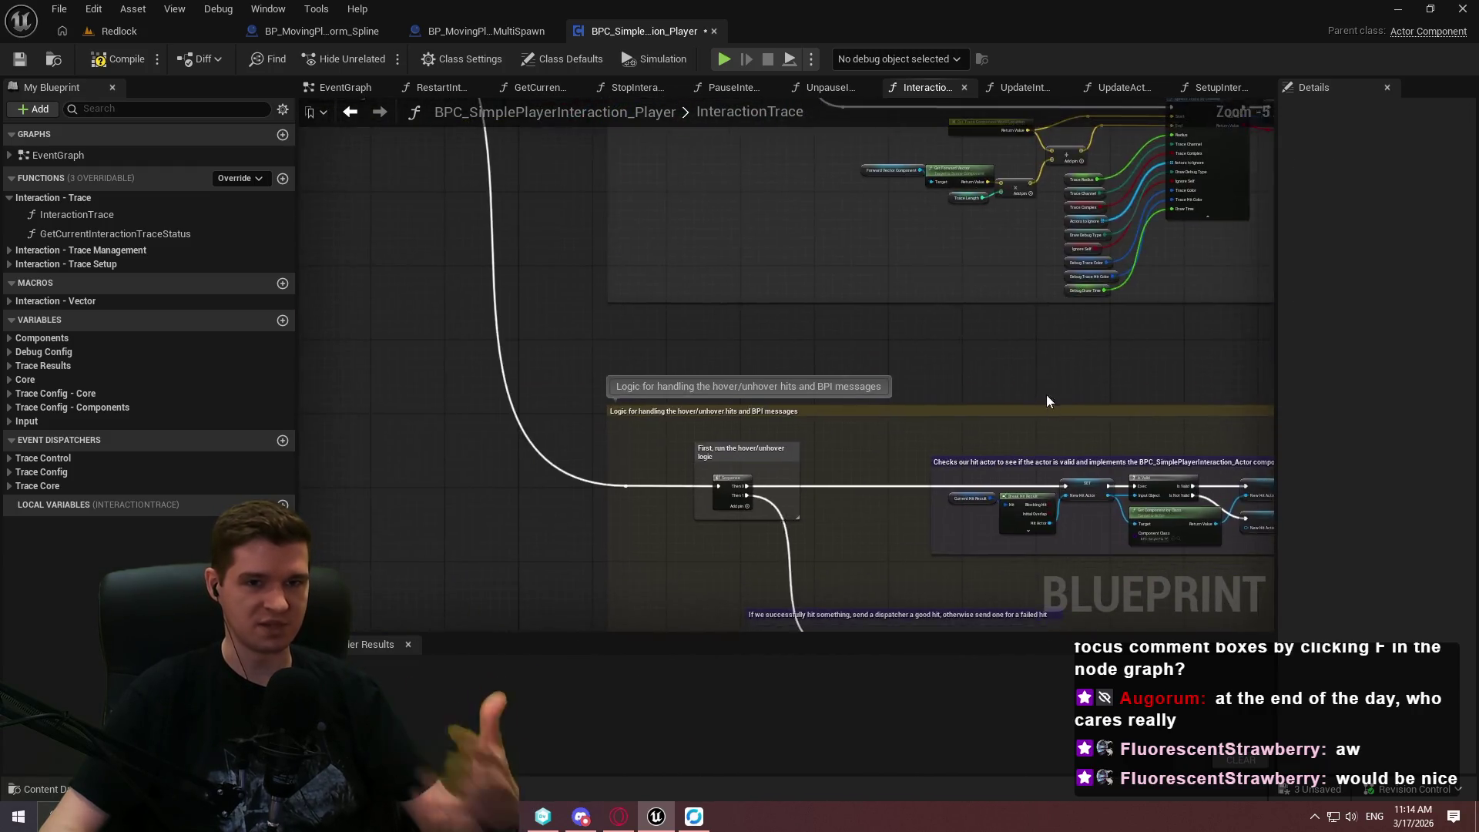
pyautogui.scroll(-3, 848, 287)
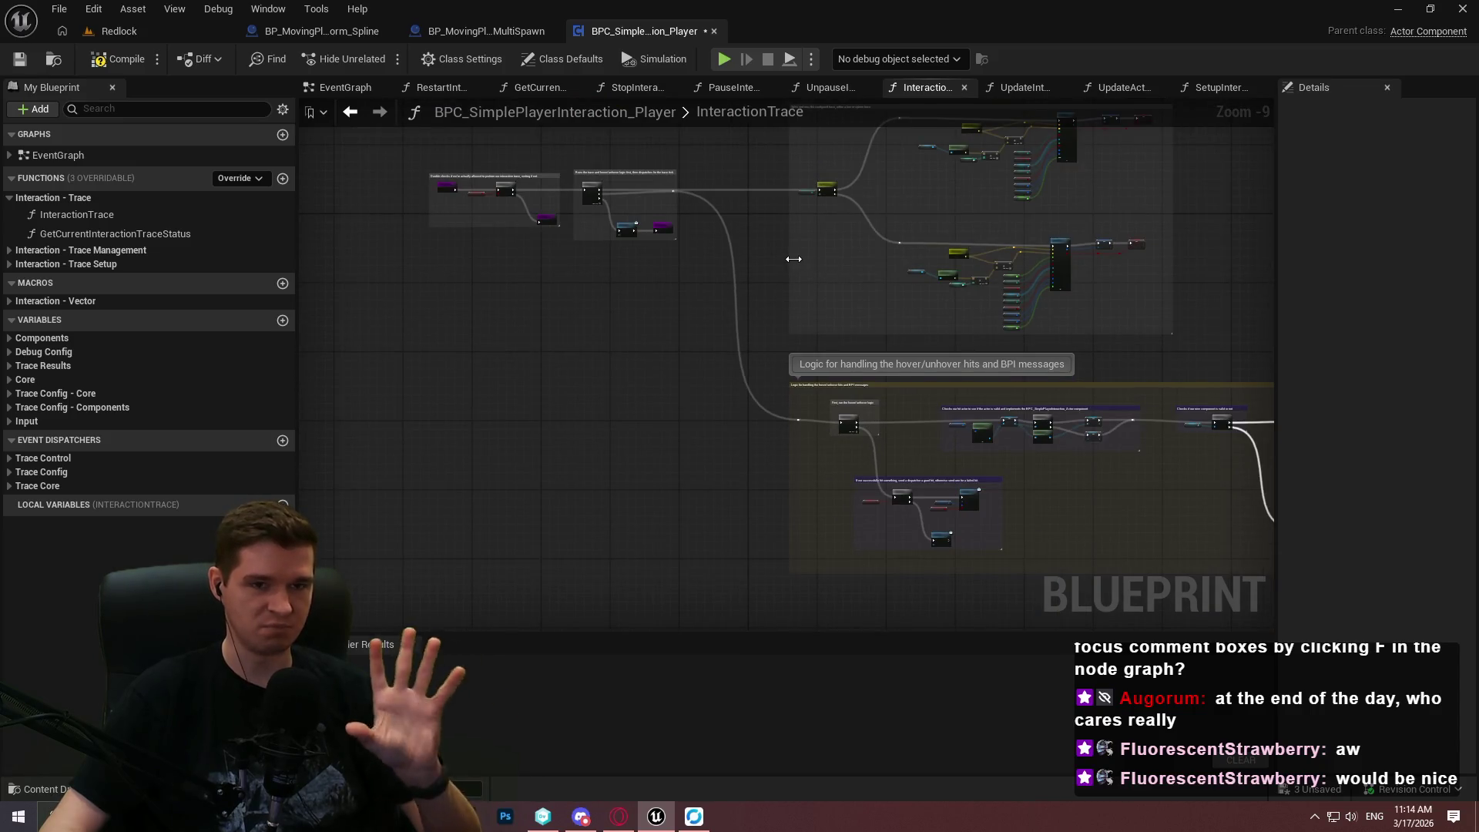
pyautogui.scroll(7, 736, 247)
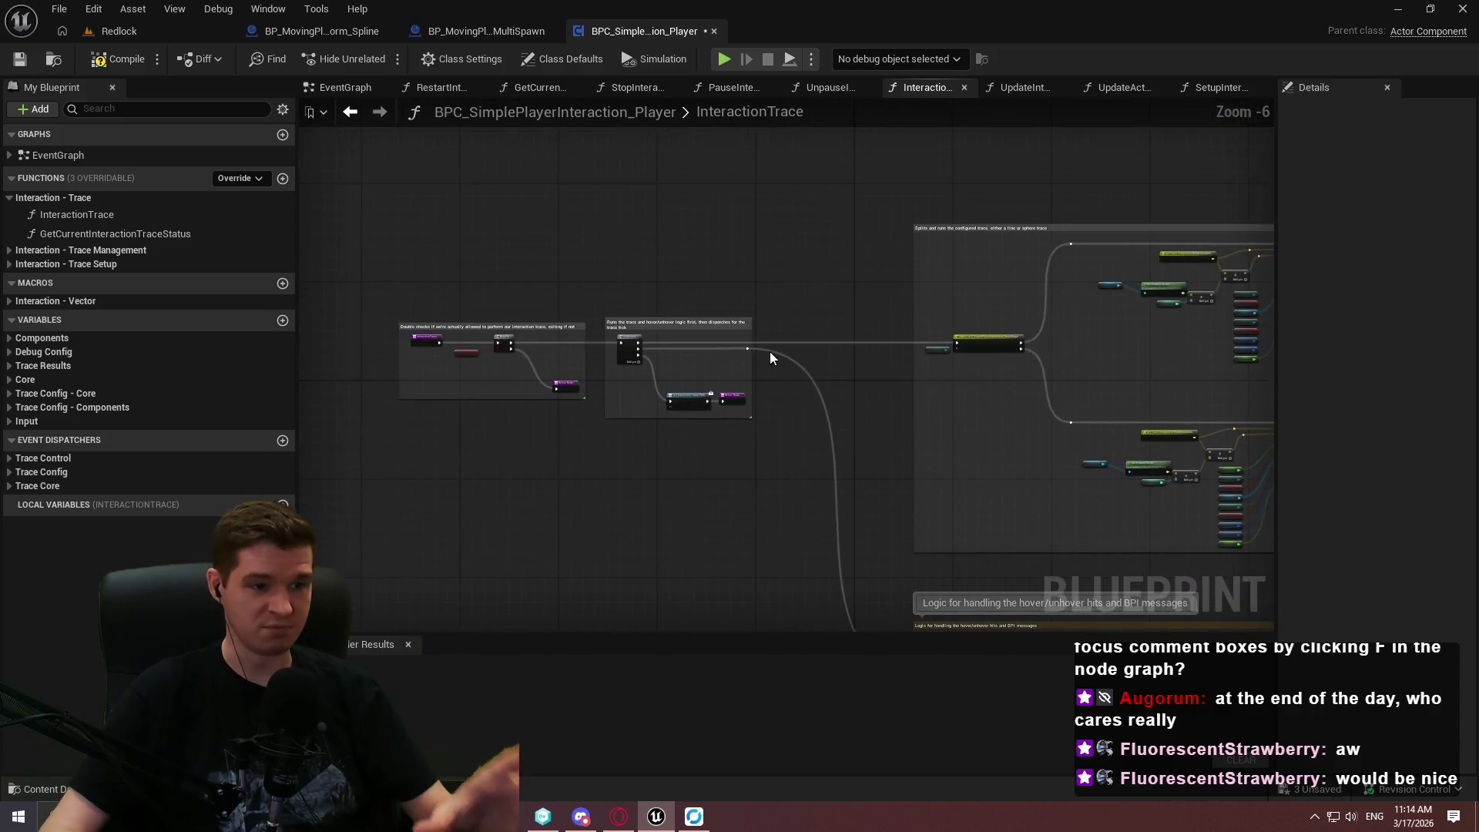
pyautogui.scroll(-7, 872, 393)
pyautogui.scroll(7, 872, 393)
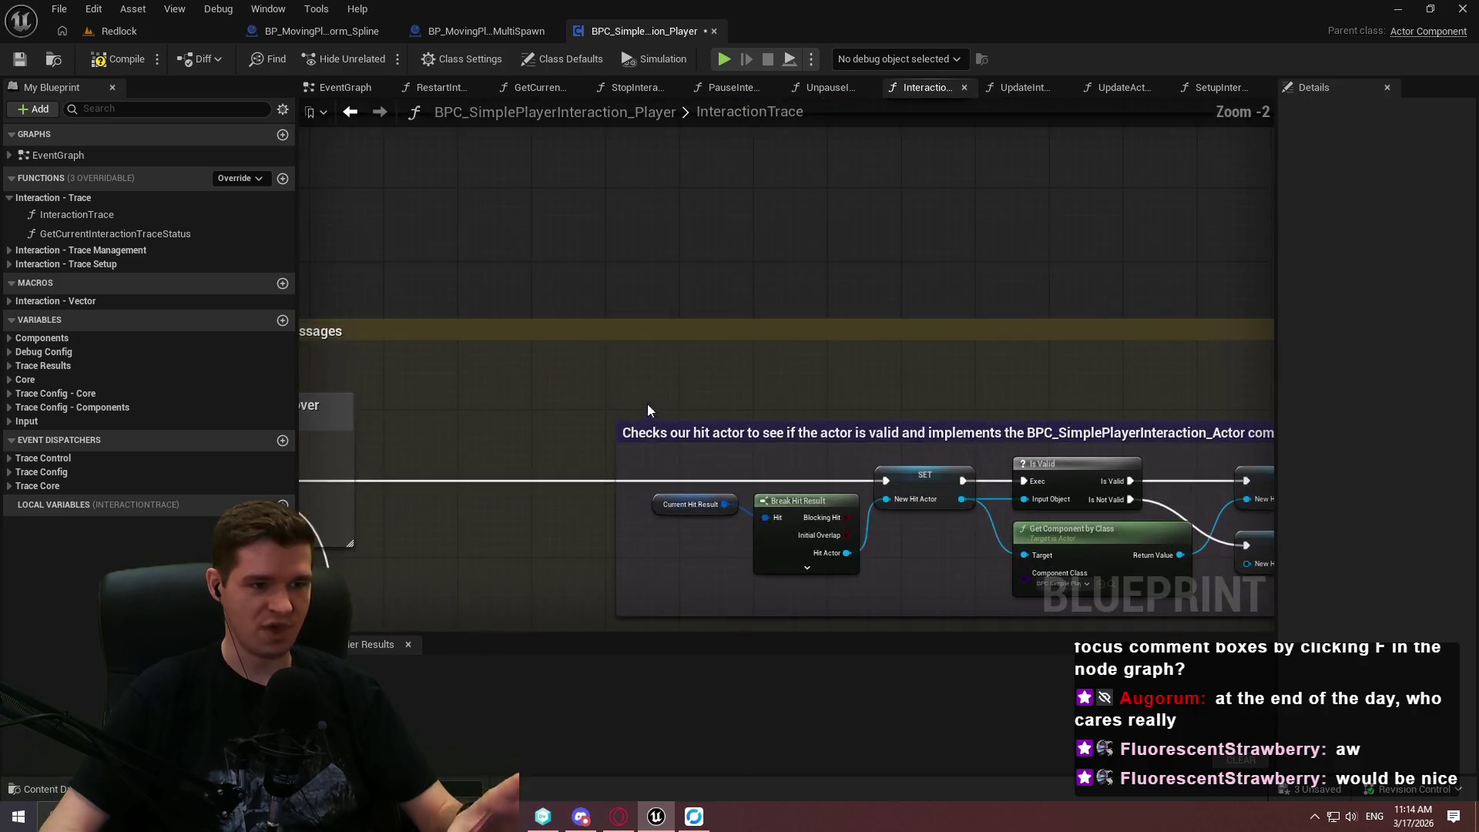
pyautogui.scroll(-5, 1023, 370)
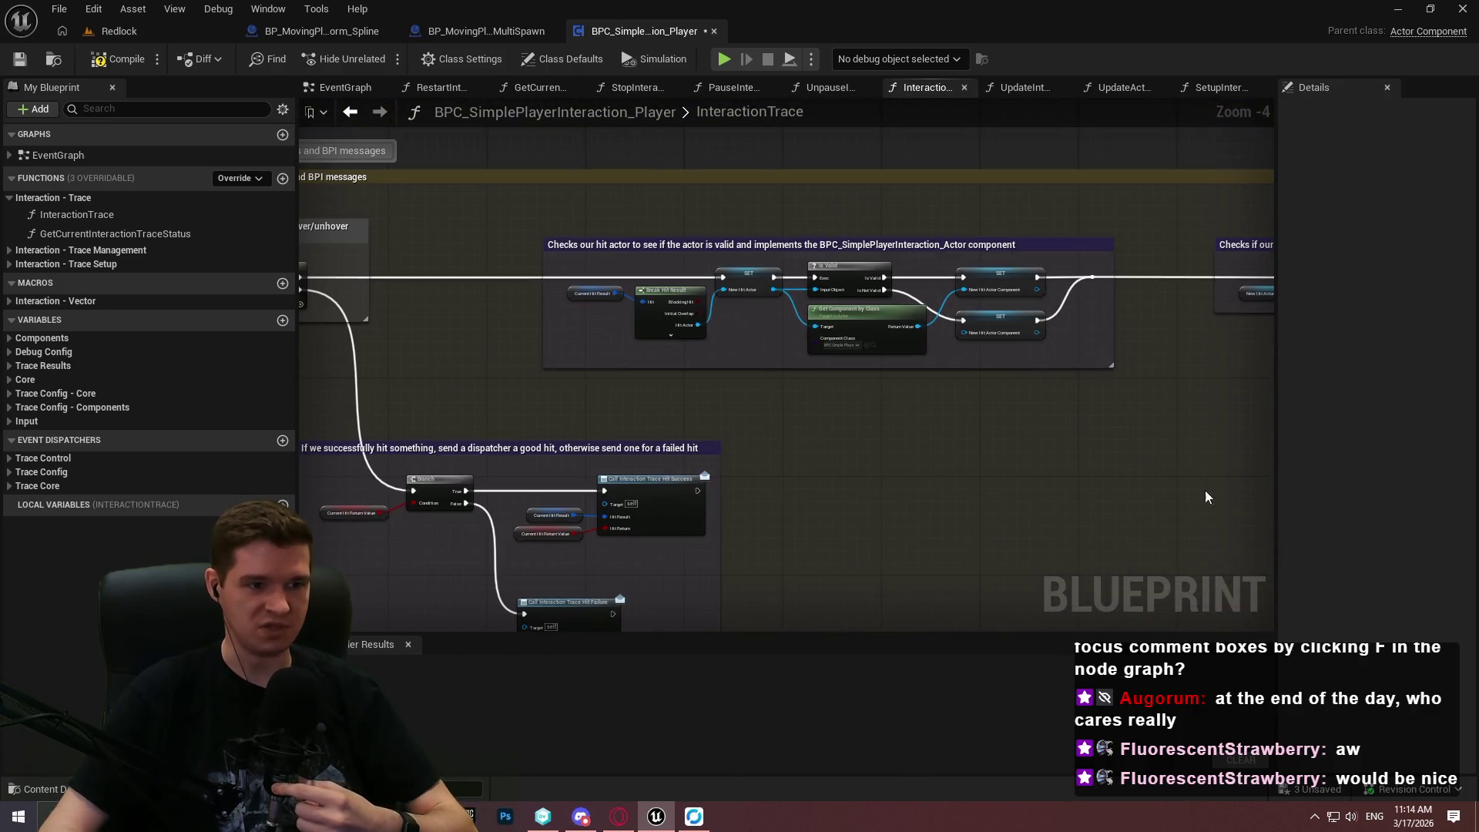
pyautogui.scroll(3, 1195, 483)
pyautogui.scroll(4, 855, 317)
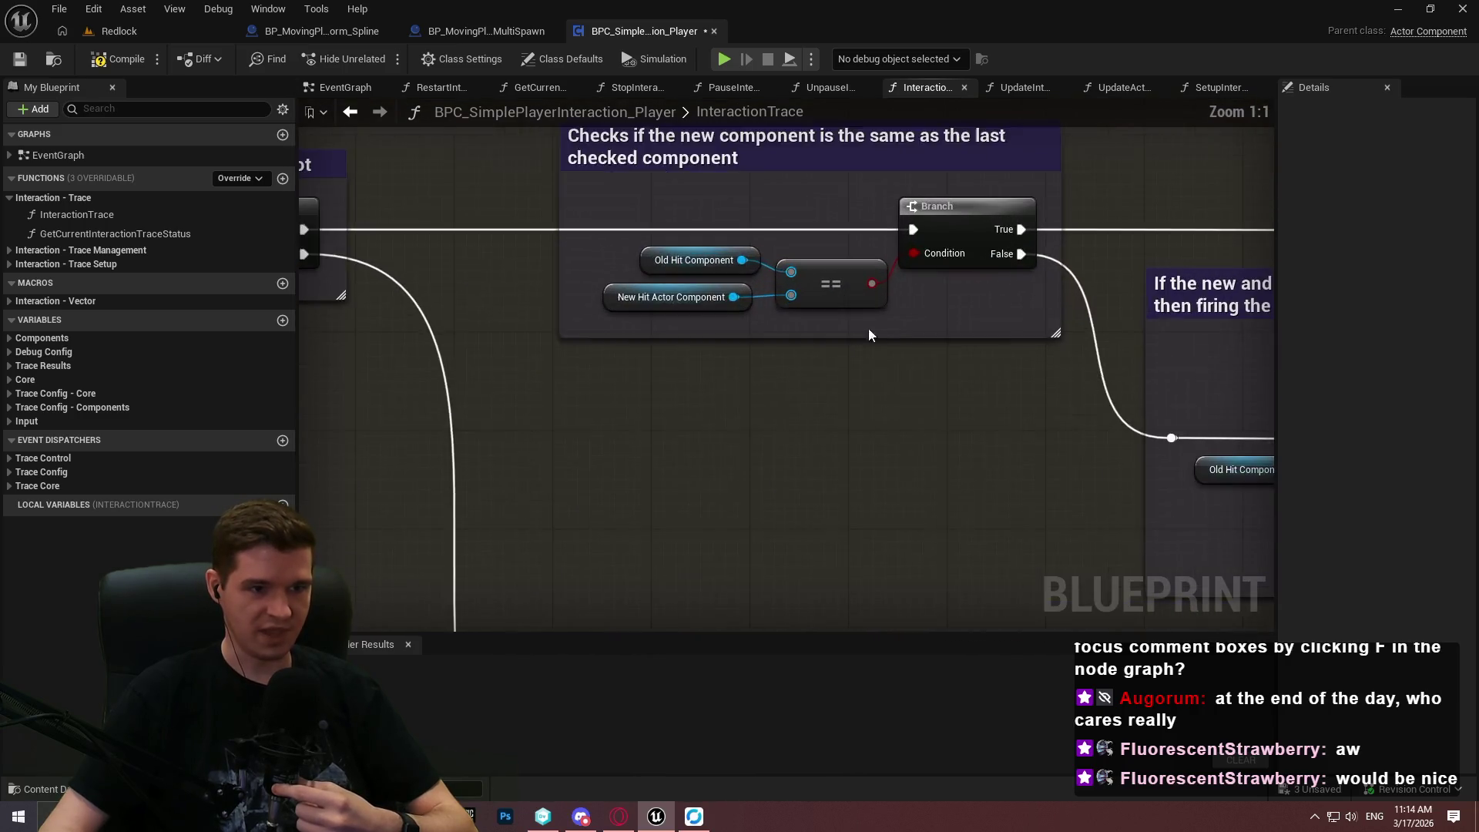
# Move the == node toward the Branch and stack Old Hit Component and New Hit Actor Component beneath it.
pyautogui.click(611, 320)
pyautogui.moveTo(612, 321); pyautogui.dragTo(666, 308)
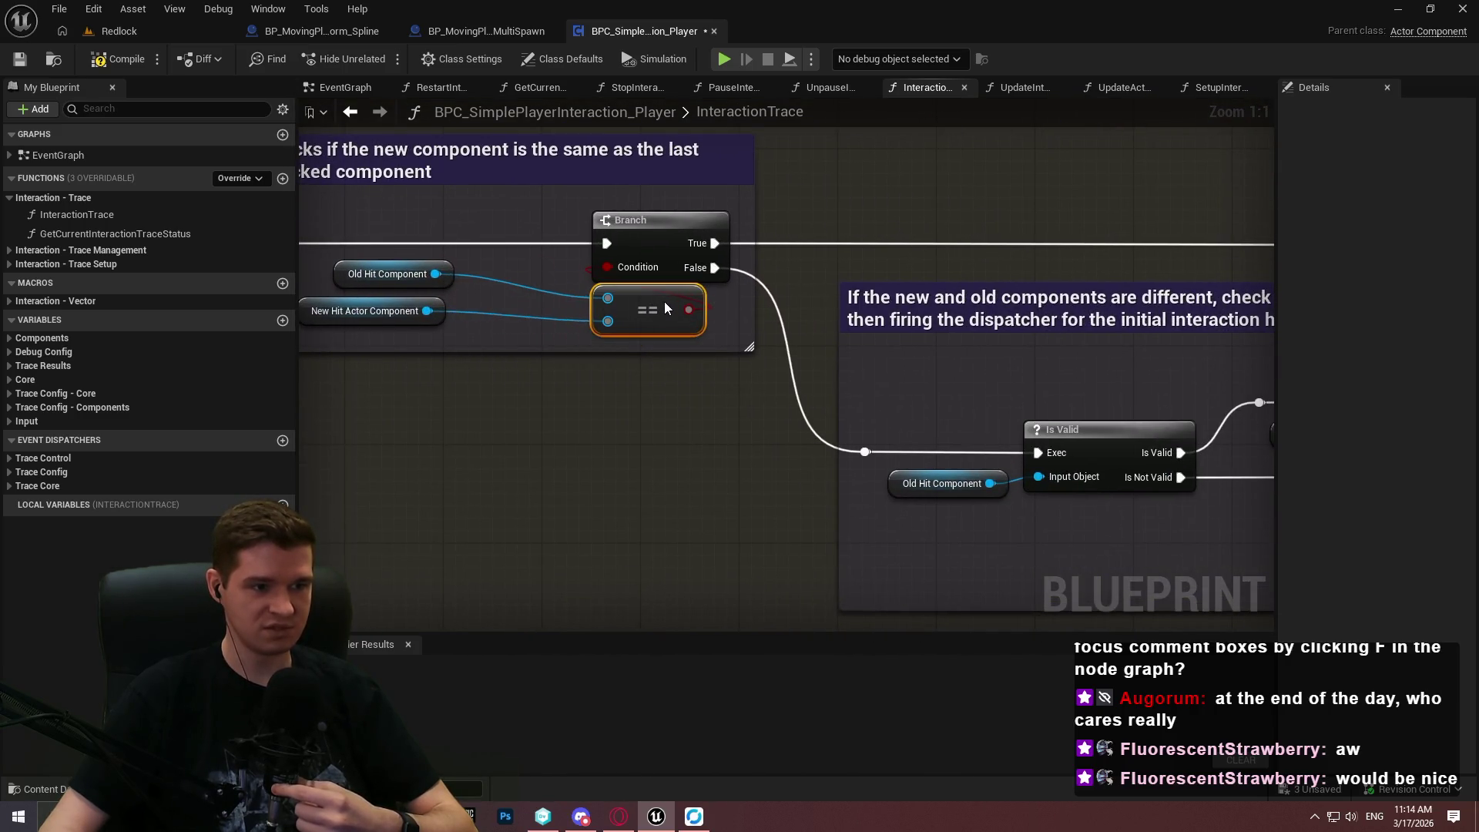
pyautogui.moveTo(447, 273)
pyautogui.mouseDown()
pyautogui.moveTo(719, 355)
pyautogui.moveTo(710, 344)
pyautogui.mouseUp()
pyautogui.moveTo(437, 311)
pyautogui.mouseDown()
pyautogui.moveTo(745, 391)
pyautogui.moveTo(736, 372)
pyautogui.mouseUp()
pyautogui.click(807, 456)
pyautogui.scroll(-2, 807, 456)
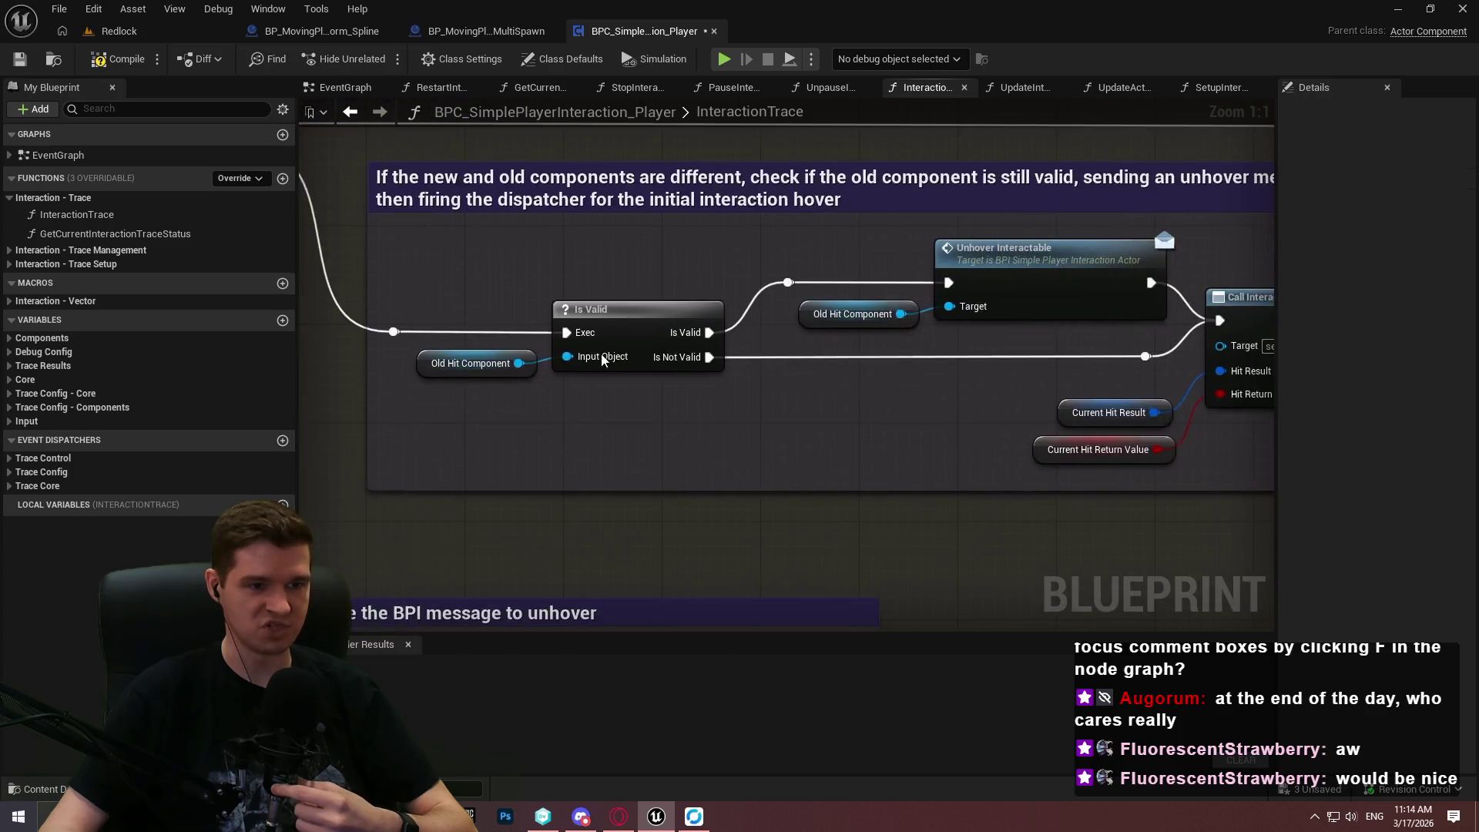
pyautogui.scroll(2, 778, 256)
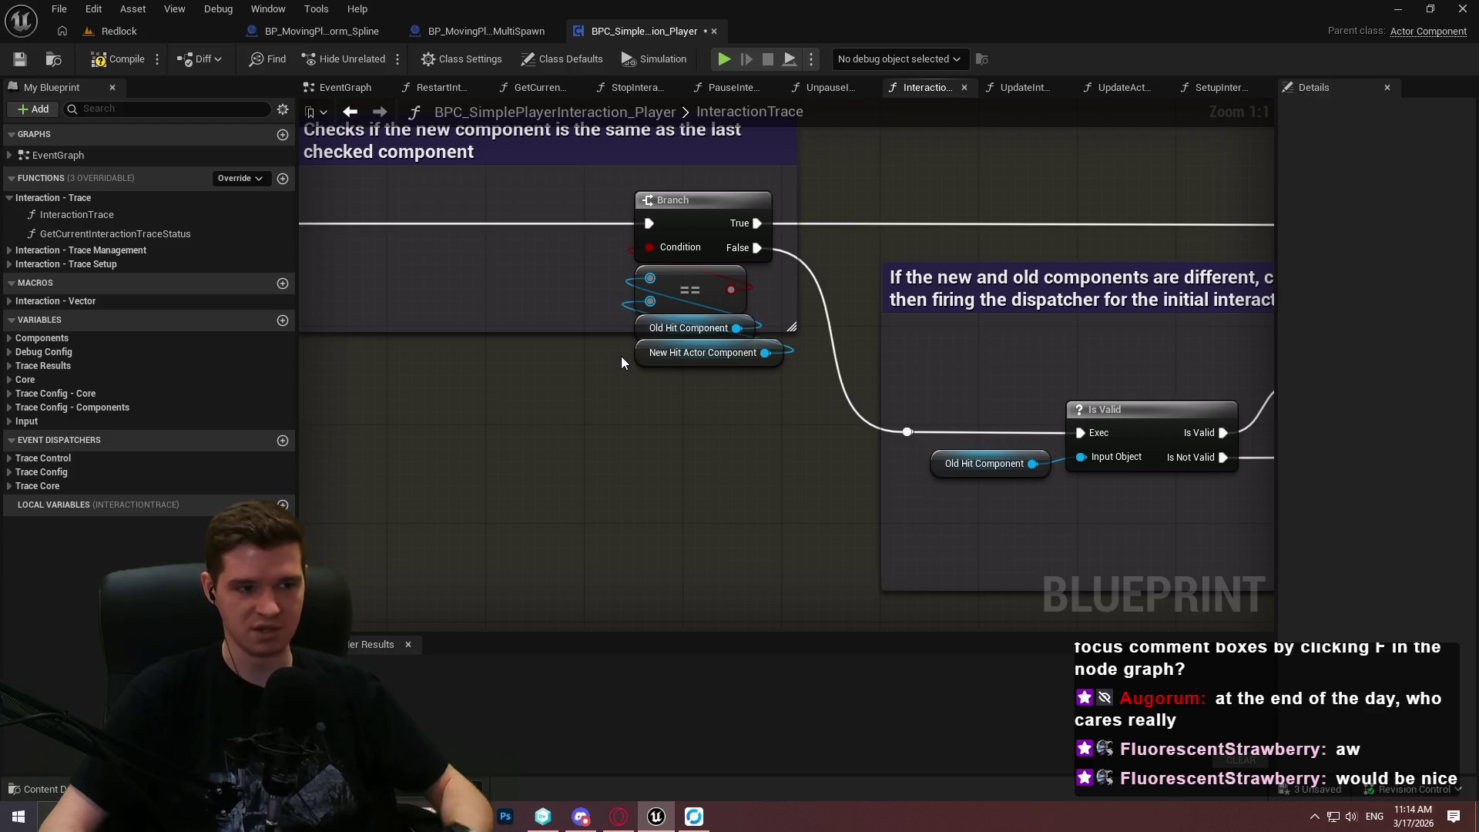
# Undo the accidental node move, review the sphere trace nodes, and return to BP_MovingPlatform_SplineMultiSpawn.
pyautogui.press('f')
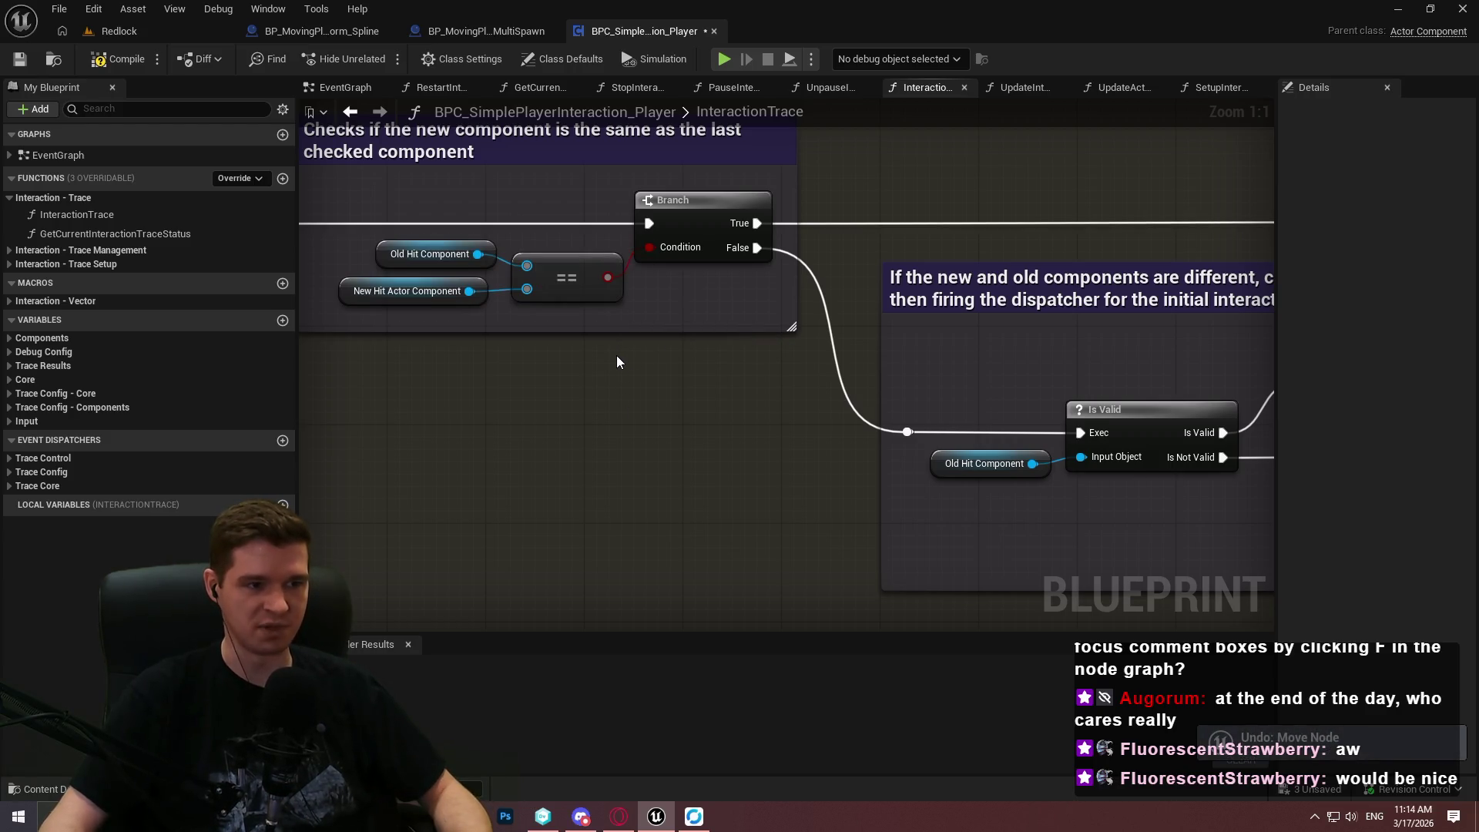
pyautogui.scroll(-6, 616, 354)
pyautogui.moveTo(592, 394); pyautogui.dragTo(1274, 629)
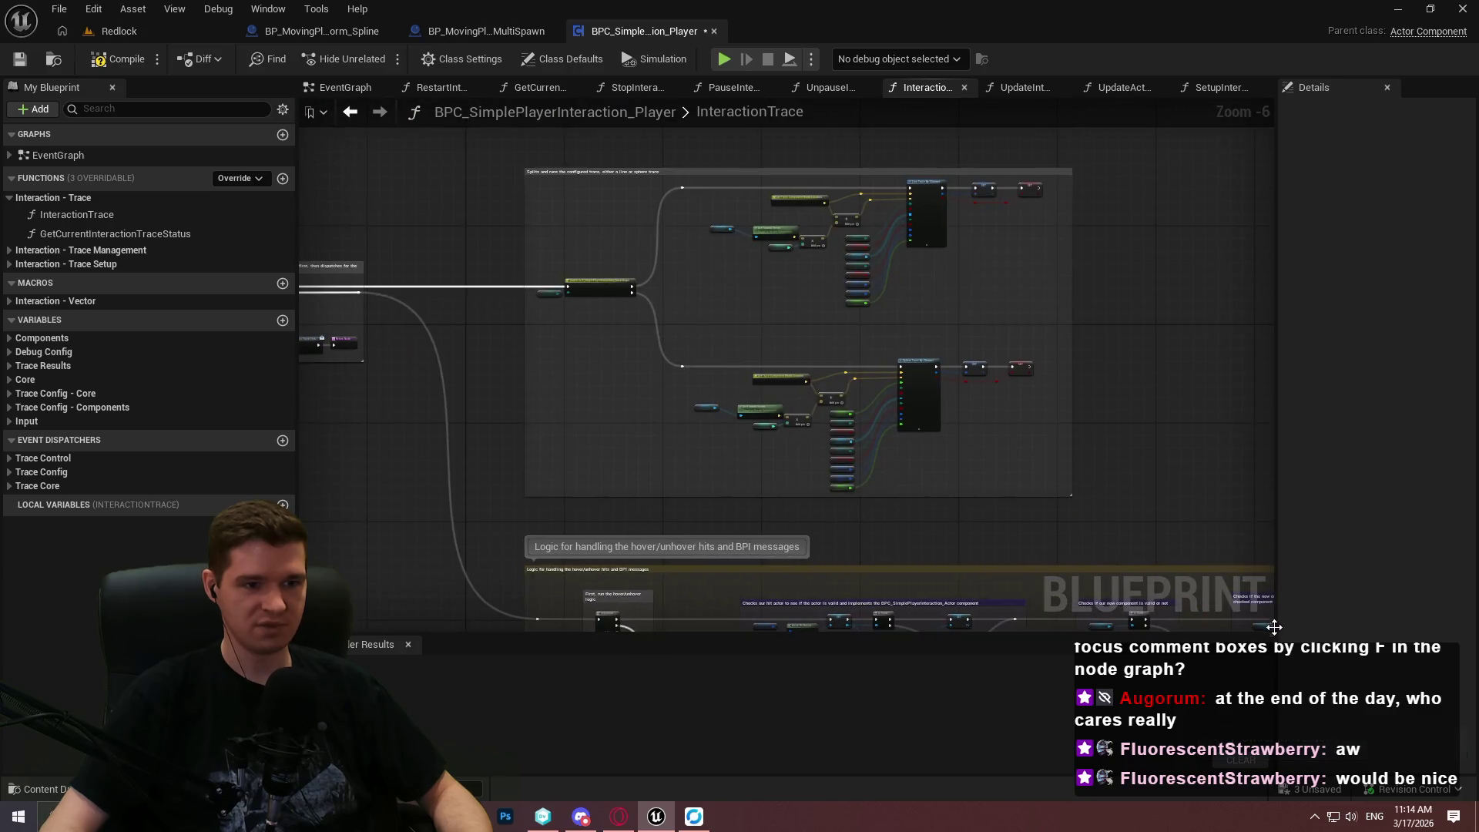
pyautogui.scroll(4, 936, 389)
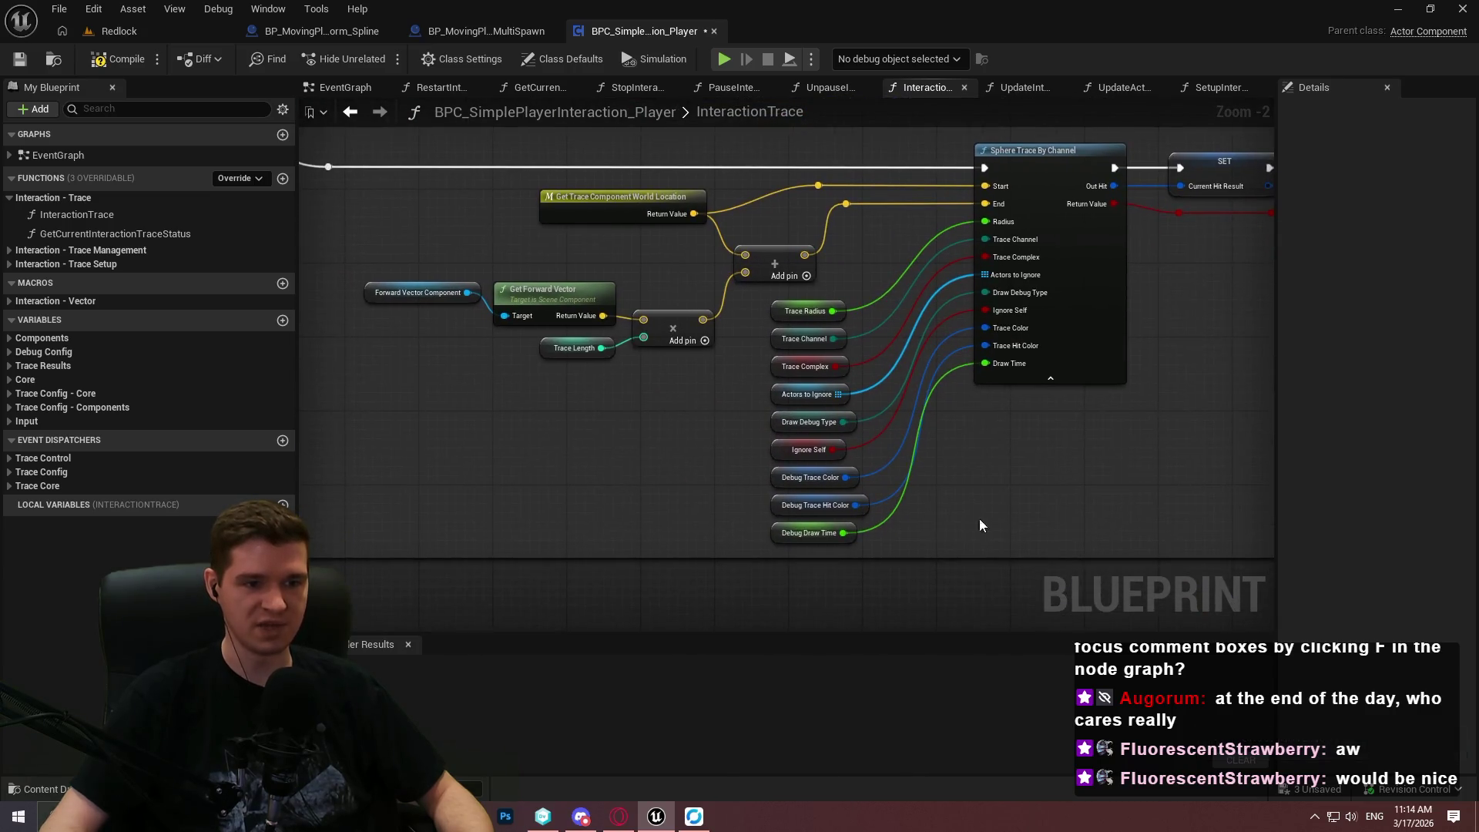
pyautogui.moveTo(924, 566); pyautogui.dragTo(767, 296)
pyautogui.click(932, 381)
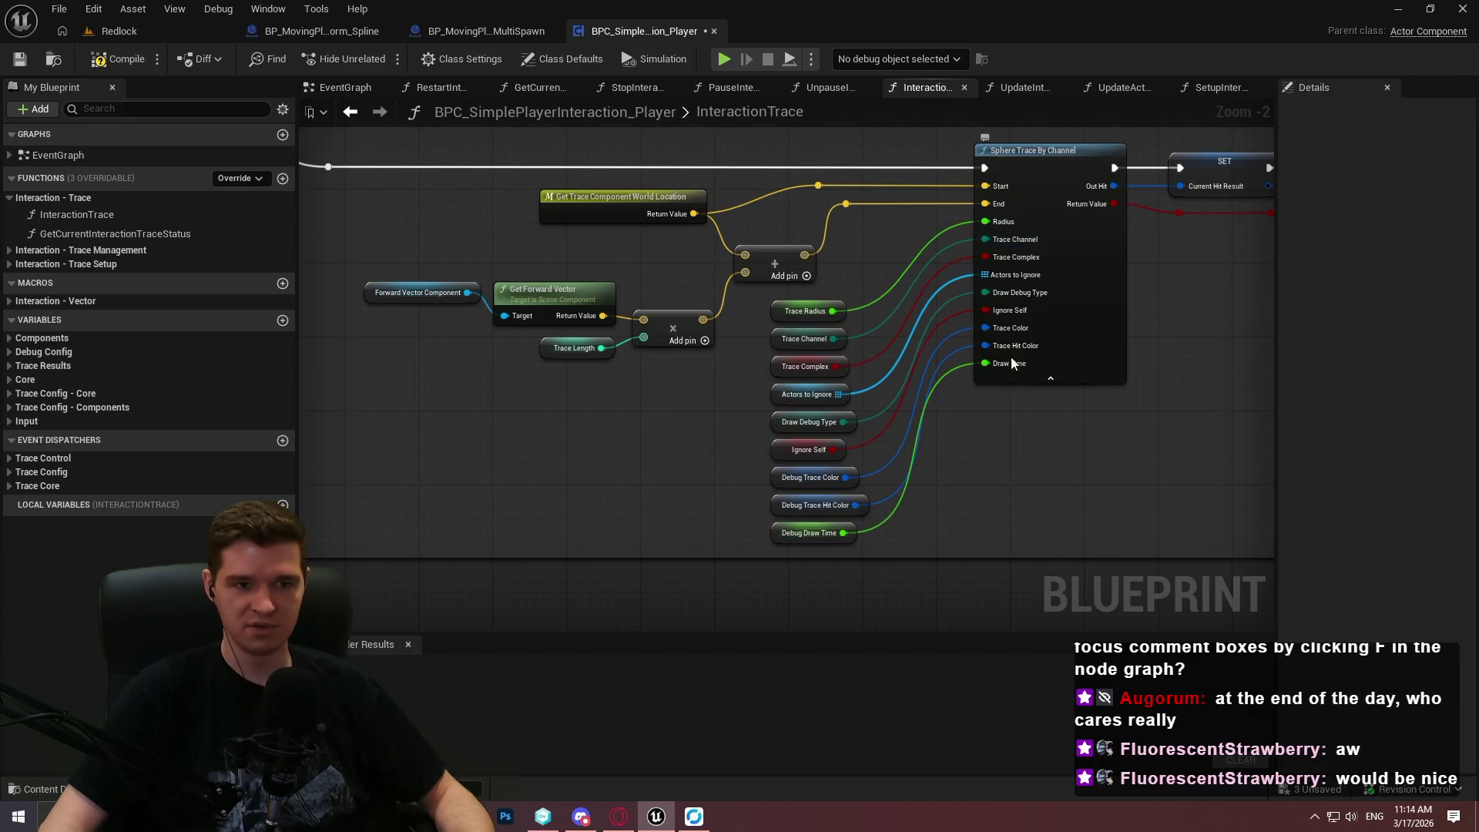
pyautogui.moveTo(1079, 350)
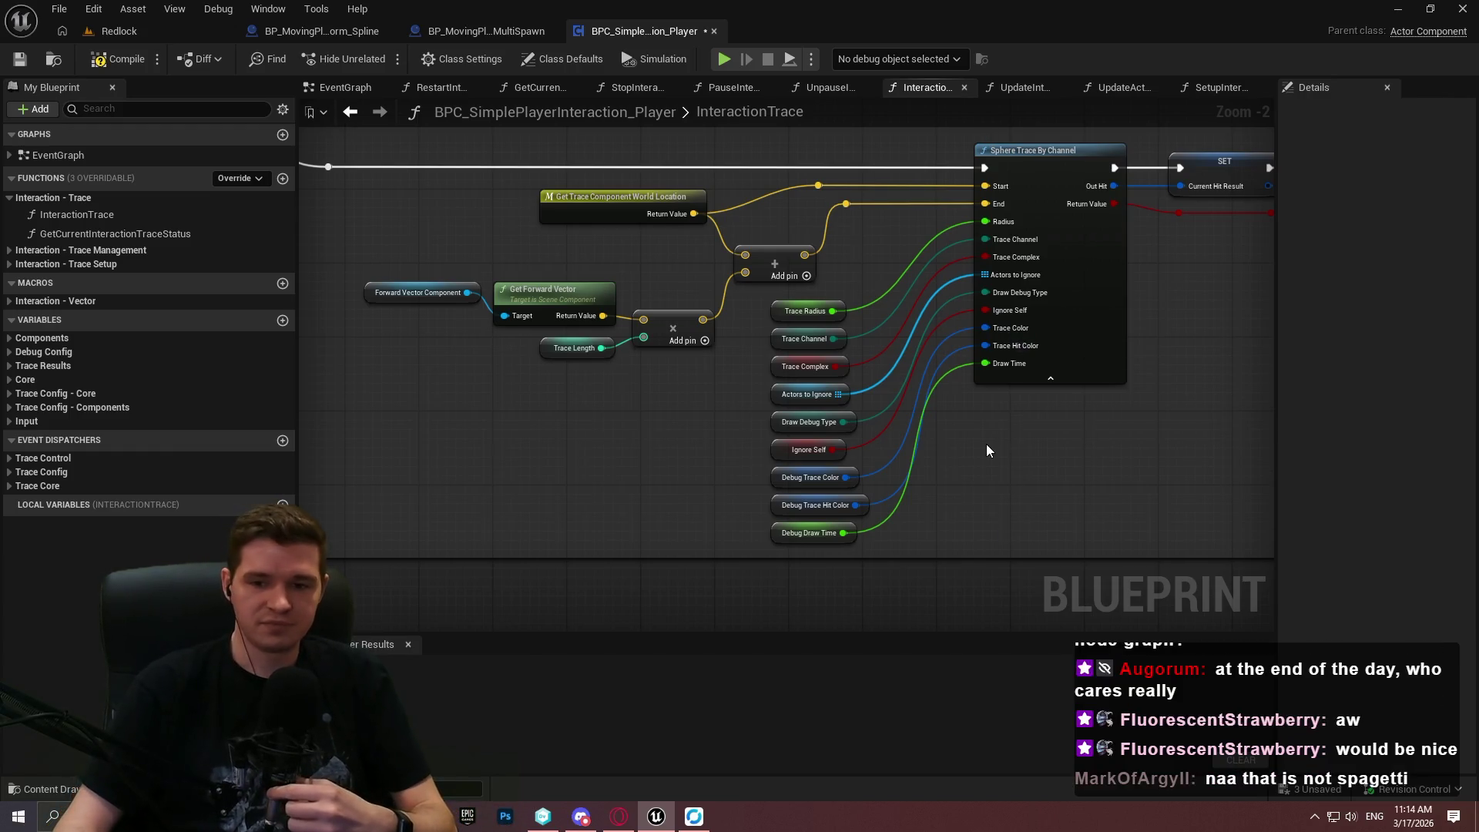
pyautogui.scroll(-4, 740, 350)
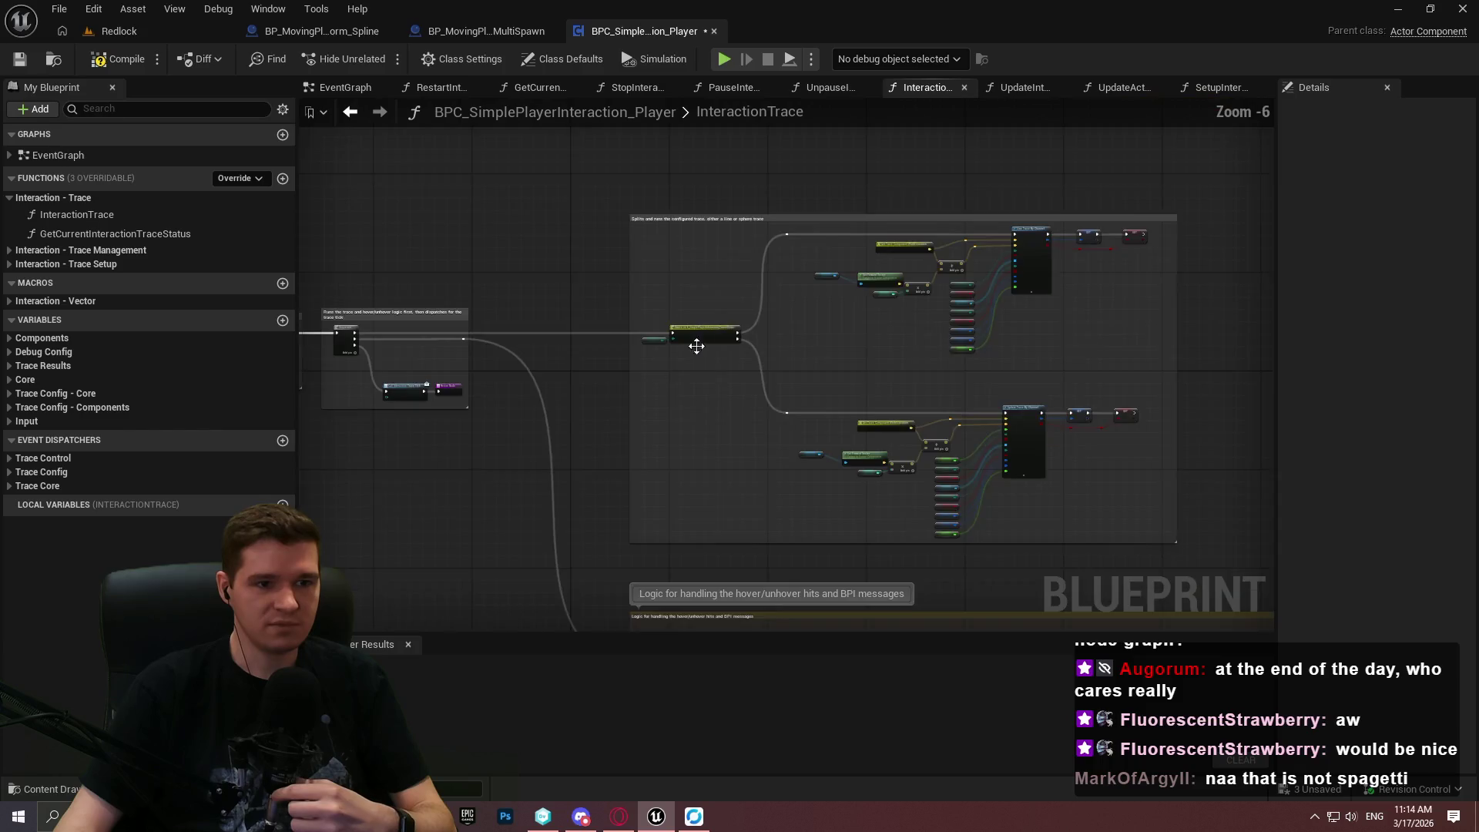
pyautogui.click(469, 37)
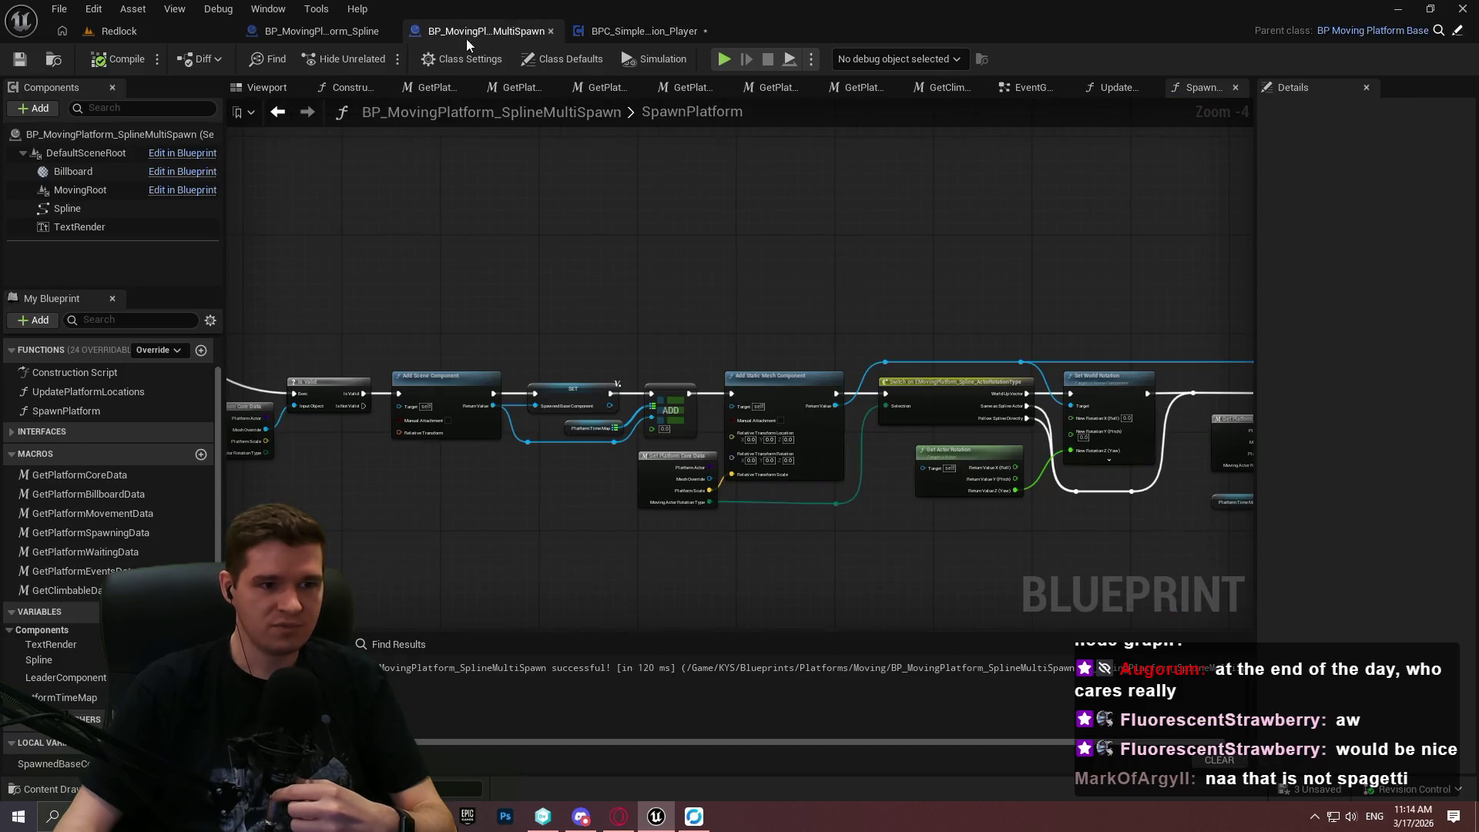
pyautogui.scroll(5, 1089, 404)
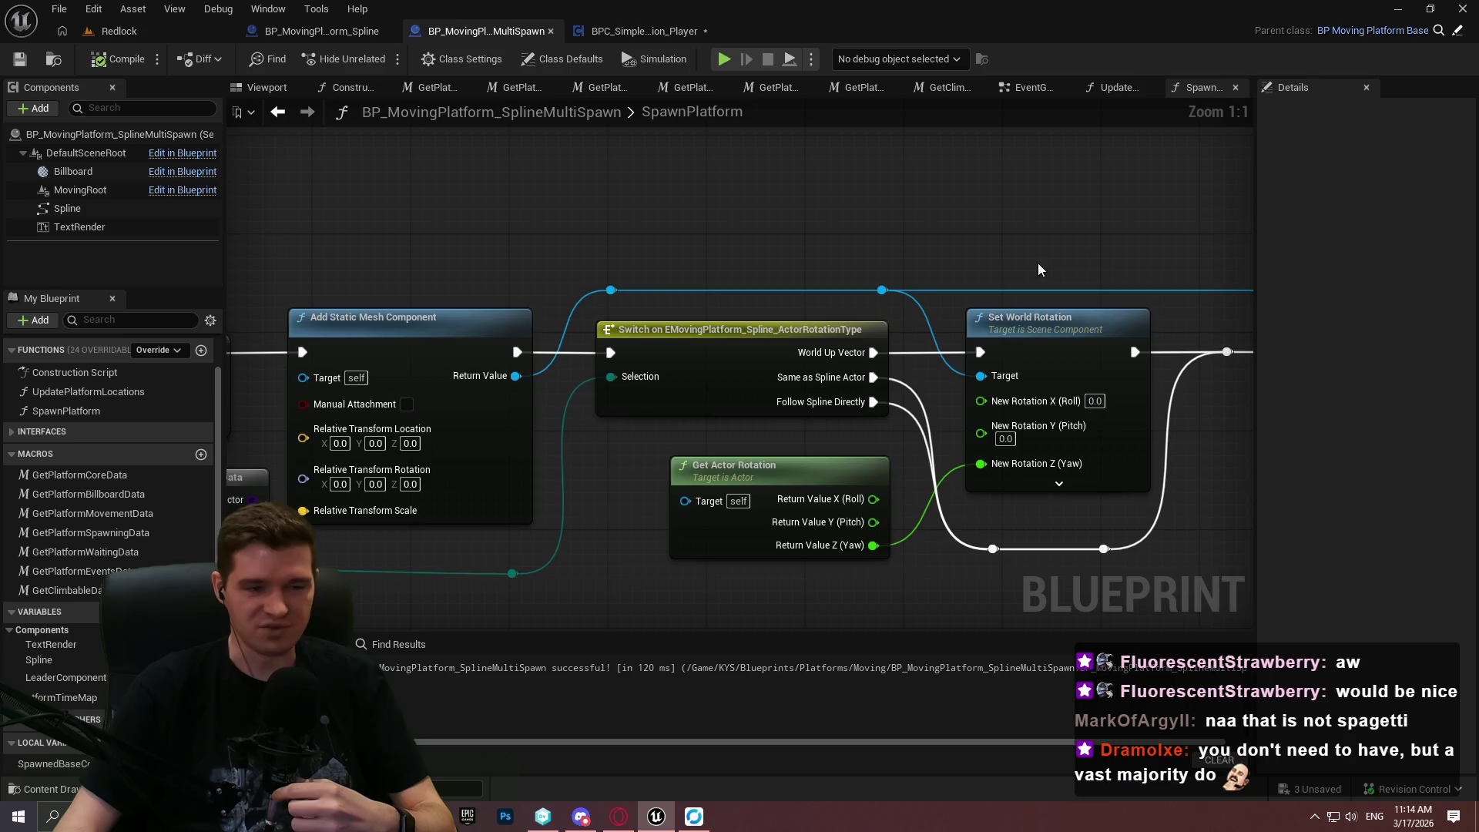
pyautogui.moveTo(516, 376)
pyautogui.mouseDown()
pyautogui.moveTo(618, 245)
pyautogui.moveTo(477, 308)
pyautogui.moveTo(614, 337)
pyautogui.moveTo(924, 283)
pyautogui.moveTo(494, 256)
pyautogui.moveTo(1012, 241)
pyautogui.moveTo(1007, 218)
pyautogui.moveTo(598, 339)
pyautogui.moveTo(654, 211)
pyautogui.moveTo(532, 189)
pyautogui.mouseUp()
pyautogui.scroll(-3, 754, 345)
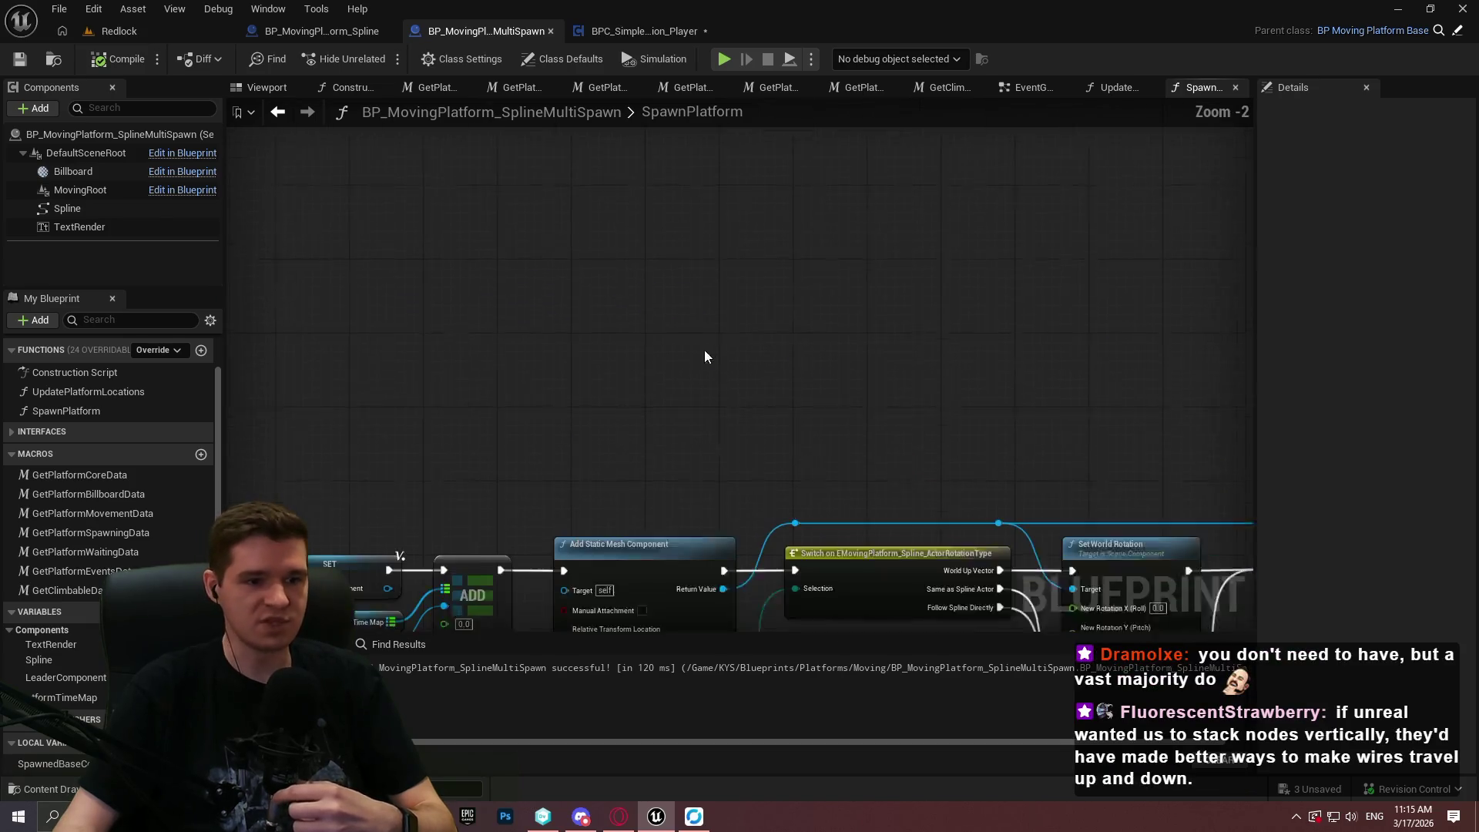
pyautogui.moveTo(765, 372)
pyautogui.mouseDown()
pyautogui.moveTo(730, 300)
pyautogui.moveTo(627, 525)
pyautogui.mouseUp()
pyautogui.scroll(-3, 740, 336)
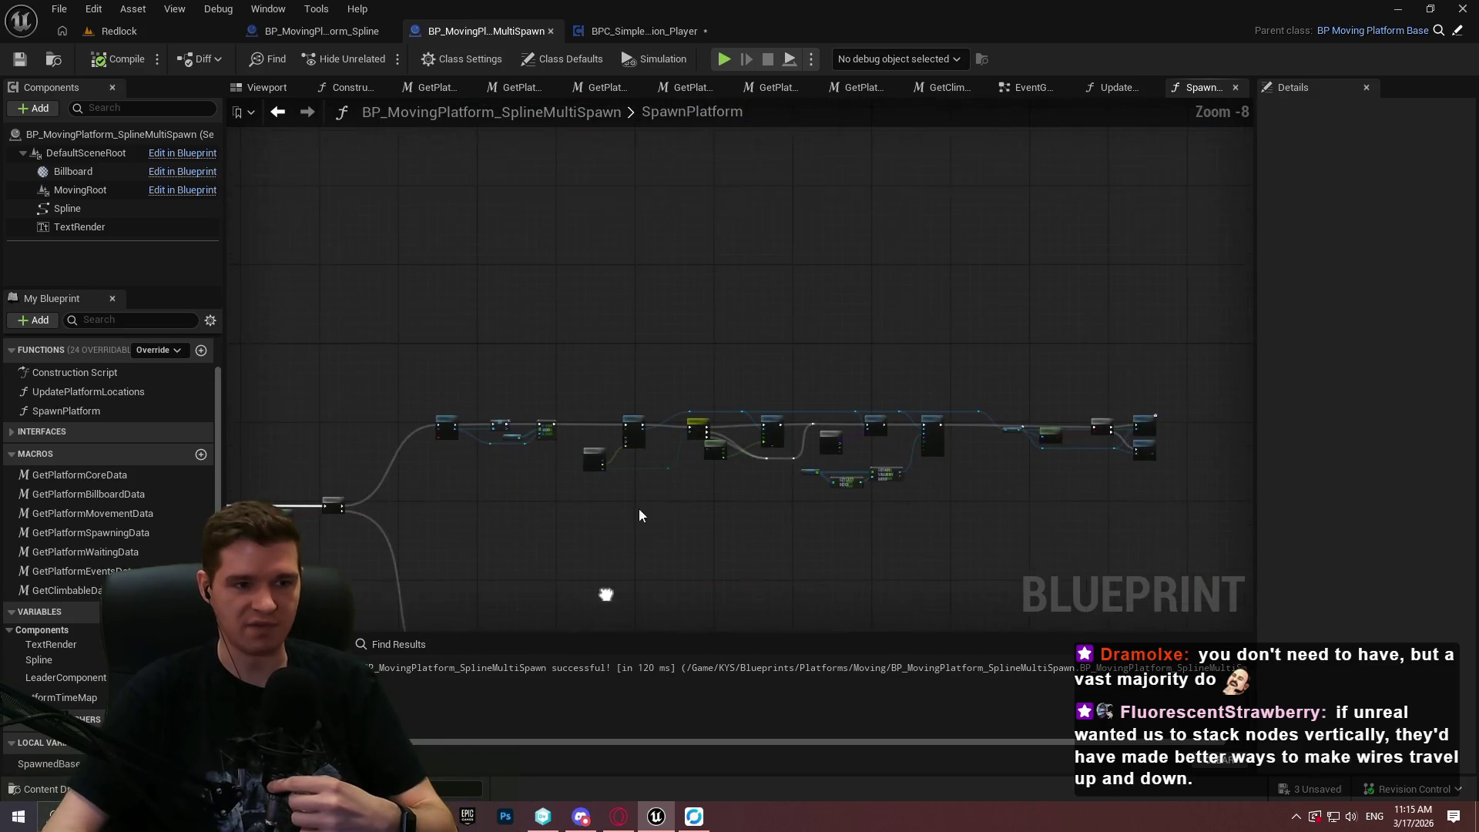
pyautogui.scroll(2, 796, 423)
pyautogui.moveTo(797, 423)
pyautogui.mouseDown()
pyautogui.moveTo(798, 545)
pyautogui.moveTo(1006, 332)
pyautogui.moveTo(901, 389)
pyautogui.moveTo(939, 429)
pyautogui.moveTo(970, 413)
pyautogui.mouseUp()
pyautogui.scroll(1, 798, 544)
pyautogui.rightClick(642, 376)
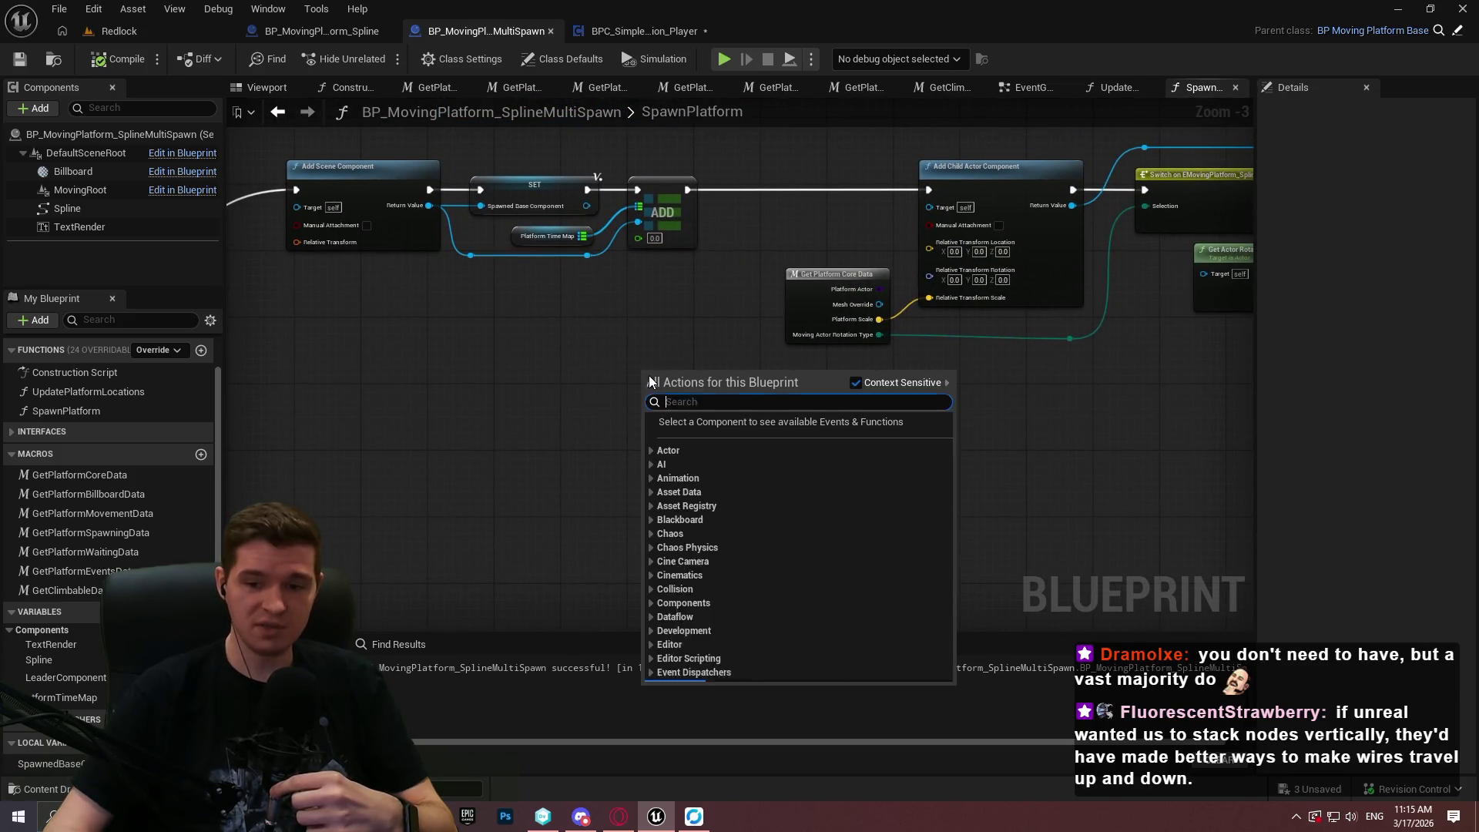
pyautogui.click(795, 345)
pyautogui.moveTo(795, 345)
pyautogui.mouseDown()
pyautogui.moveTo(957, 320)
pyautogui.moveTo(883, 368)
pyautogui.moveTo(1238, 390)
pyautogui.mouseUp()
pyautogui.scroll(-3, 848, 408)
pyautogui.scroll(4, 848, 408)
pyautogui.moveTo(949, 298); pyautogui.dragTo(1393, 254)
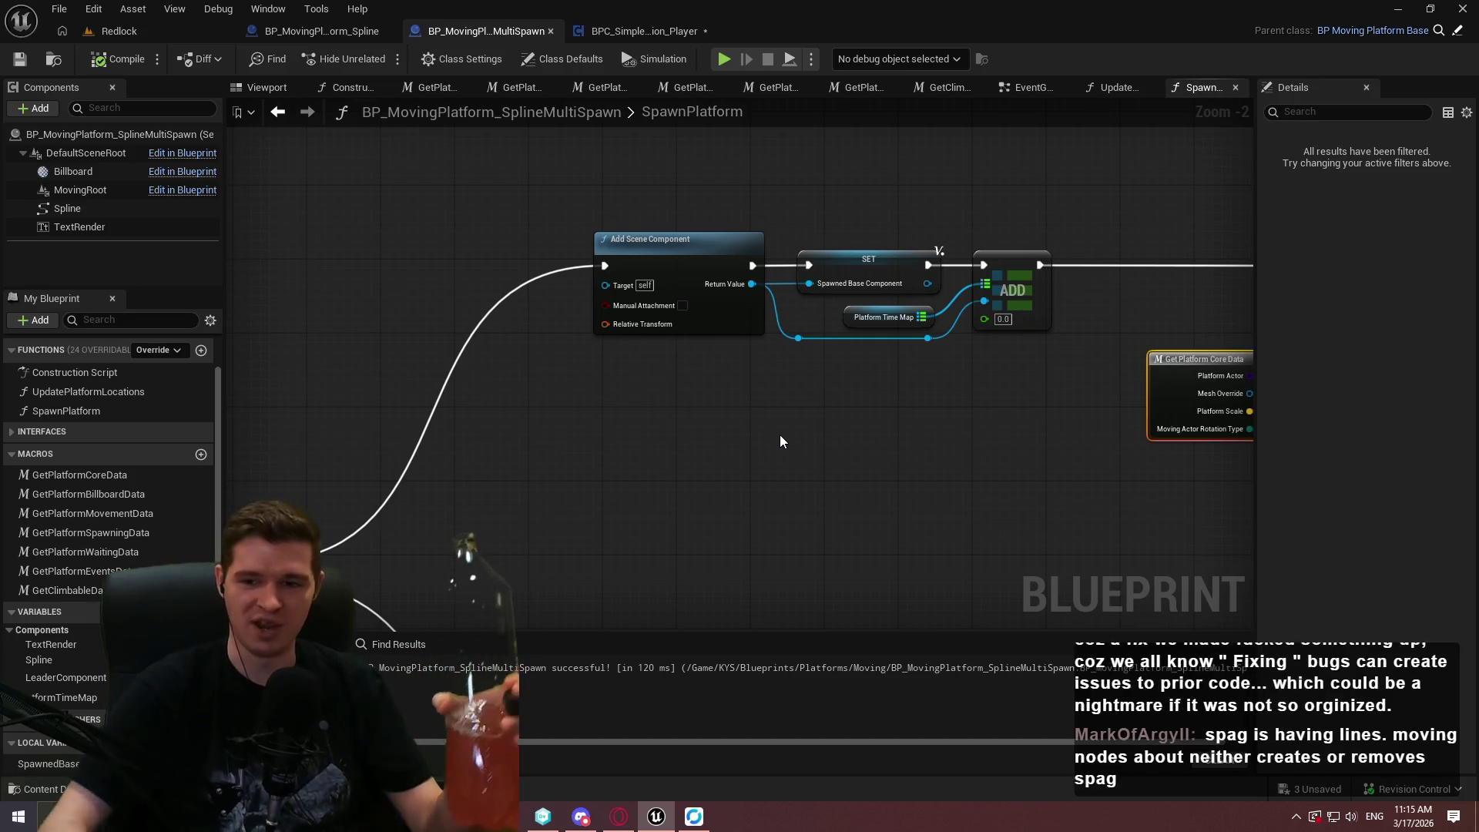
pyautogui.scroll(3, 715, 465)
# Move the Platform Time Map node lower, then undo the move.
pyautogui.moveTo(1144, 483)
pyautogui.mouseDown()
pyautogui.moveTo(979, 445)
pyautogui.moveTo(270, 367)
pyautogui.moveTo(239, 478)
pyautogui.mouseUp()
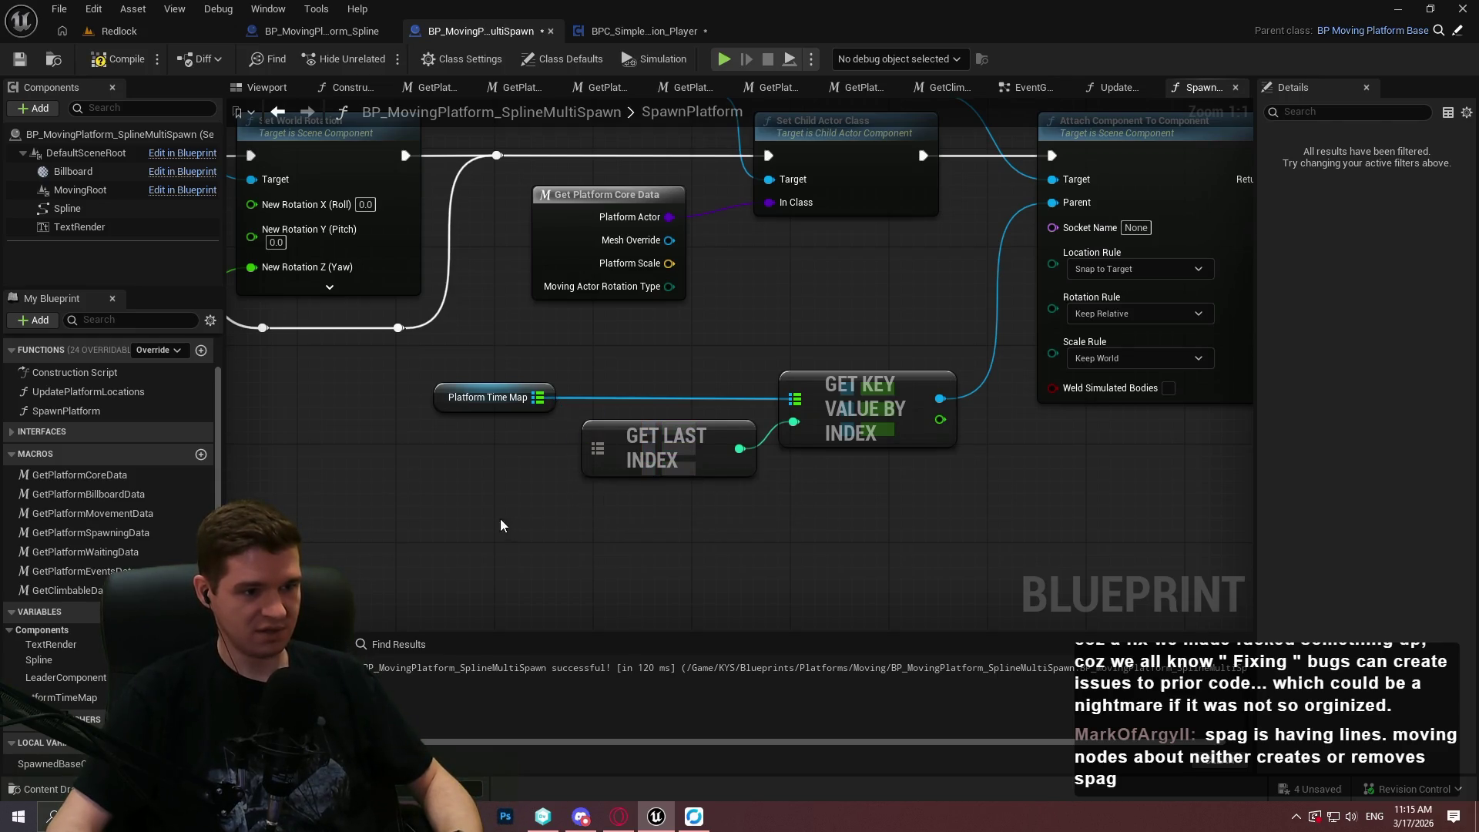
pyautogui.moveTo(533, 406)
pyautogui.mouseDown()
pyautogui.moveTo(549, 437)
pyautogui.moveTo(624, 452)
pyautogui.moveTo(595, 454)
pyautogui.moveTo(706, 440)
pyautogui.mouseUp()
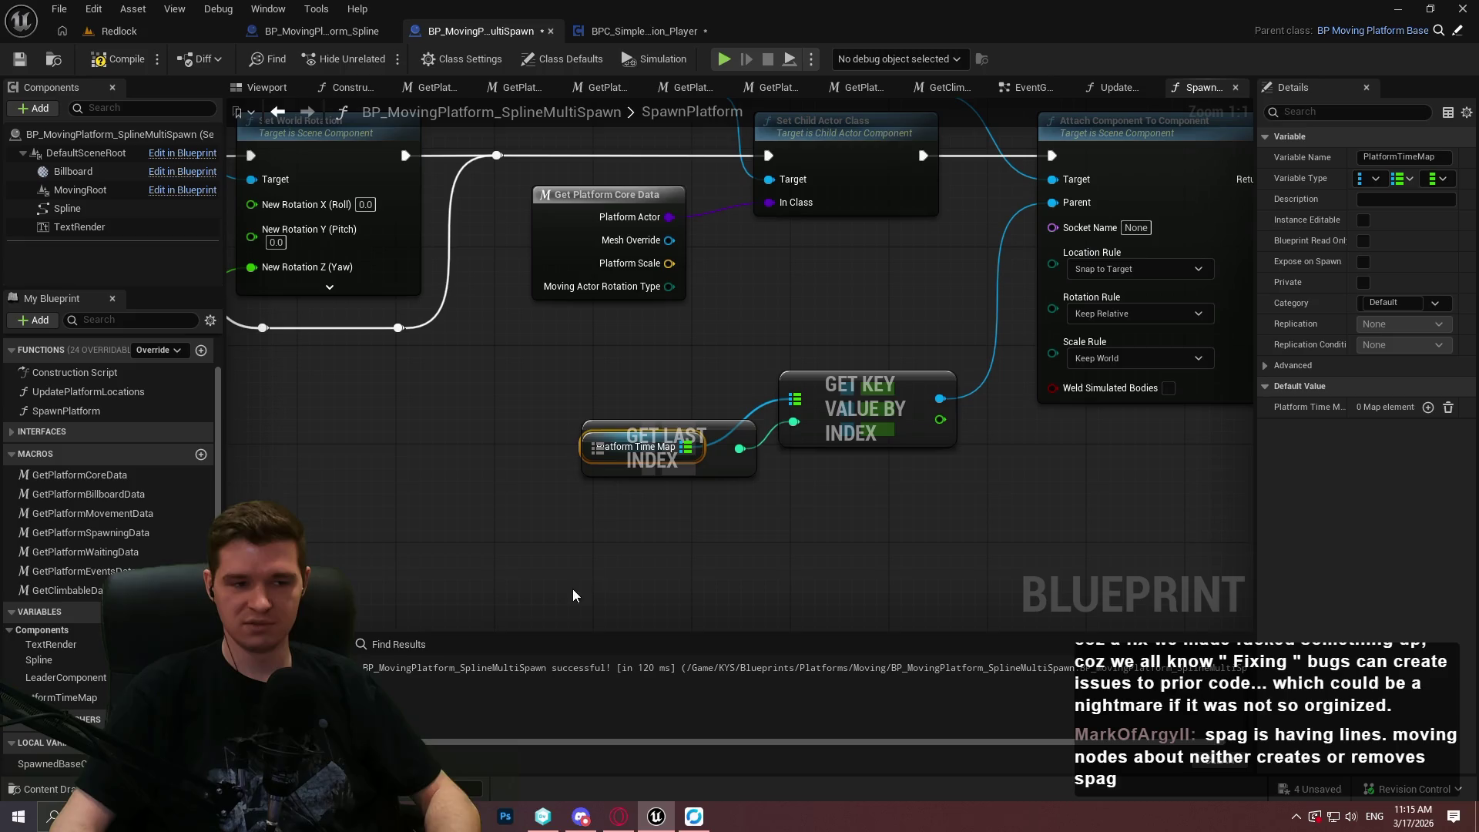
pyautogui.hotkey('ctrl', 'z')
pyautogui.hotkey('ctrl', 'z')
pyautogui.hotkey('ctrl', 'z')
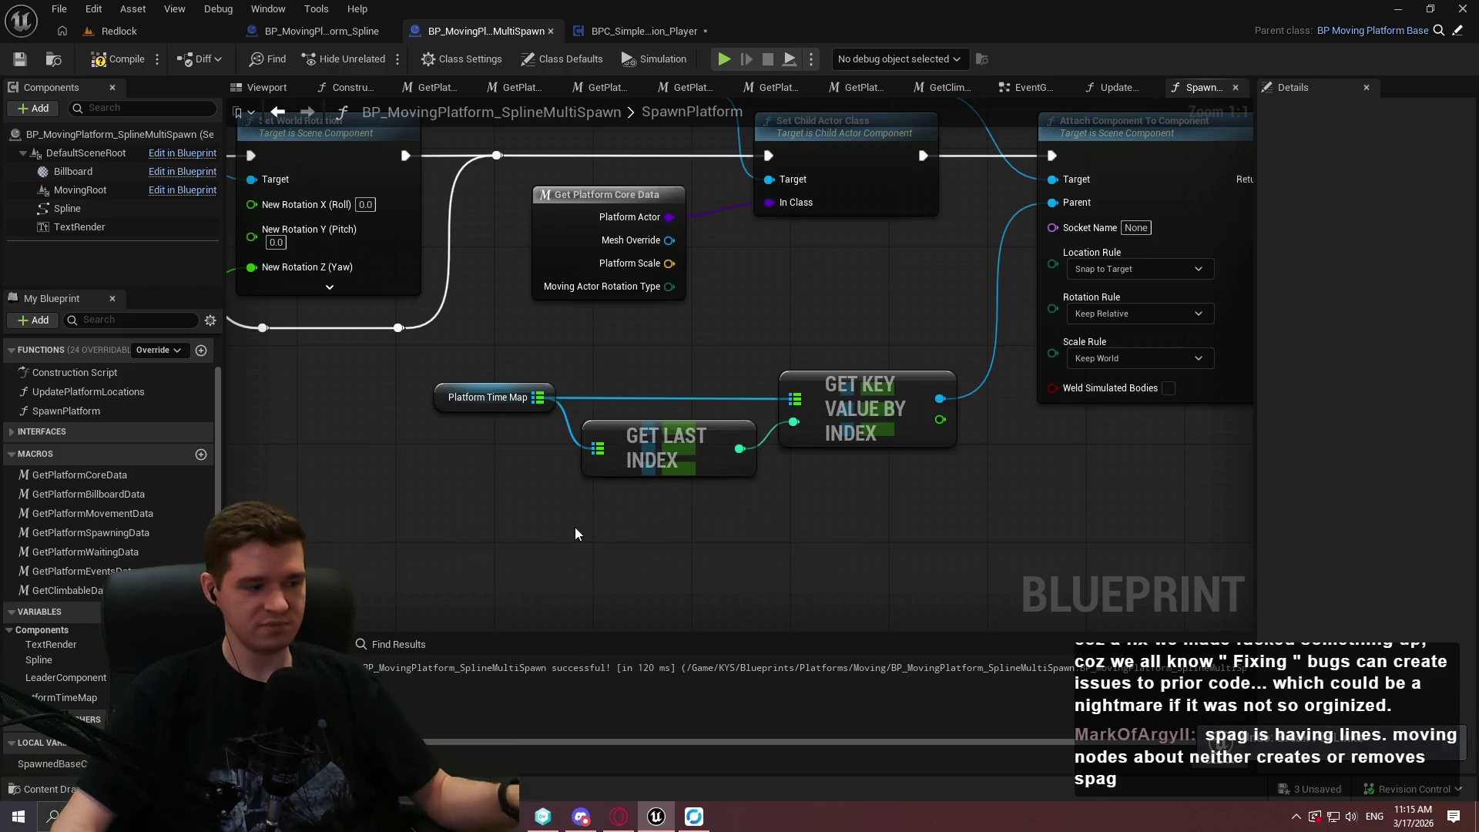
# Break Attach Component To Component's Parent link and wire in Get Key Value By Index's result.
pyautogui.moveTo(1126, 304); pyautogui.dragTo(861, 308)
pyautogui.moveTo(870, 243)
pyautogui.mouseDown()
pyautogui.moveTo(816, 442)
pyautogui.moveTo(1027, 392)
pyautogui.moveTo(801, 325)
pyautogui.mouseUp()
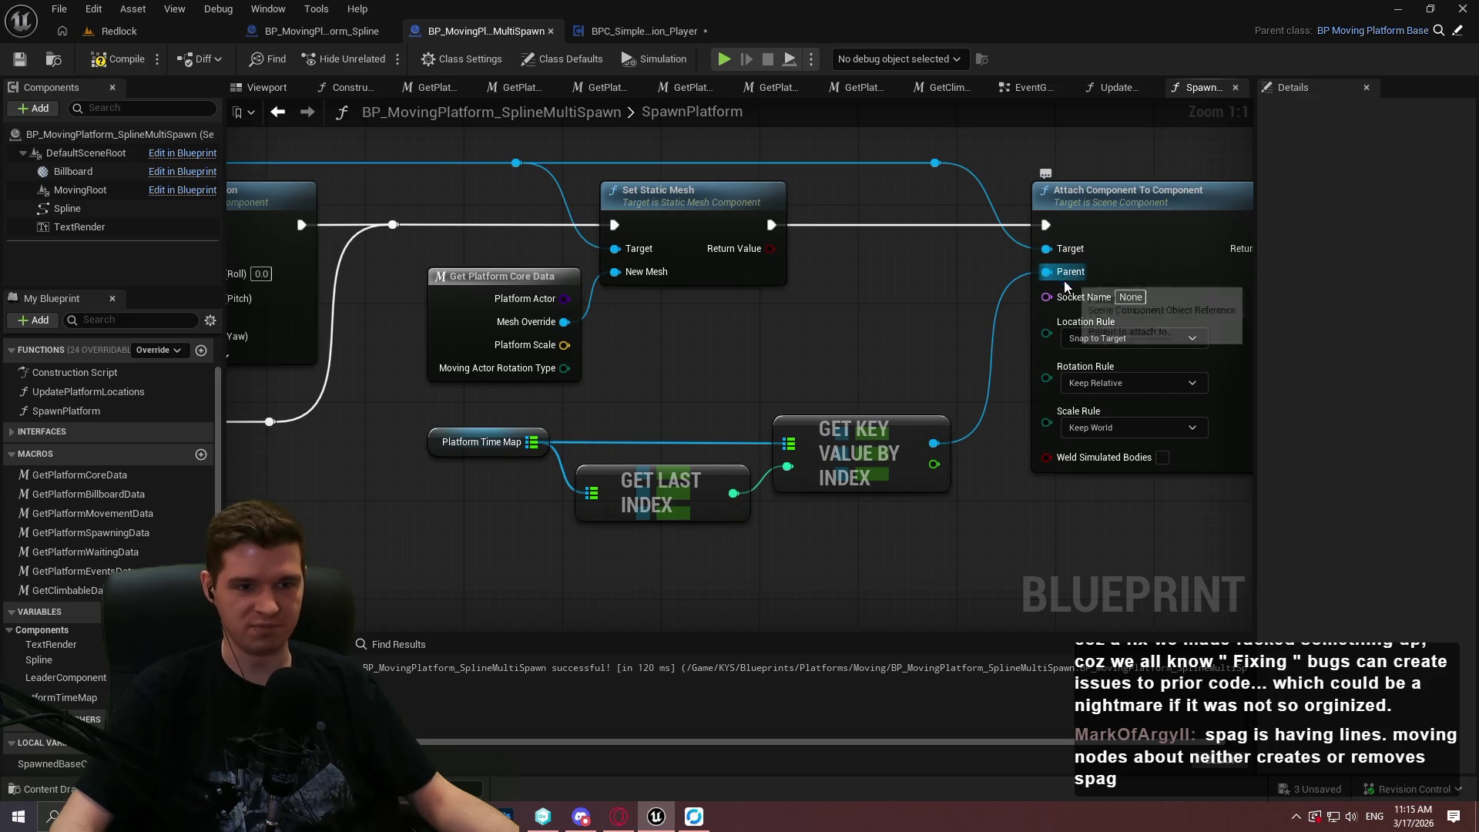
pyautogui.keyDown('alt'); pyautogui.click(1071, 272); pyautogui.keyUp('alt')
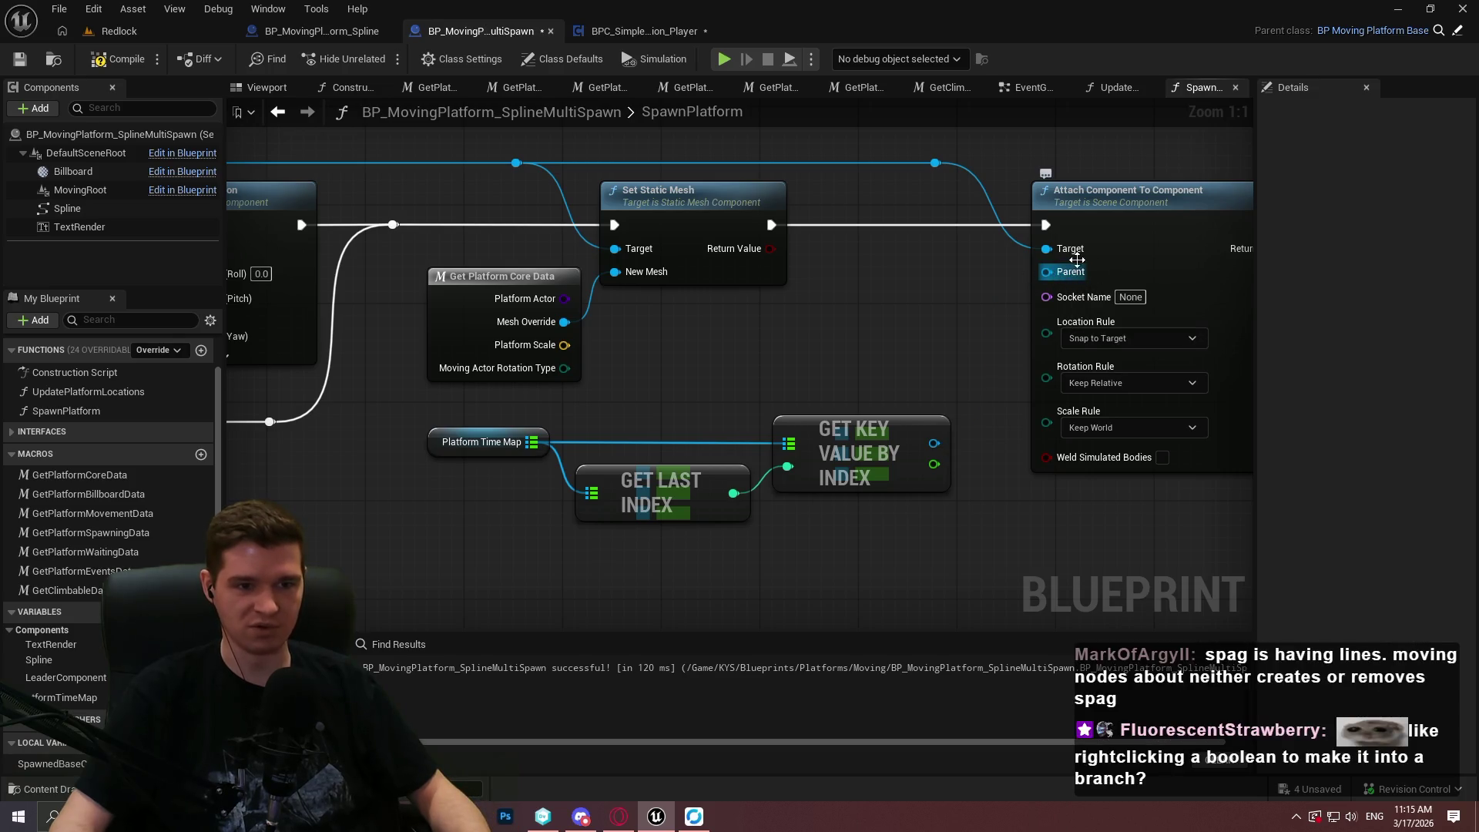
pyautogui.moveTo(932, 441)
pyautogui.mouseDown()
pyautogui.moveTo(1009, 406)
pyautogui.moveTo(993, 287)
pyautogui.moveTo(1060, 278)
pyautogui.mouseUp()
pyautogui.moveTo(885, 336); pyautogui.dragTo(1207, 183)
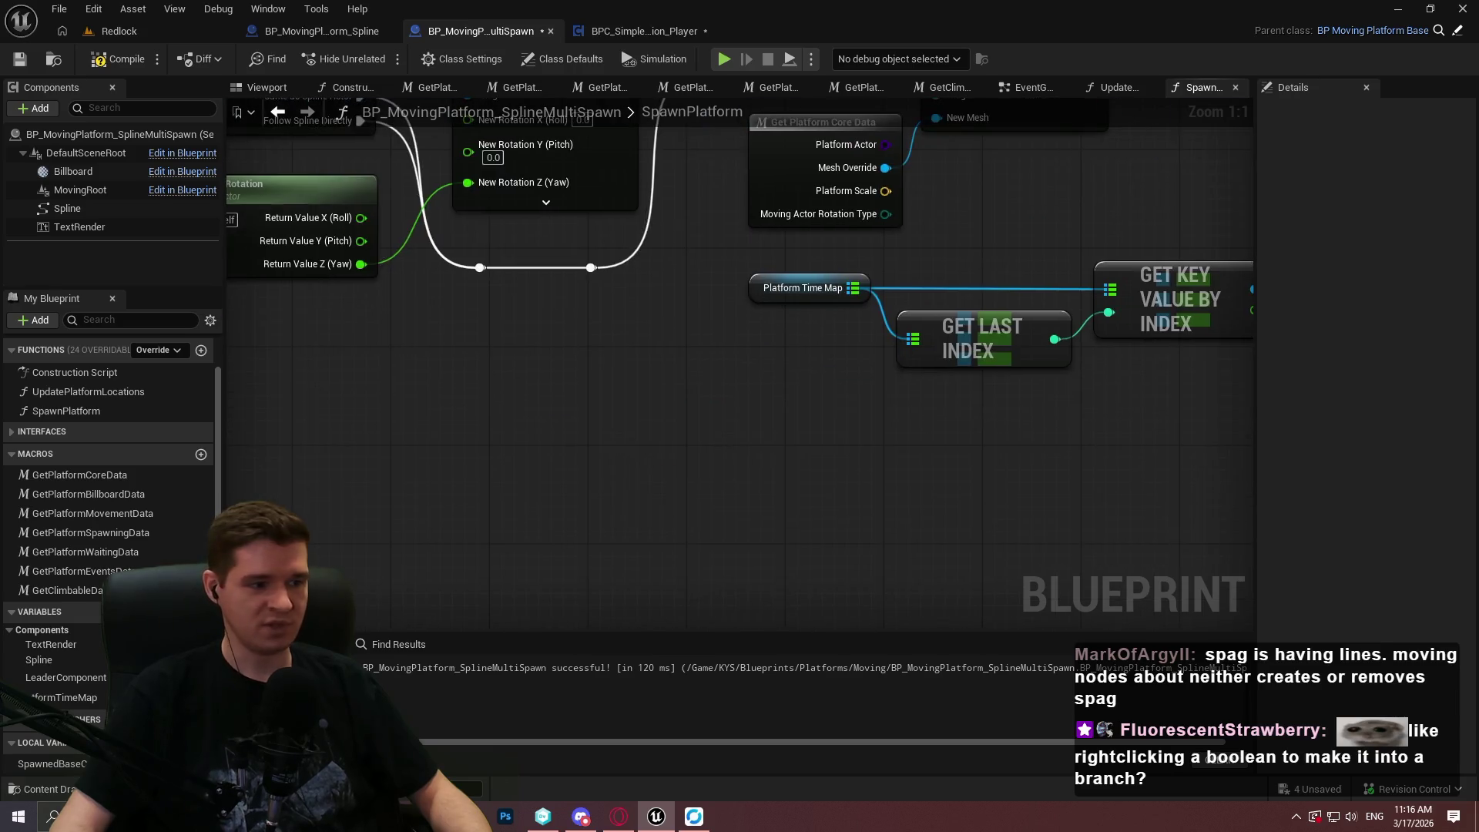
# Convert the Is Leader getter to a True/False GET node and move it off the Branch.
pyautogui.scroll(-2, 641, 427)
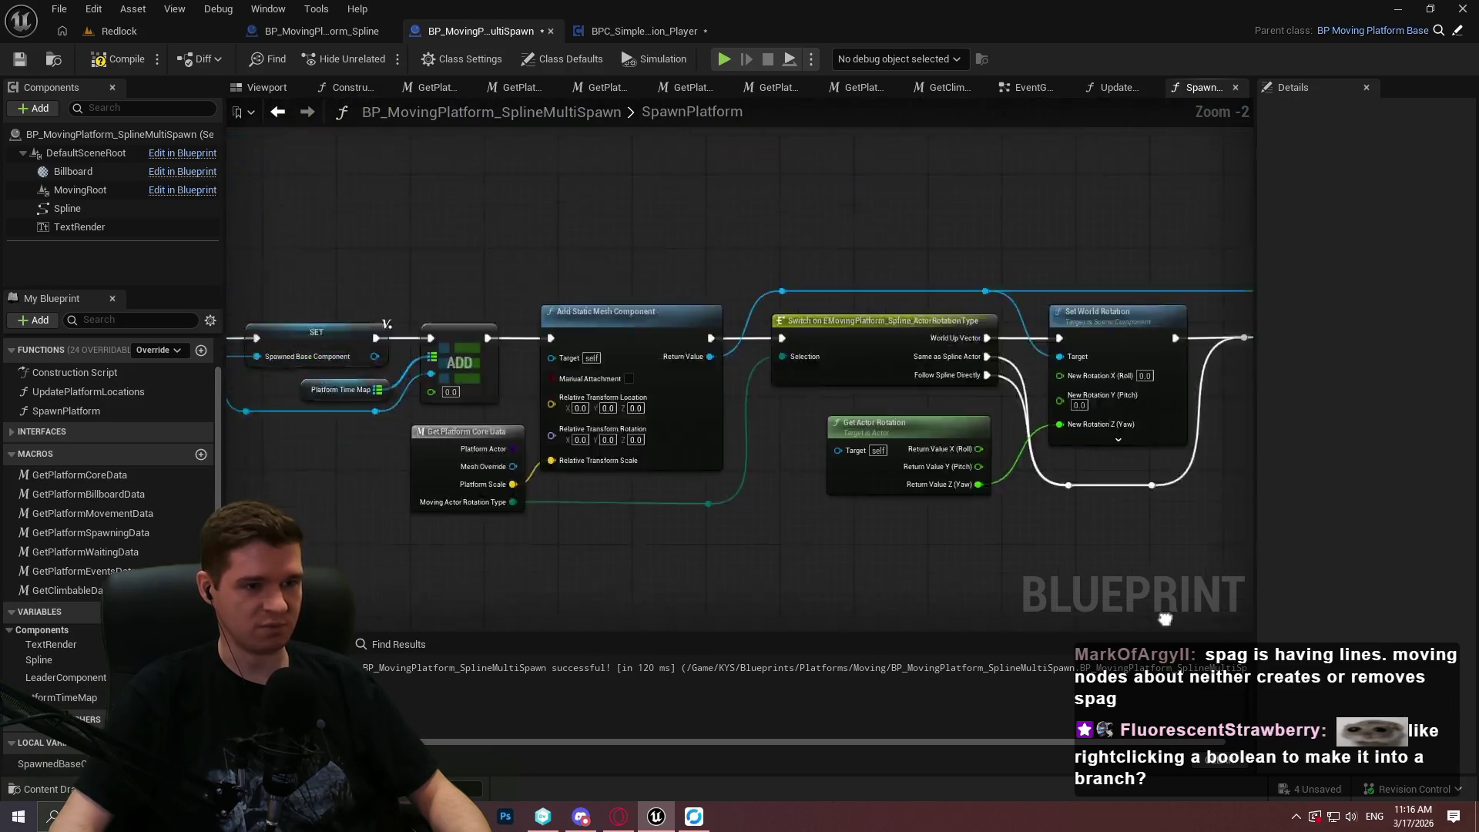
pyautogui.scroll(1, 593, 243)
pyautogui.rightClick(593, 245)
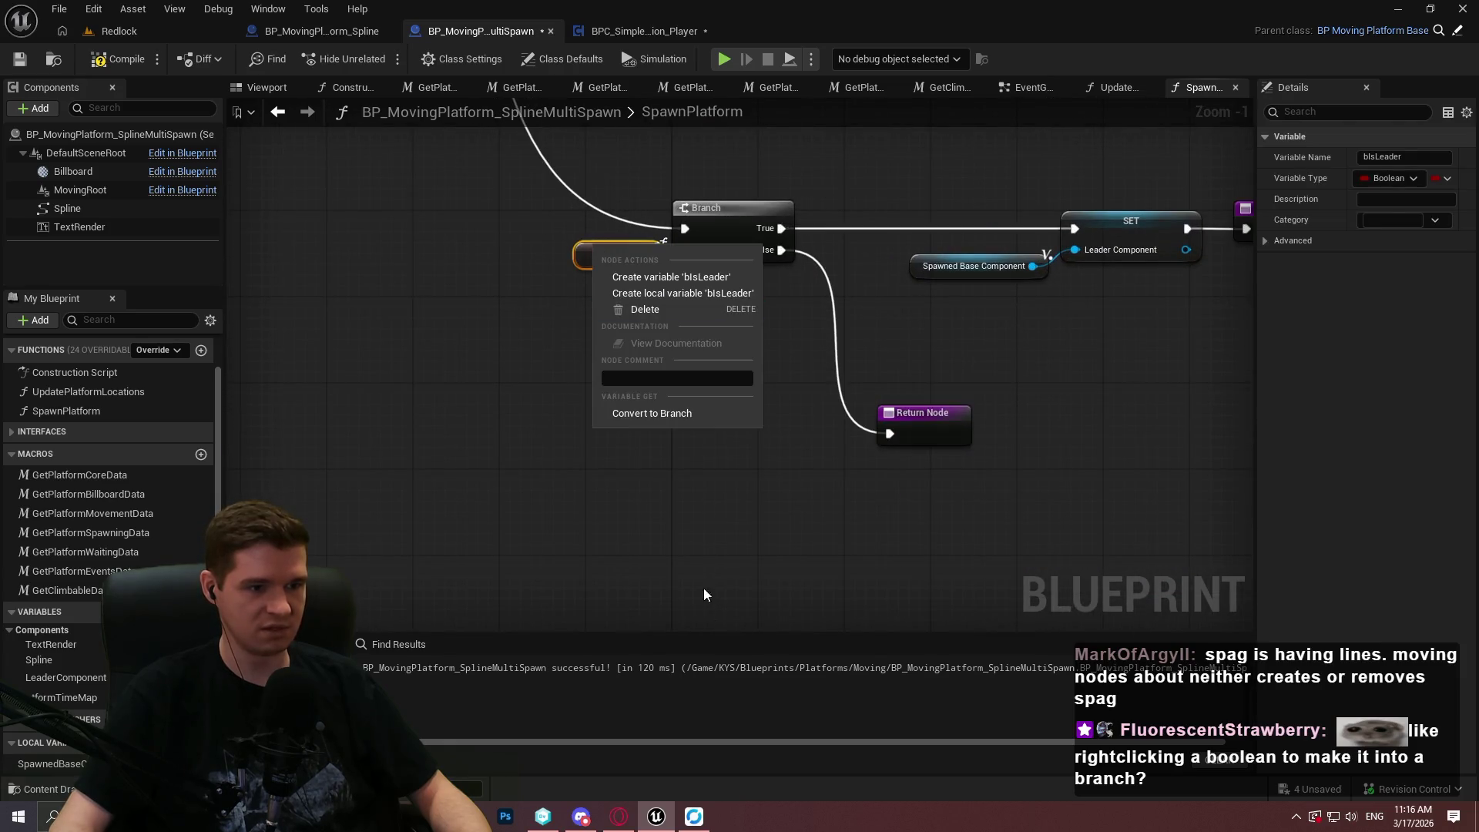
pyautogui.click(658, 405)
pyautogui.click(500, 344)
pyautogui.moveTo(603, 449); pyautogui.dragTo(795, 493)
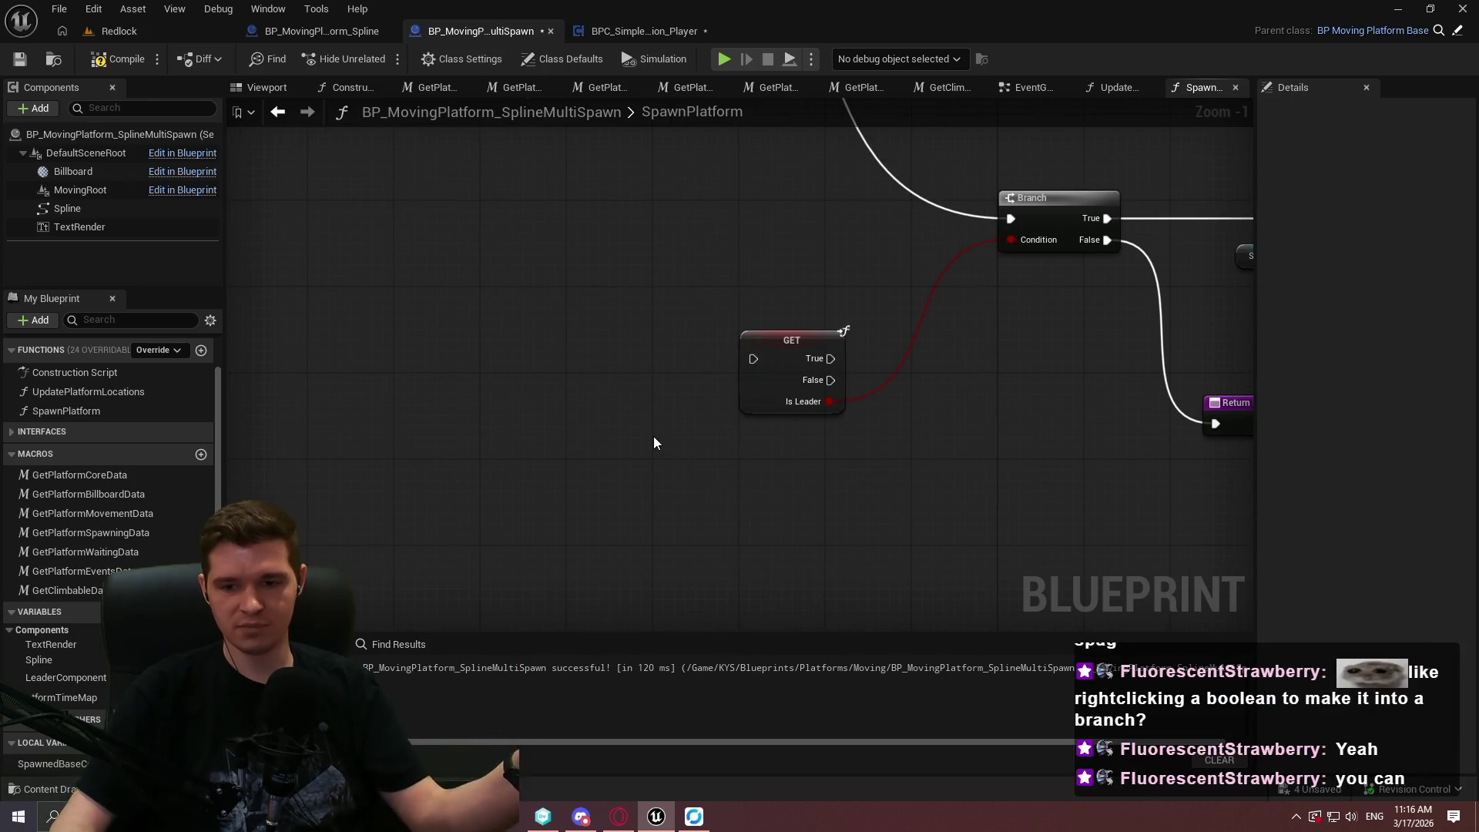
# Add a SpawnedBaseComponent getter, convert it to a validated GET, and place it below Is Leader.
pyautogui.moveTo(51, 764); pyautogui.dragTo(593, 420)
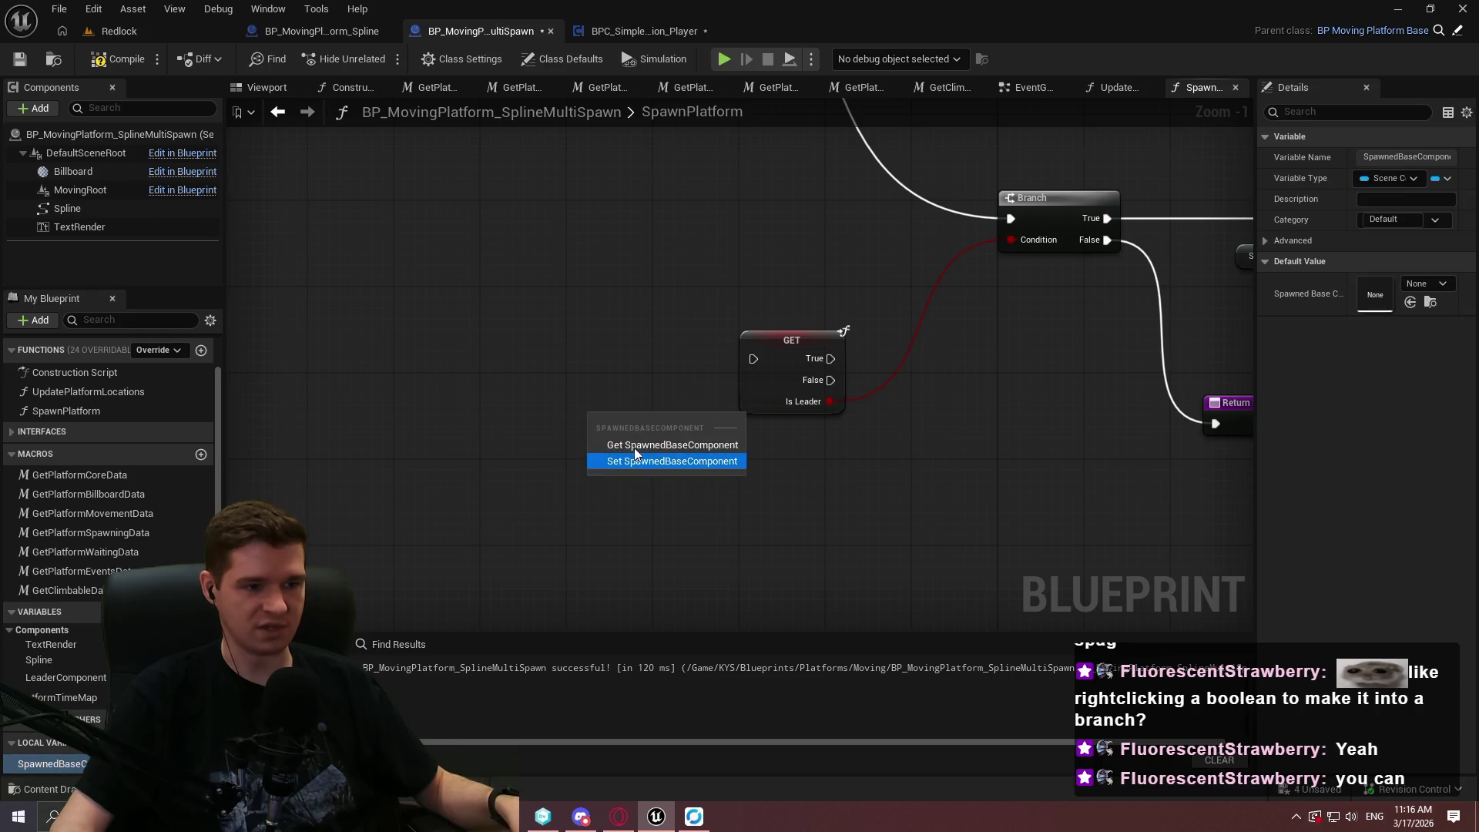
pyautogui.click(640, 440)
pyautogui.rightClick(622, 418)
pyautogui.click(693, 580)
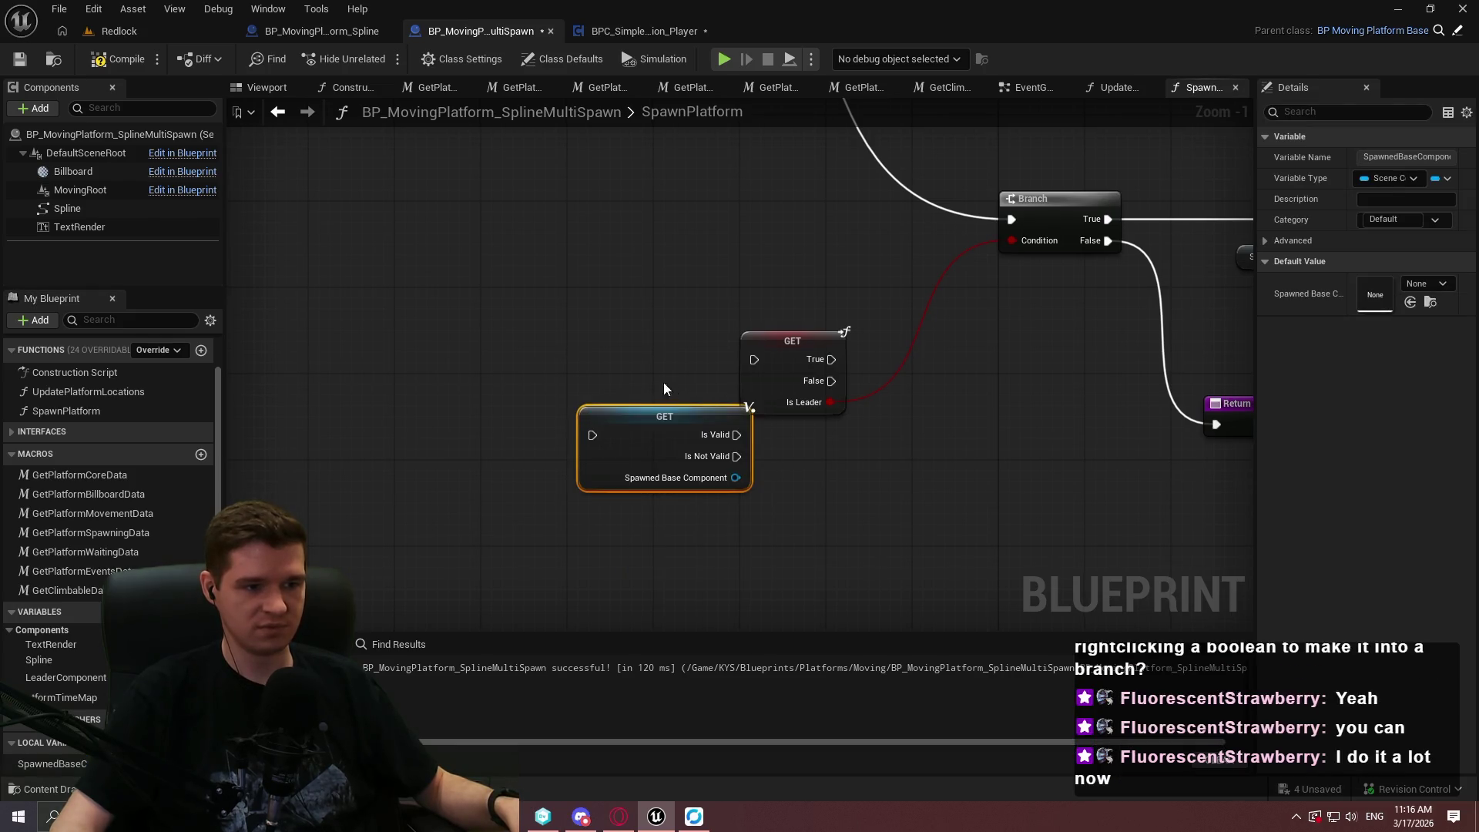
pyautogui.moveTo(710, 477); pyautogui.dragTo(806, 542)
pyautogui.click(858, 425)
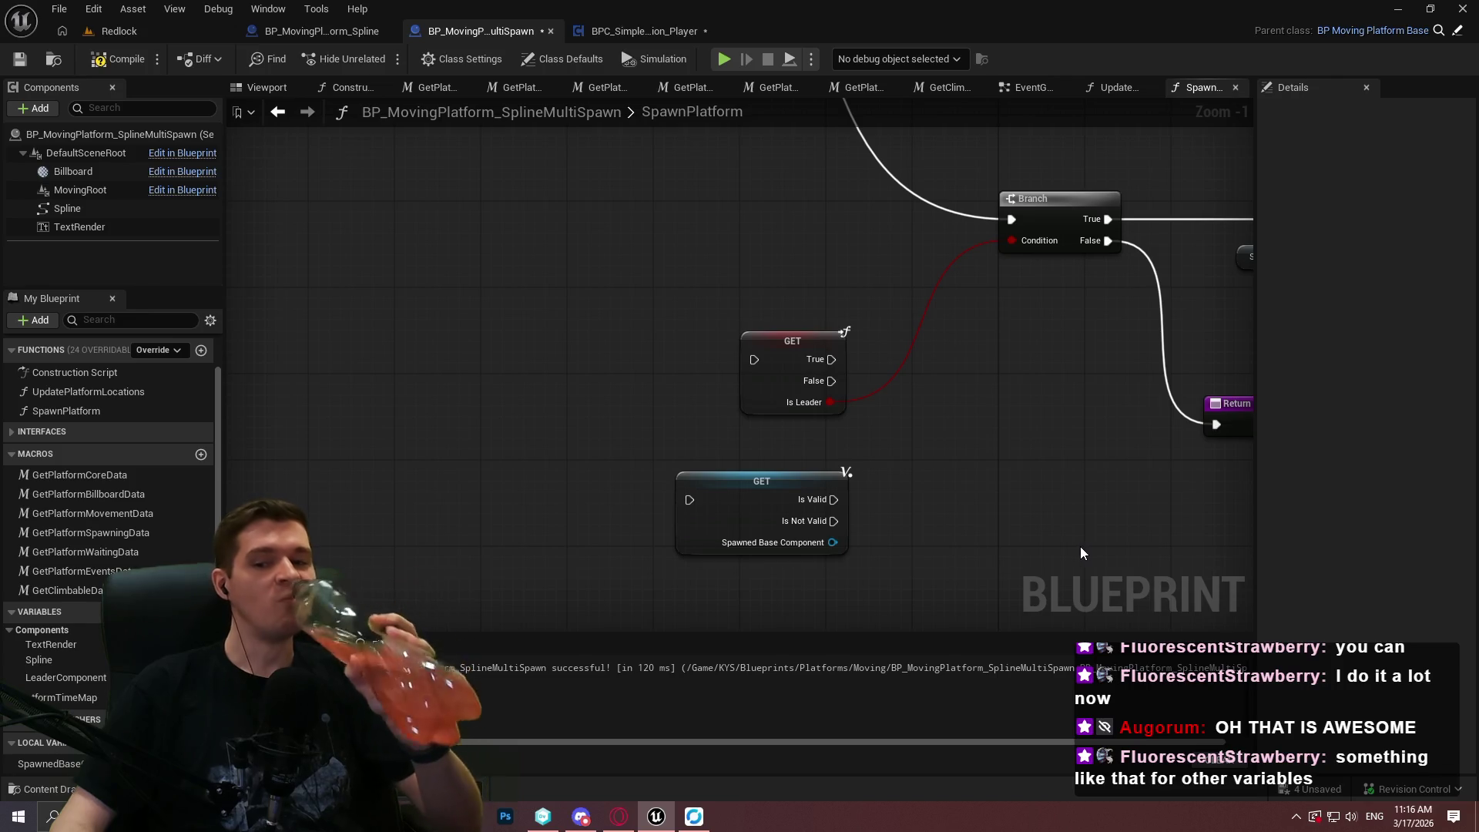
pyautogui.scroll(1, 1065, 534)
pyautogui.moveTo(934, 503); pyautogui.dragTo(942, 413)
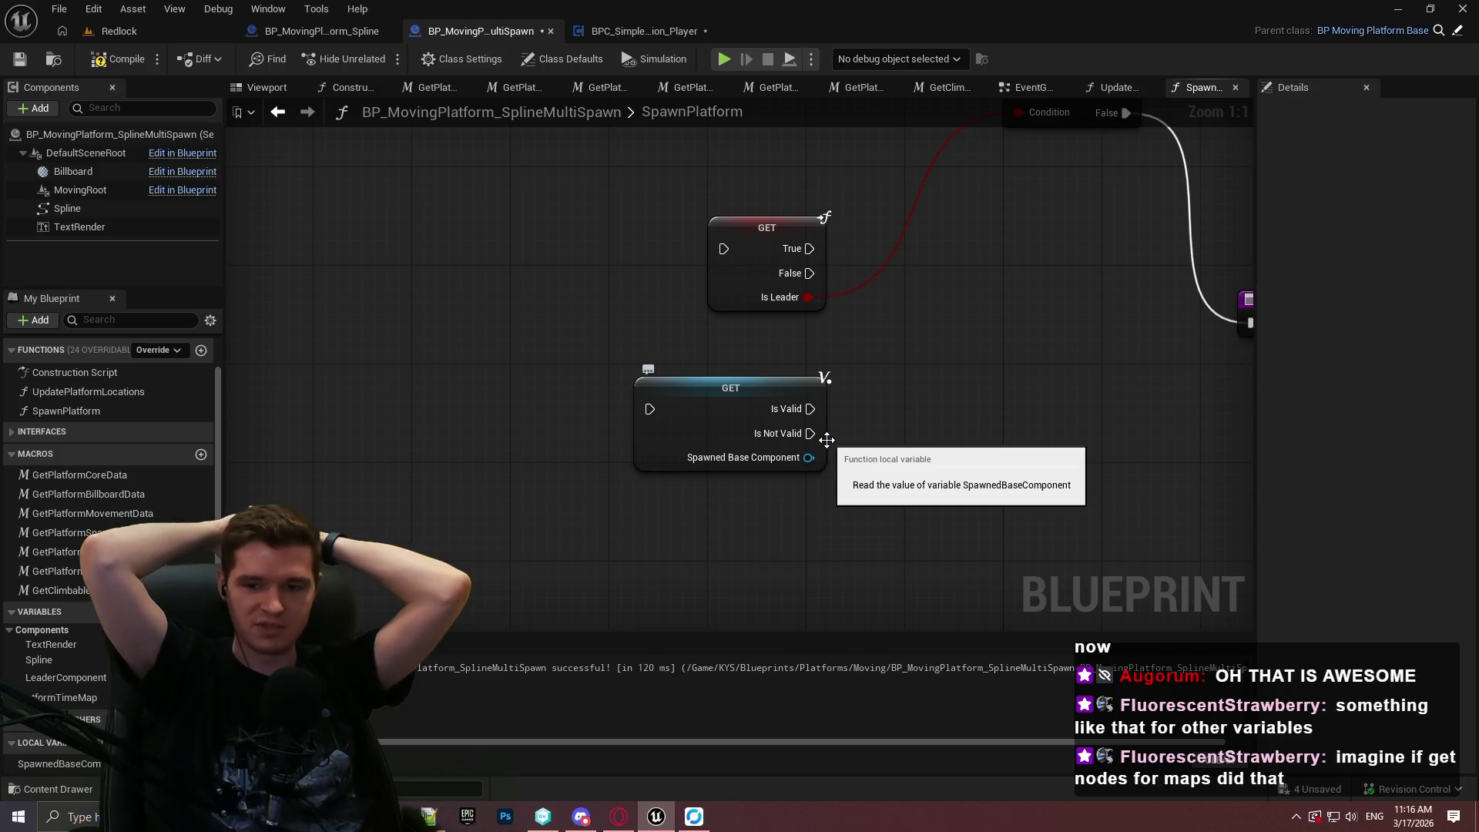
pyautogui.moveTo(852, 427)
pyautogui.mouseDown()
pyautogui.moveTo(764, 439)
pyautogui.moveTo(762, 287)
pyautogui.moveTo(351, 523)
pyautogui.moveTo(977, 347)
pyautogui.moveTo(747, 466)
pyautogui.moveTo(909, 385)
pyautogui.moveTo(462, 347)
pyautogui.moveTo(539, 617)
pyautogui.moveTo(863, 185)
pyautogui.moveTo(509, 216)
pyautogui.moveTo(693, 601)
pyautogui.moveTo(808, 459)
pyautogui.moveTo(399, 344)
pyautogui.moveTo(773, 354)
pyautogui.mouseUp()
# Add a For Each Loop node beside the GET nodes and inspect its available actions.
pyautogui.rightClick(773, 354)
pyautogui.write('for each')
pyautogui.press('Return')
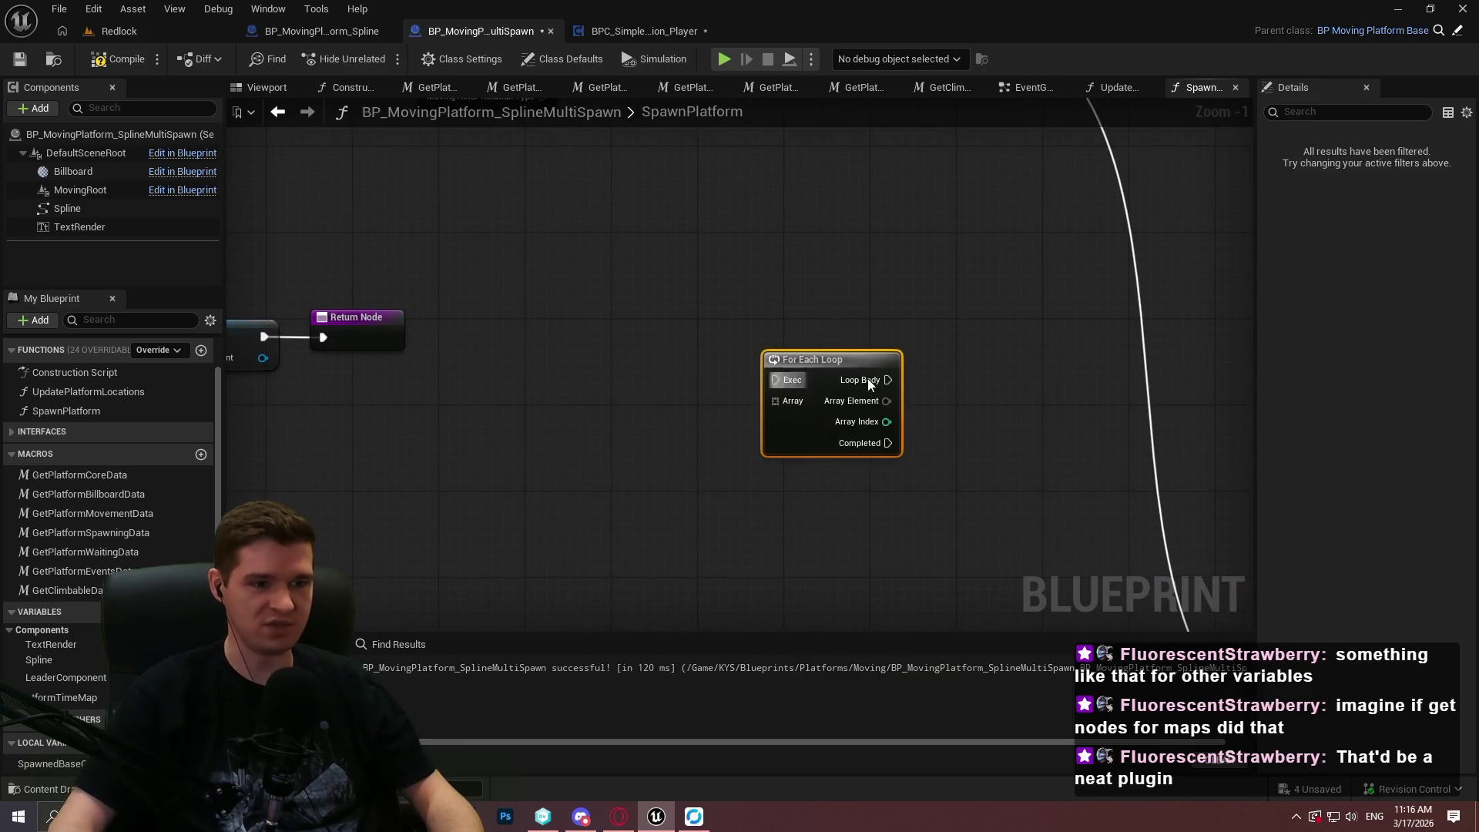
pyautogui.moveTo(658, 413); pyautogui.dragTo(1021, 413)
pyautogui.moveTo(1163, 362); pyautogui.dragTo(608, 434)
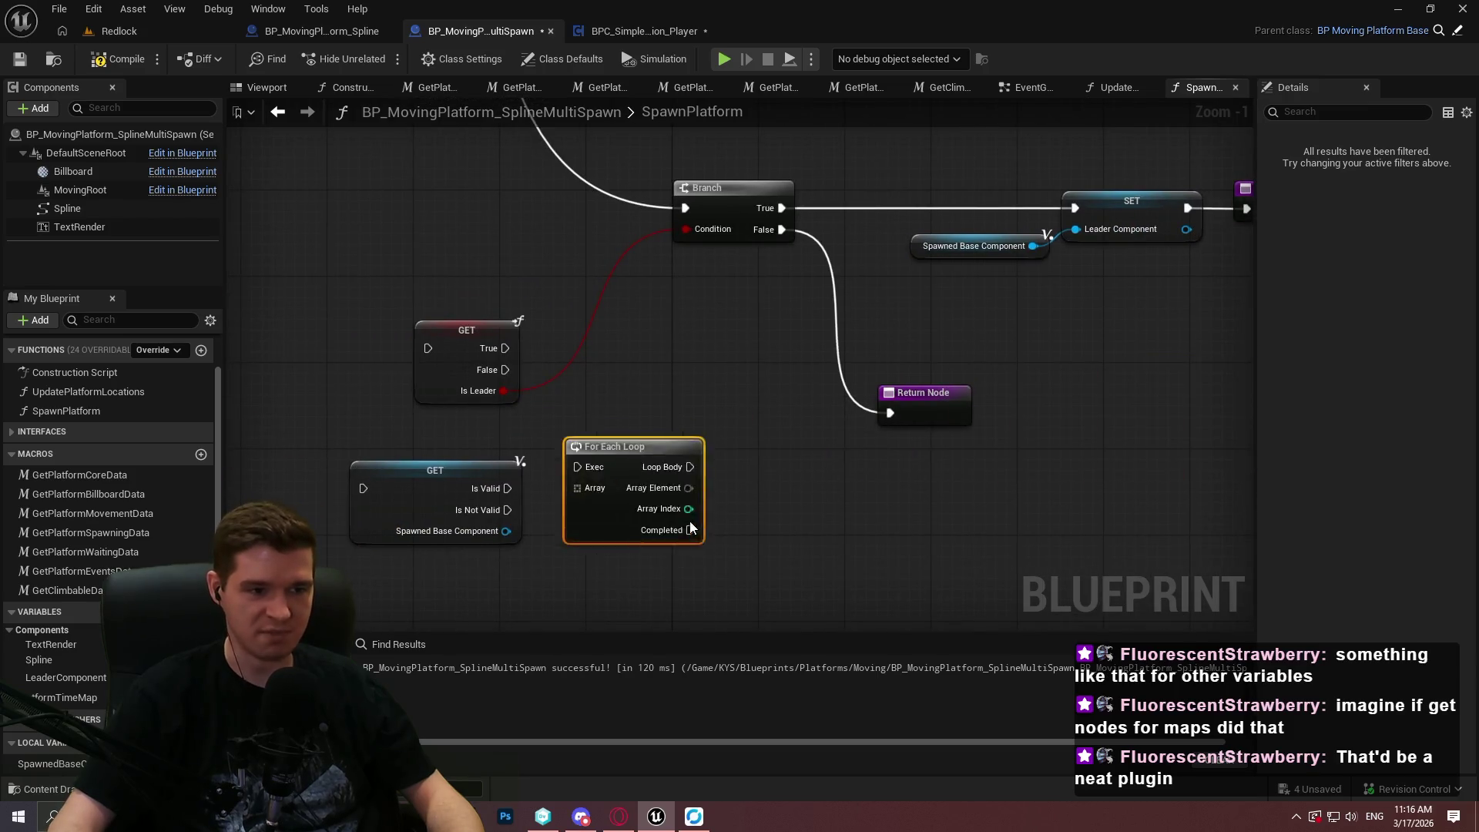
pyautogui.moveTo(690, 520); pyautogui.dragTo(720, 205)
pyautogui.scroll(1, 720, 206)
pyautogui.moveTo(690, 354); pyautogui.dragTo(728, 441)
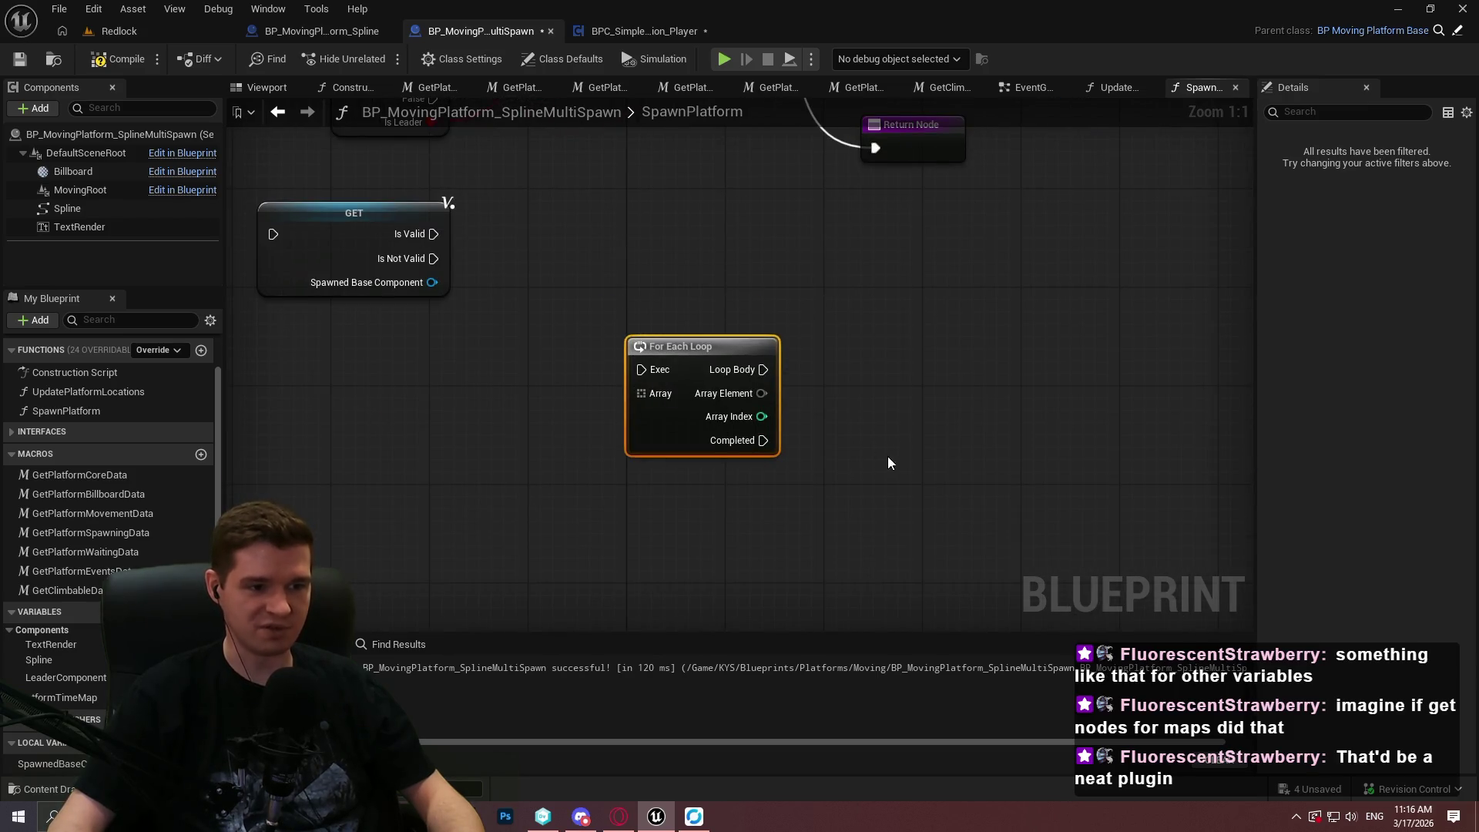
pyautogui.moveTo(954, 291); pyautogui.dragTo(855, 359)
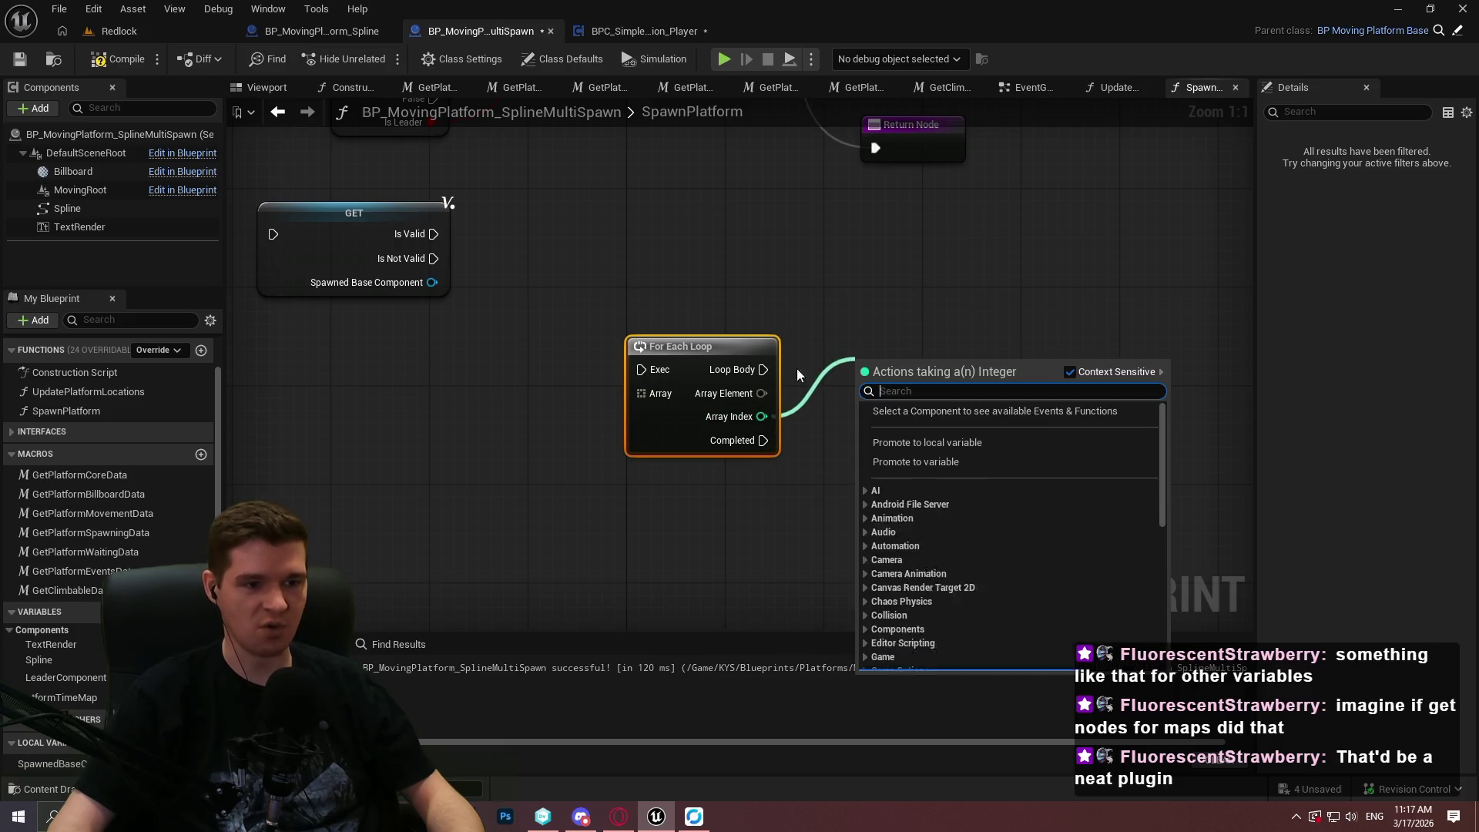
pyautogui.moveTo(762, 368)
pyautogui.mouseDown()
pyautogui.moveTo(794, 389)
pyautogui.moveTo(916, 373)
pyautogui.mouseUp()
pyautogui.press('Escape')
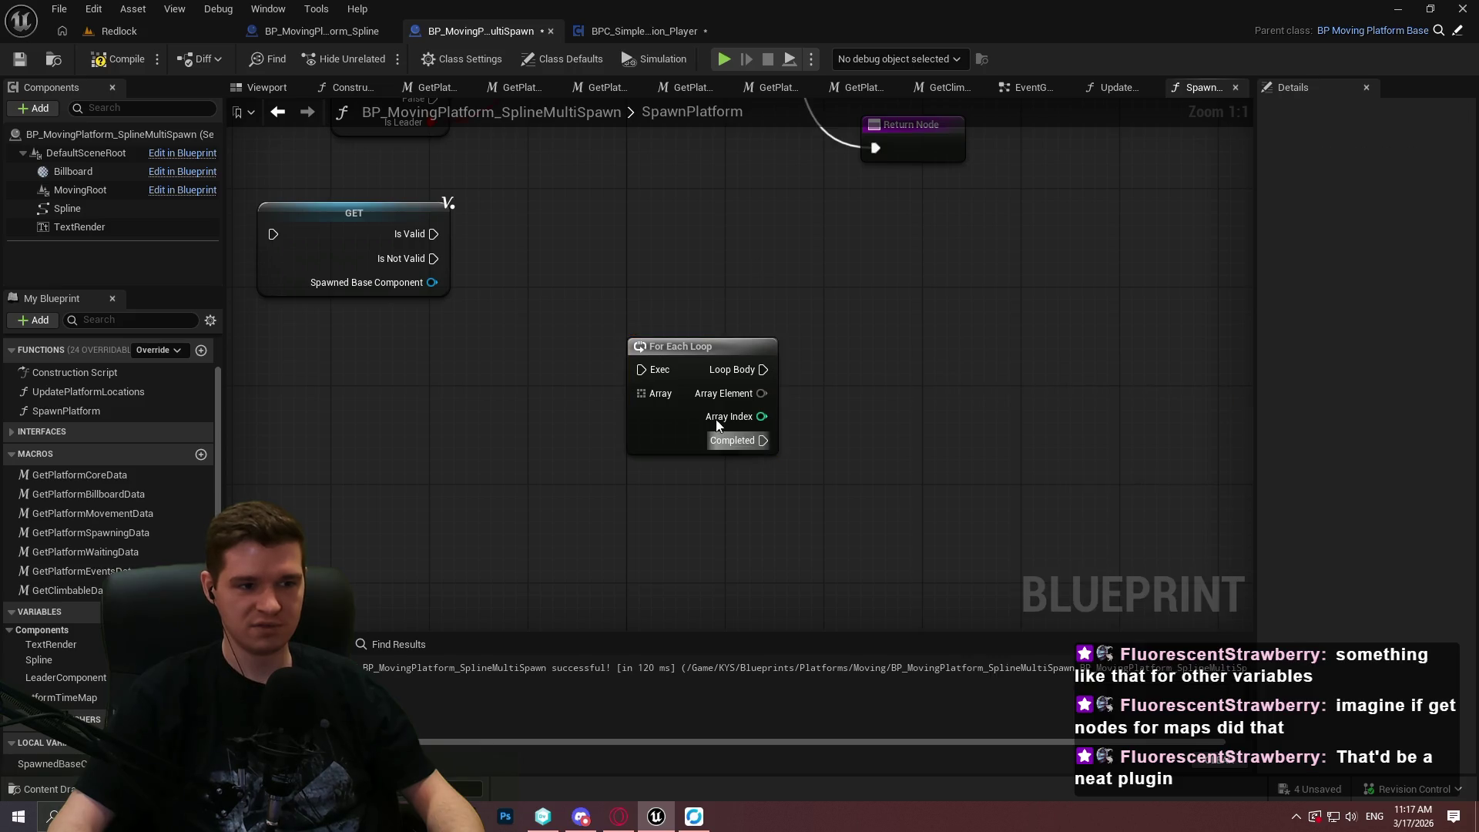
pyautogui.rightClick(687, 424)
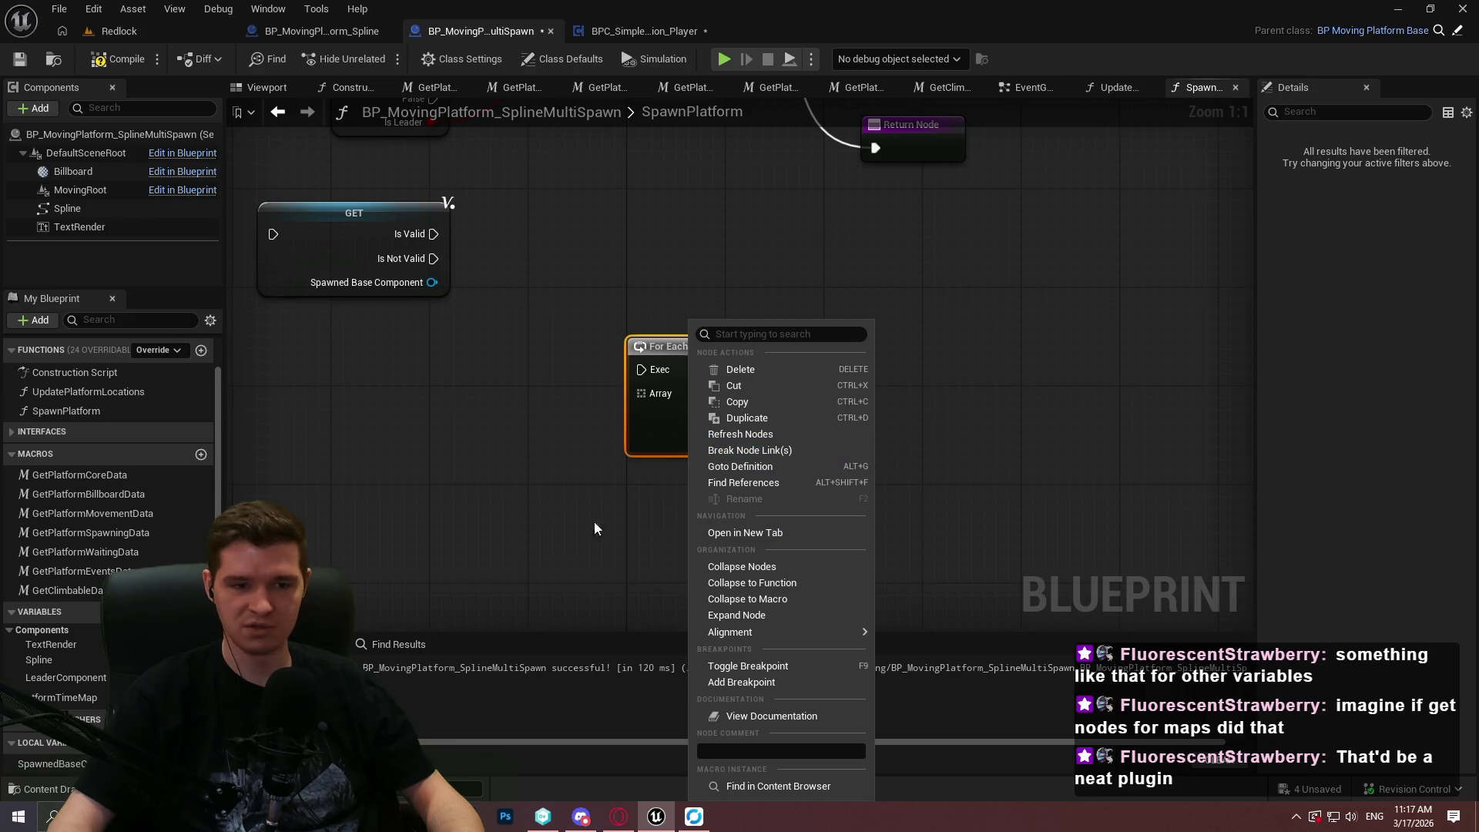
pyautogui.click(886, 185)
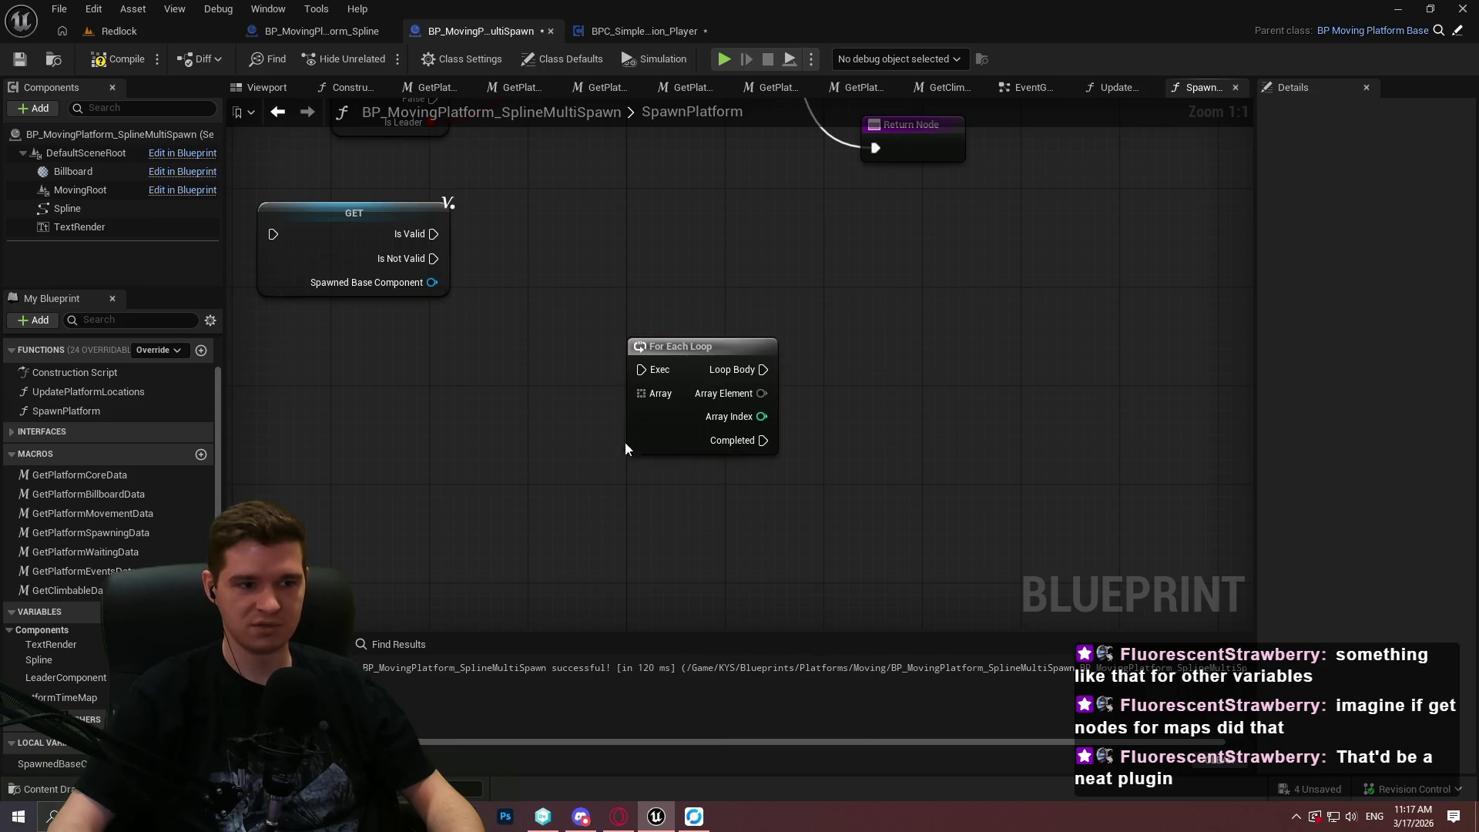
# Add a For Each Loop with Break next to it for comparison, then delete both loop nodes.
pyautogui.rightClick(889, 358)
pyautogui.write('for eac')
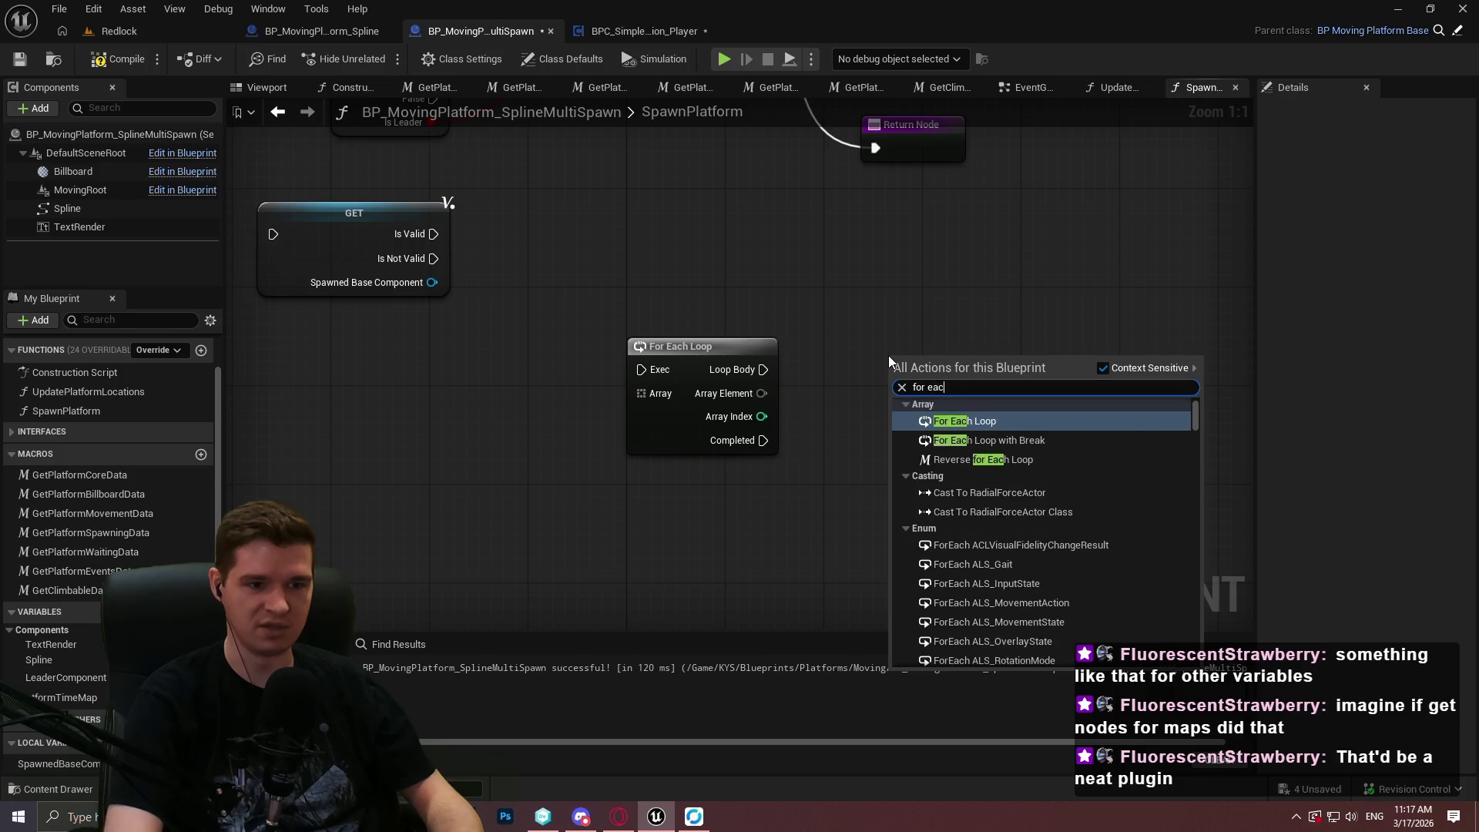
pyautogui.press('Down')
pyautogui.press('Return')
pyautogui.moveTo(924, 414); pyautogui.dragTo(864, 346)
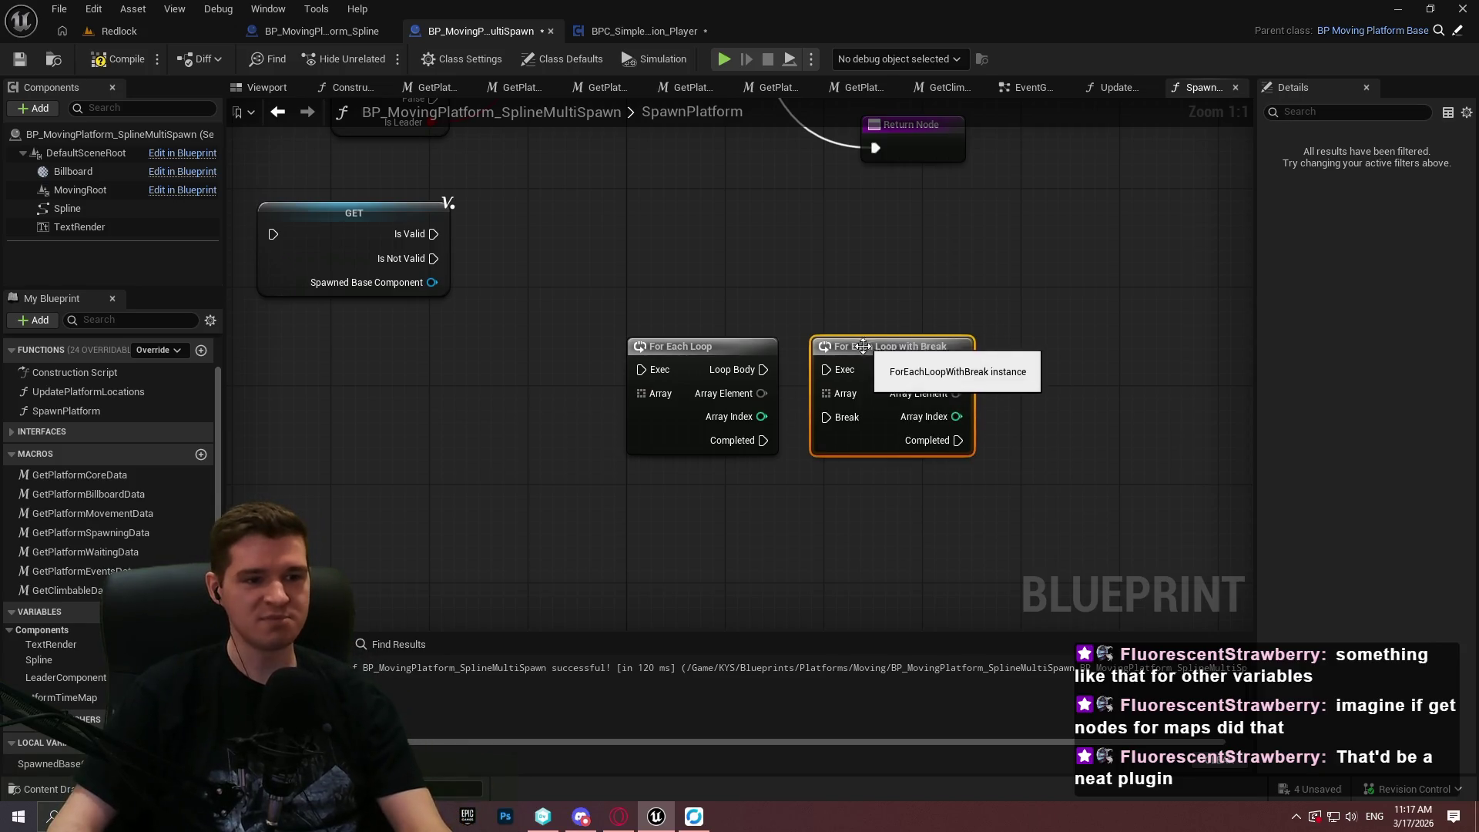
pyautogui.moveTo(631, 248); pyautogui.dragTo(769, 590)
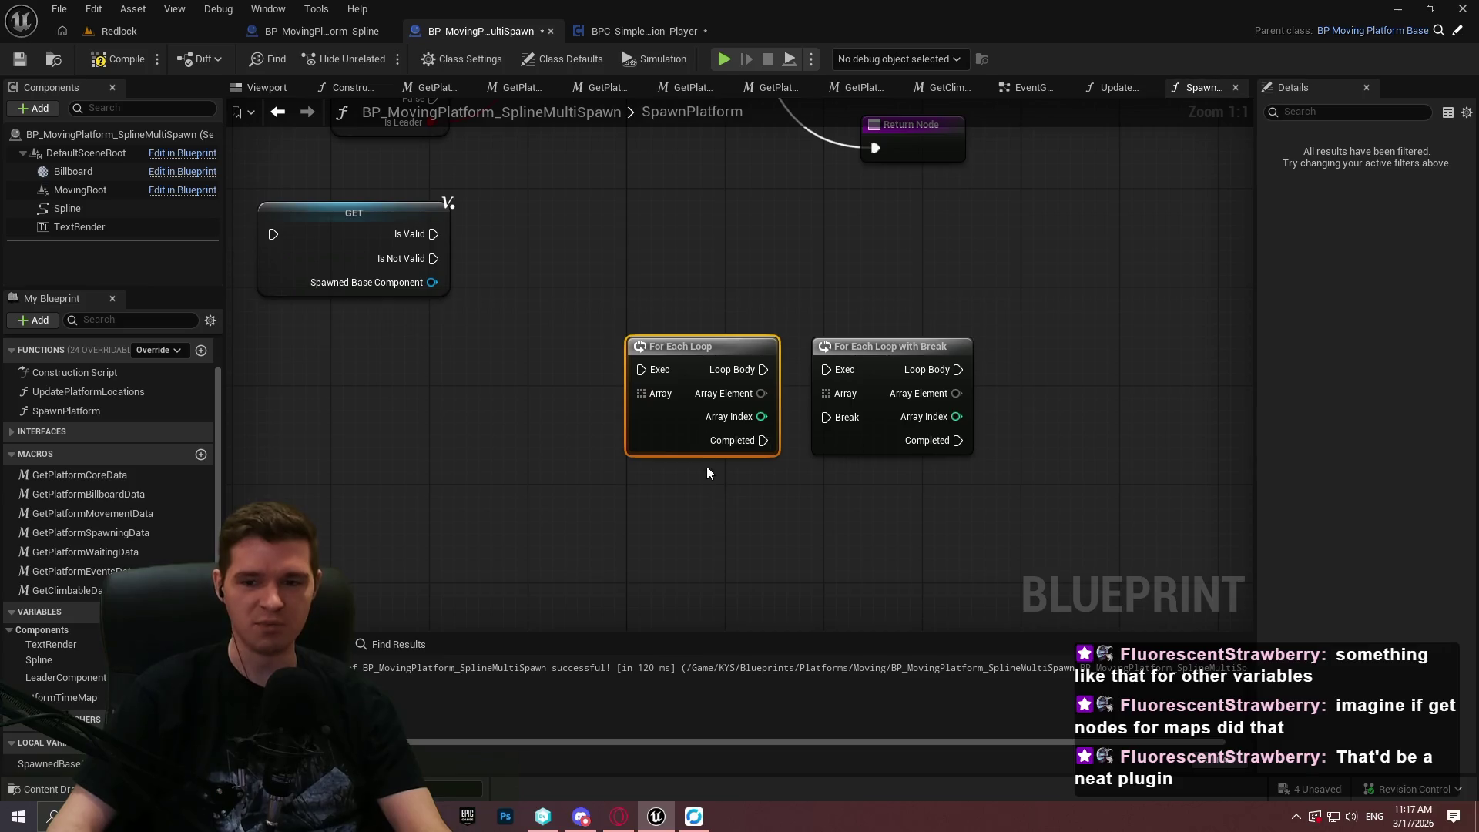
pyautogui.moveTo(860, 247); pyautogui.dragTo(996, 426)
pyautogui.moveTo(1257, 515)
pyautogui.mouseDown()
pyautogui.moveTo(894, 390)
pyautogui.moveTo(724, 365)
pyautogui.moveTo(809, 235)
pyautogui.mouseUp()
pyautogui.press('Escape')
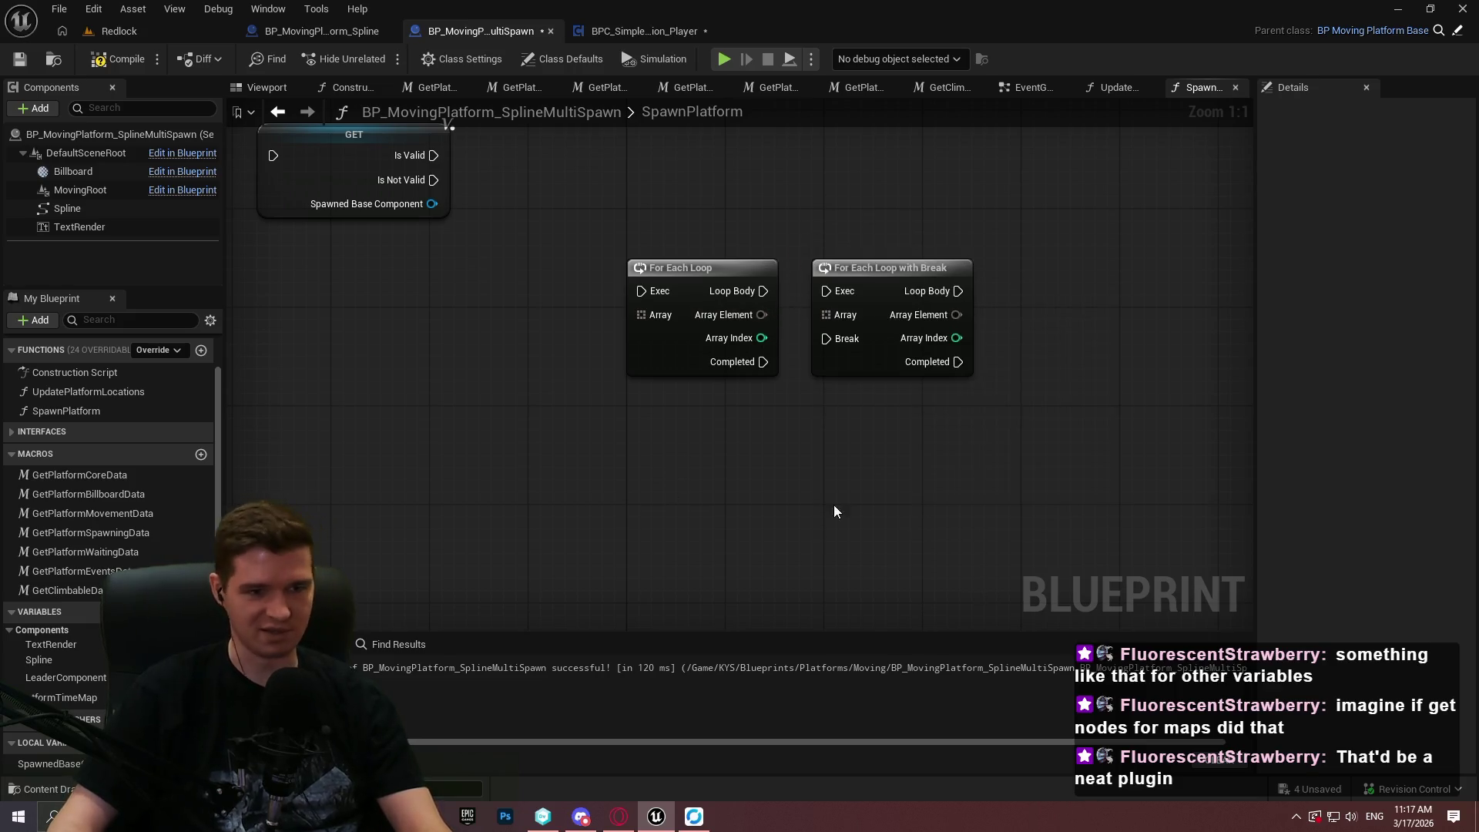
pyautogui.moveTo(840, 383); pyautogui.dragTo(550, 216)
pyautogui.press('Delete')
pyautogui.moveTo(805, 203); pyautogui.dragTo(948, 372)
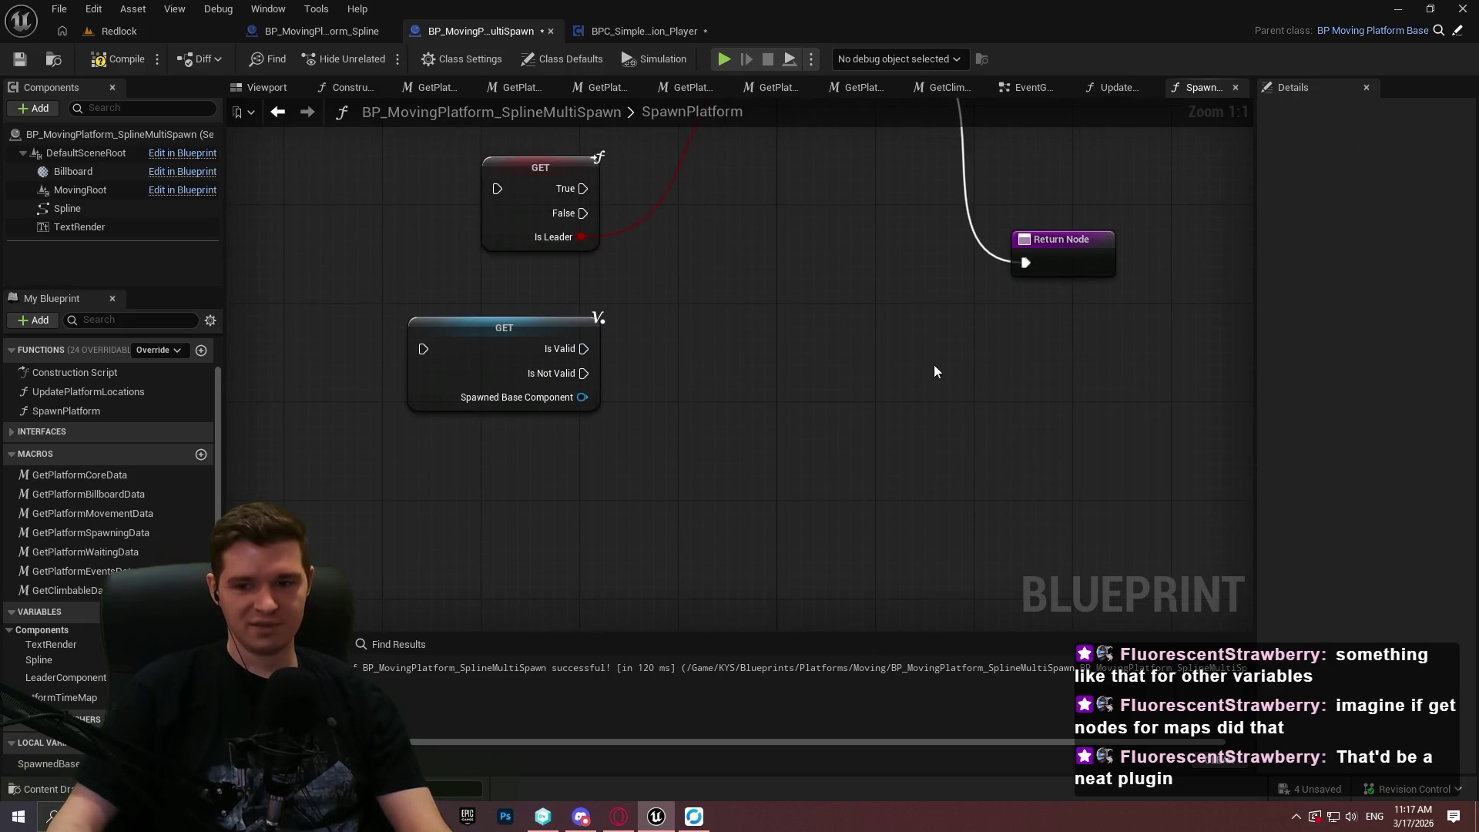
# Convert Is Leader to a pure getter beside the Branch and delete the validated Spawned Base Component GET.
pyautogui.moveTo(885, 320)
pyautogui.mouseDown()
pyautogui.moveTo(973, 544)
pyautogui.moveTo(963, 382)
pyautogui.mouseUp()
pyautogui.moveTo(1023, 479); pyautogui.dragTo(512, 182)
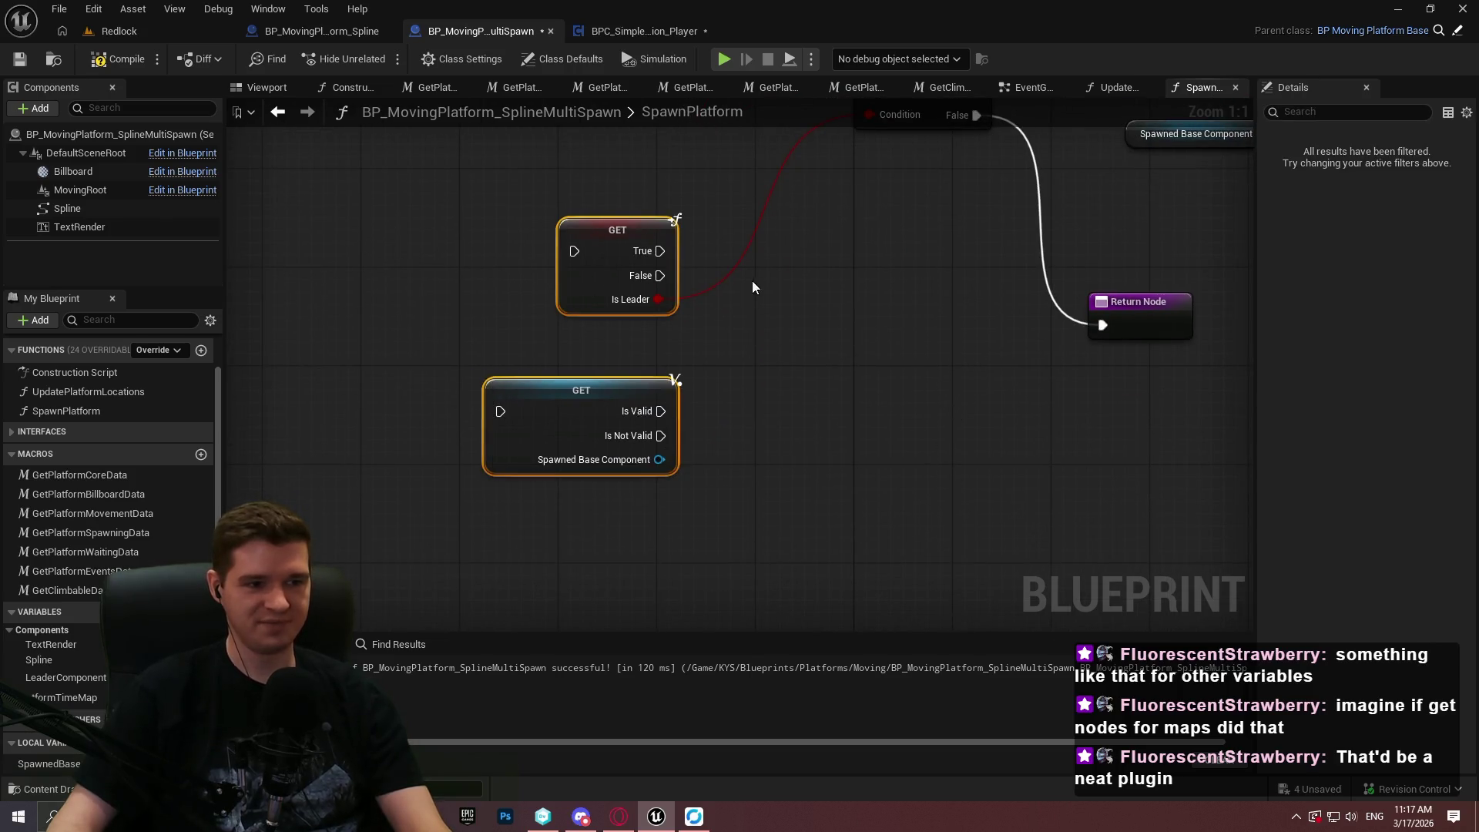
pyautogui.rightClick(594, 229)
pyautogui.click(672, 398)
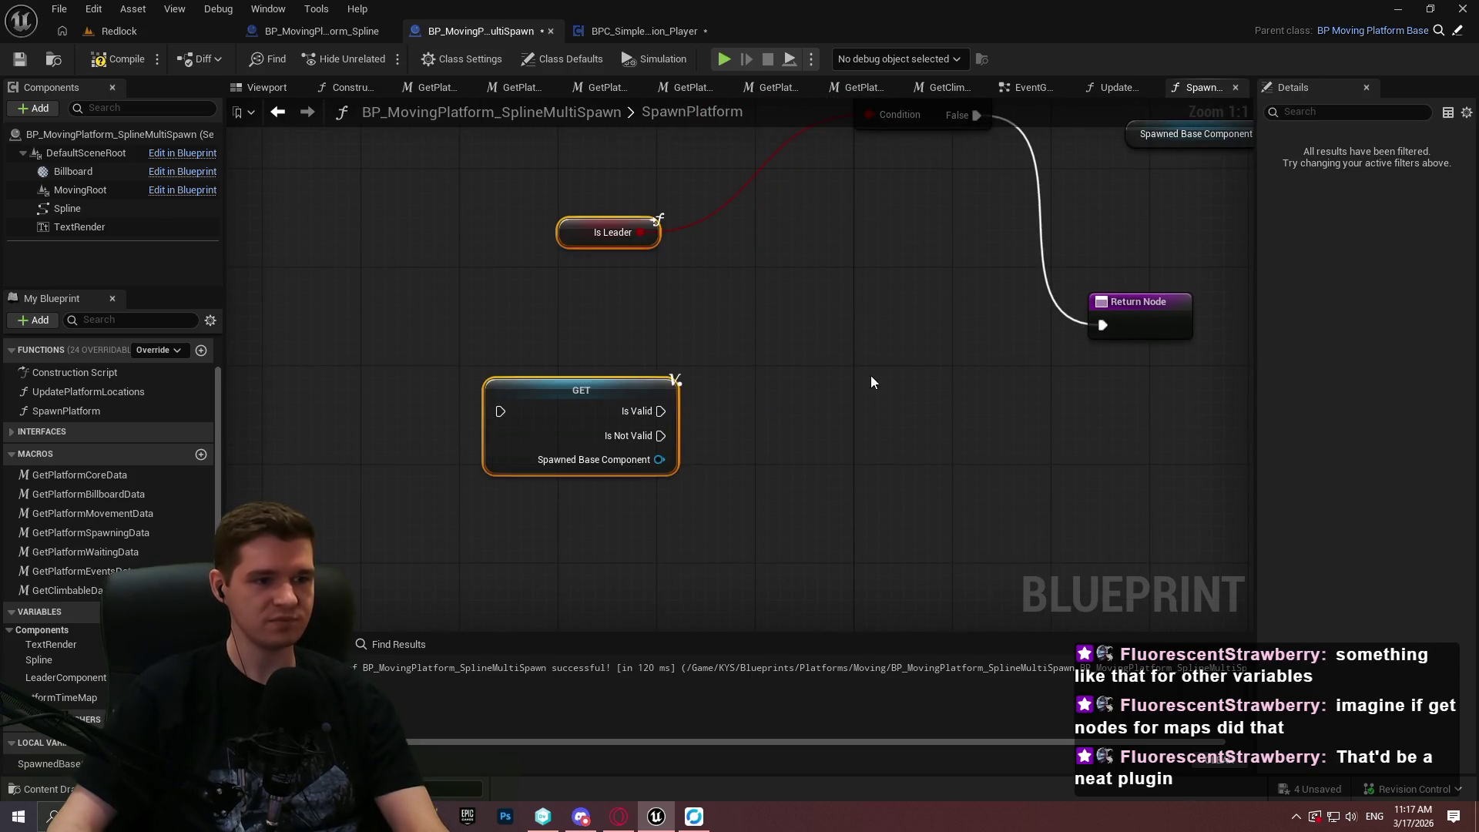
pyautogui.moveTo(870, 376); pyautogui.dragTo(509, 508)
pyautogui.press('Delete')
pyautogui.moveTo(569, 231); pyautogui.dragTo(712, 352)
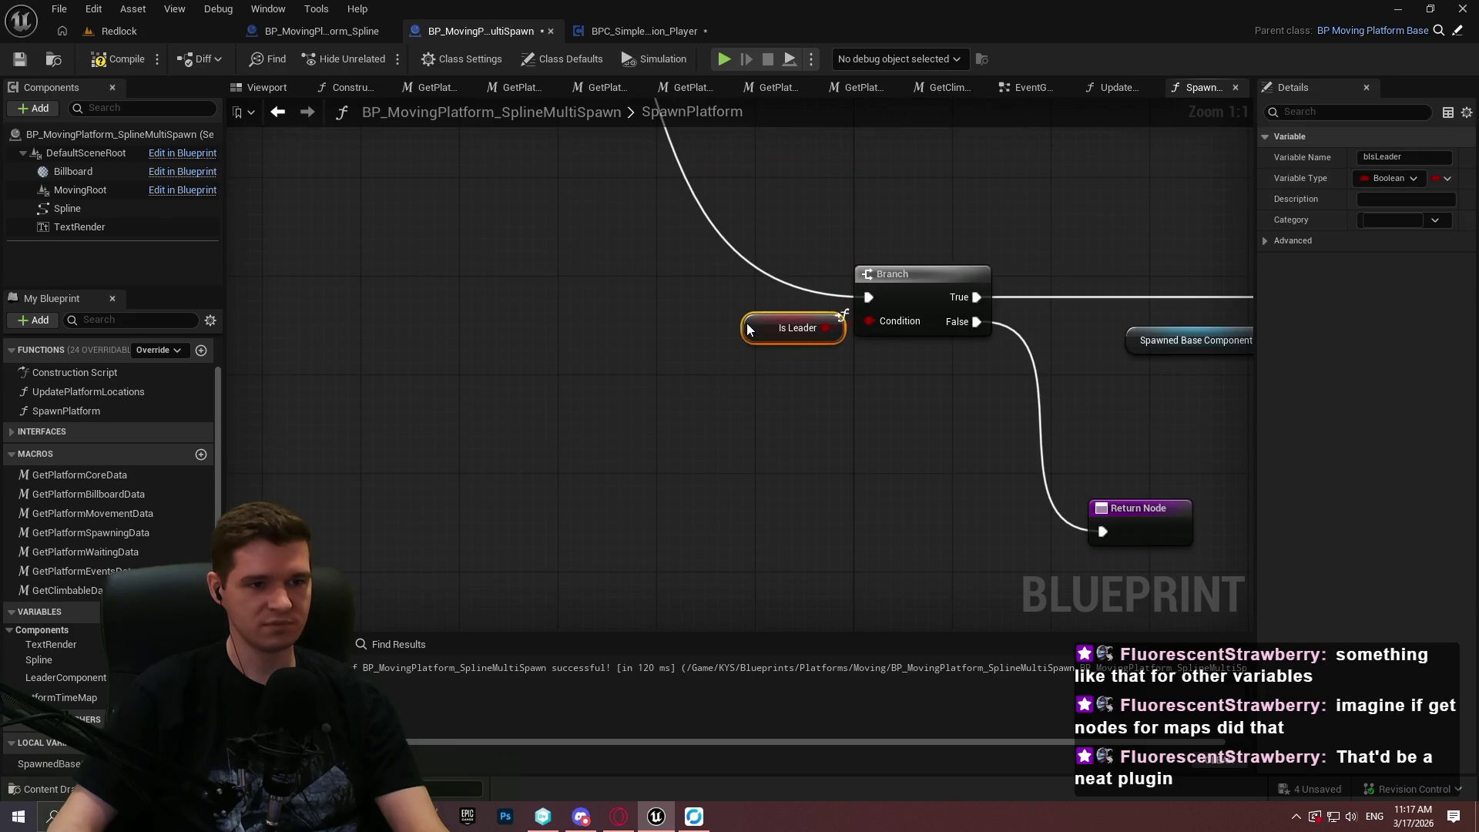
# Save the Blueprint, then open the EventGraph and dock it among the graph tabs.
pyautogui.scroll(-2, 594, 413)
pyautogui.scroll(-2, 724, 331)
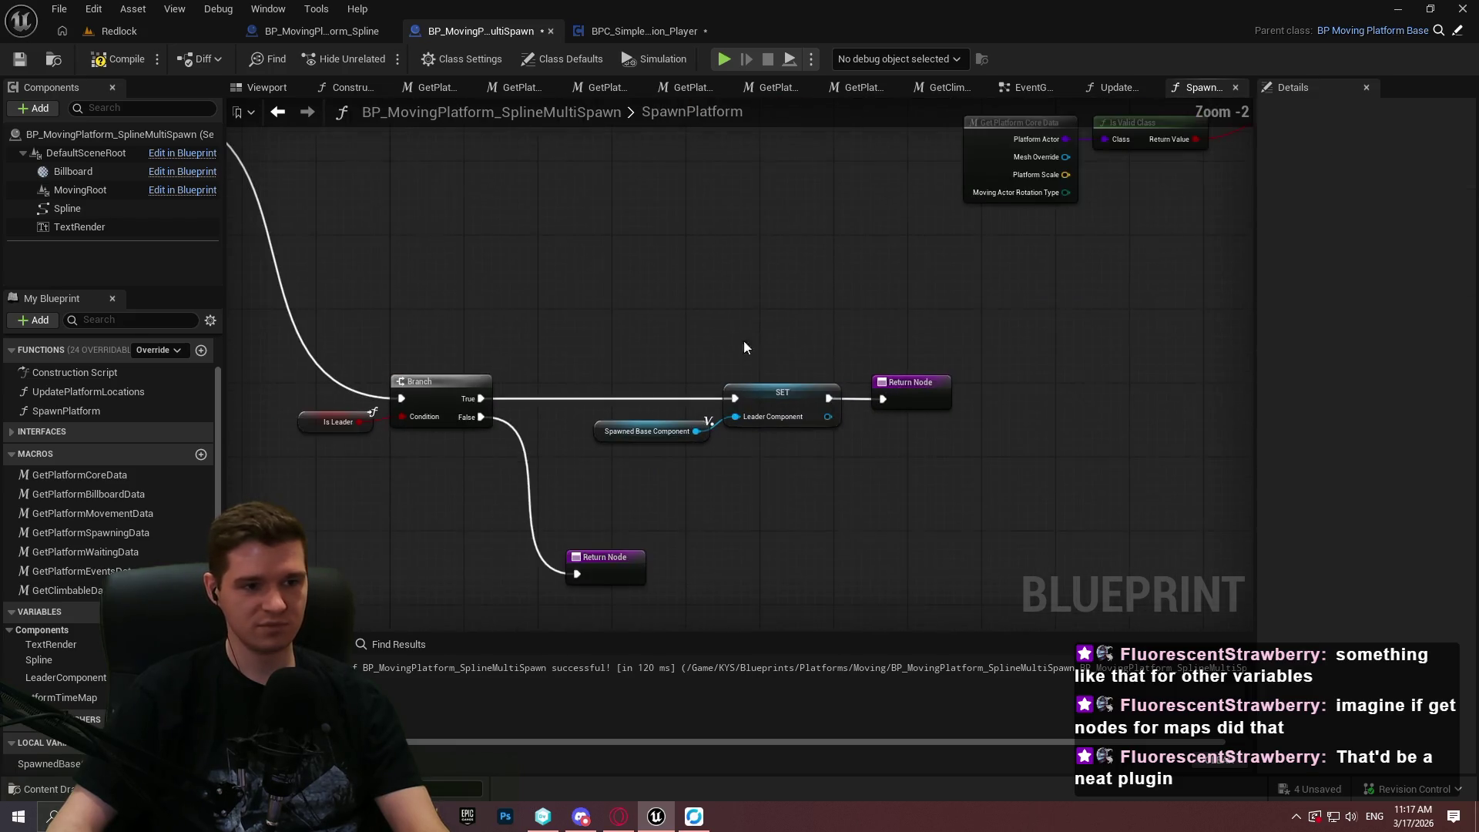
pyautogui.scroll(-4, 784, 376)
pyautogui.scroll(2, 414, 266)
pyautogui.hotkey('ctrl', 's')
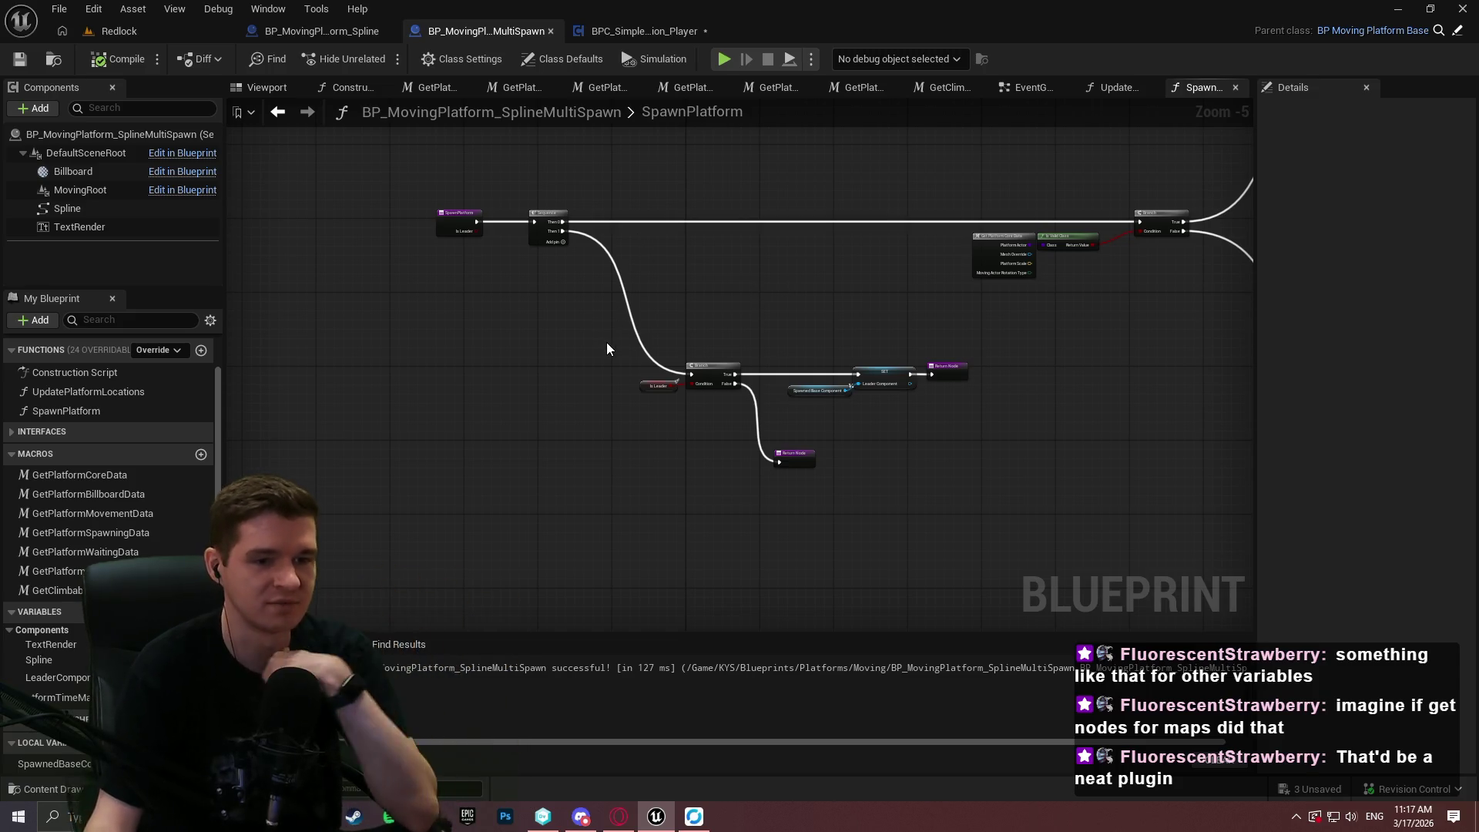
pyautogui.moveTo(736, 265)
pyautogui.mouseDown()
pyautogui.moveTo(515, 288)
pyautogui.moveTo(655, 265)
pyautogui.moveTo(761, 617)
pyautogui.moveTo(705, 368)
pyautogui.moveTo(967, 437)
pyautogui.mouseUp()
pyautogui.scroll(4, 704, 369)
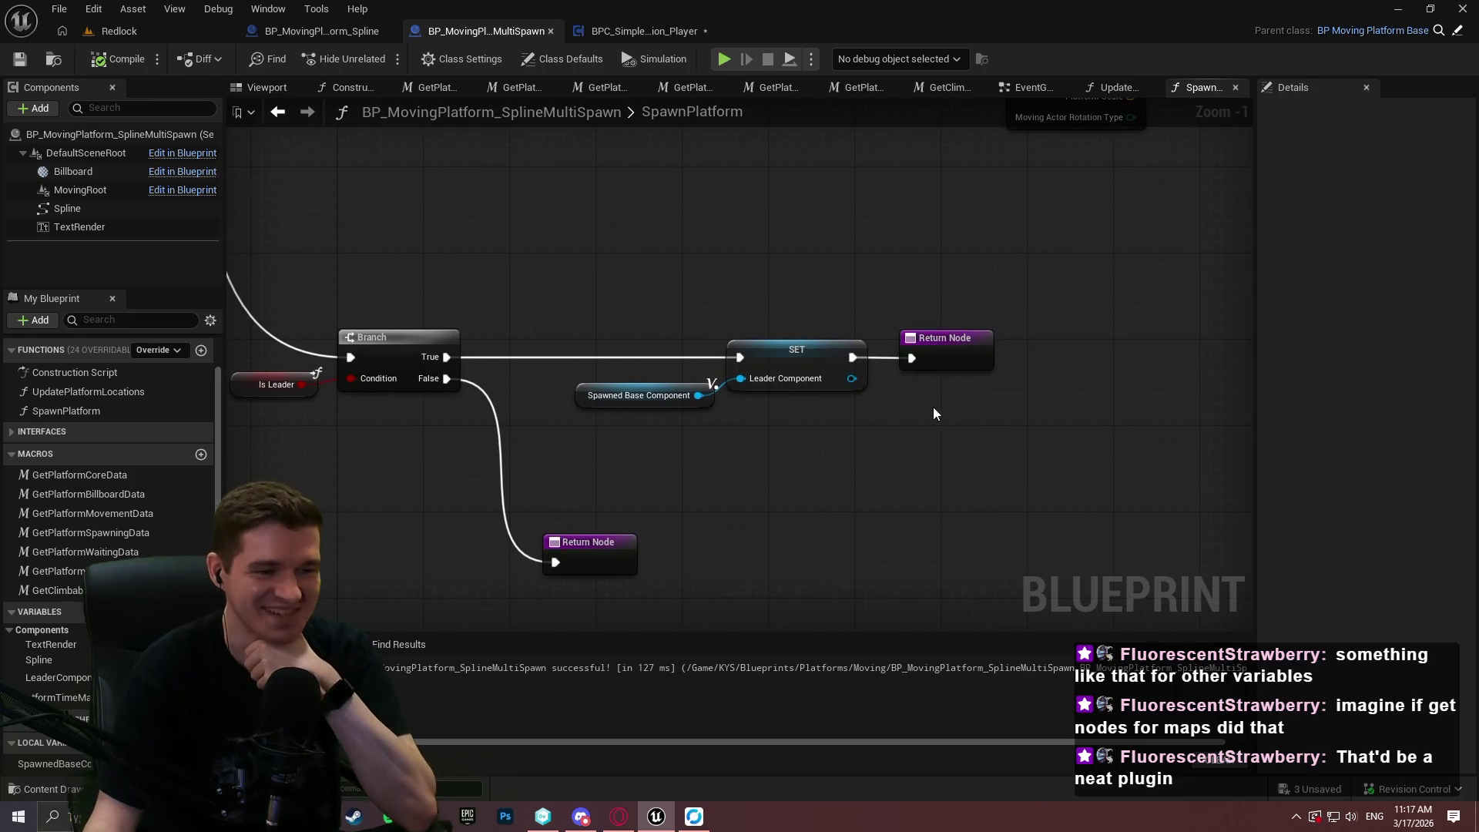
pyautogui.moveTo(813, 513)
pyautogui.mouseDown()
pyautogui.moveTo(1137, 386)
pyautogui.moveTo(783, 627)
pyautogui.moveTo(848, 350)
pyautogui.moveTo(832, 366)
pyautogui.moveTo(1113, 224)
pyautogui.moveTo(799, 432)
pyautogui.moveTo(714, 578)
pyautogui.moveTo(478, 142)
pyautogui.moveTo(469, 159)
pyautogui.mouseUp()
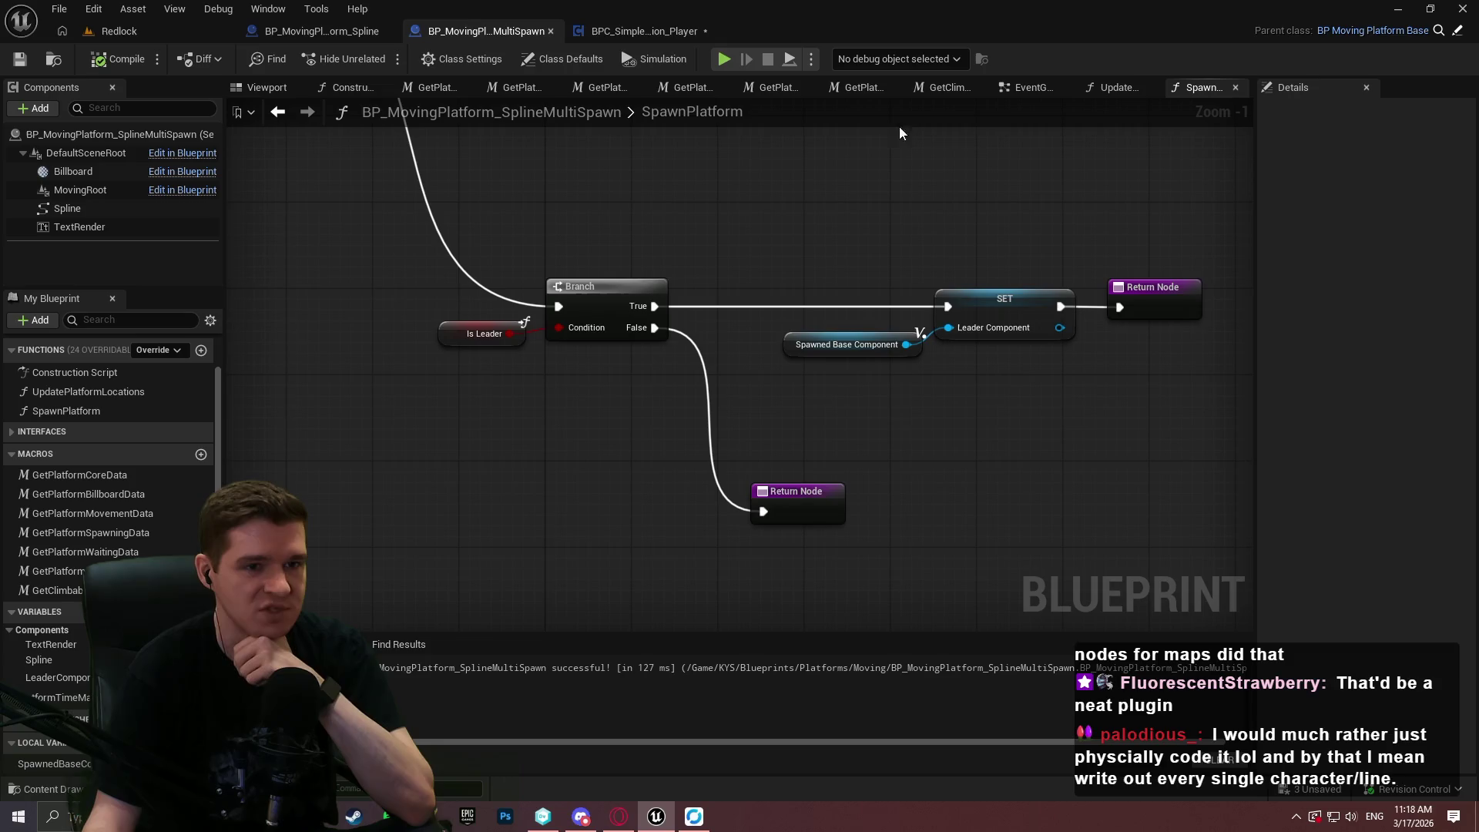
pyautogui.moveTo(1028, 90)
pyautogui.mouseDown()
pyautogui.moveTo(305, 109)
pyautogui.moveTo(279, 88)
pyautogui.mouseUp()
pyautogui.moveTo(69, 90)
pyautogui.mouseDown()
pyautogui.moveTo(302, 160)
pyautogui.moveTo(270, 85)
pyautogui.mouseUp()
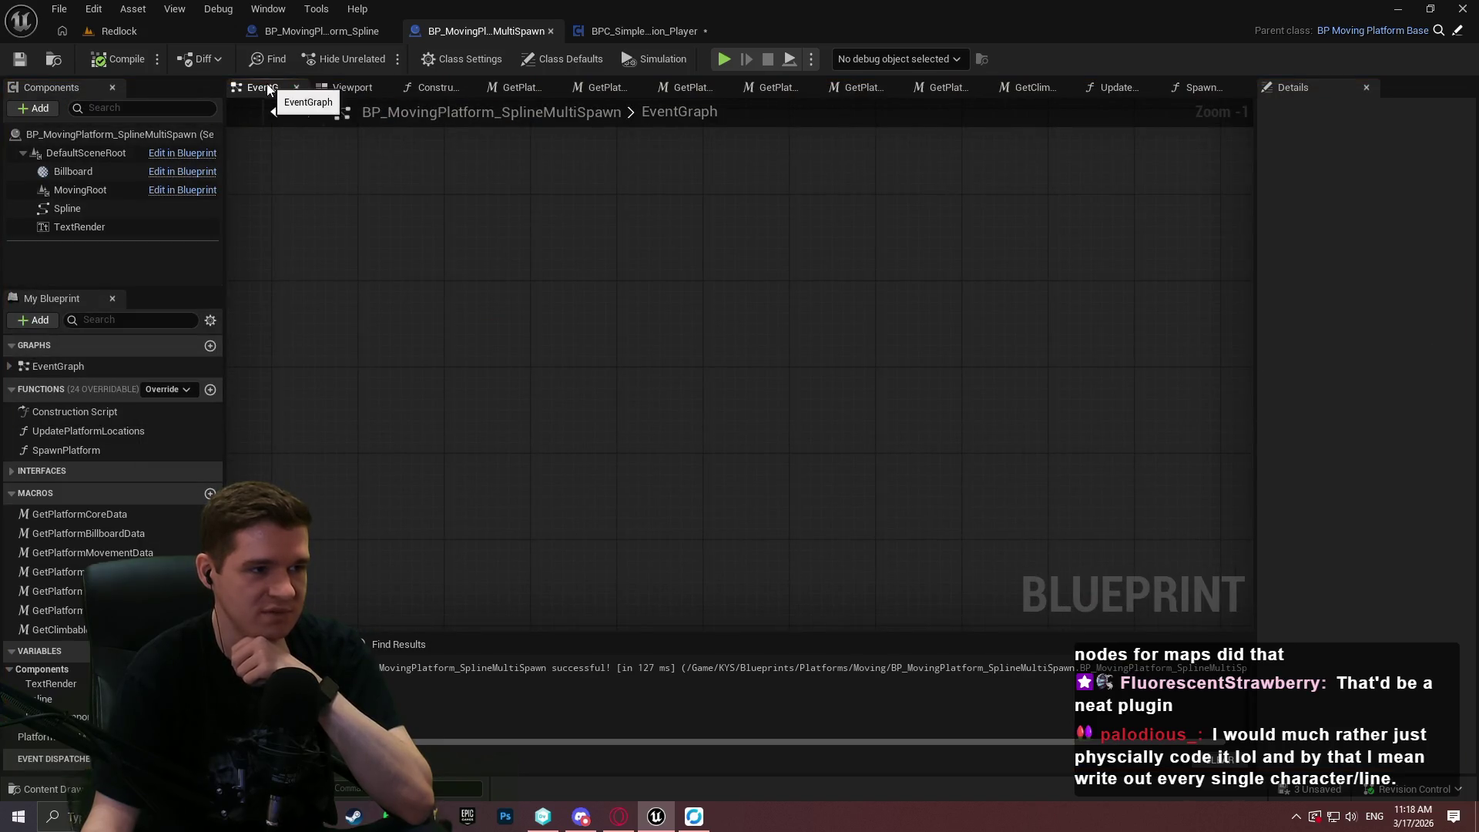
# Close the other graph tabs, place Spawn Platform beside Set Timer, and set its Is Leader to true.
pyautogui.rightClick(267, 83)
pyautogui.click(364, 161)
pyautogui.scroll(-1, 892, 289)
pyautogui.scroll(-3, 892, 289)
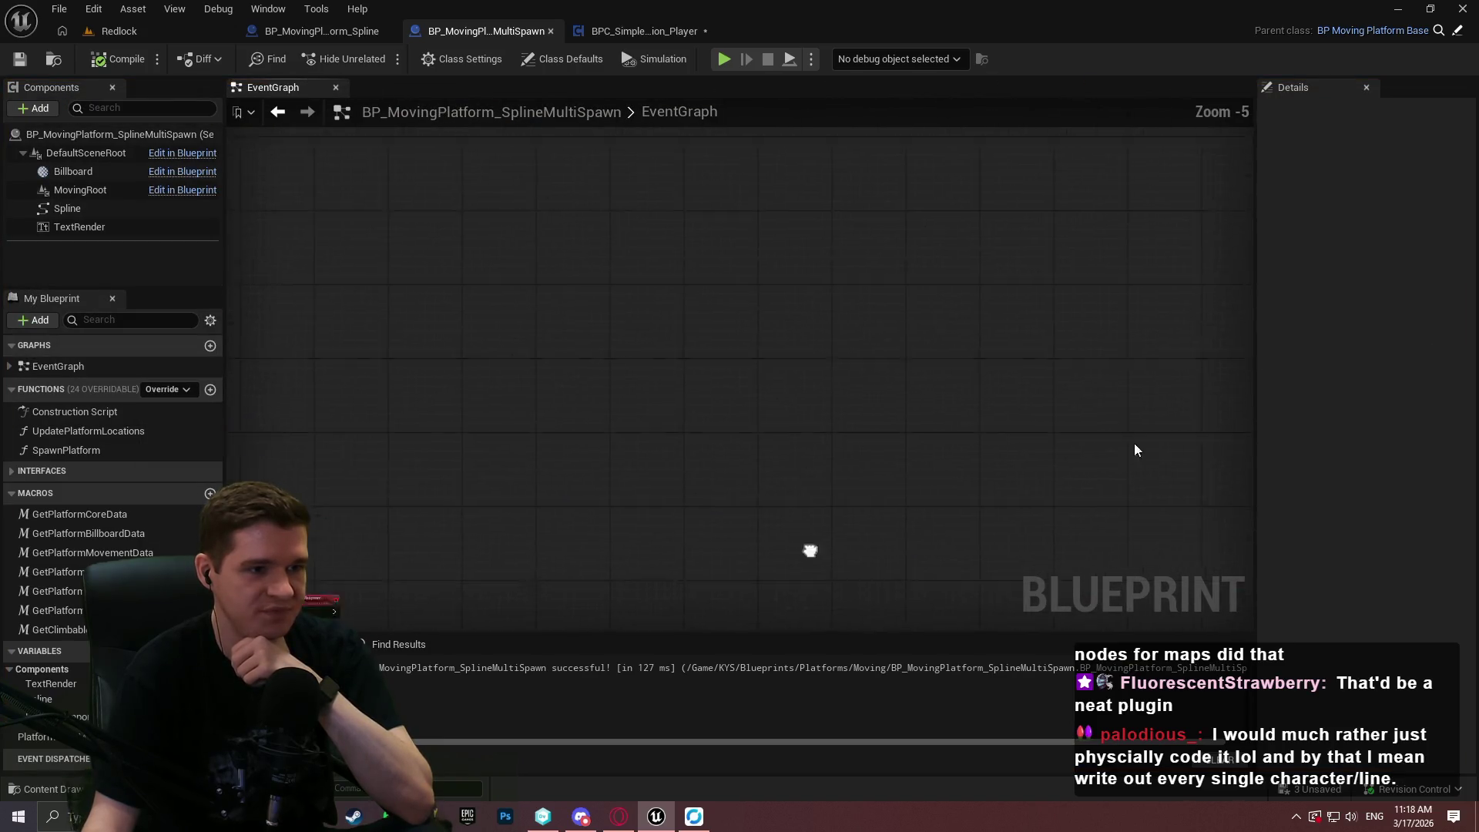
pyautogui.scroll(-5, 994, 418)
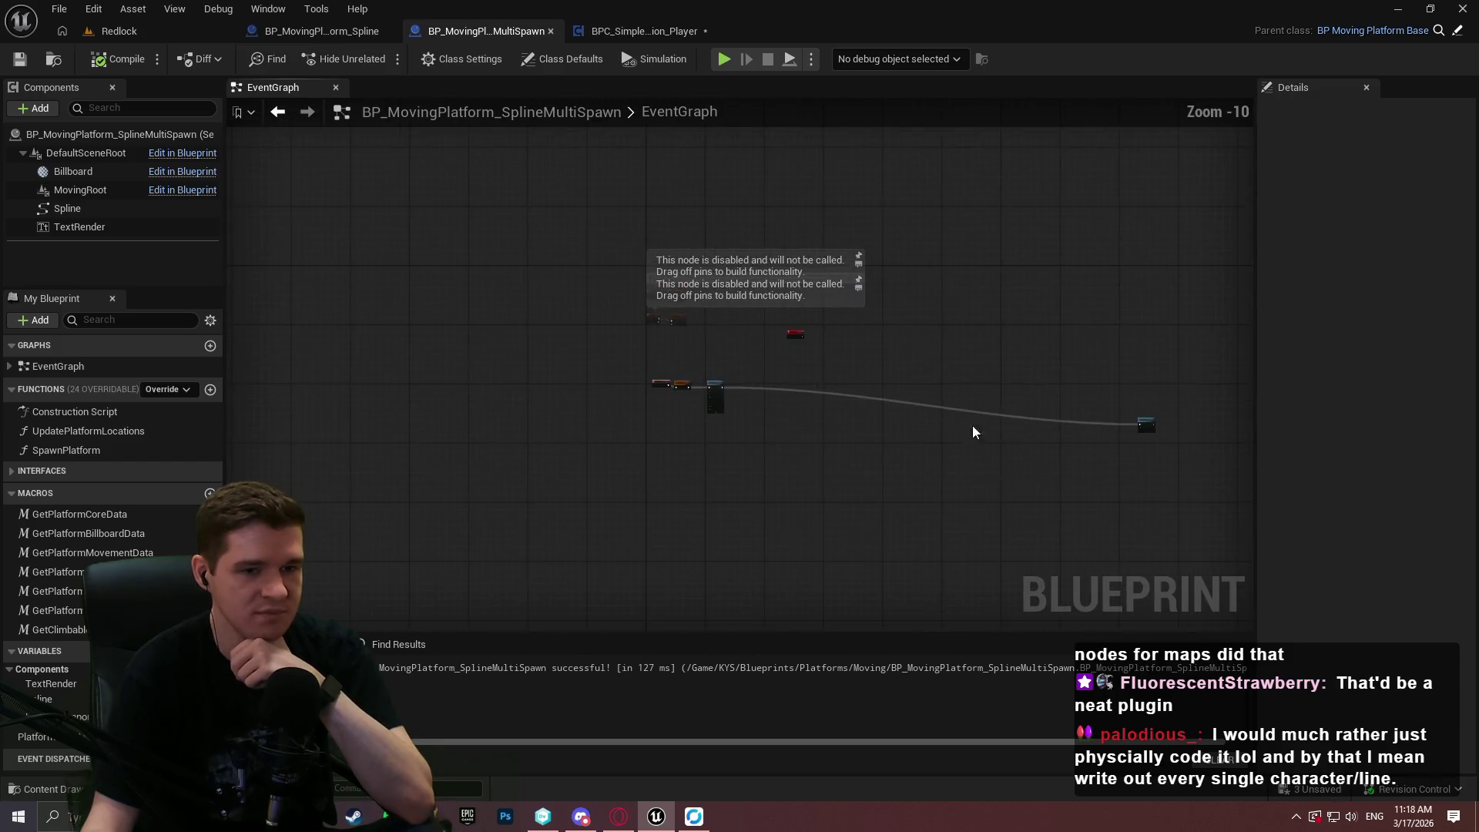
pyautogui.scroll(4, 1021, 381)
pyautogui.moveTo(1024, 402); pyautogui.dragTo(508, 385)
pyautogui.scroll(5, 579, 331)
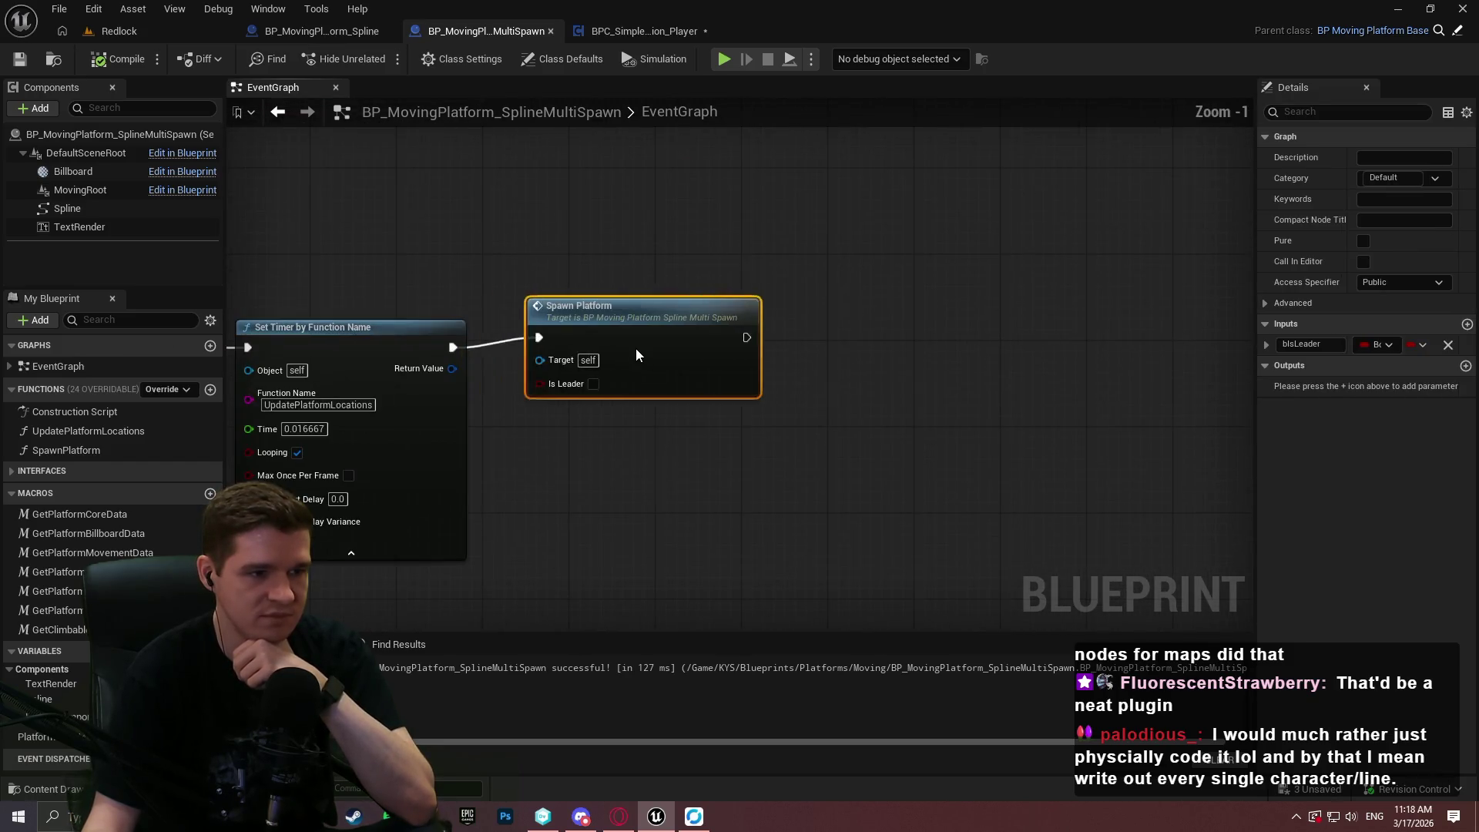
pyautogui.moveTo(632, 359); pyautogui.dragTo(885, 372)
pyautogui.click(944, 492)
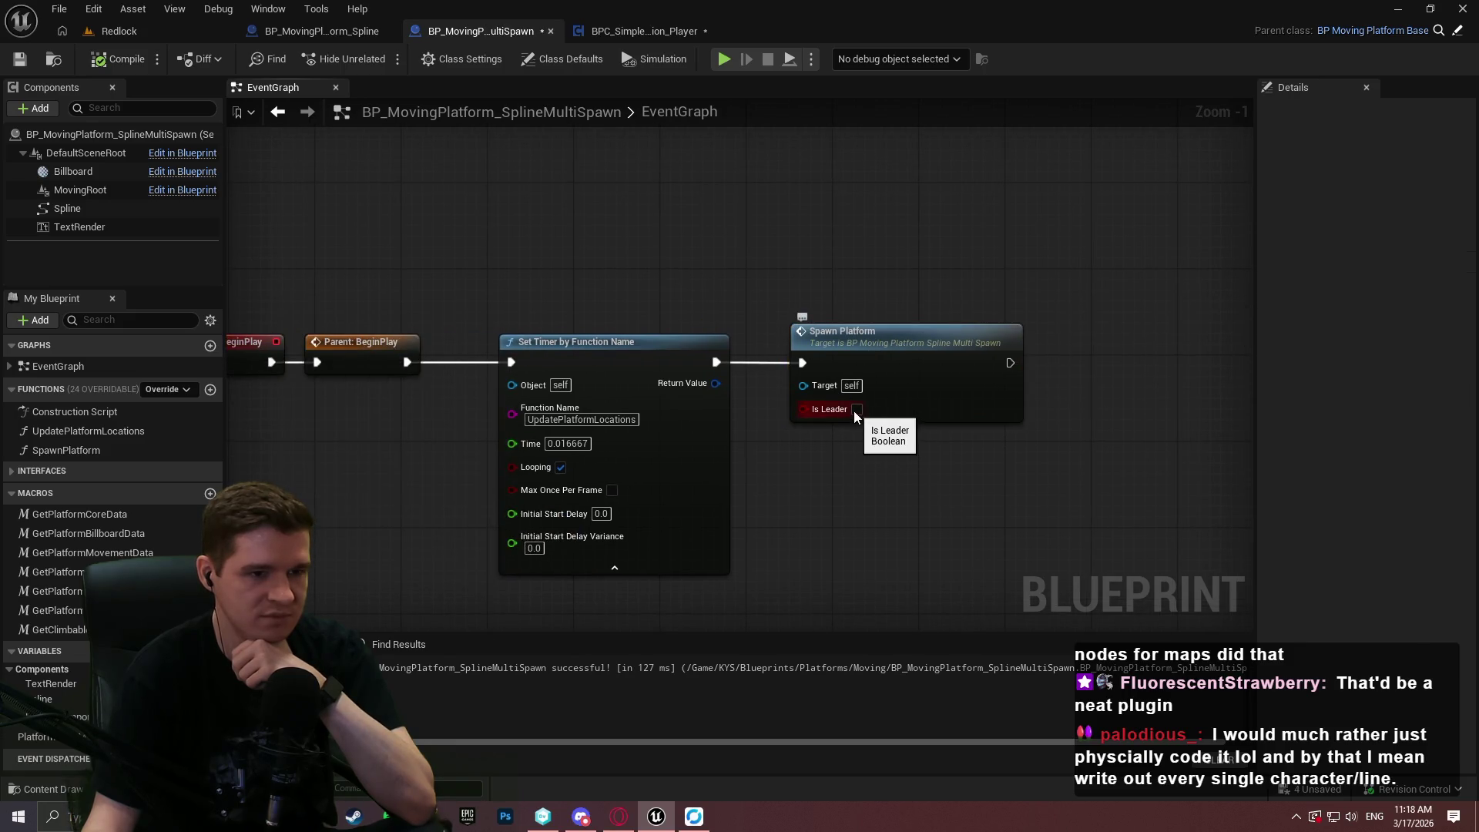
pyautogui.click(857, 411)
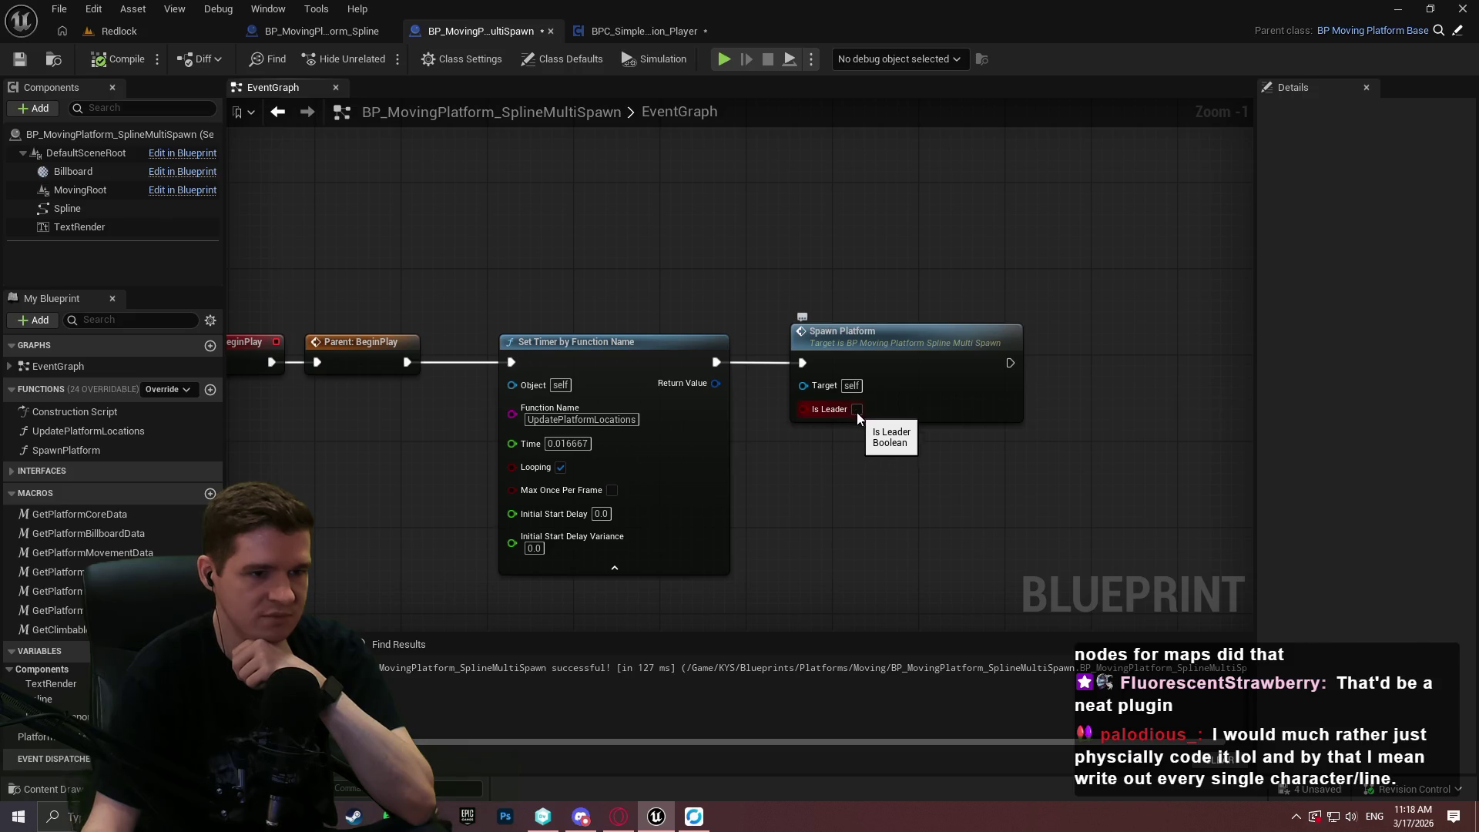
# Reposition the Respawn event, compile the Blueprint, and switch to Fab in the browser.
pyautogui.scroll(-1, 974, 450)
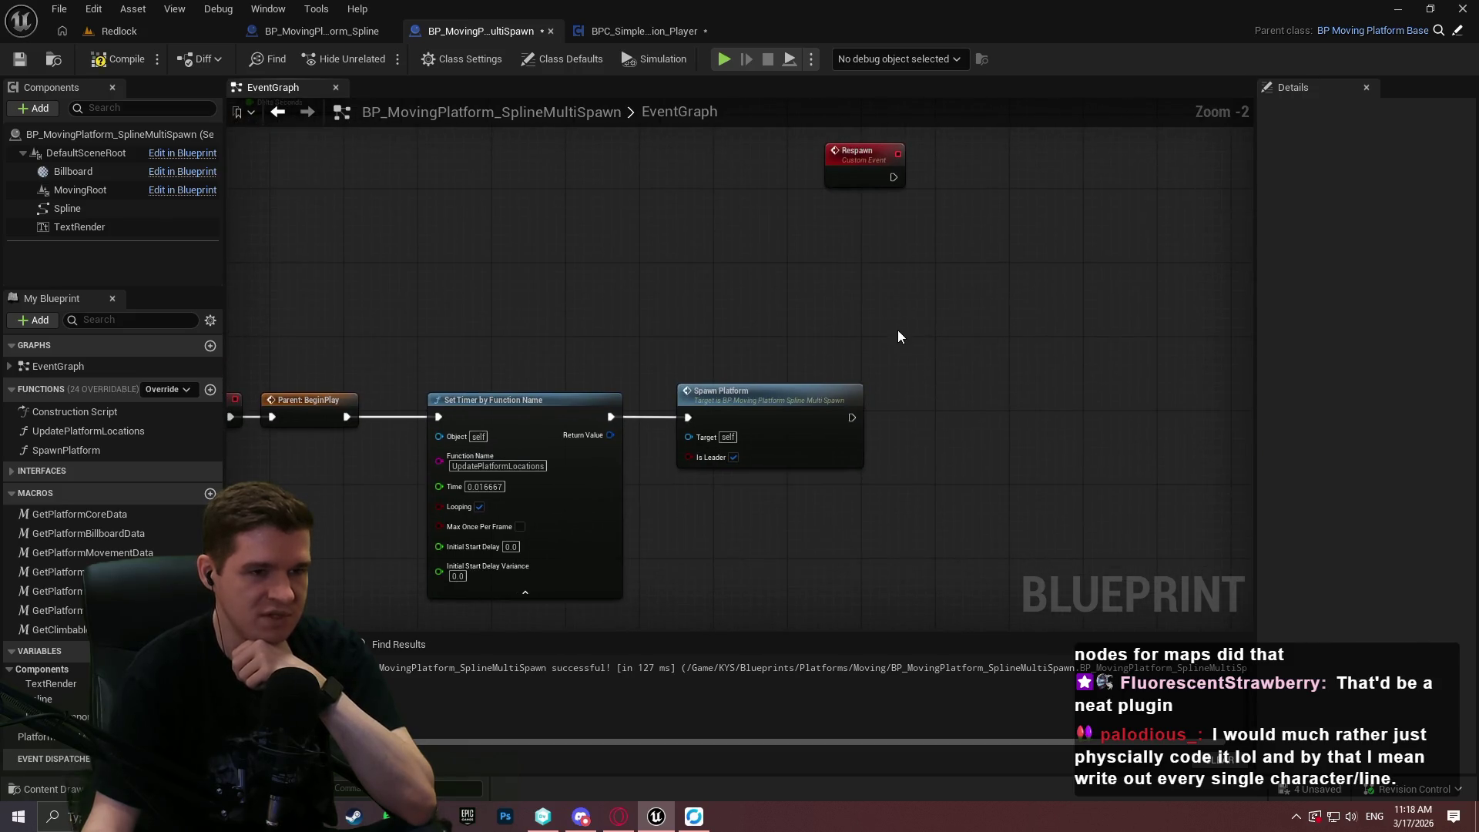
pyautogui.moveTo(869, 156)
pyautogui.mouseDown()
pyautogui.moveTo(673, 659)
pyautogui.moveTo(466, 524)
pyautogui.moveTo(385, 570)
pyautogui.moveTo(437, 464)
pyautogui.mouseUp()
pyautogui.moveTo(544, 473); pyautogui.dragTo(687, 441)
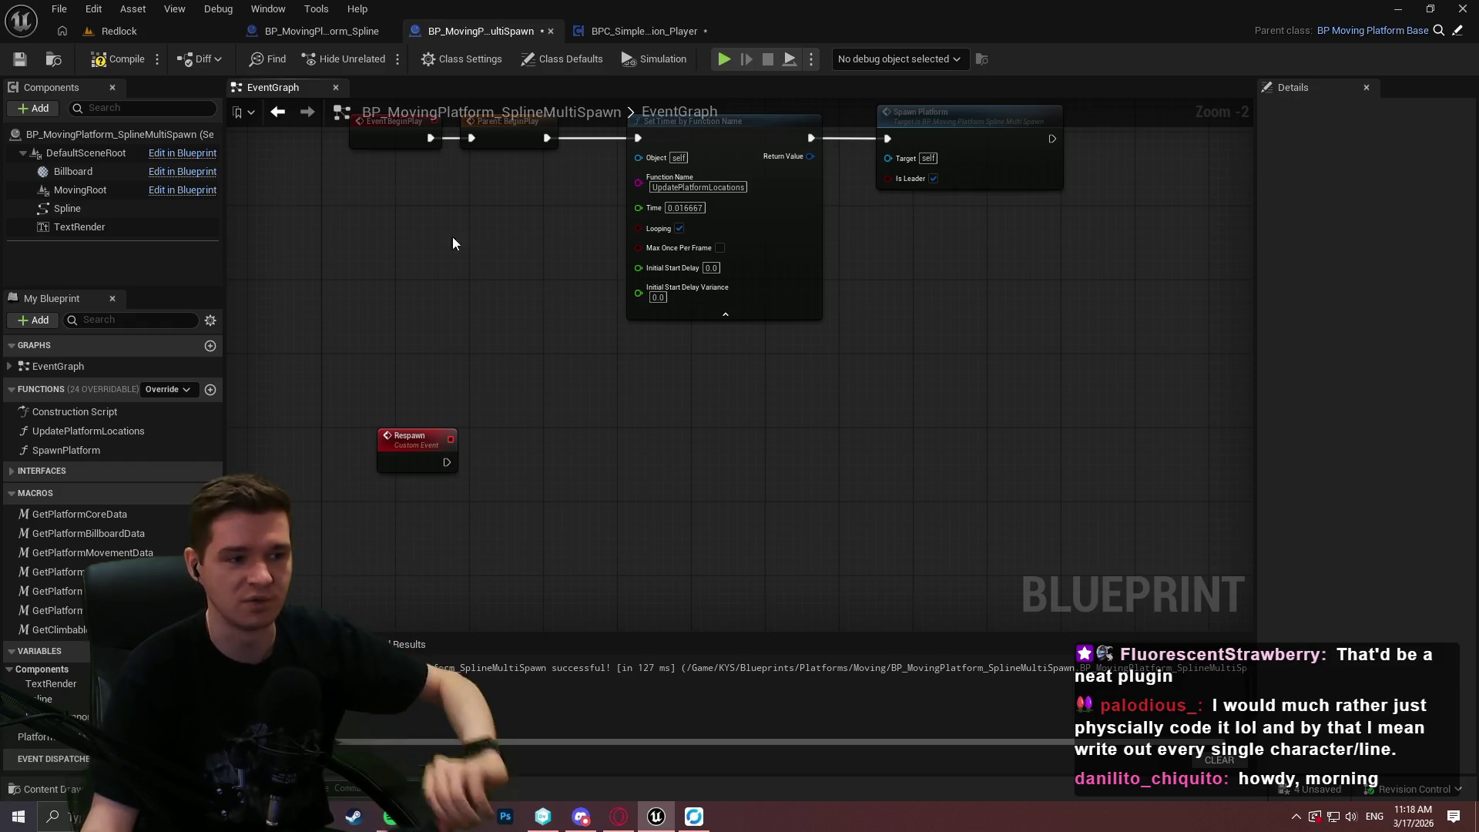
pyautogui.click(19, 60)
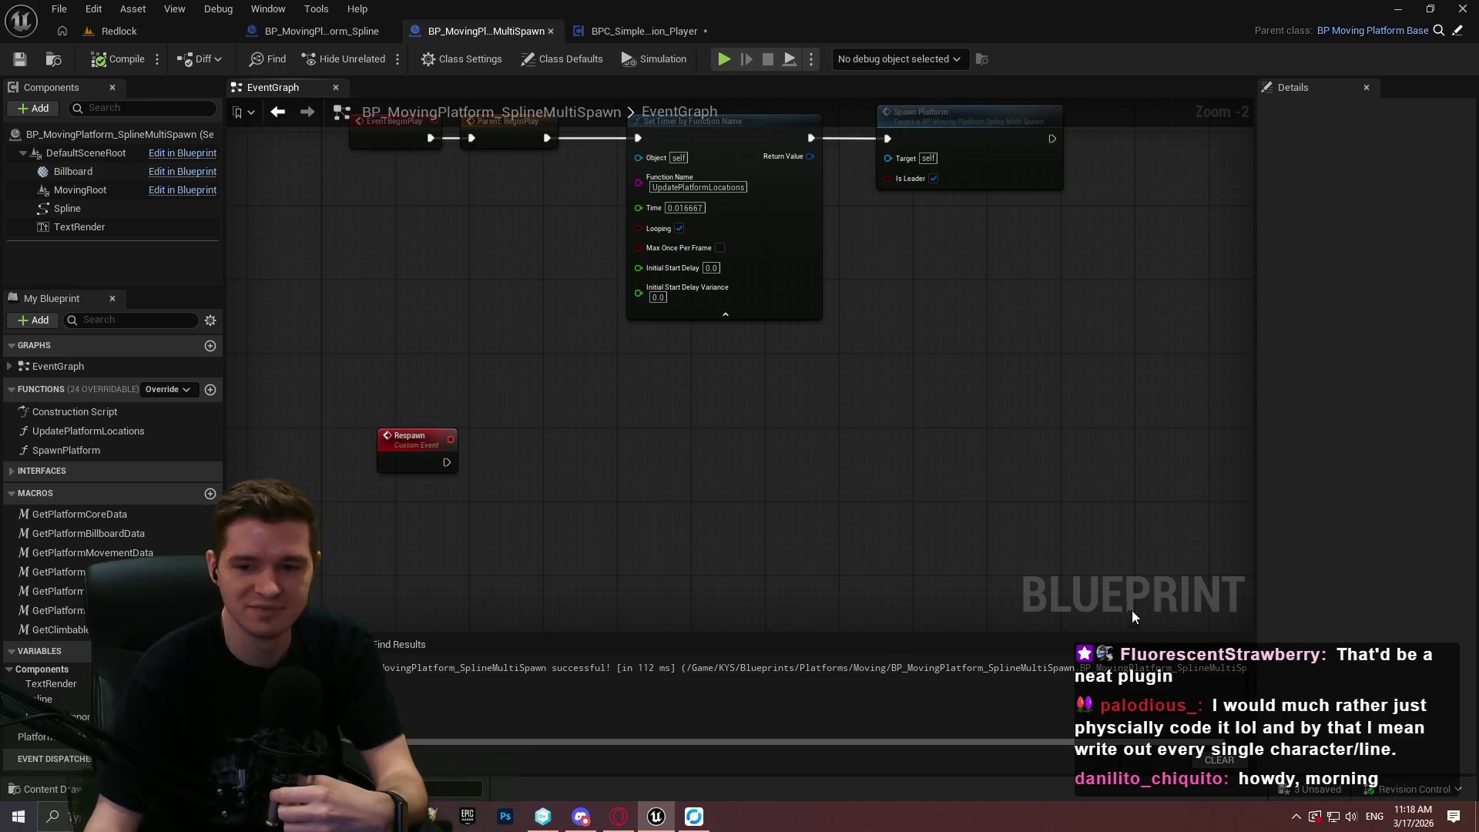
pyautogui.moveTo(1052, 540); pyautogui.dragTo(1117, 412)
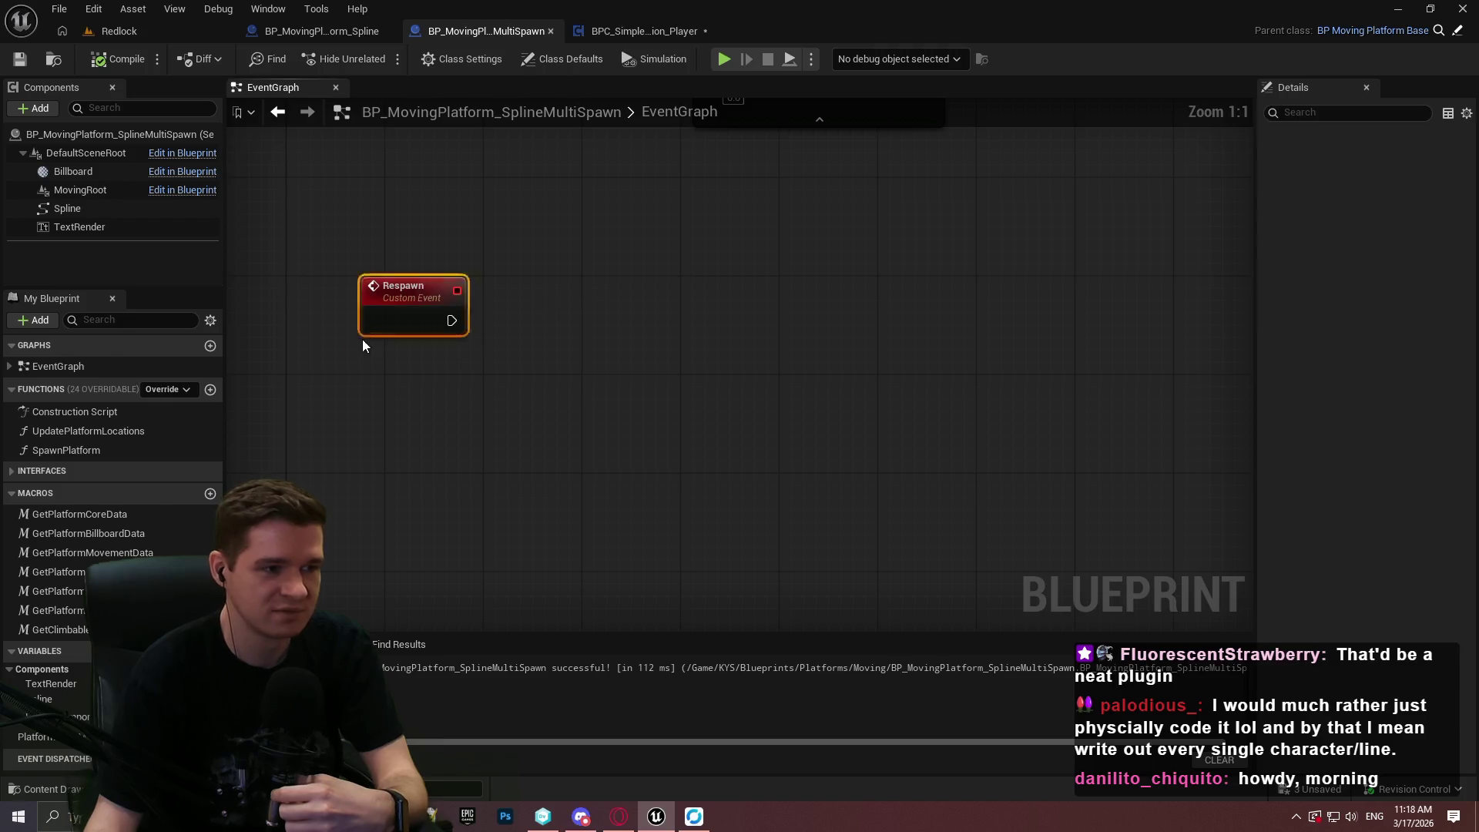
pyautogui.moveTo(427, 298); pyautogui.dragTo(353, 347)
pyautogui.click(720, 302)
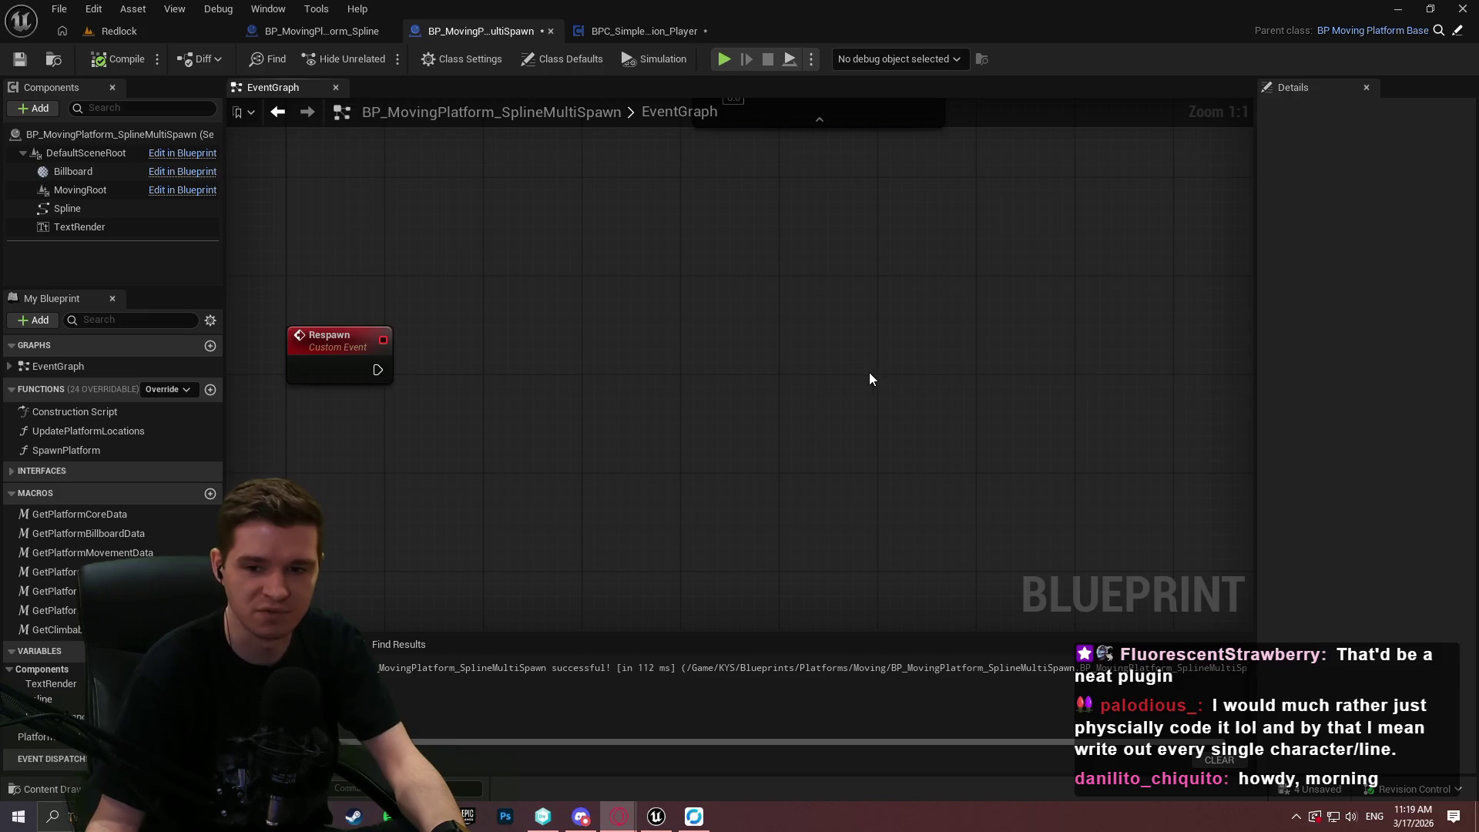
pyautogui.click(619, 817)
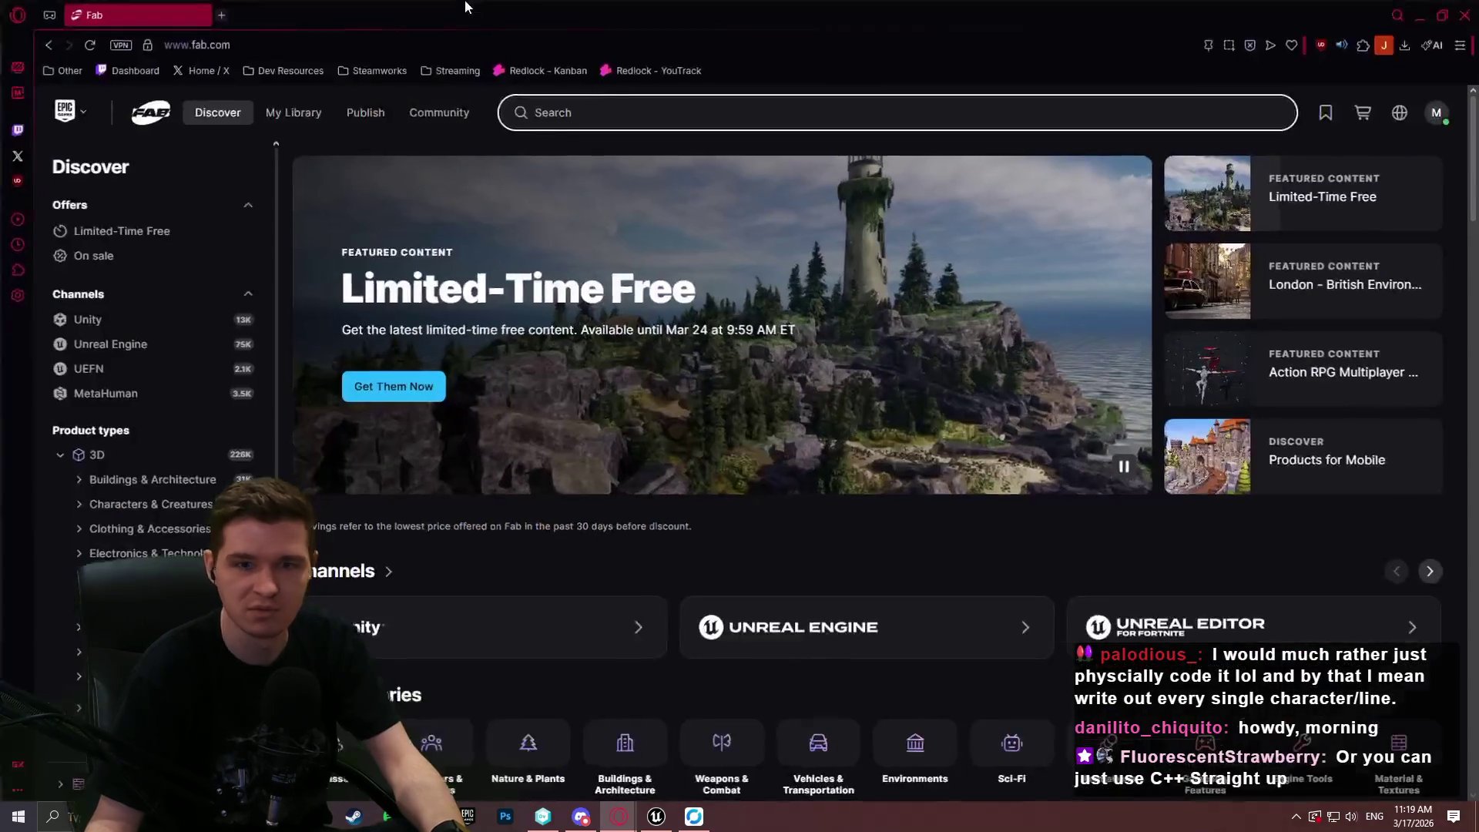
# Search Fab for 'magic nodes' and scroll through the results.
pyautogui.click(603, 111)
pyautogui.write('magic nodes')
pyautogui.press('Return')
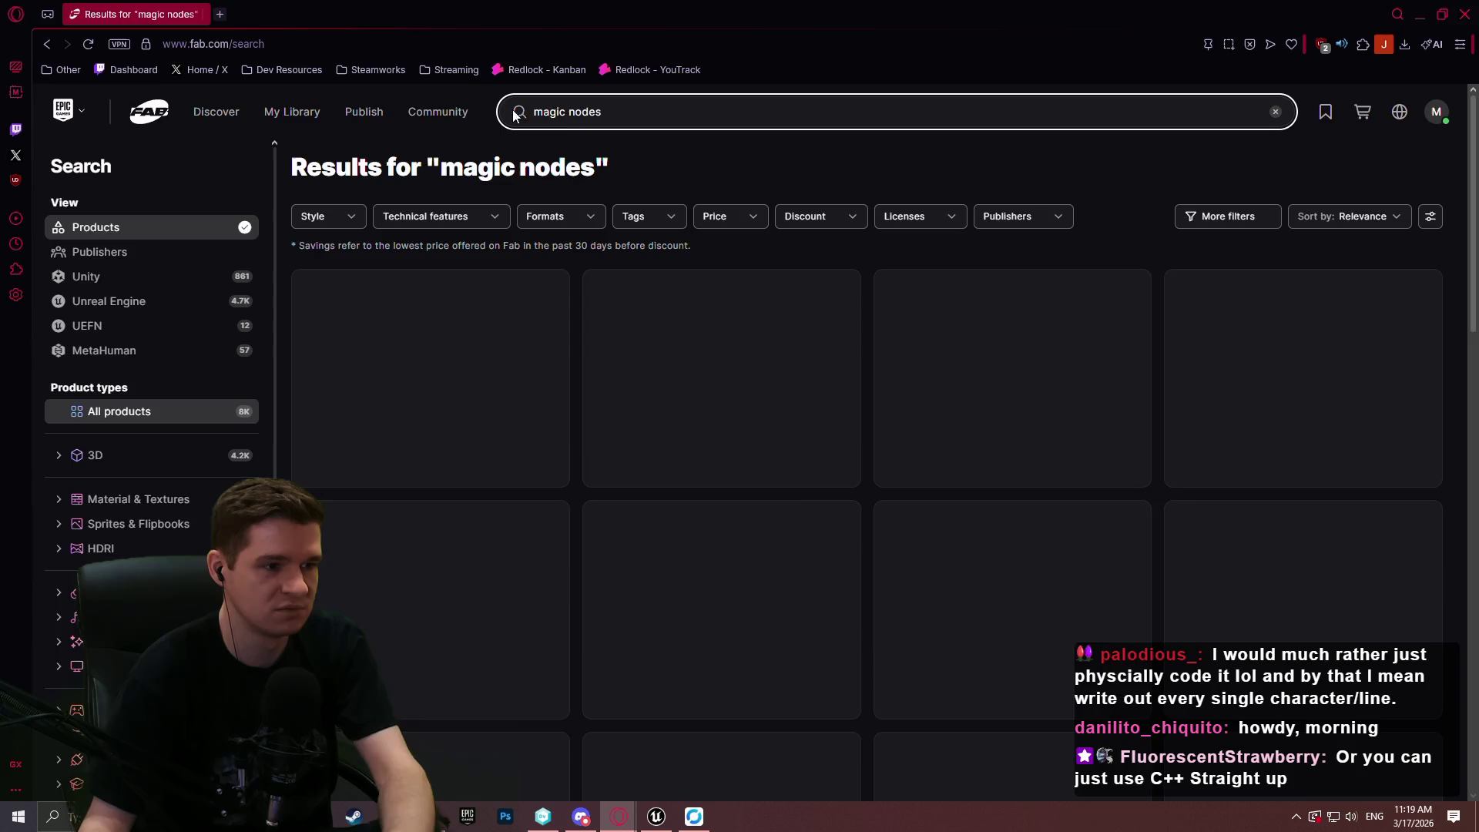
pyautogui.scroll(-10, 541, 176)
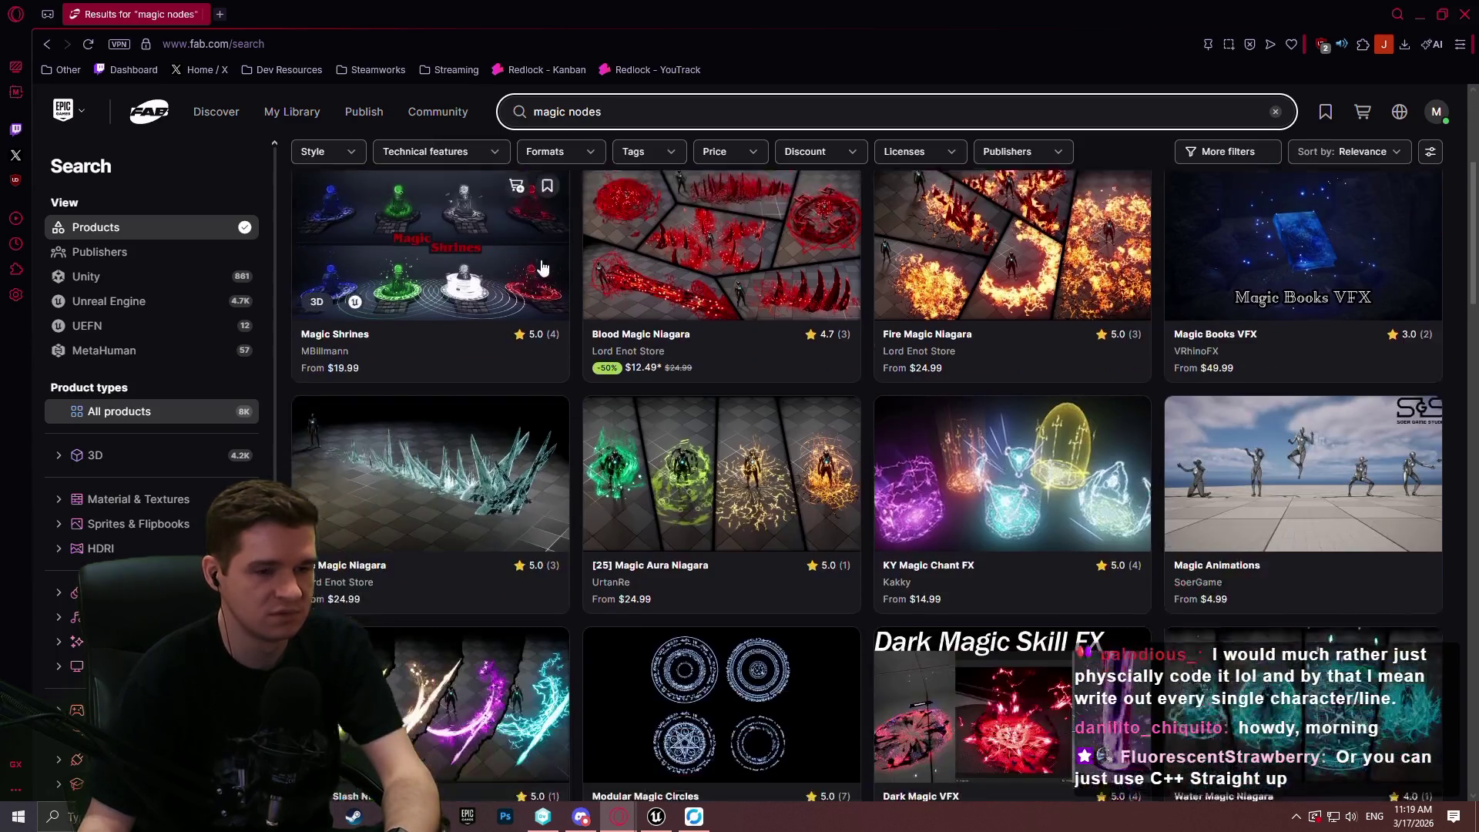
pyautogui.scroll(-4, 545, 171)
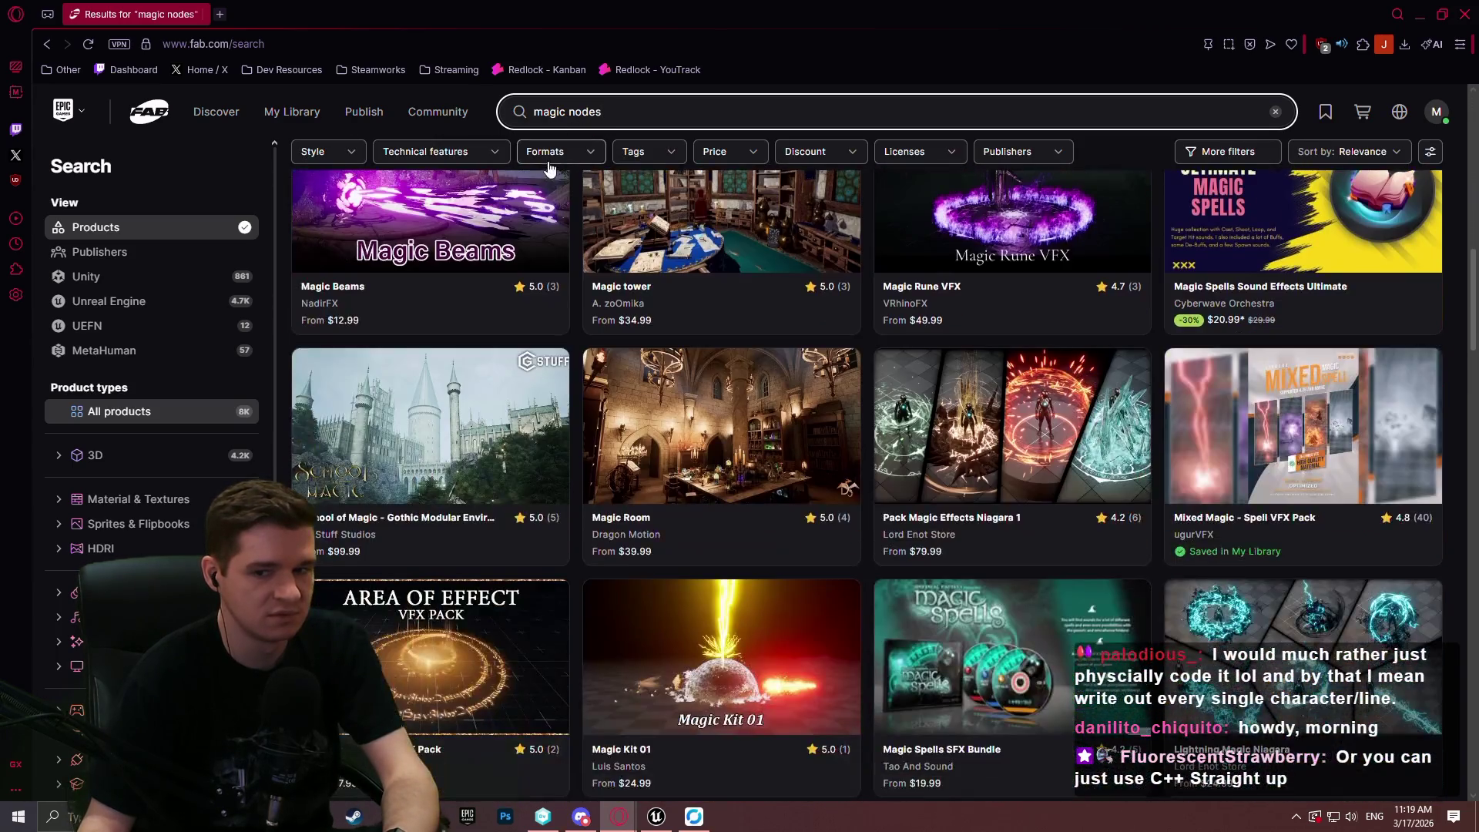
pyautogui.scroll(-4, 549, 162)
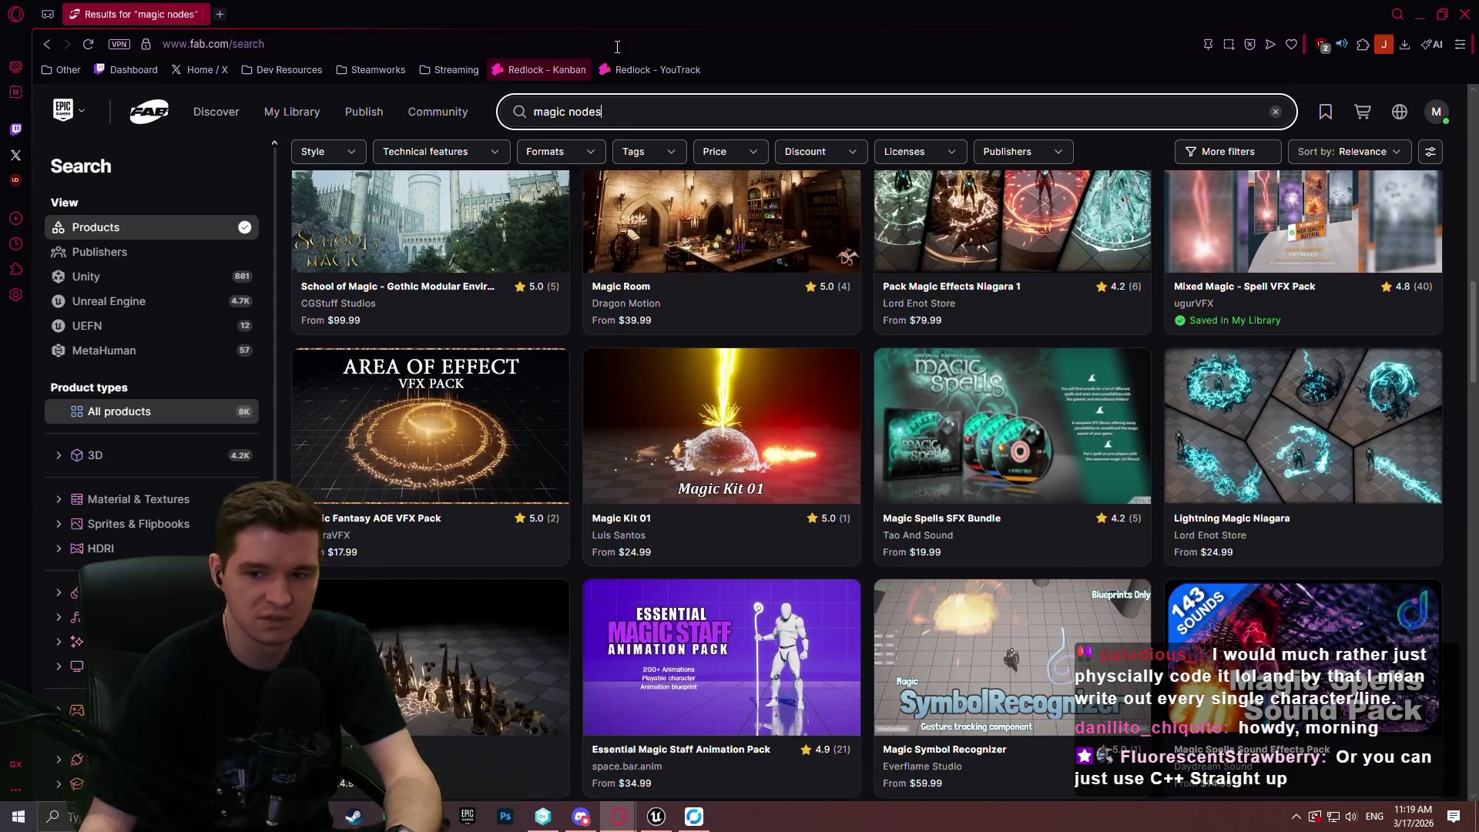
# Web-search 'magic nodes ue5' and open the GitHub Unreal-Magic-Nodes result in a new tab.
pyautogui.click(732, 45)
pyautogui.write('maa')
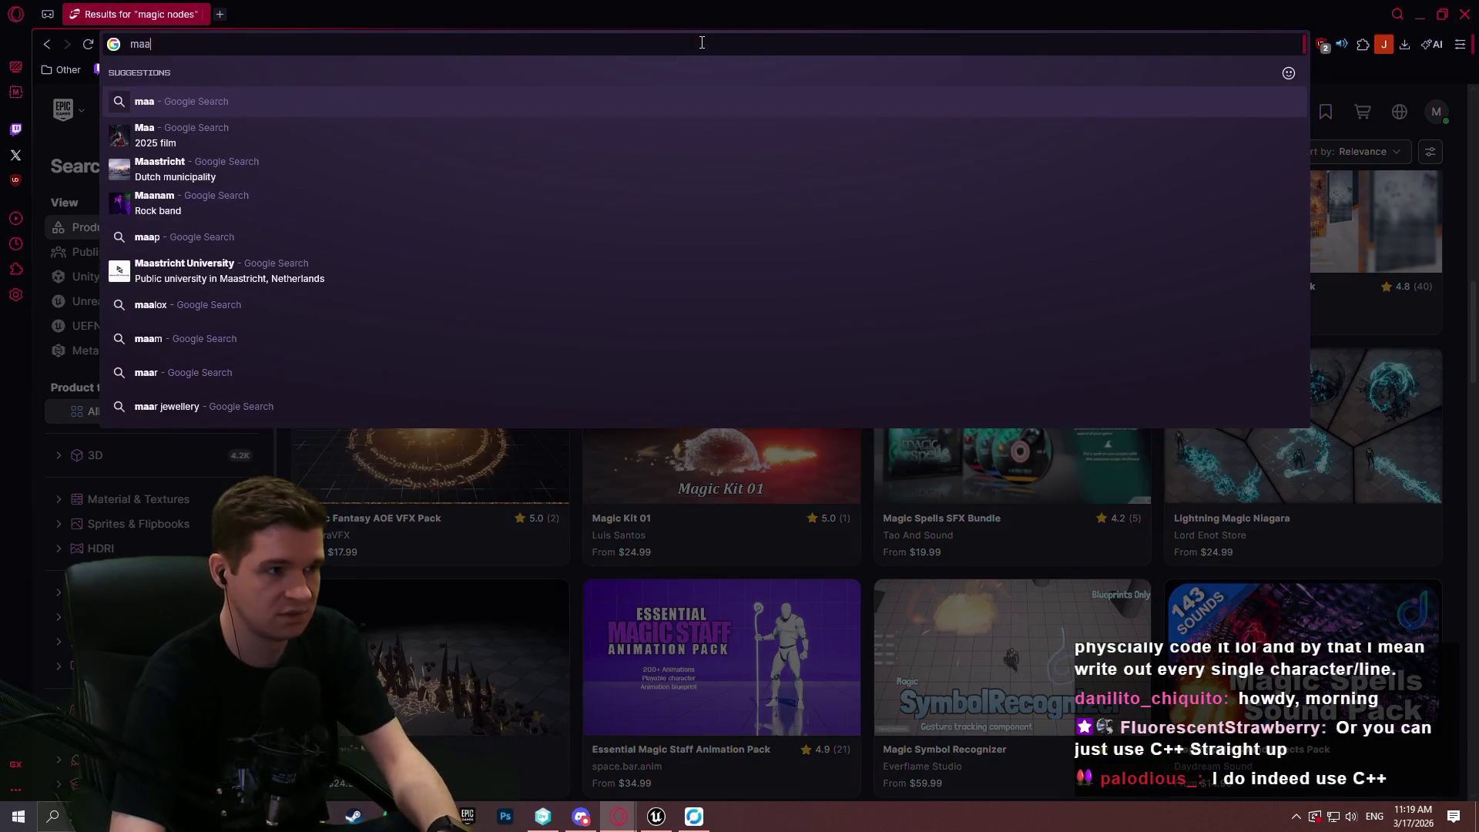
pyautogui.press('BackSpace')
pyautogui.write('gic nodes ')
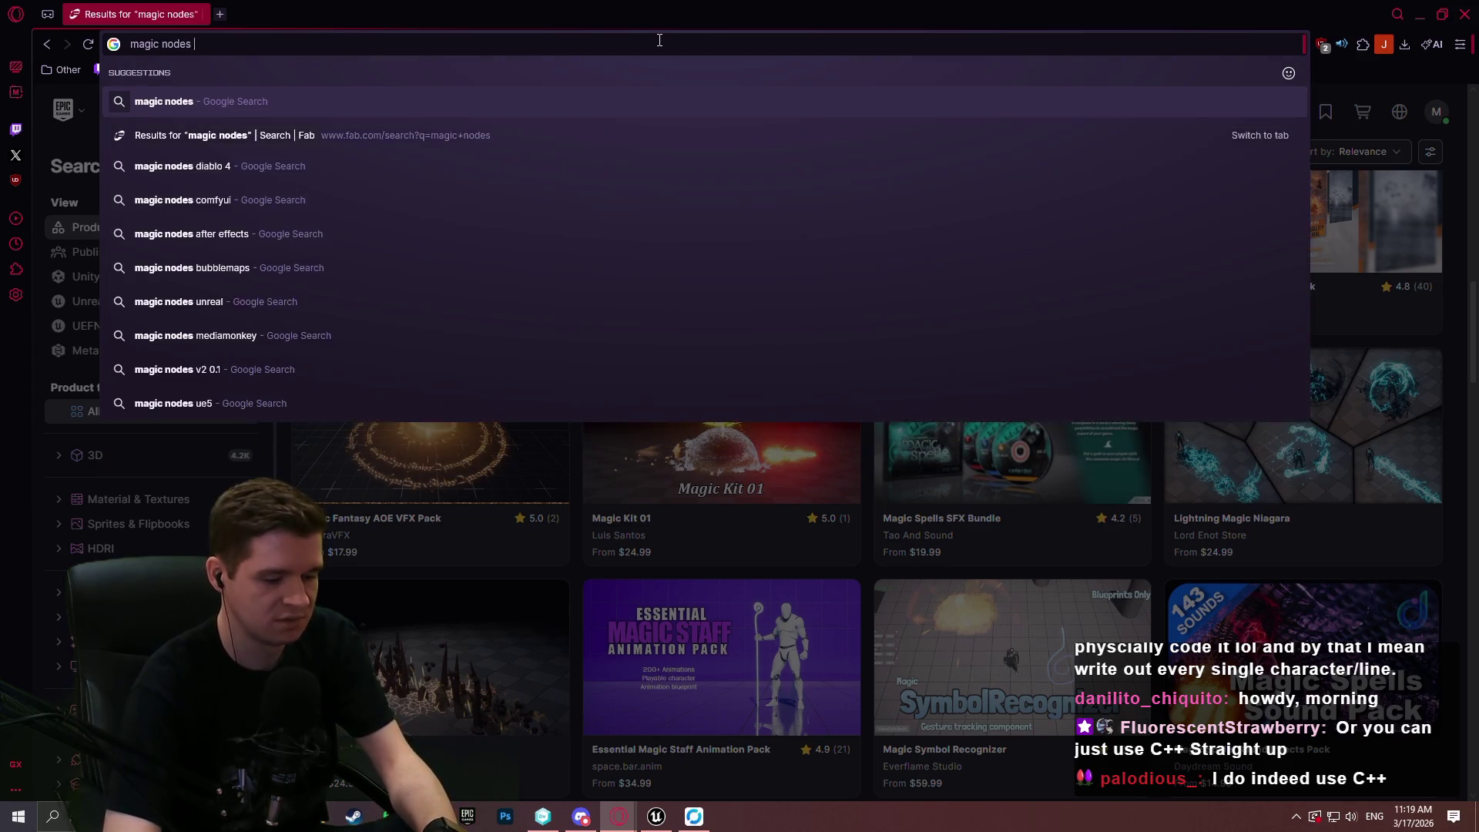
pyautogui.write('ue5')
pyautogui.press('Return')
pyautogui.click(368, 263)
pyautogui.hotkey('alt', 'Left')
pyautogui.scroll(-4, 540, 392)
pyautogui.scroll(-4, 542, 383)
pyautogui.middleClick(481, 302)
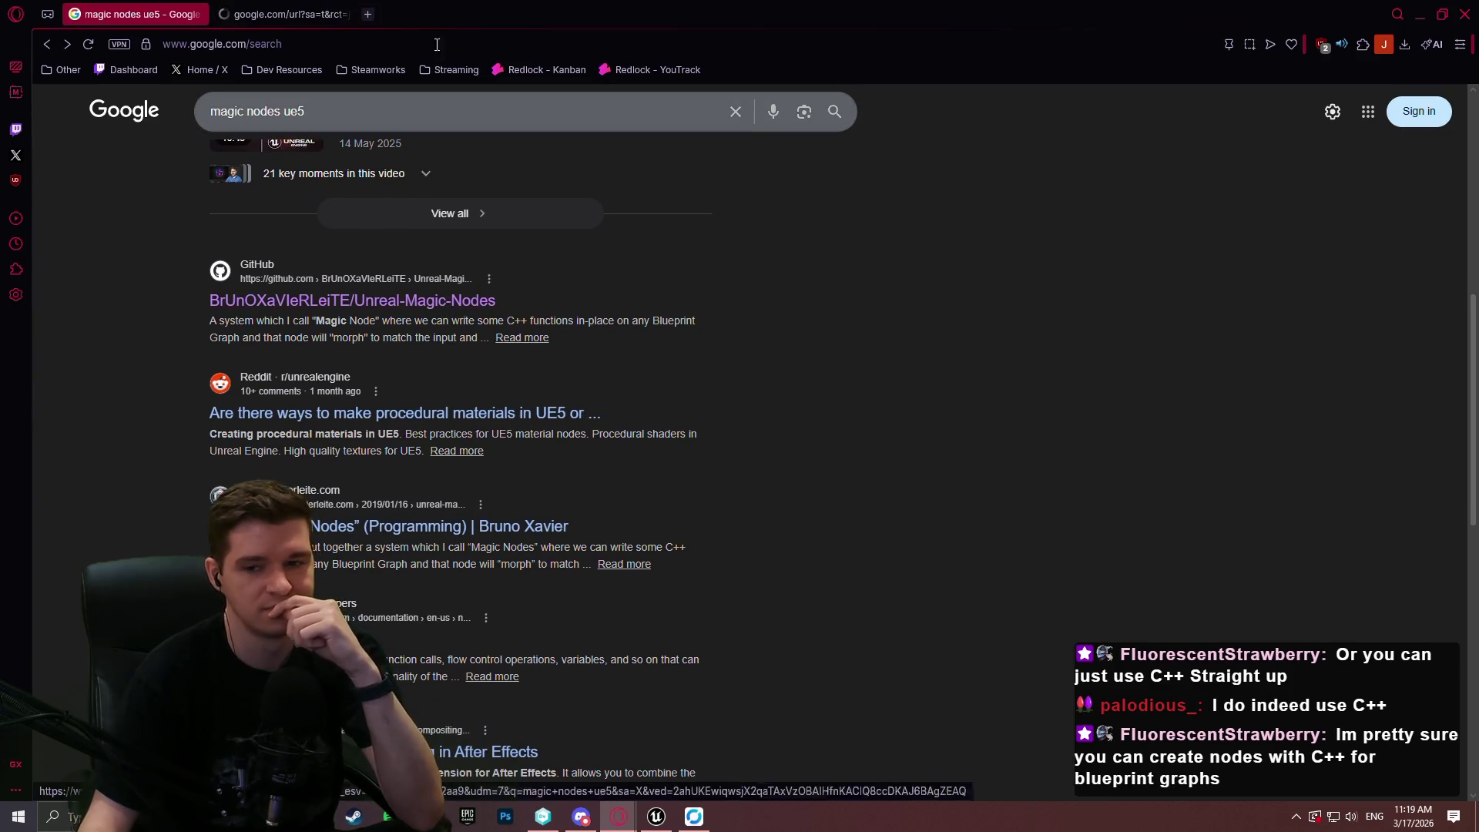
pyautogui.click(293, 9)
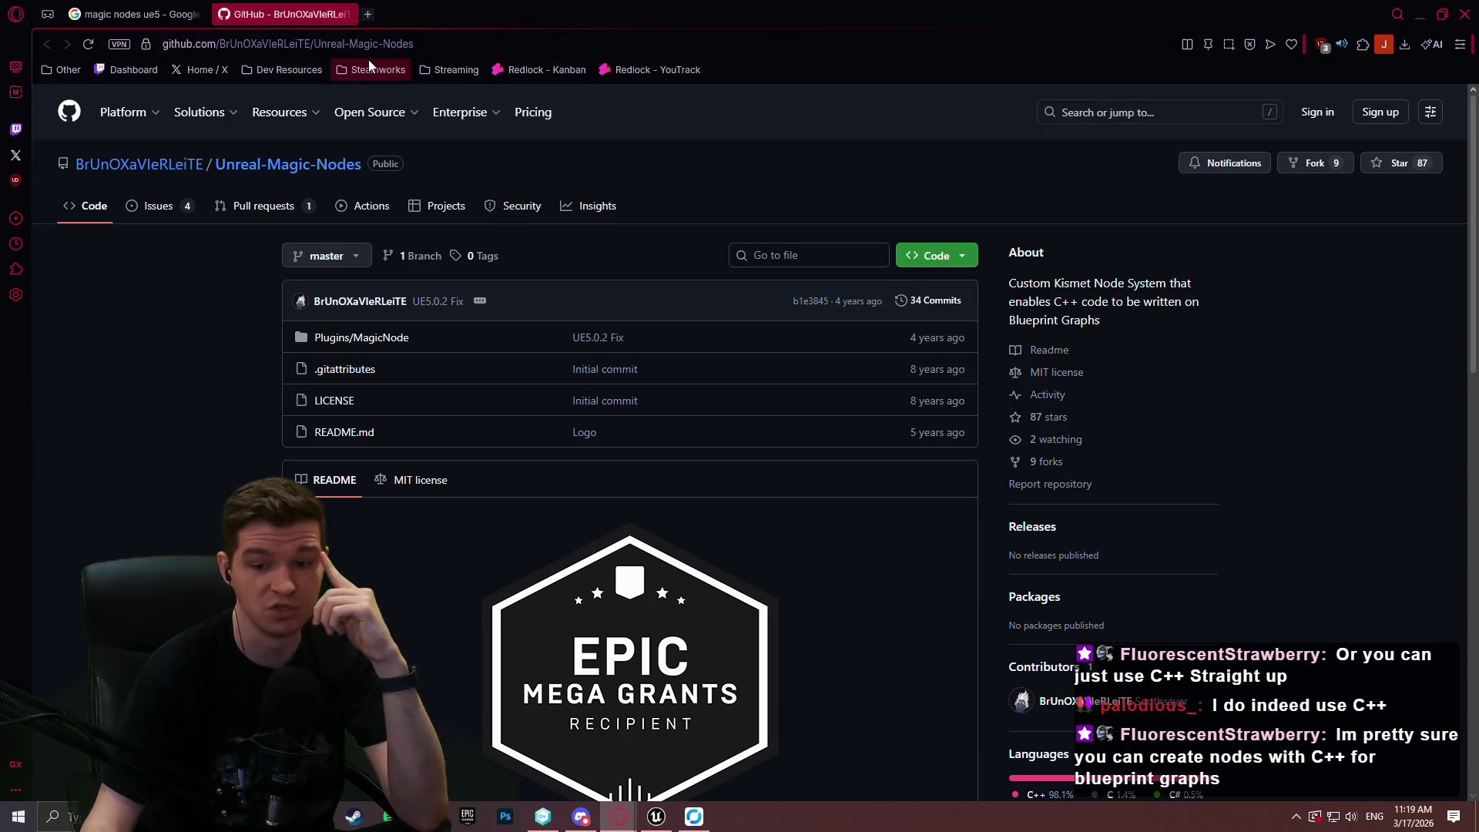
# Scroll the Unreal-Magic-Nodes README, view its node screenshot full-size, then return to Unreal Editor.
pyautogui.scroll(-1, 263, 296)
pyautogui.scroll(-9, 144, 348)
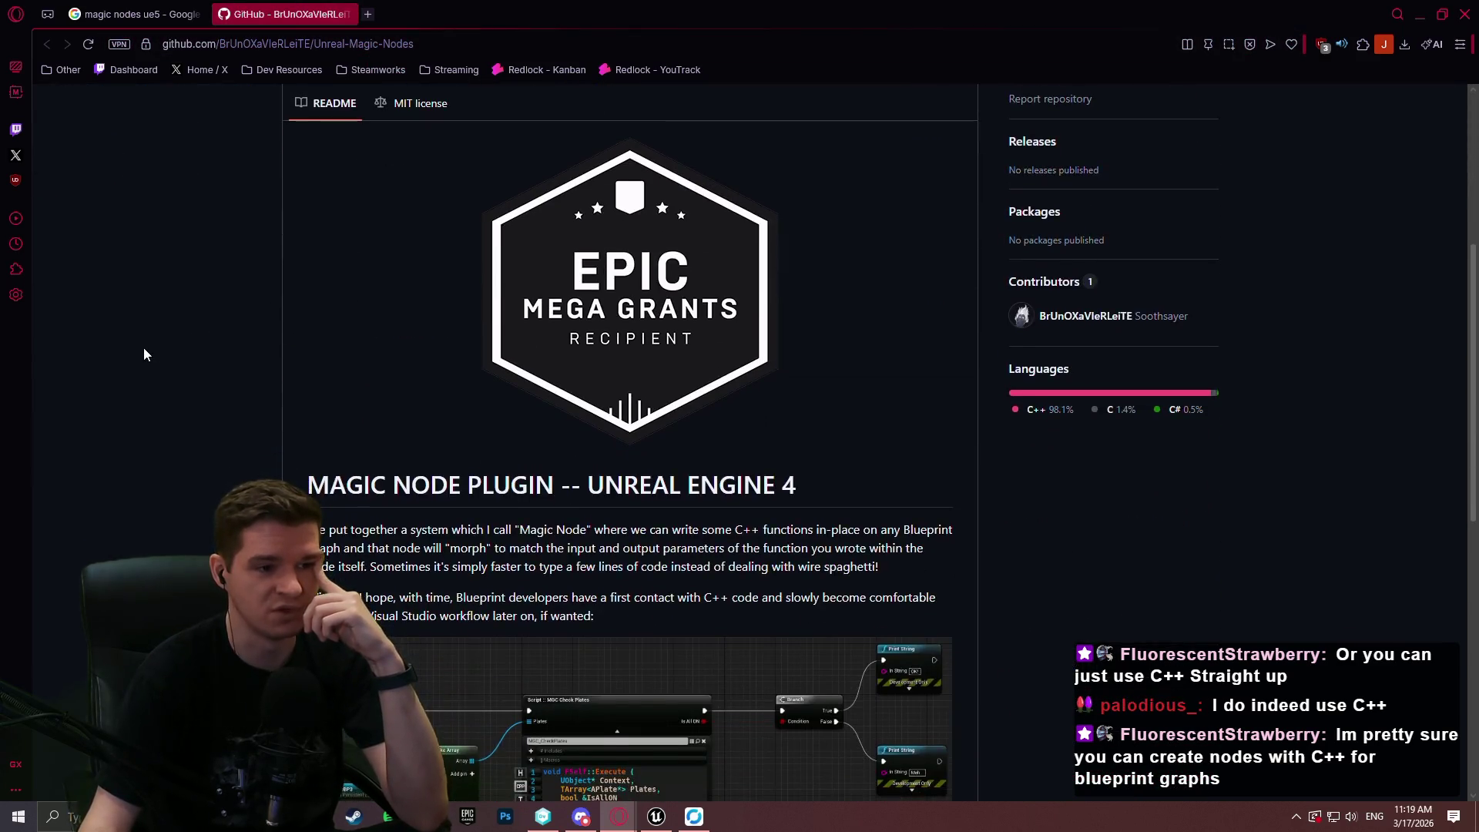
pyautogui.click(682, 398)
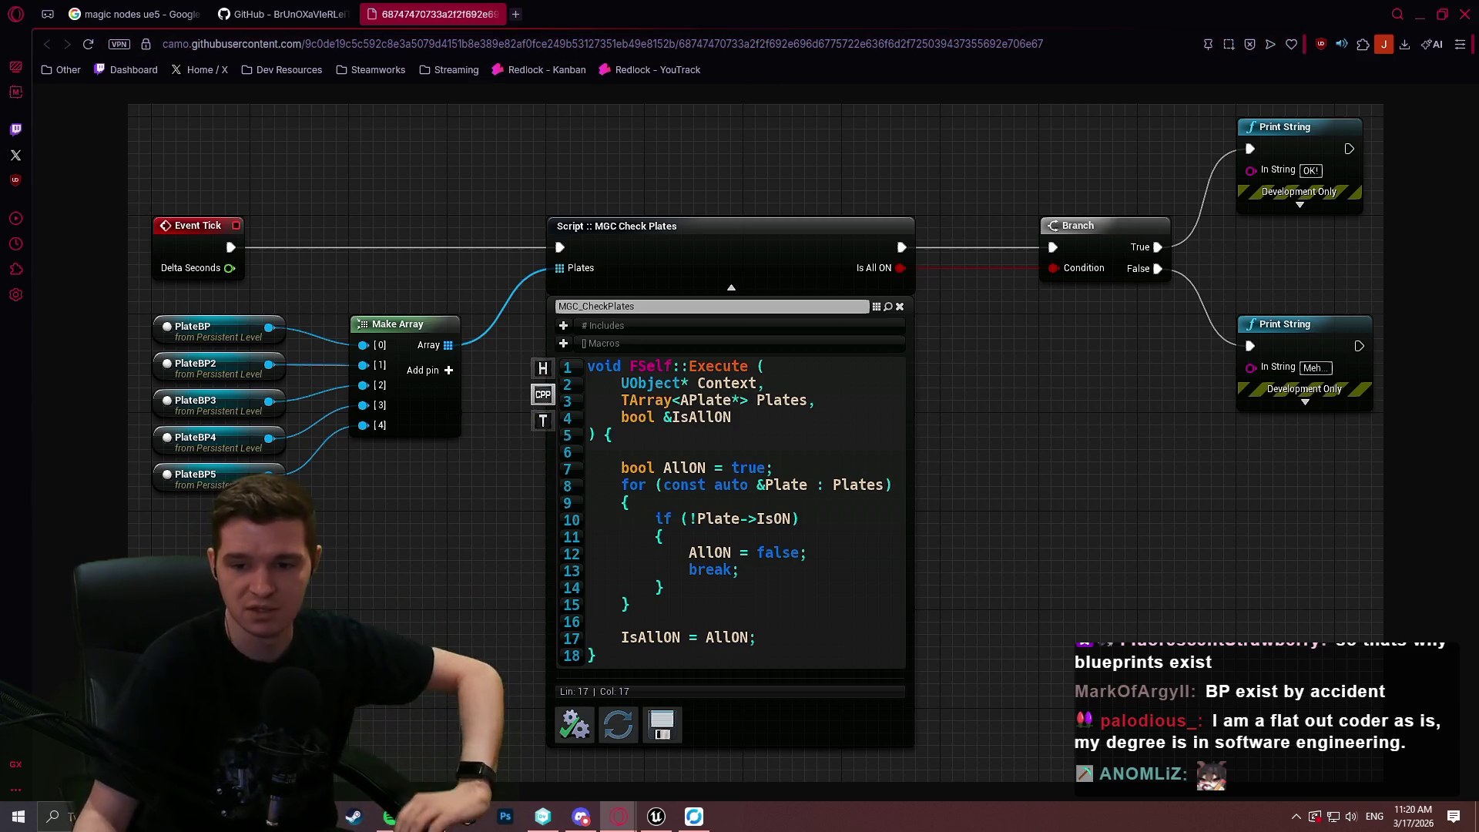
pyautogui.click(938, 157)
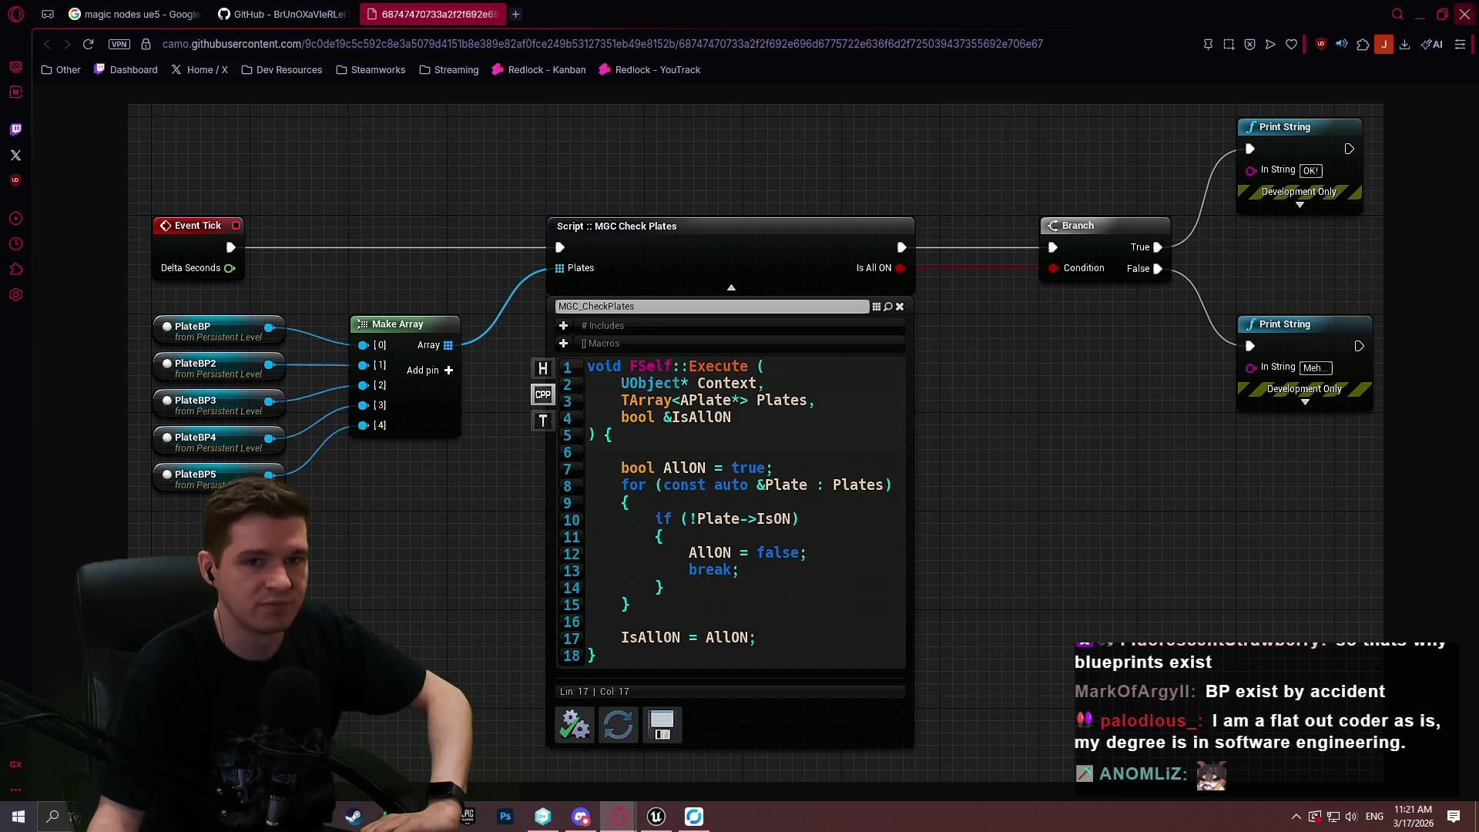
pyautogui.hotkey('alt', 'Tab')
pyautogui.scroll(-2, 736, 396)
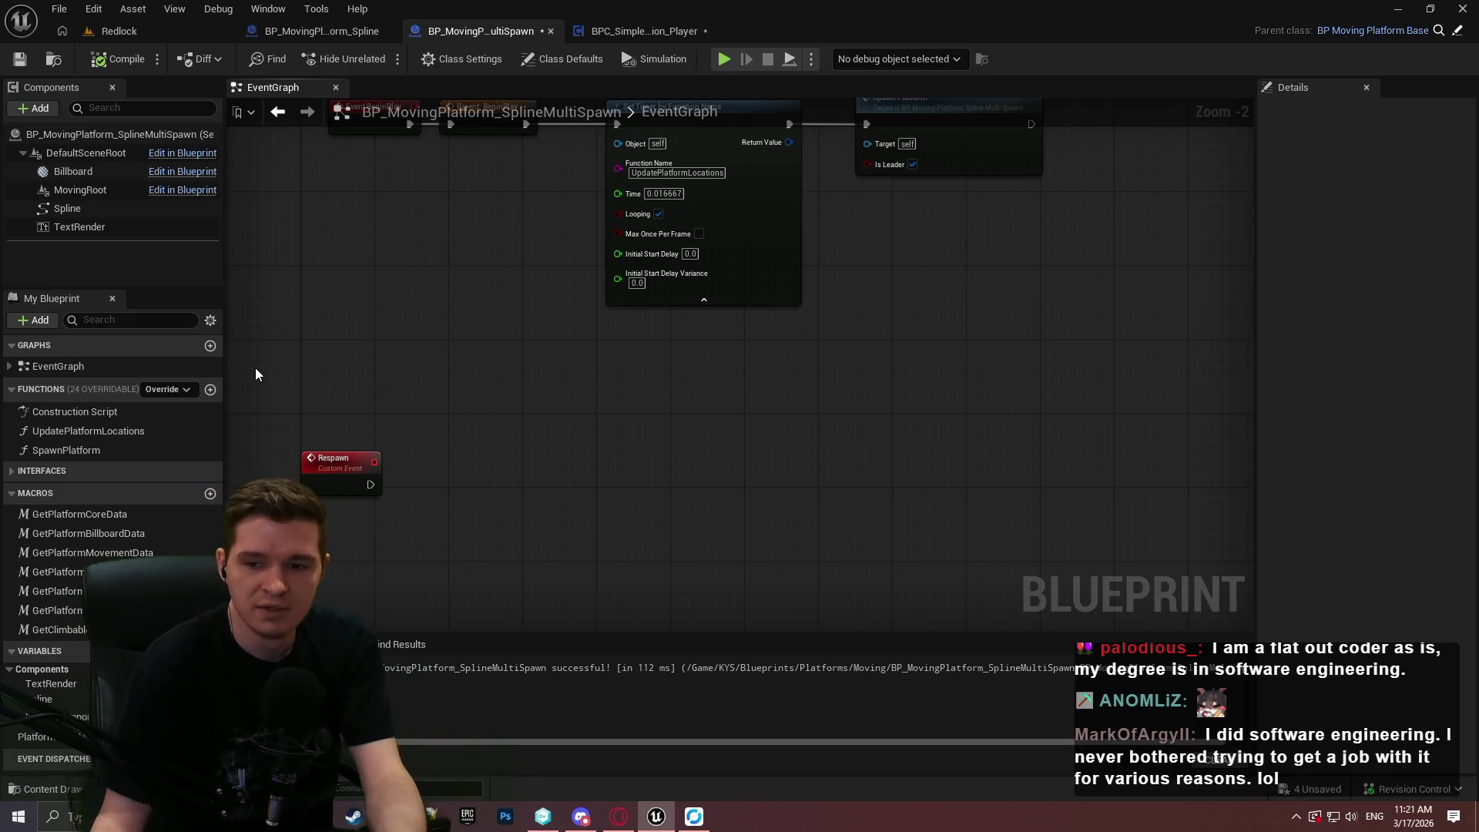
# Inspect the SpawnPlatform function graph from the BeginPlay chain, then return to the EventGraph.
pyautogui.press('Home')
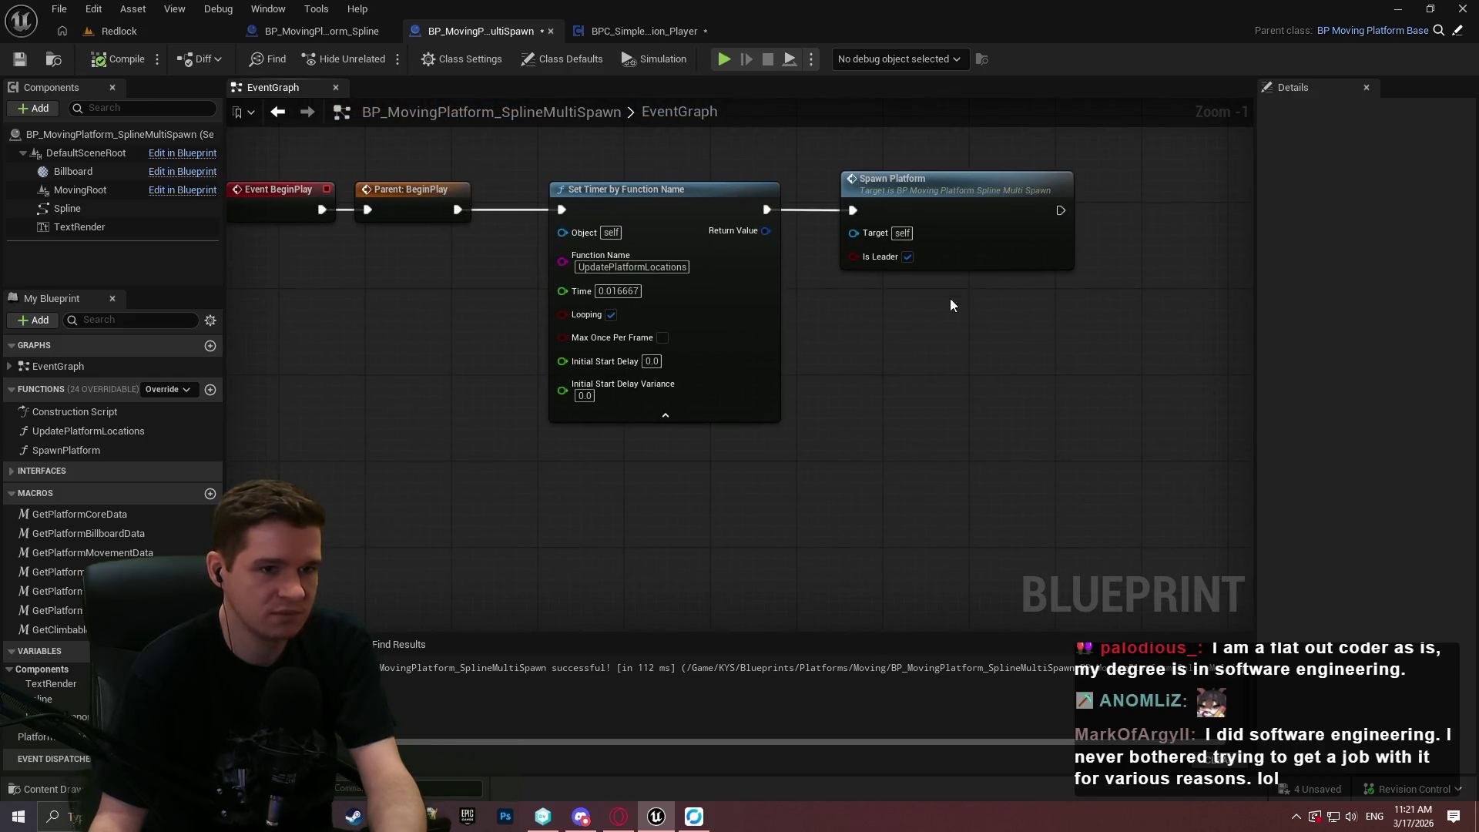
pyautogui.doubleClick(955, 250)
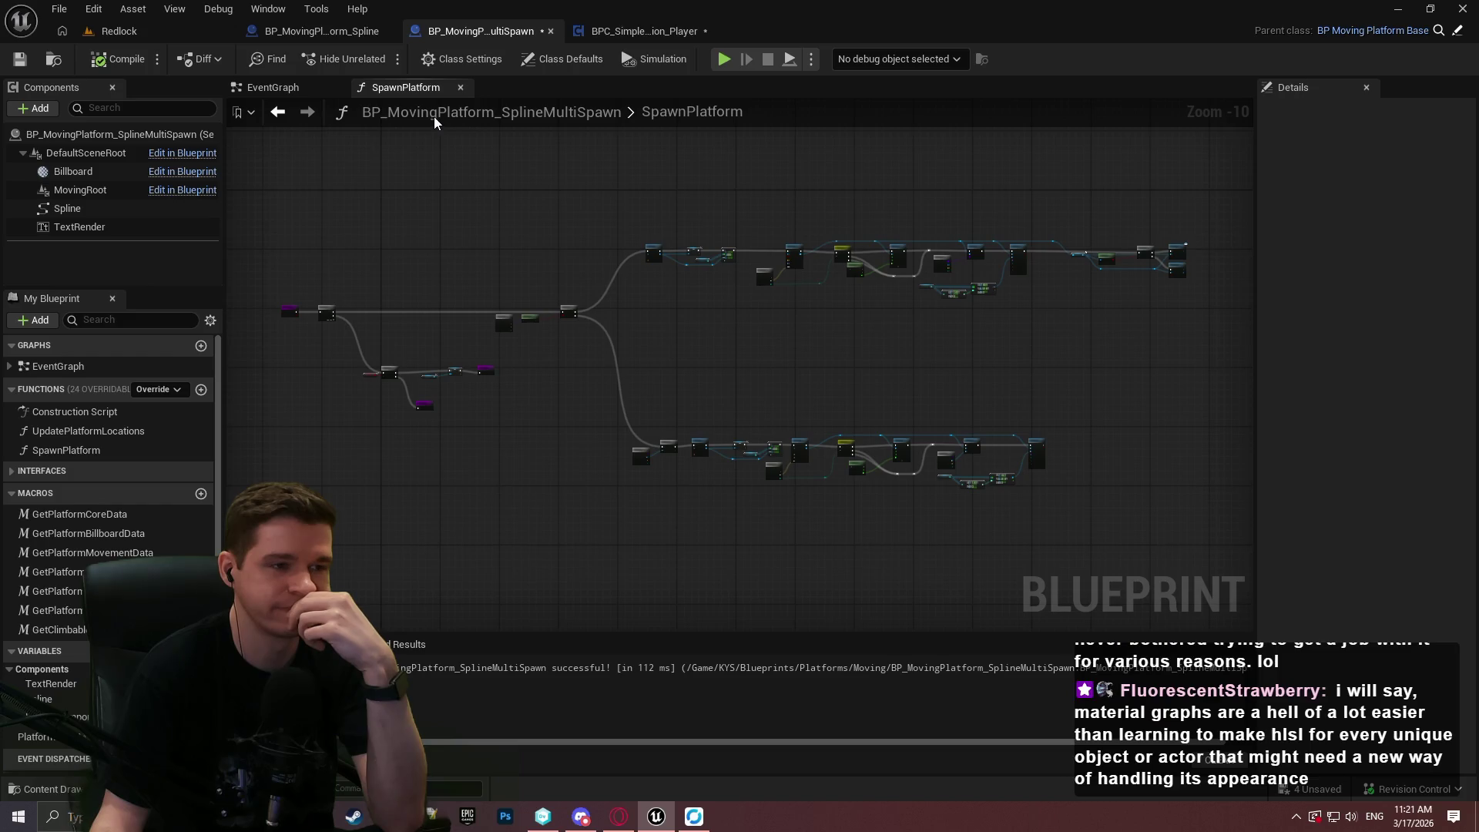
pyautogui.click(279, 92)
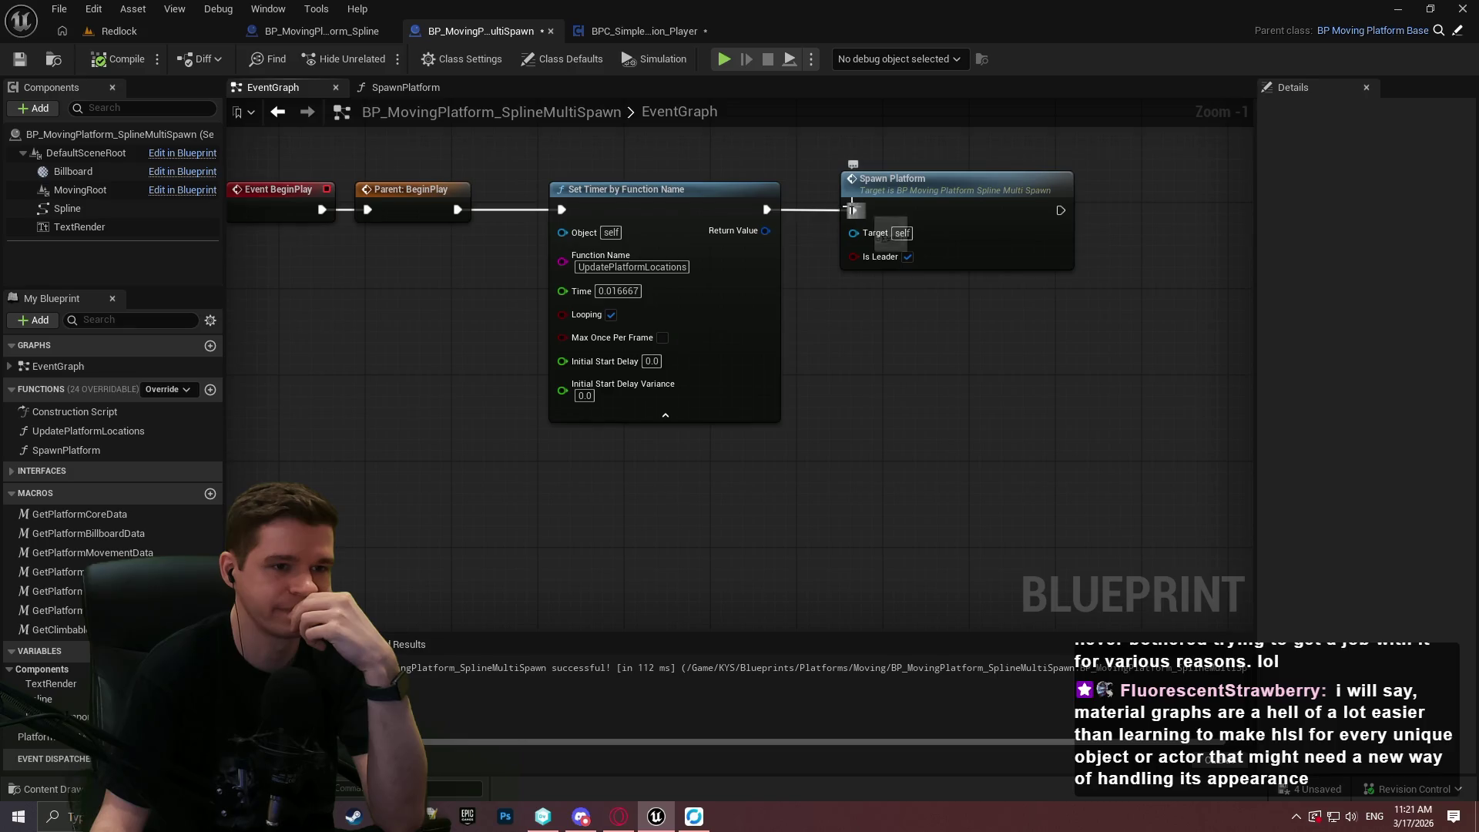
# Chain Parent: BeginPlay into Spawn Platform, then into Set Timer by Function Name, and line them up.
pyautogui.moveTo(462, 210); pyautogui.dragTo(839, 210)
pyautogui.moveTo(731, 192)
pyautogui.mouseDown()
pyautogui.moveTo(1129, 309)
pyautogui.moveTo(1173, 292)
pyautogui.mouseUp()
pyautogui.moveTo(1209, 307)
pyautogui.mouseDown()
pyautogui.moveTo(1027, 320)
pyautogui.moveTo(1073, 236)
pyautogui.moveTo(1060, 210)
pyautogui.mouseUp()
pyautogui.moveTo(456, 210); pyautogui.dragTo(454, 206)
pyautogui.moveTo(947, 202); pyautogui.dragTo(629, 202)
pyautogui.moveTo(1107, 292)
pyautogui.mouseDown()
pyautogui.moveTo(921, 193)
pyautogui.moveTo(914, 206)
pyautogui.mouseUp()
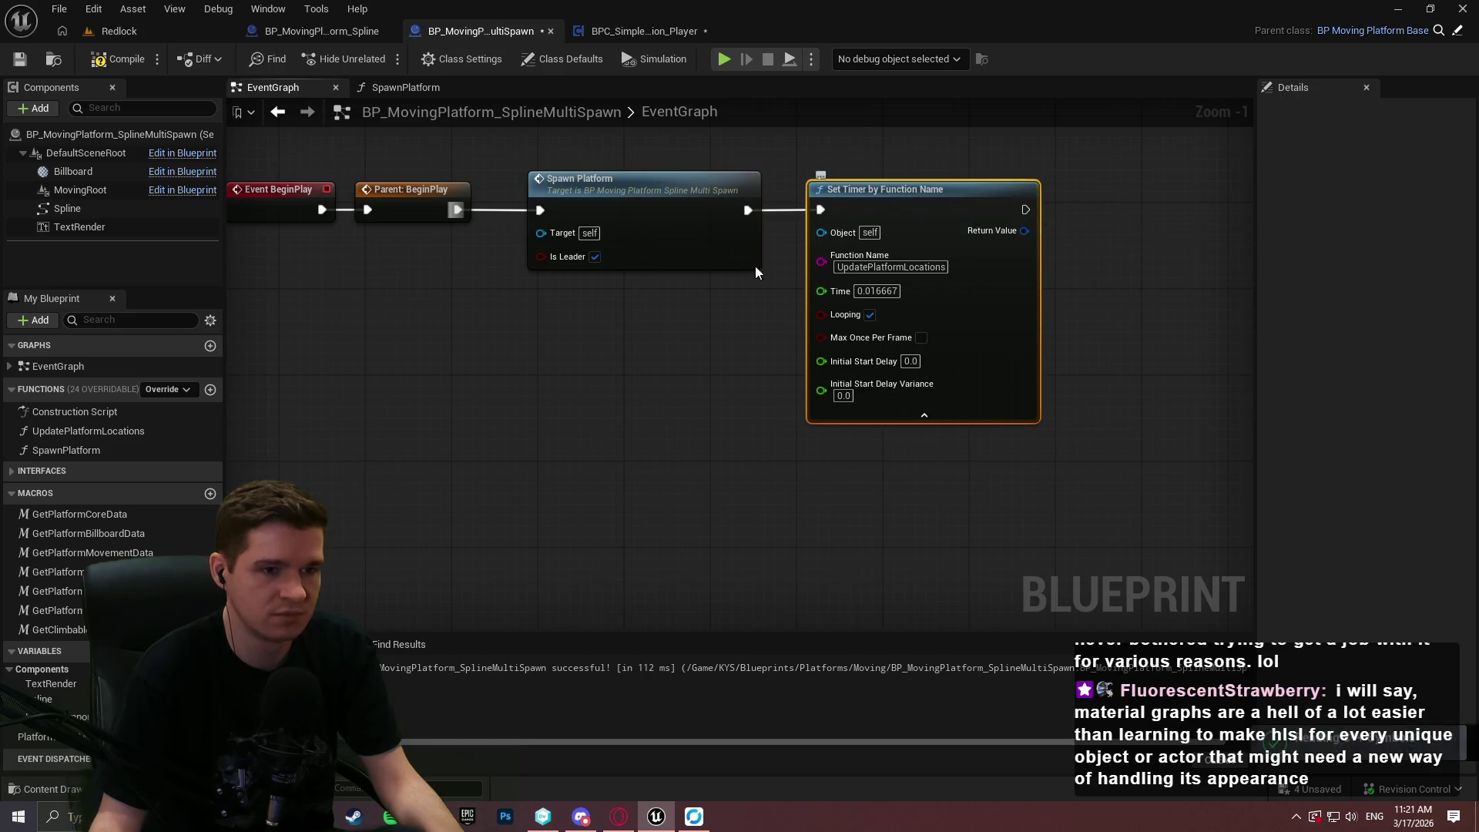
pyautogui.click(544, 164)
# Check the UpdatePlatformLocations graph, move the Respawn event lower, and bring up the design notes.
pyautogui.doubleClick(89, 430)
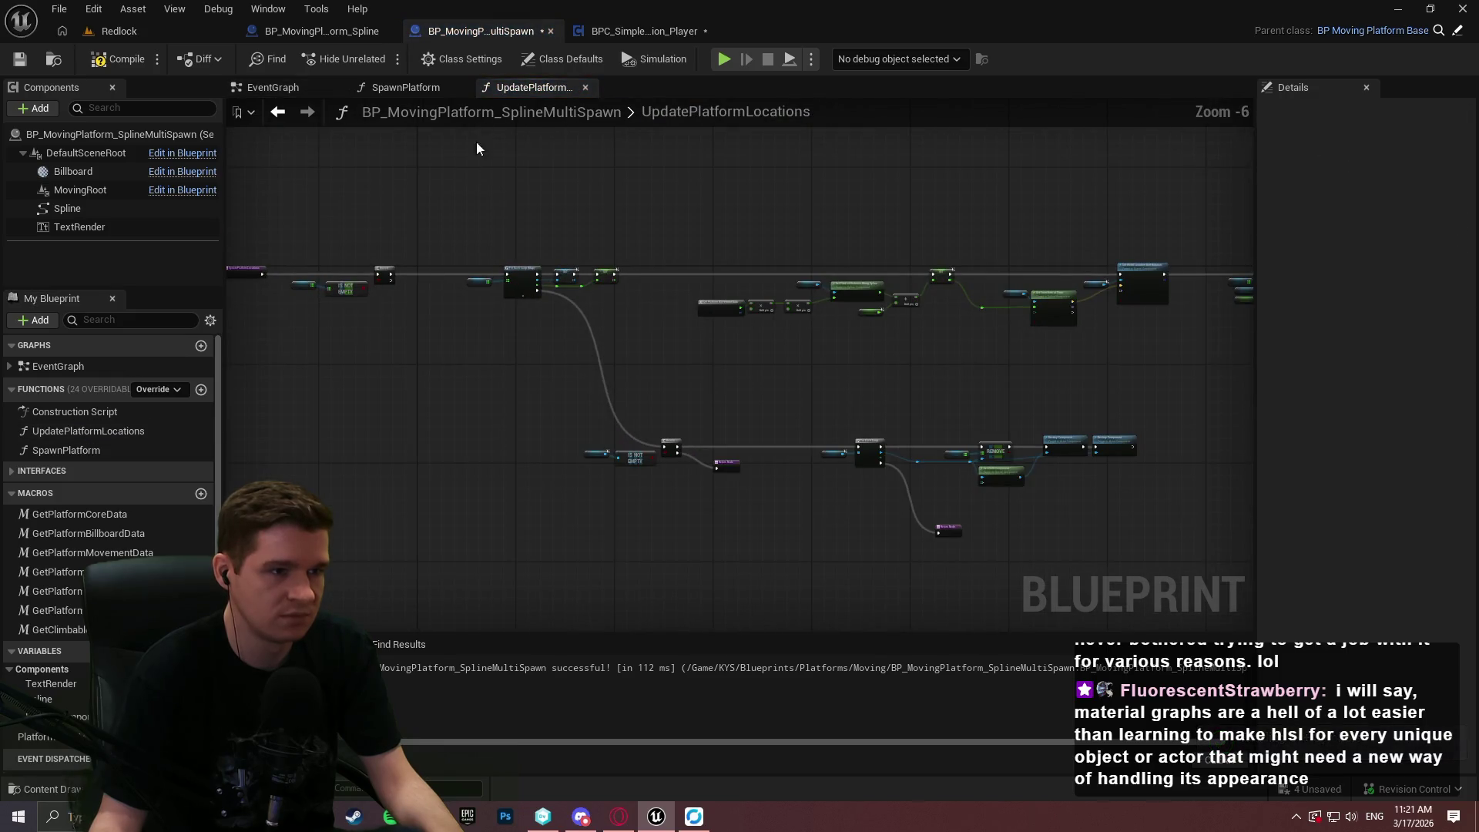
pyautogui.click(308, 87)
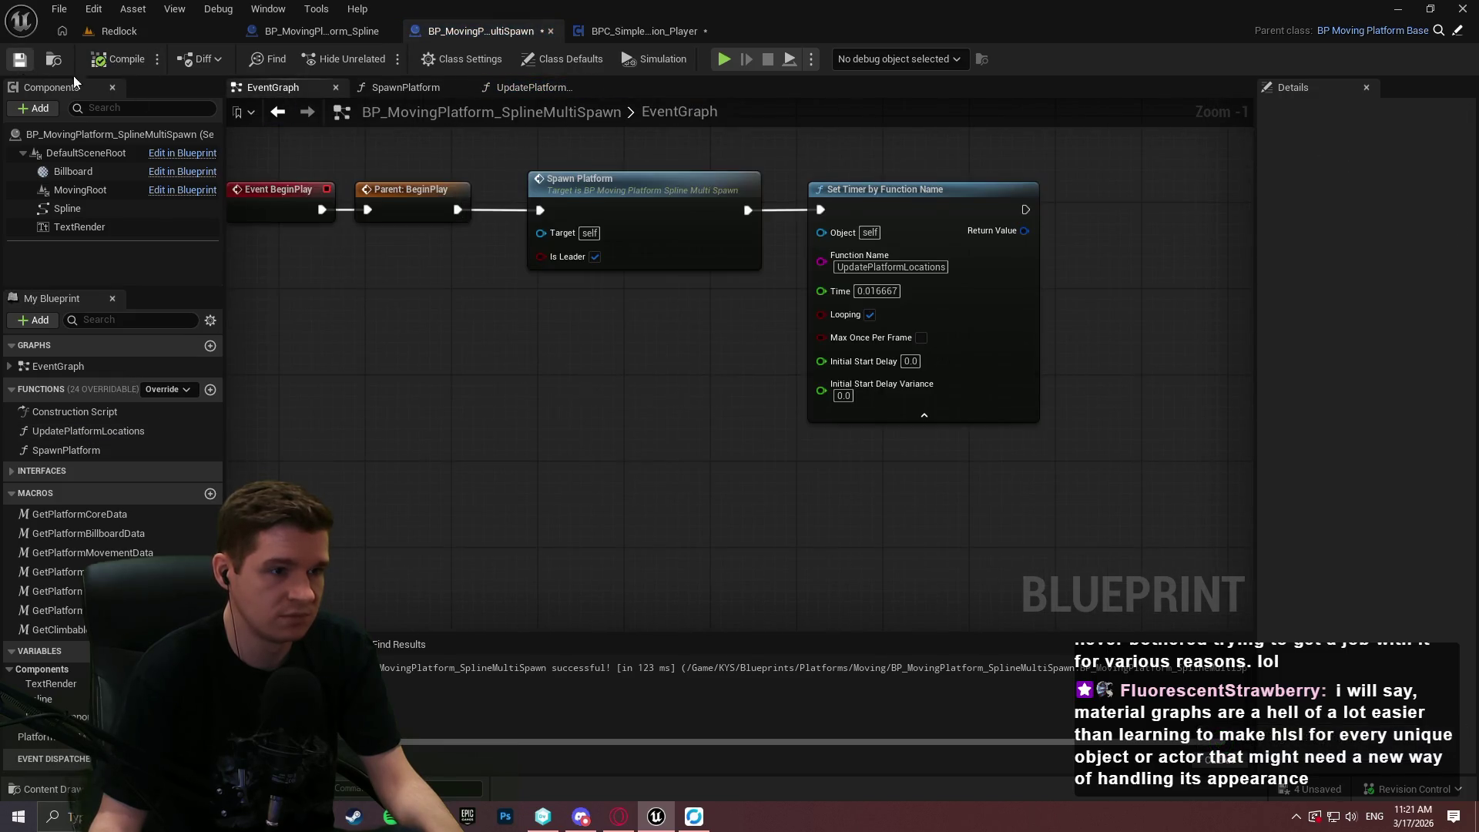
pyautogui.moveTo(561, 390)
pyautogui.mouseDown()
pyautogui.moveTo(701, 351)
pyautogui.moveTo(729, 359)
pyautogui.moveTo(682, 220)
pyautogui.mouseUp()
pyautogui.moveTo(360, 418); pyautogui.dragTo(353, 476)
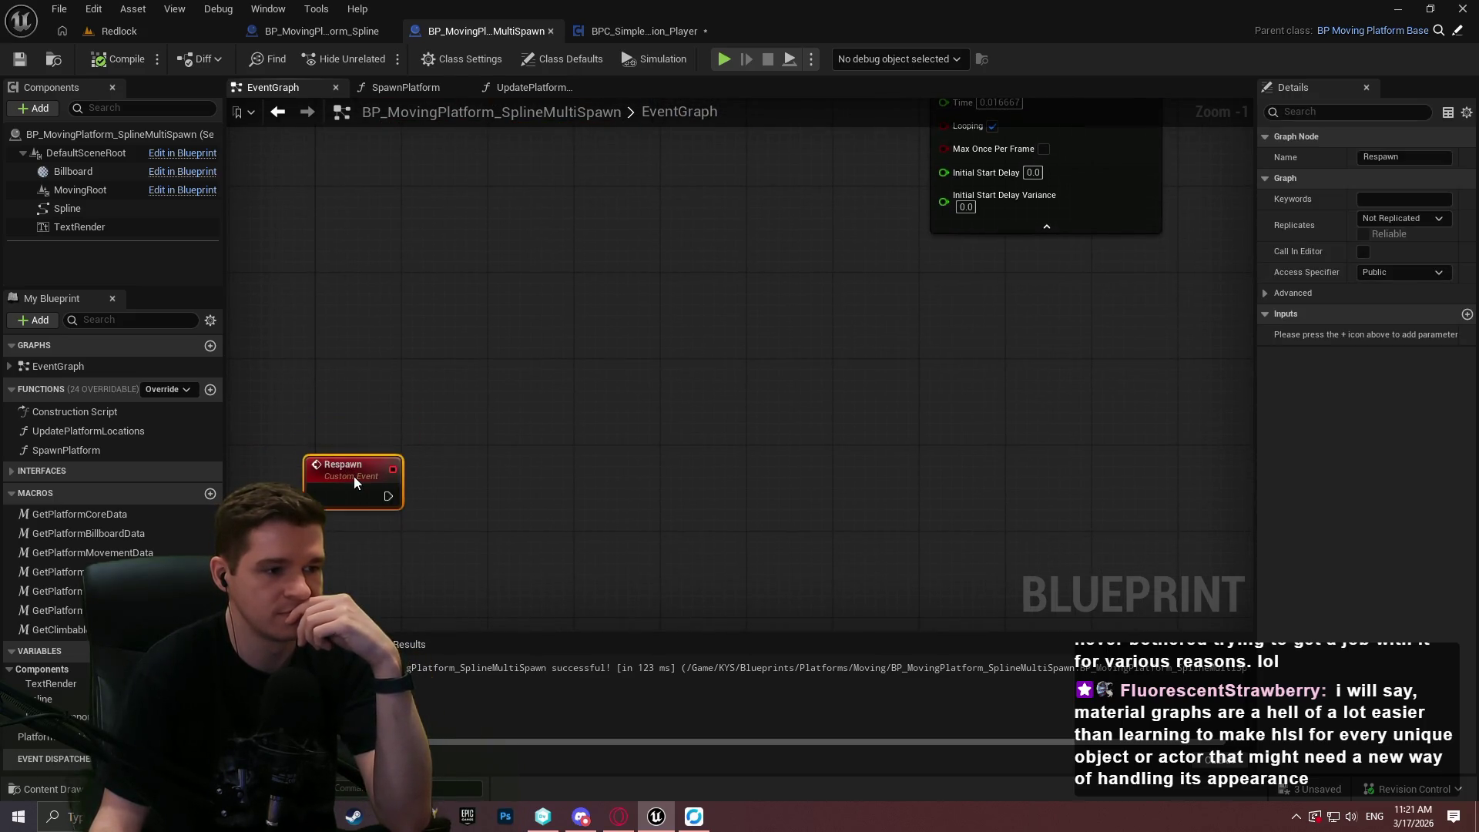
pyautogui.click(693, 816)
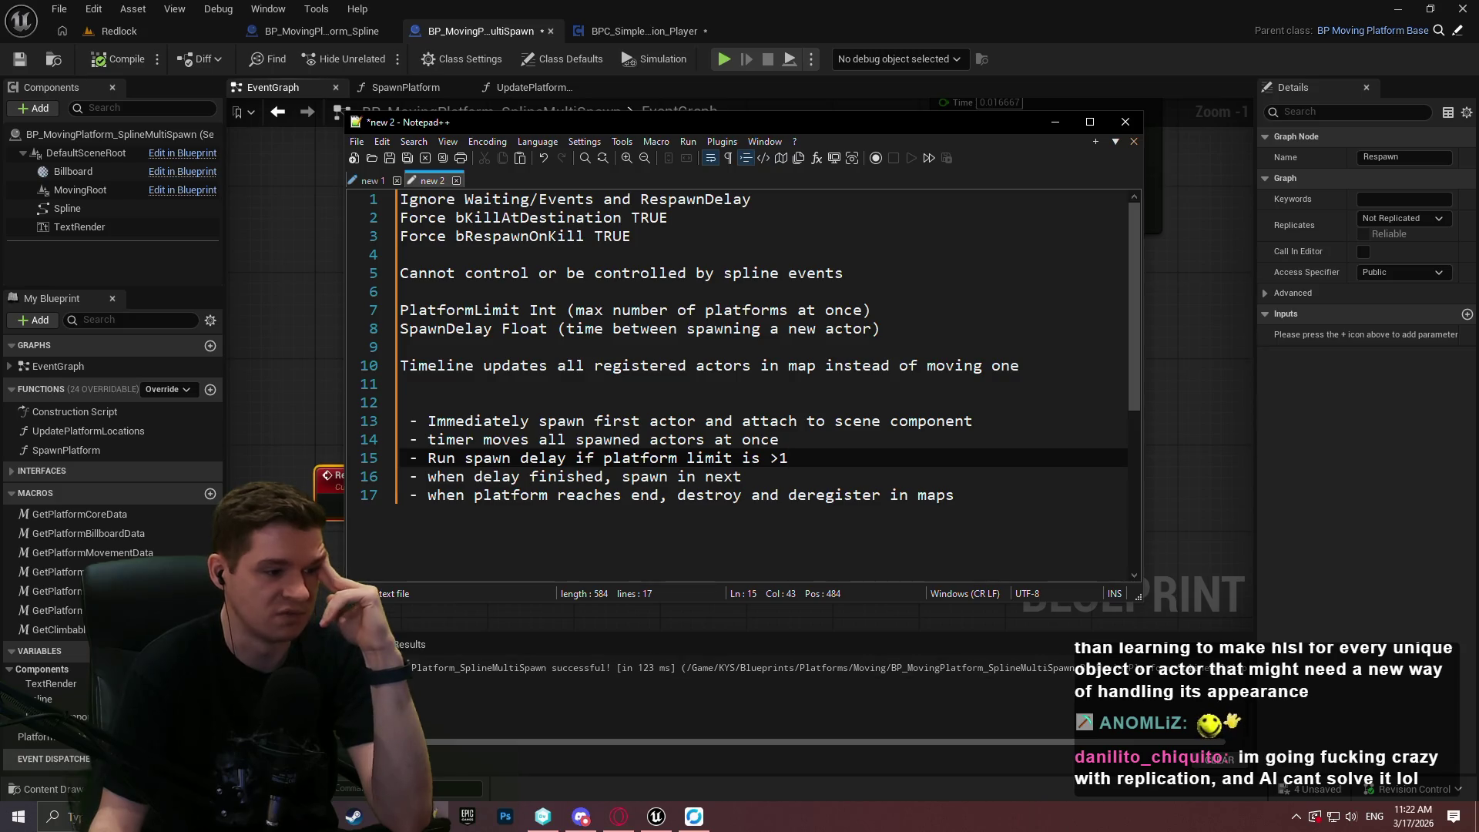
# Add two variables named PlatformLimit and NumOfCurrentlySpawnedPlatforms.
pyautogui.click(211, 651)
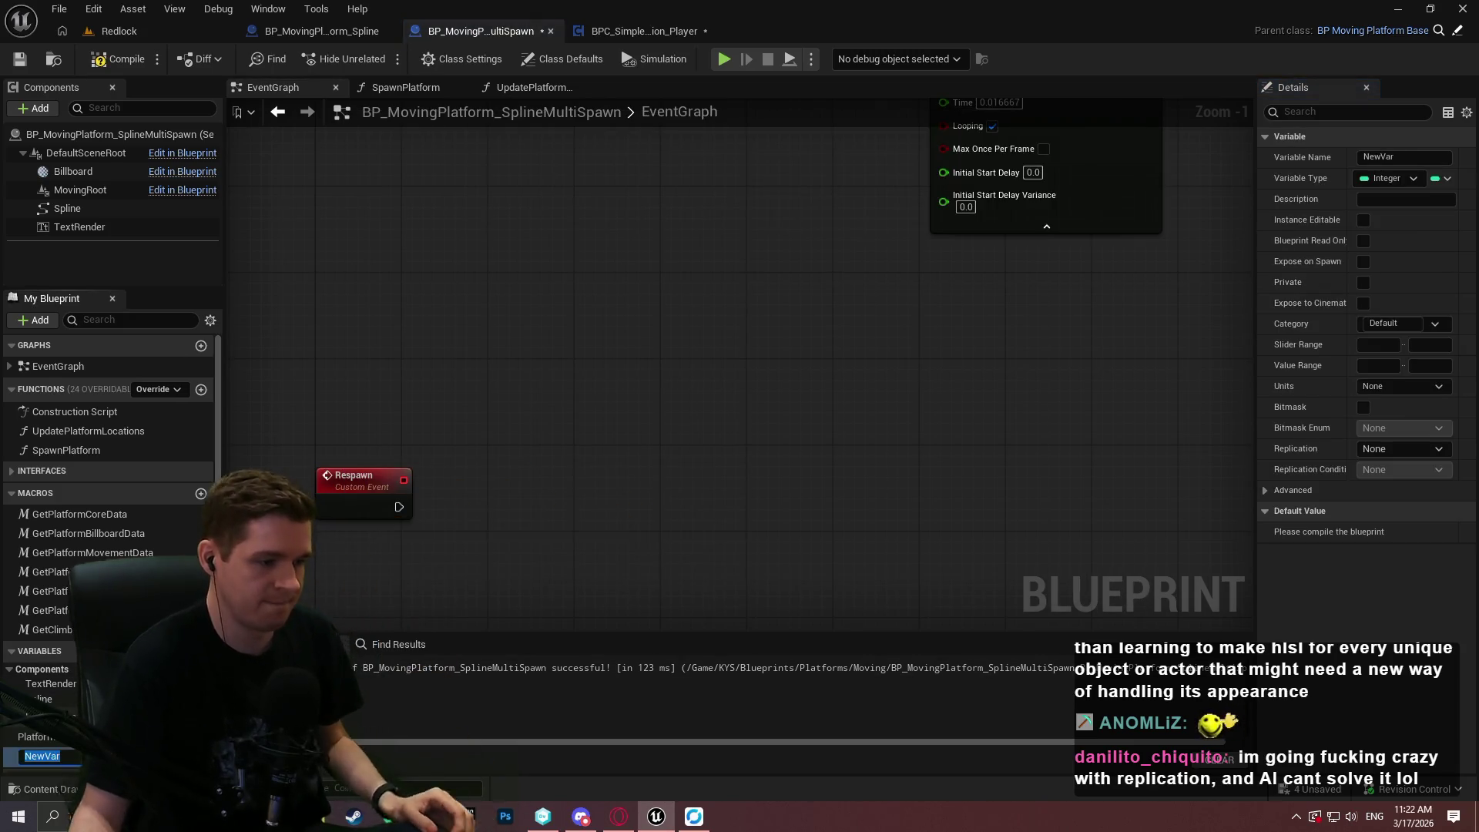
pyautogui.write('Platform')
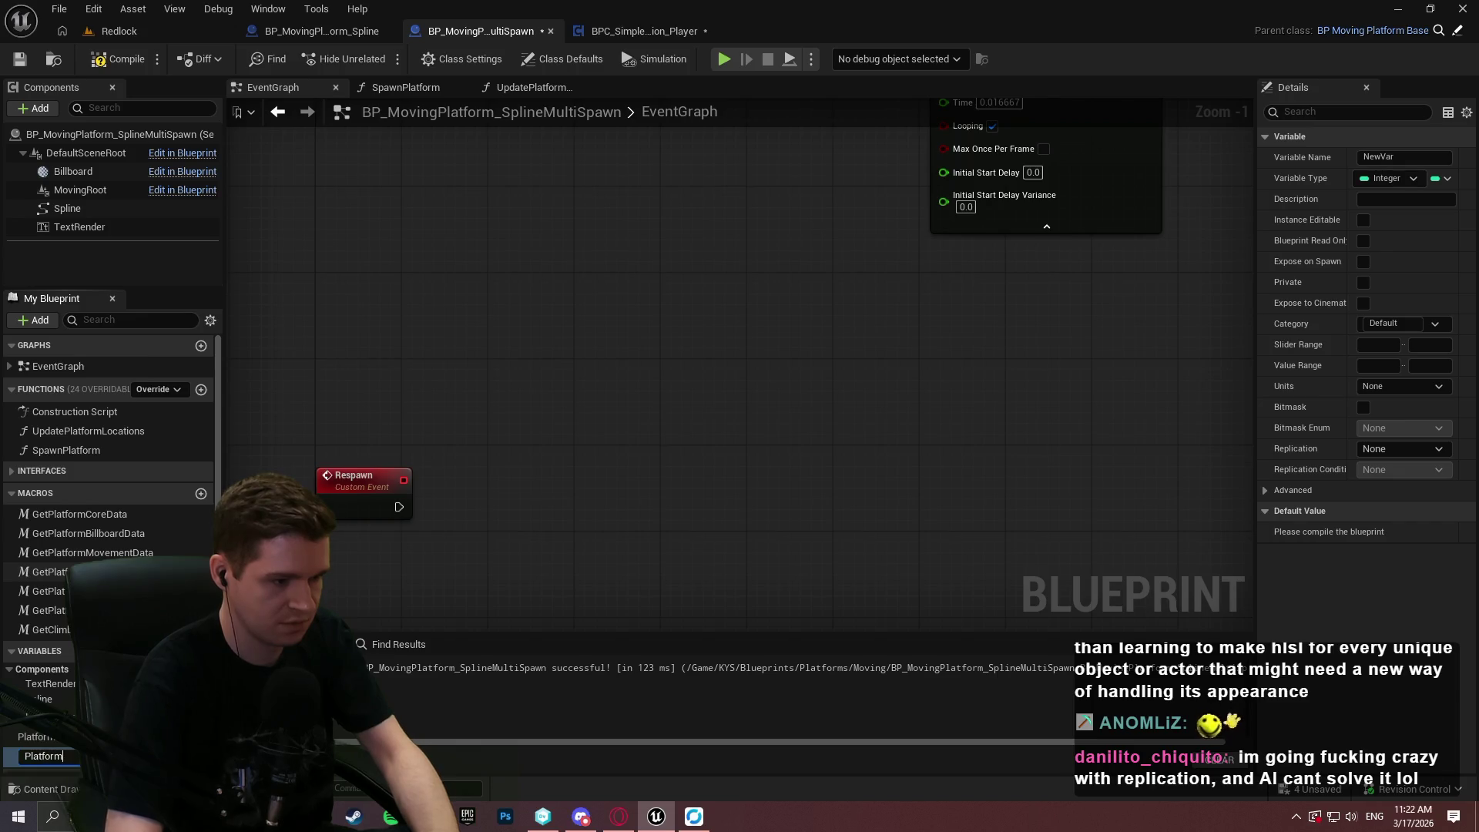
pyautogui.write('Limit')
pyautogui.press('Return')
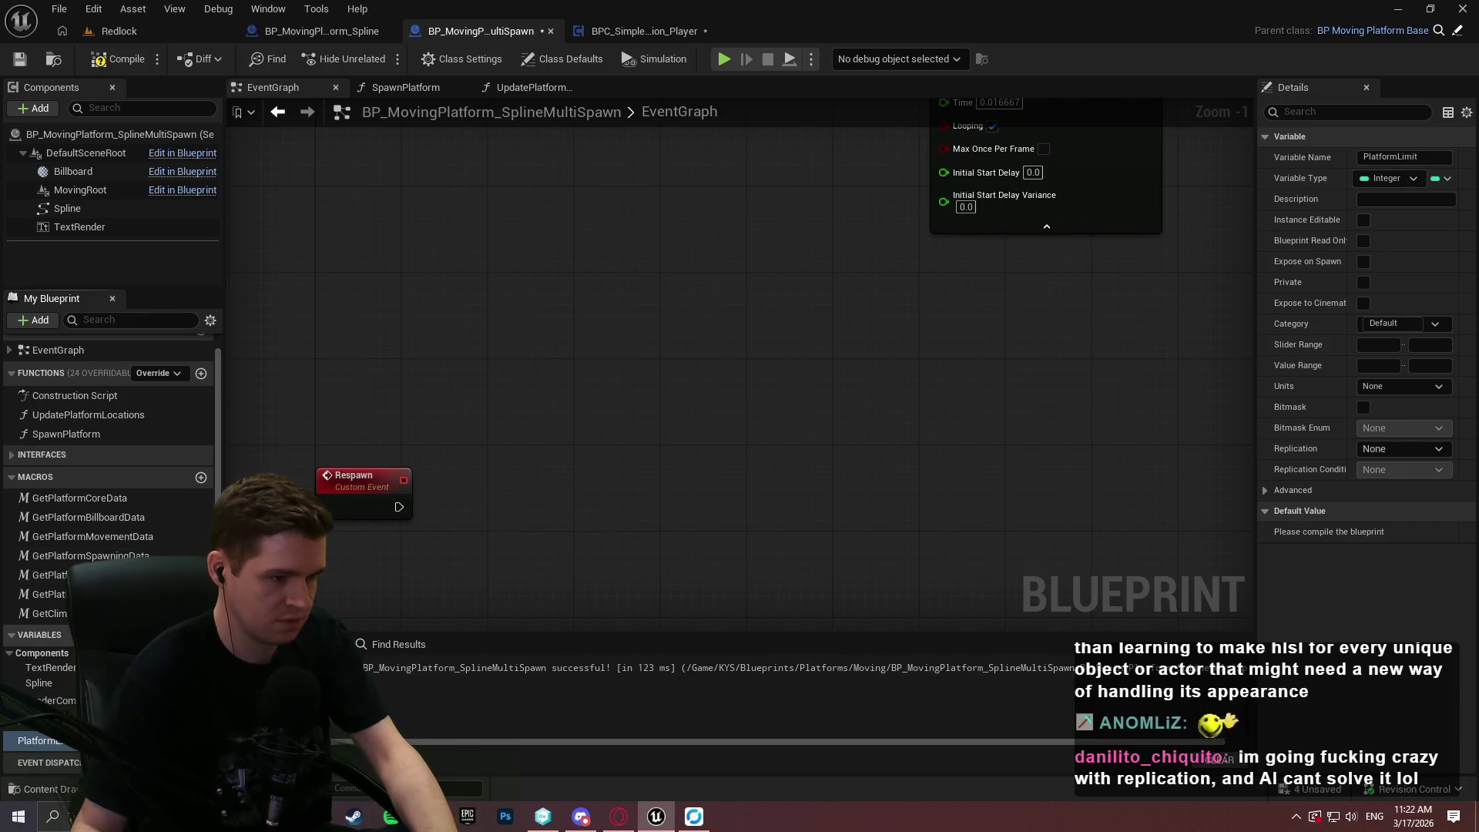
pyautogui.click(201, 635)
pyautogui.write('Current')
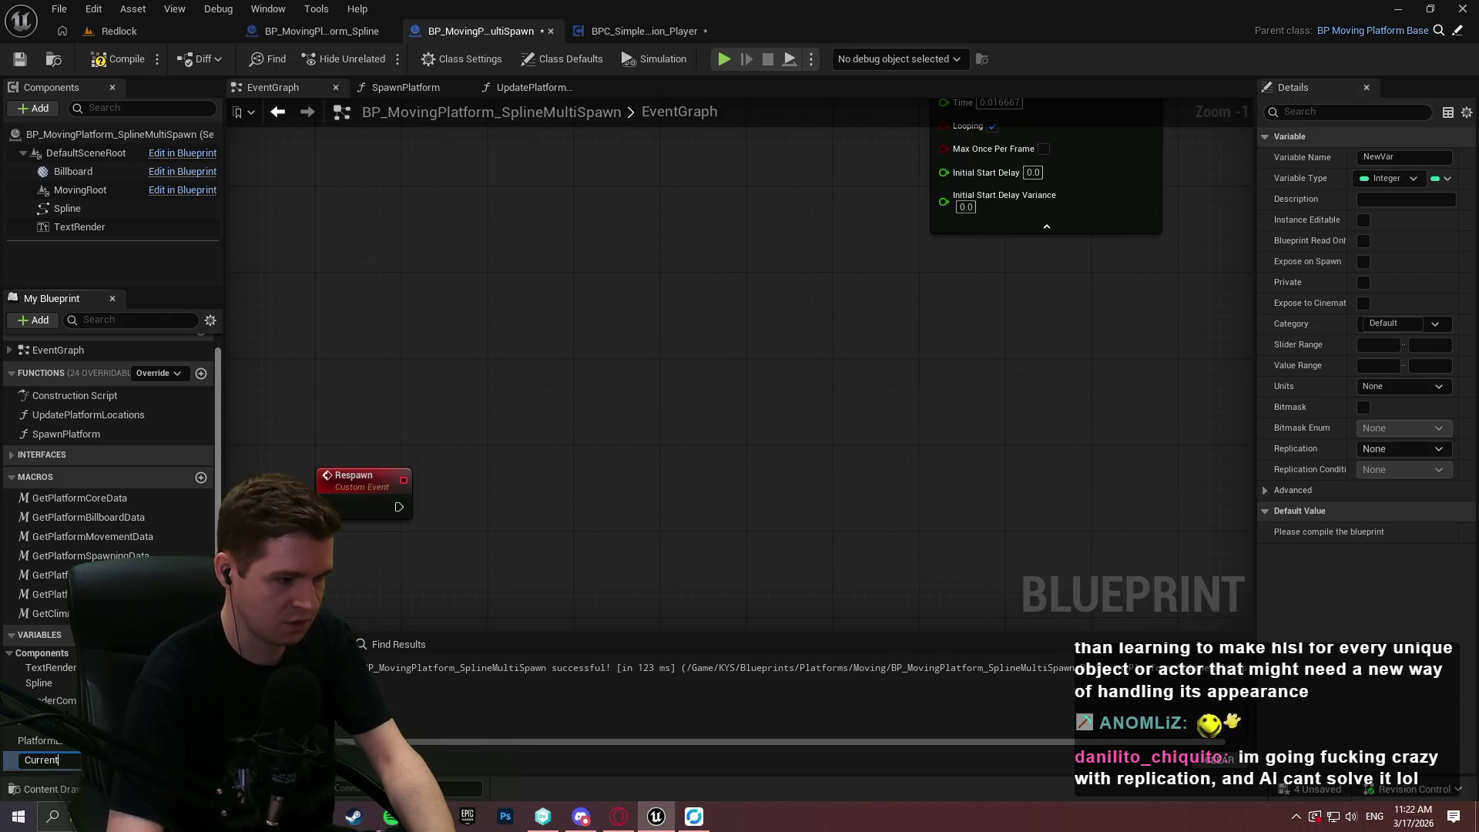
pyautogui.write('tlySpawnedP')
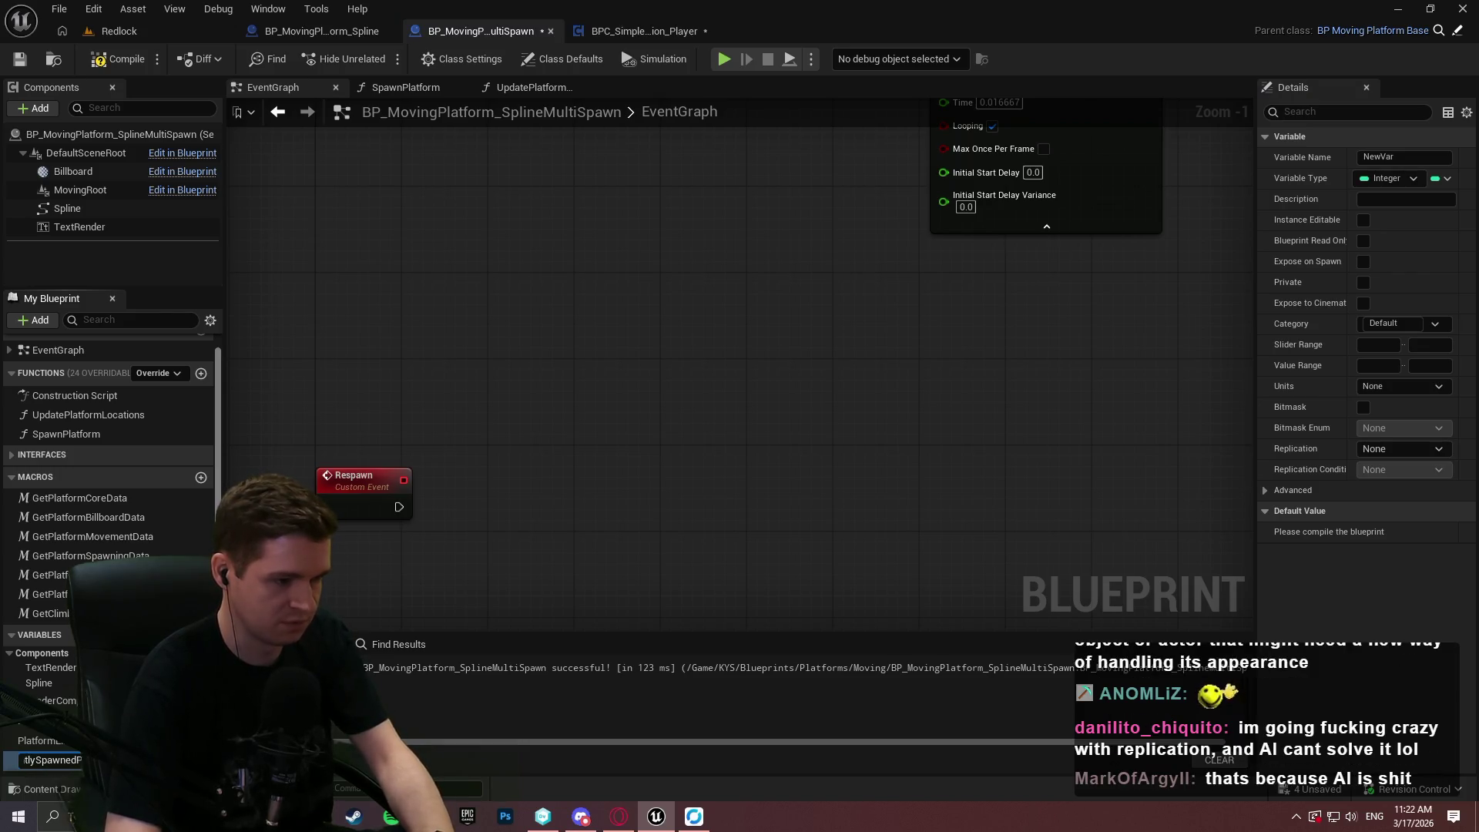
pyautogui.write('tforms')
pyautogui.press('Return')
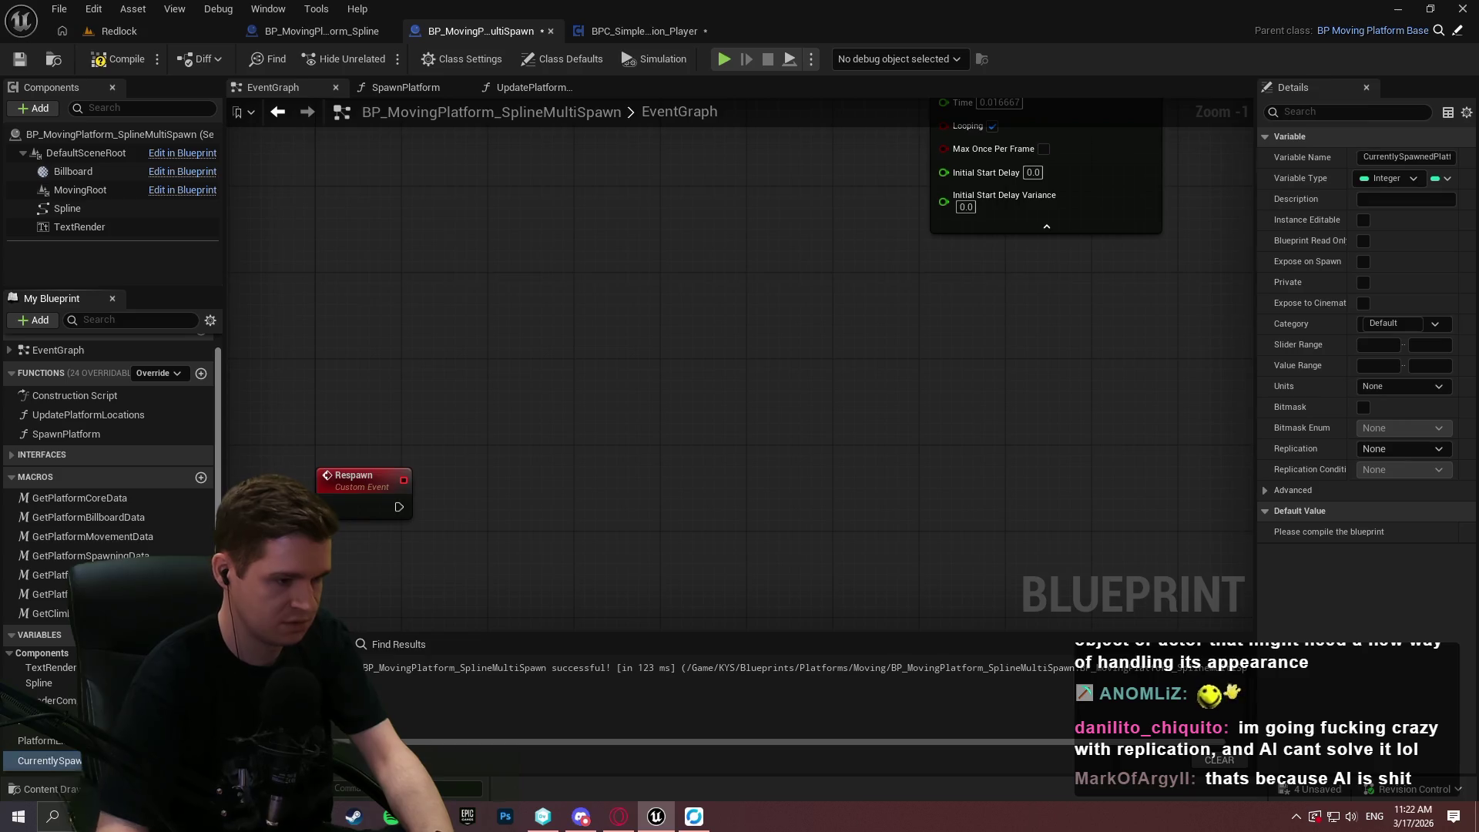
pyautogui.press('F2')
pyautogui.write('NumOfCurren')
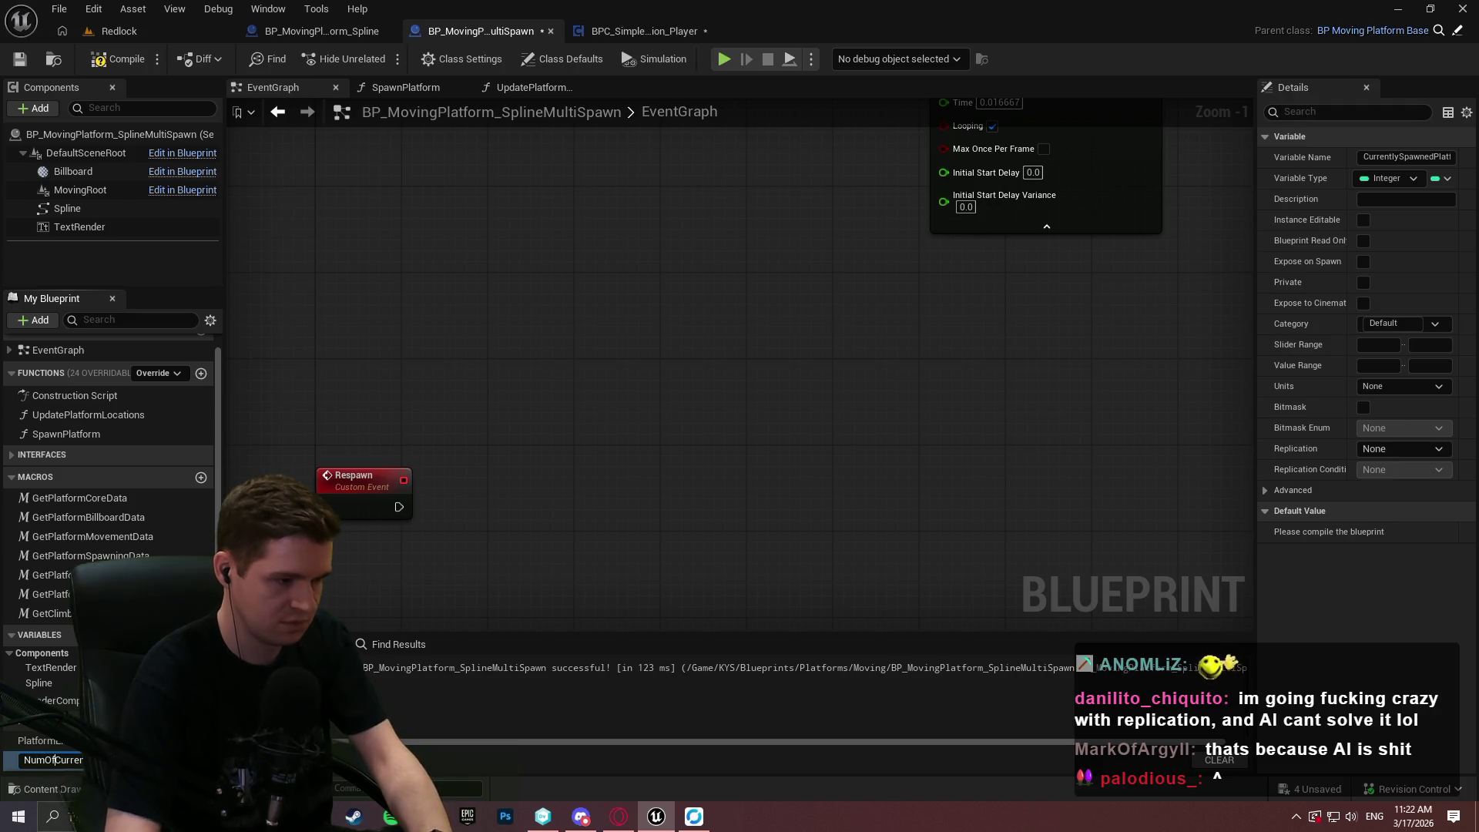
pyautogui.press('Return')
# Try dropping NumOfCurrentlySpawnedPlatforms into the graph without adding a node, then compile and save.
pyautogui.moveTo(46, 760); pyautogui.dragTo(679, 401)
pyautogui.click(573, 259)
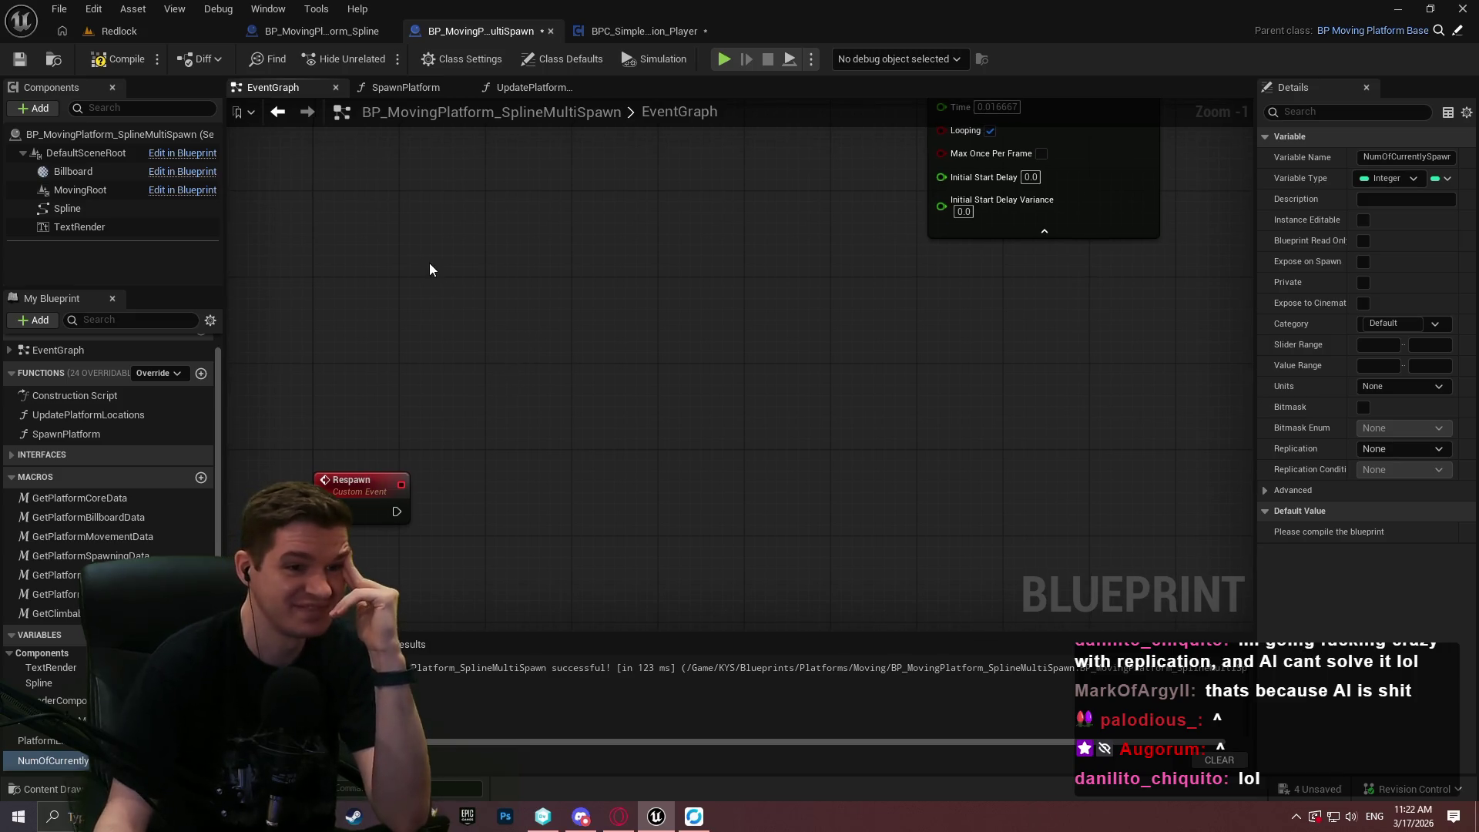
pyautogui.click(102, 62)
pyautogui.click(25, 60)
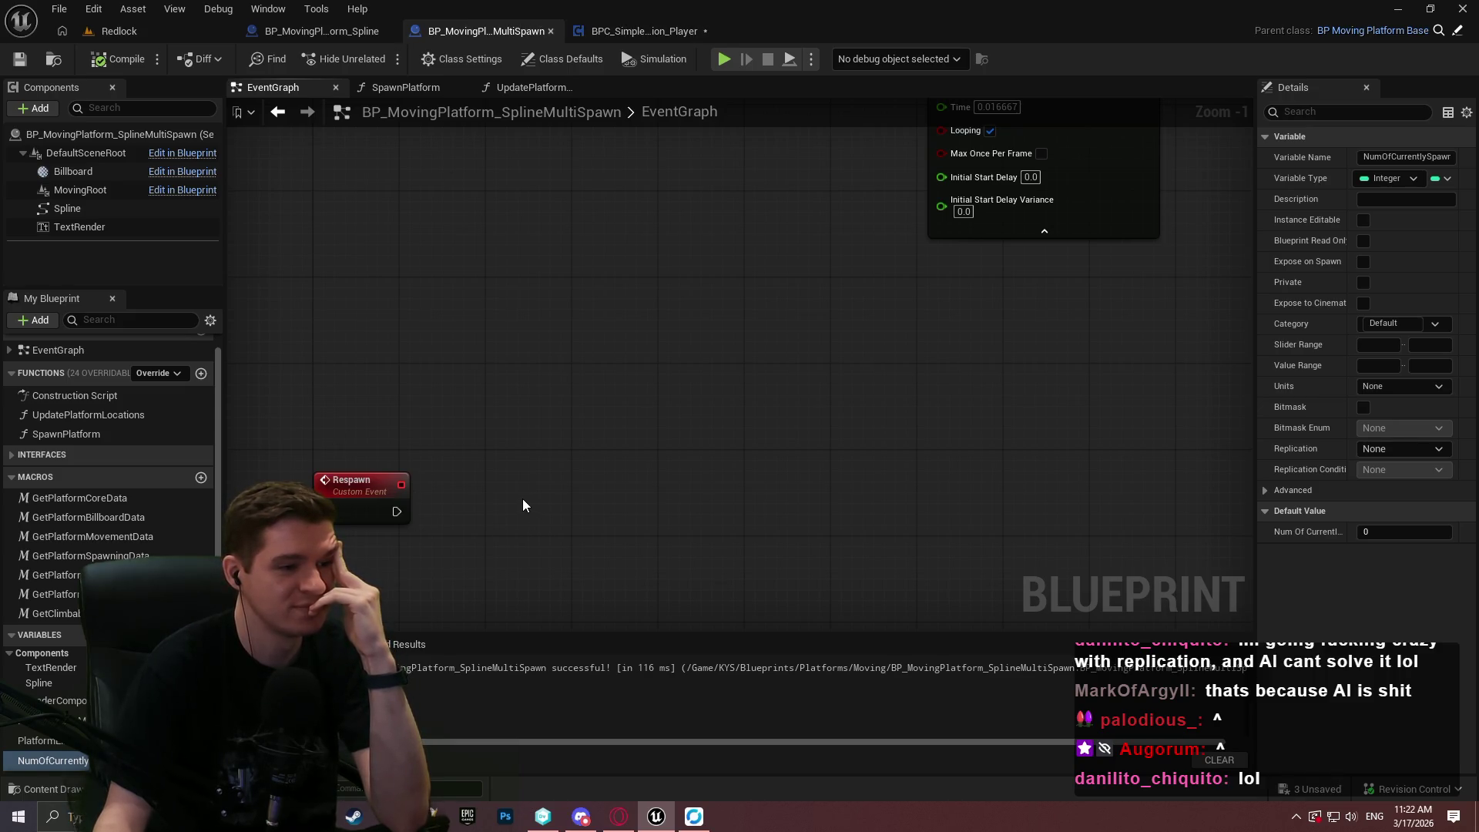
pyautogui.moveTo(522, 498)
pyautogui.mouseDown()
pyautogui.moveTo(491, 426)
pyautogui.moveTo(574, 403)
pyautogui.mouseUp()
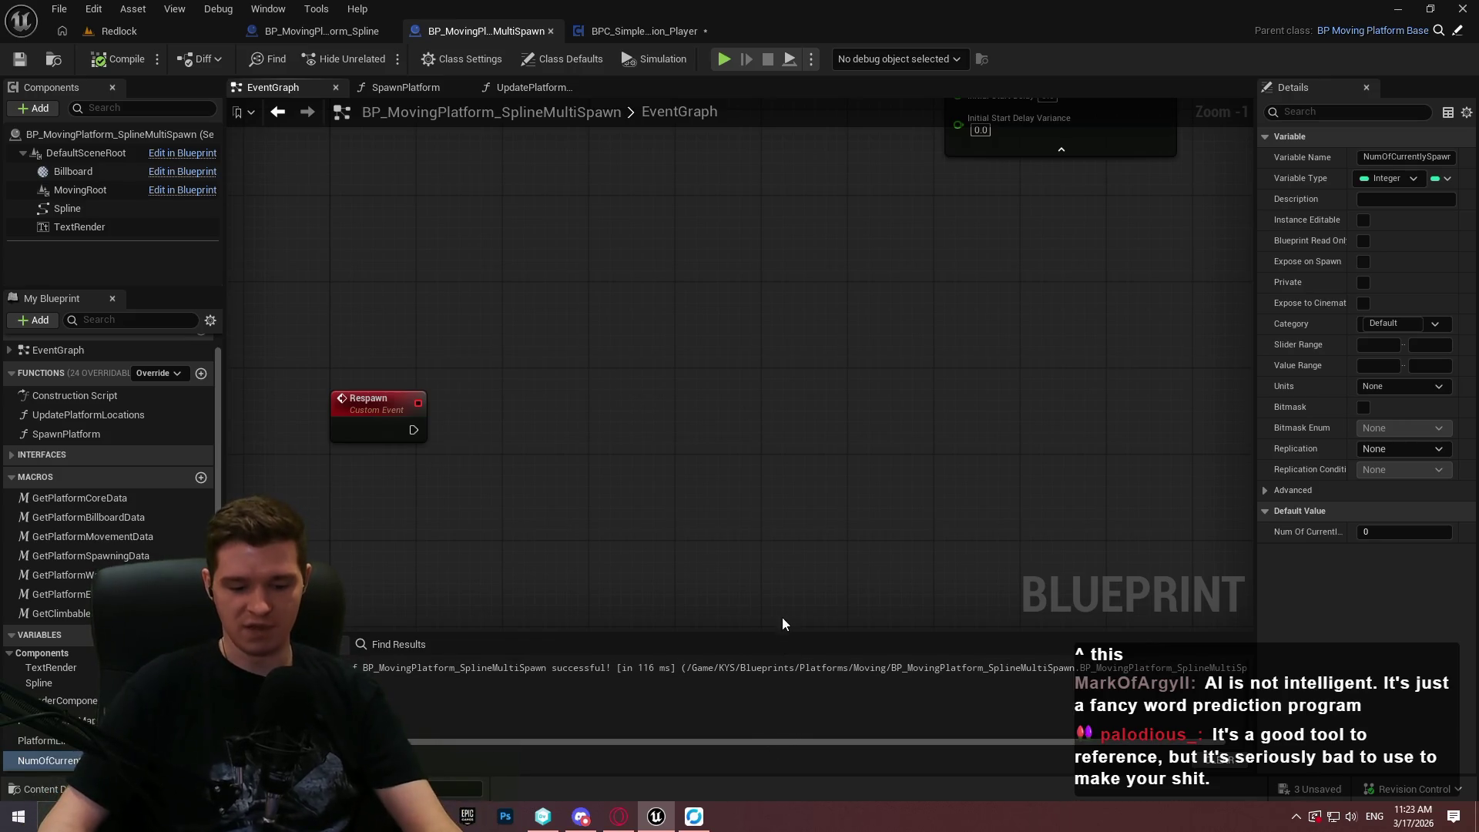
# Move the Respawn event node lower and save the blueprint.
pyautogui.scroll(-2, 847, 438)
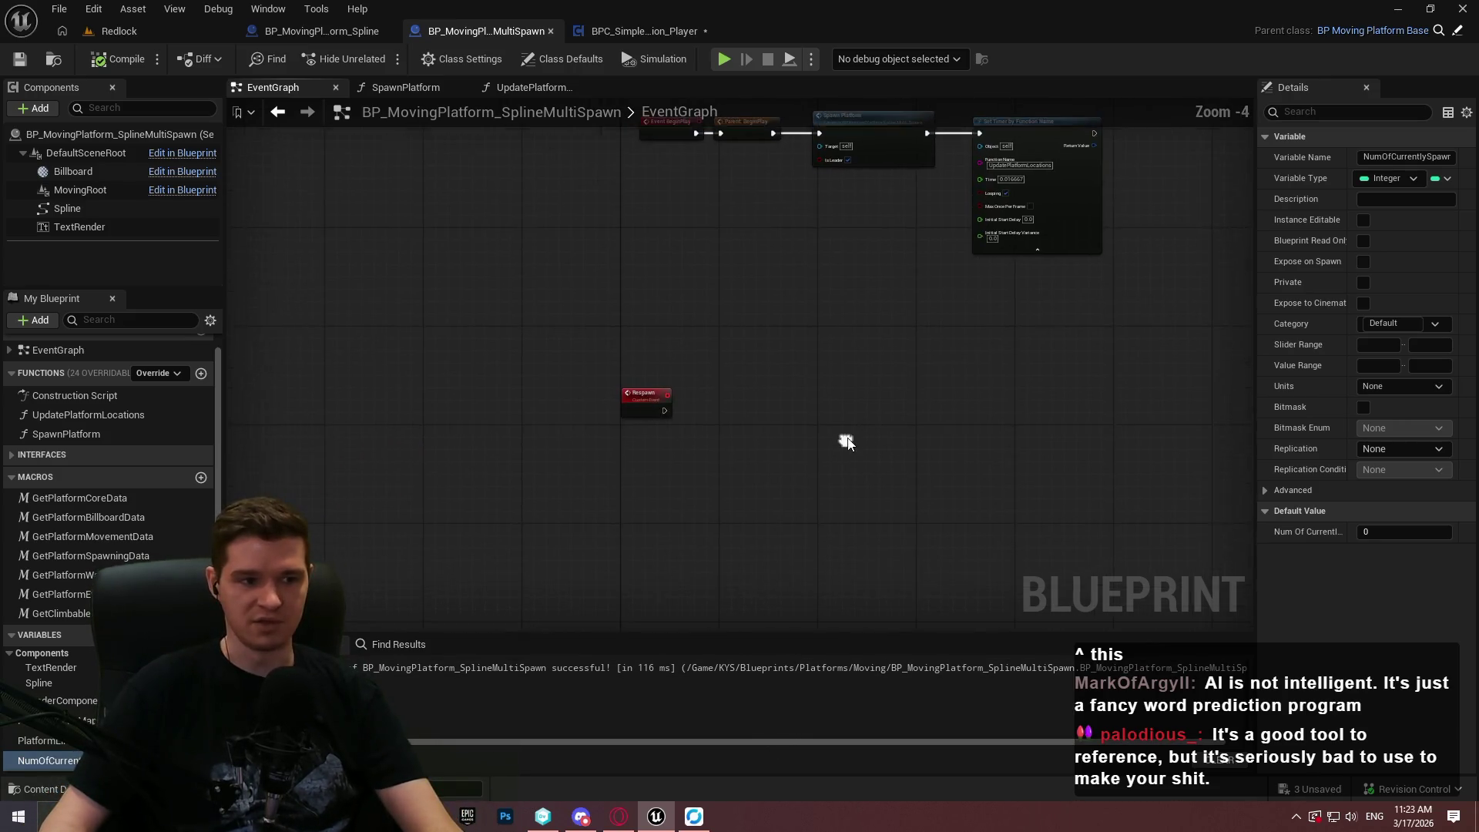
pyautogui.scroll(3, 673, 407)
pyautogui.moveTo(533, 384); pyautogui.dragTo(531, 468)
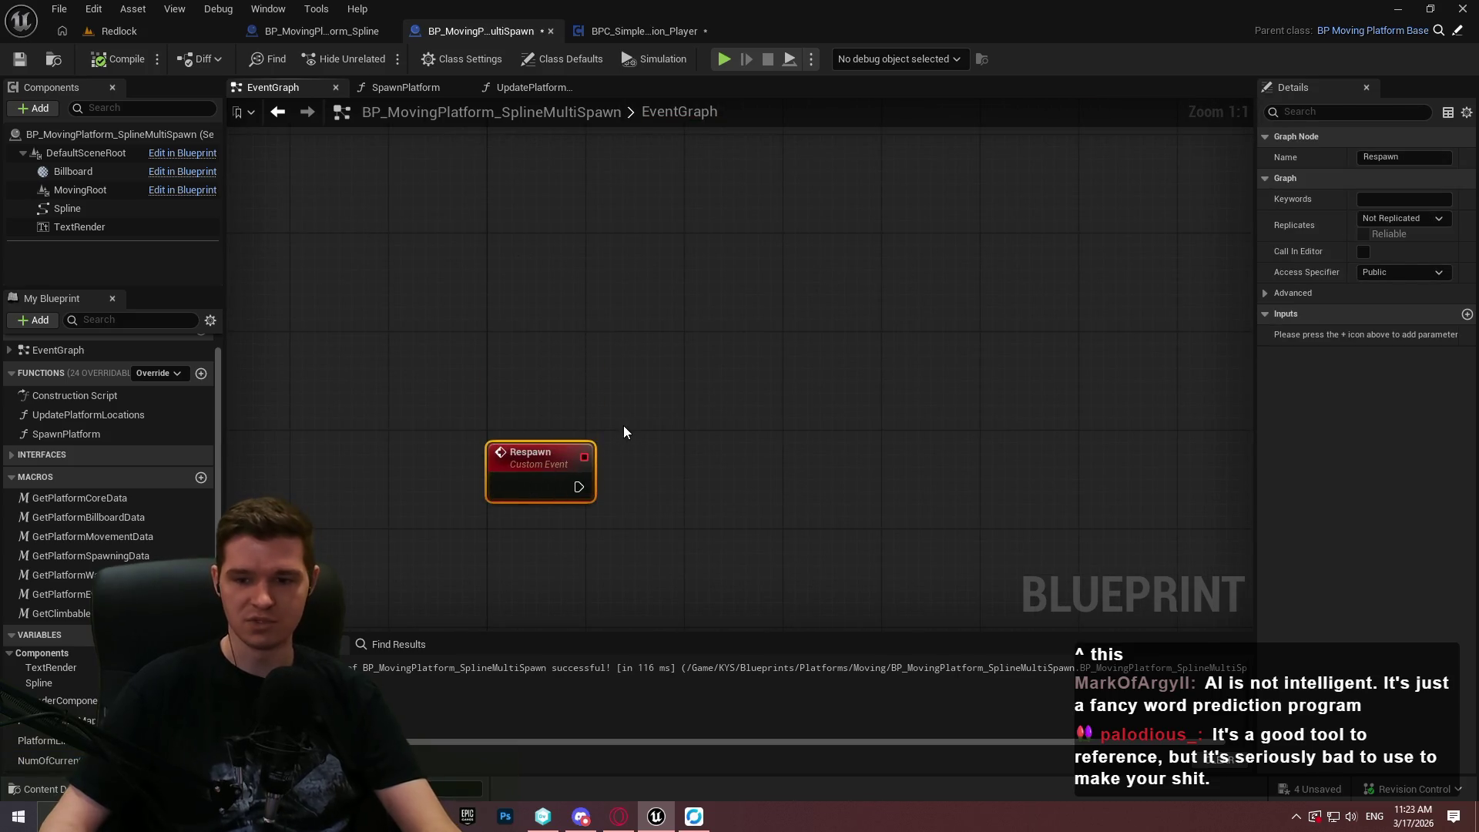
pyautogui.scroll(-3, 624, 432)
pyautogui.click(737, 343)
pyautogui.click(19, 60)
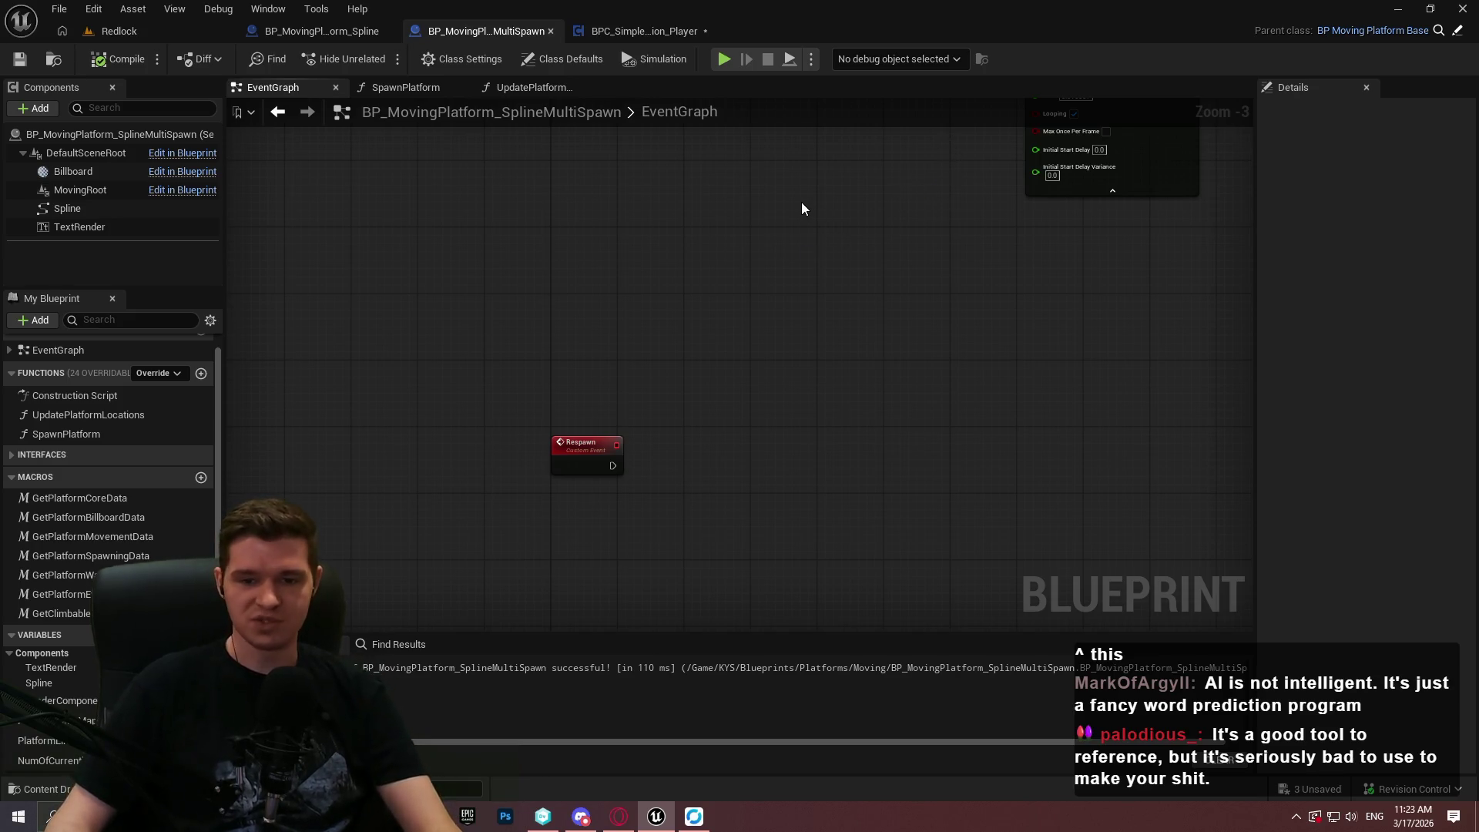
# Pan to the Spawn Platform call node and open its SpawnPlatform function graph.
pyautogui.moveTo(788, 215)
pyautogui.mouseDown()
pyautogui.moveTo(770, 154)
pyautogui.moveTo(833, 313)
pyautogui.mouseUp()
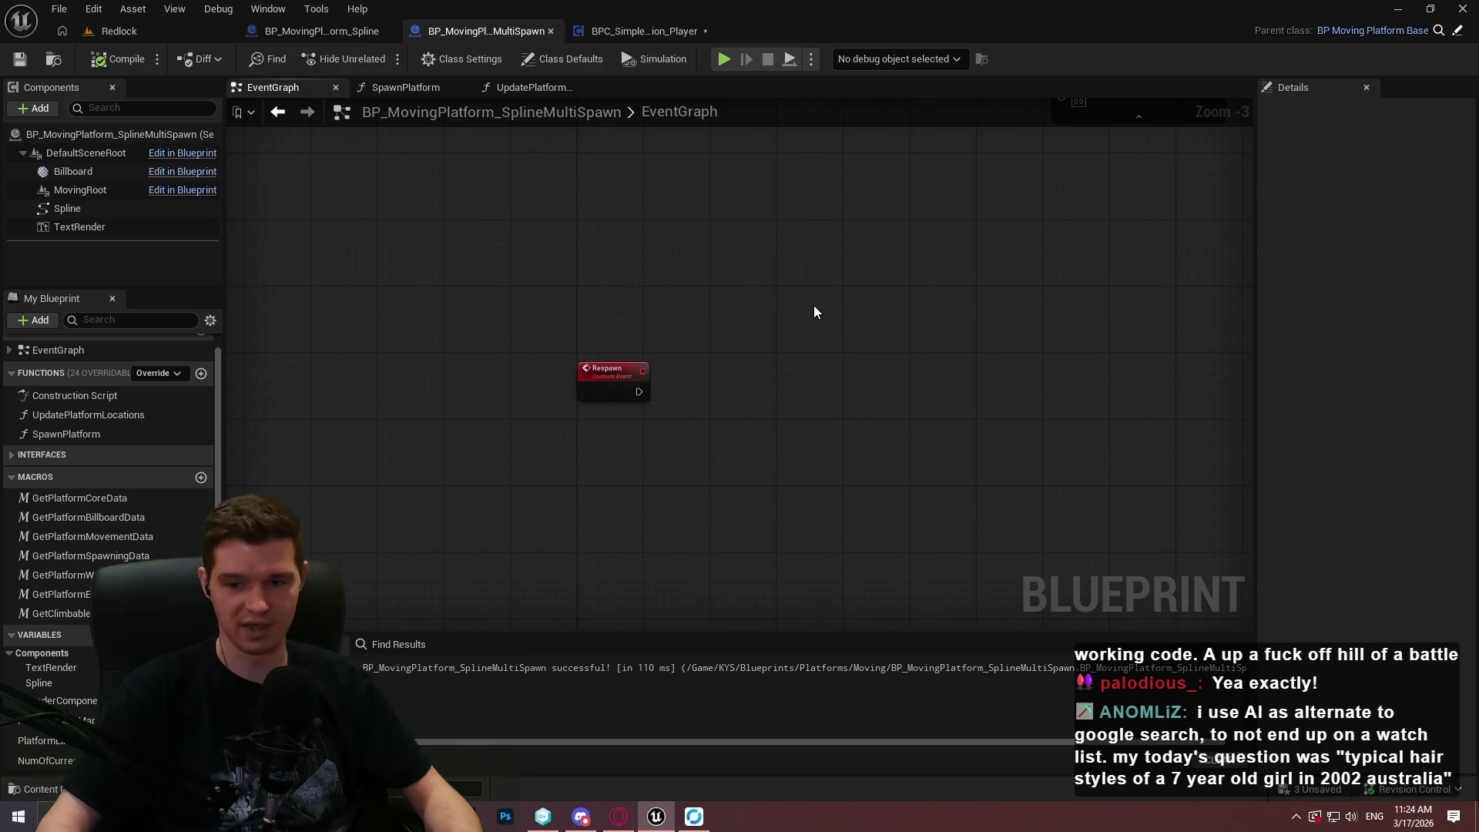
pyautogui.moveTo(717, 338); pyautogui.dragTo(711, 336)
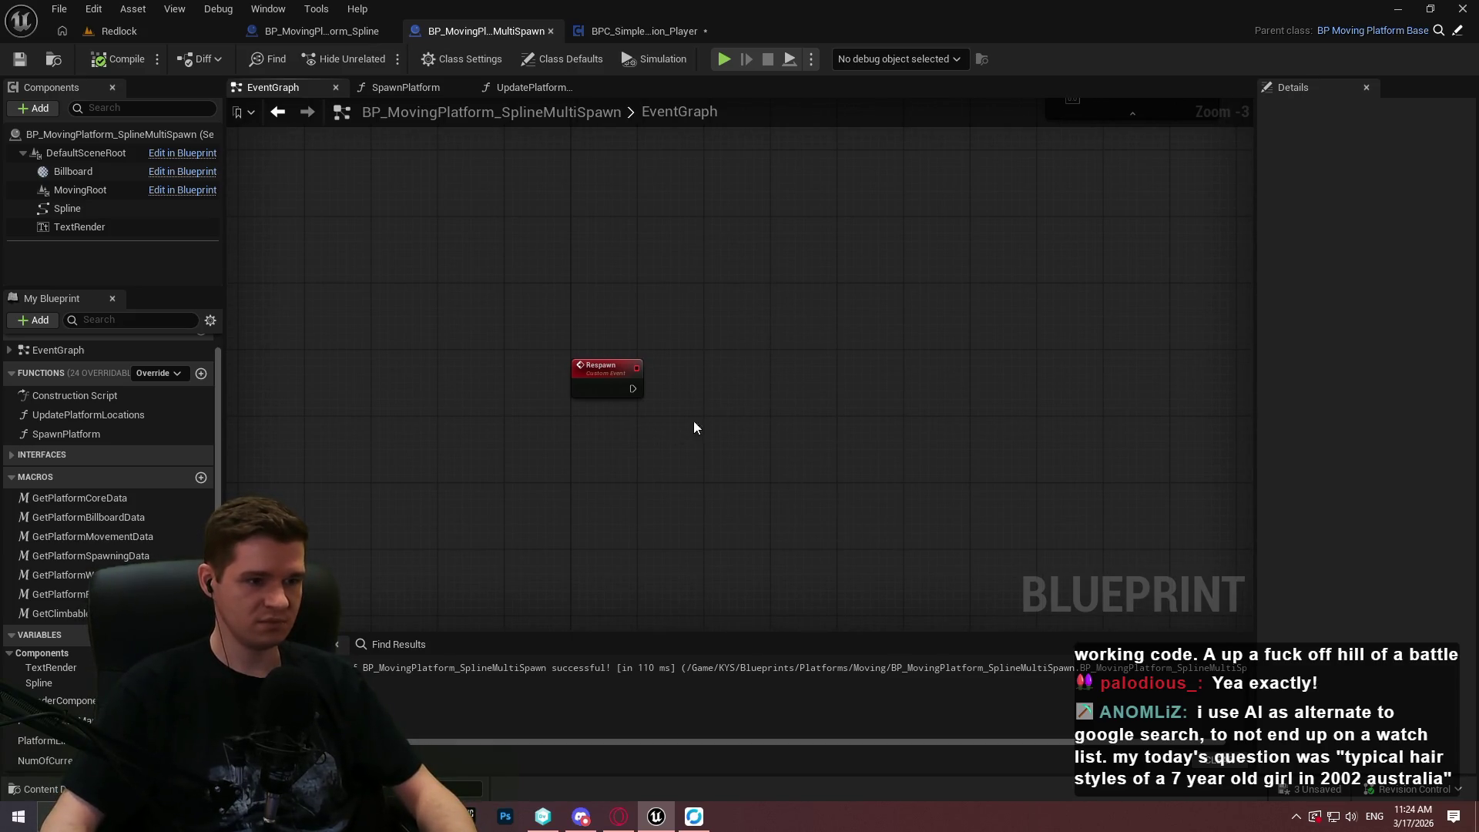
pyautogui.moveTo(693, 427); pyautogui.dragTo(601, 535)
pyautogui.moveTo(778, 163); pyautogui.dragTo(326, 368)
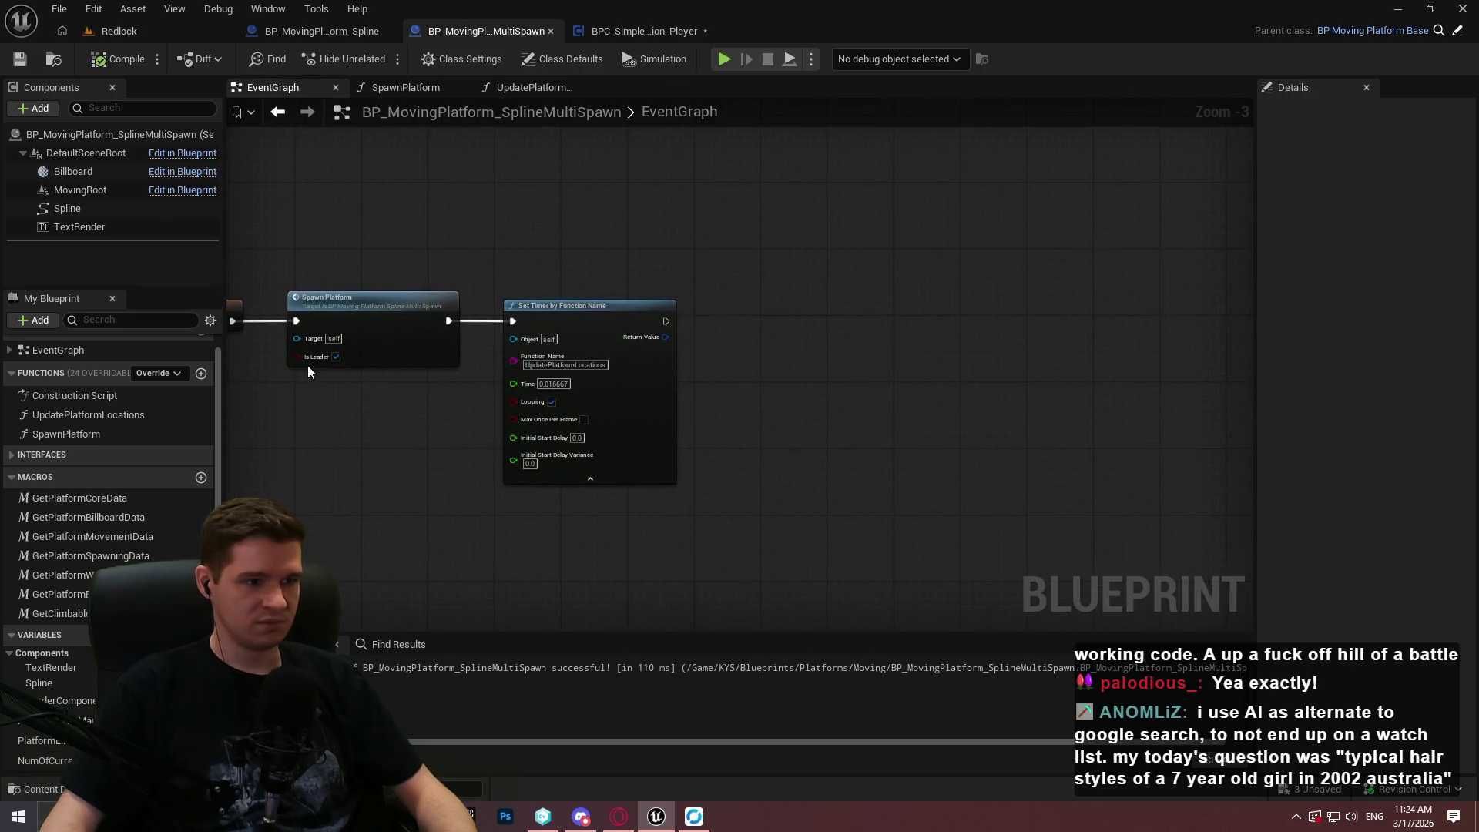
pyautogui.scroll(2, 358, 305)
pyautogui.doubleClick(358, 305)
pyautogui.scroll(7, 742, 340)
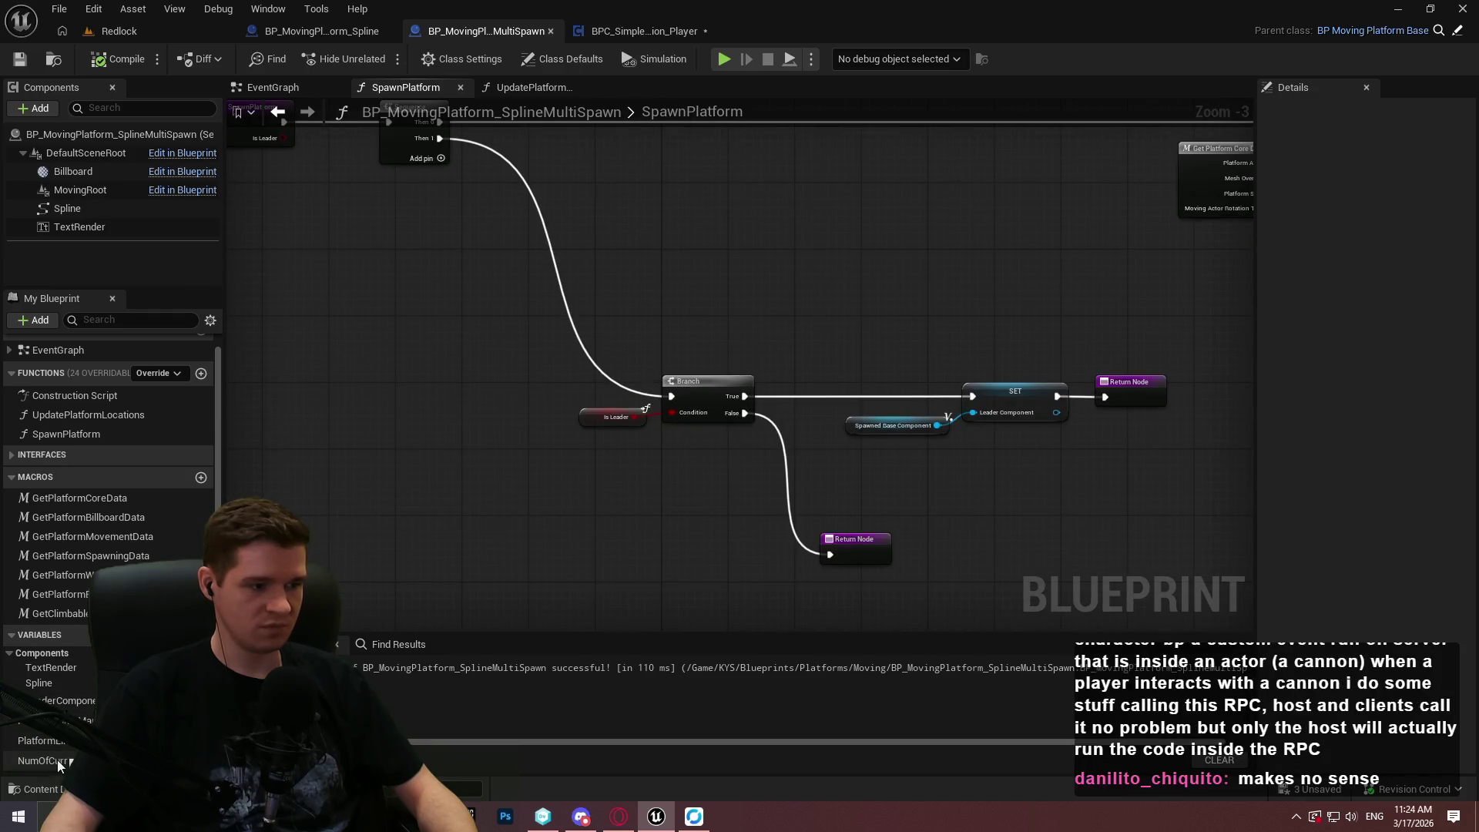
# Add a NumOfCurrentlySpawnedPlatforms SET node and a Platform Limit getter feeding a < comparison.
pyautogui.moveTo(43, 761)
pyautogui.mouseDown()
pyautogui.moveTo(393, 354)
pyautogui.moveTo(308, 347)
pyautogui.mouseUp()
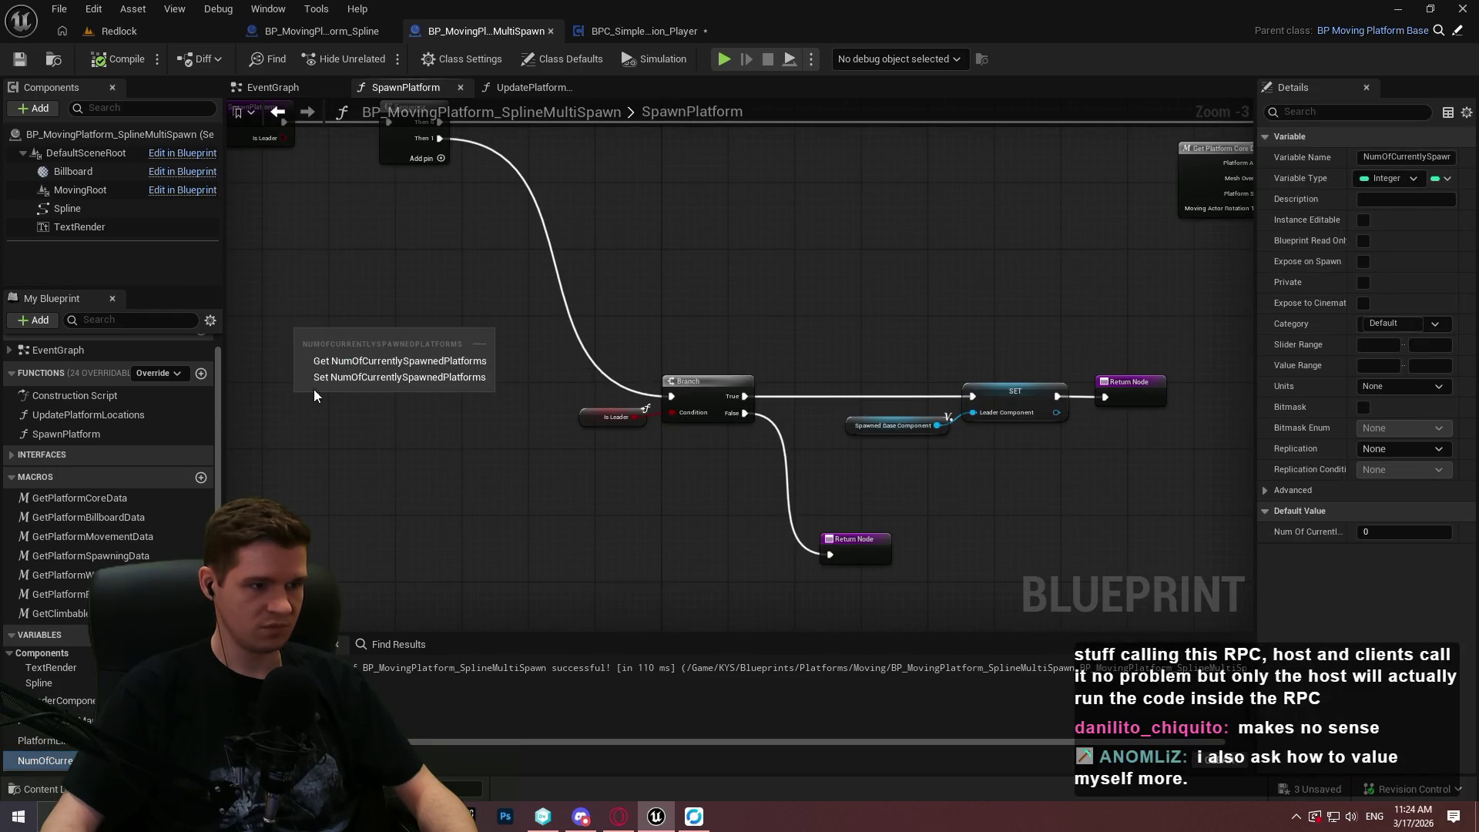
pyautogui.click(323, 378)
pyautogui.moveTo(40, 741); pyautogui.dragTo(422, 356)
pyautogui.click(493, 372)
pyautogui.scroll(1, 465, 360)
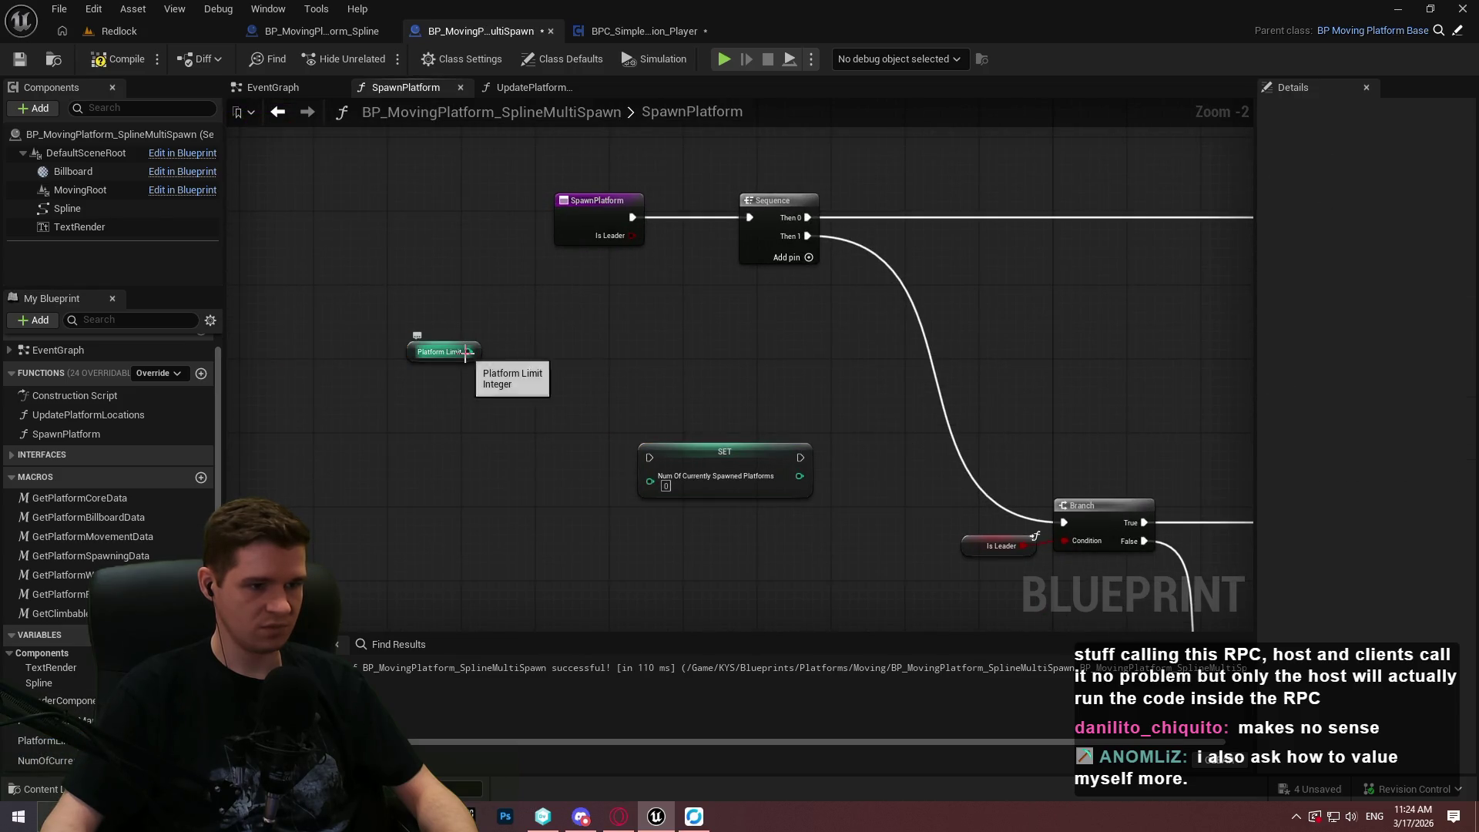
pyautogui.moveTo(478, 355)
pyautogui.mouseDown()
pyautogui.moveTo(572, 337)
pyautogui.moveTo(561, 342)
pyautogui.mouseUp()
pyautogui.write('<')
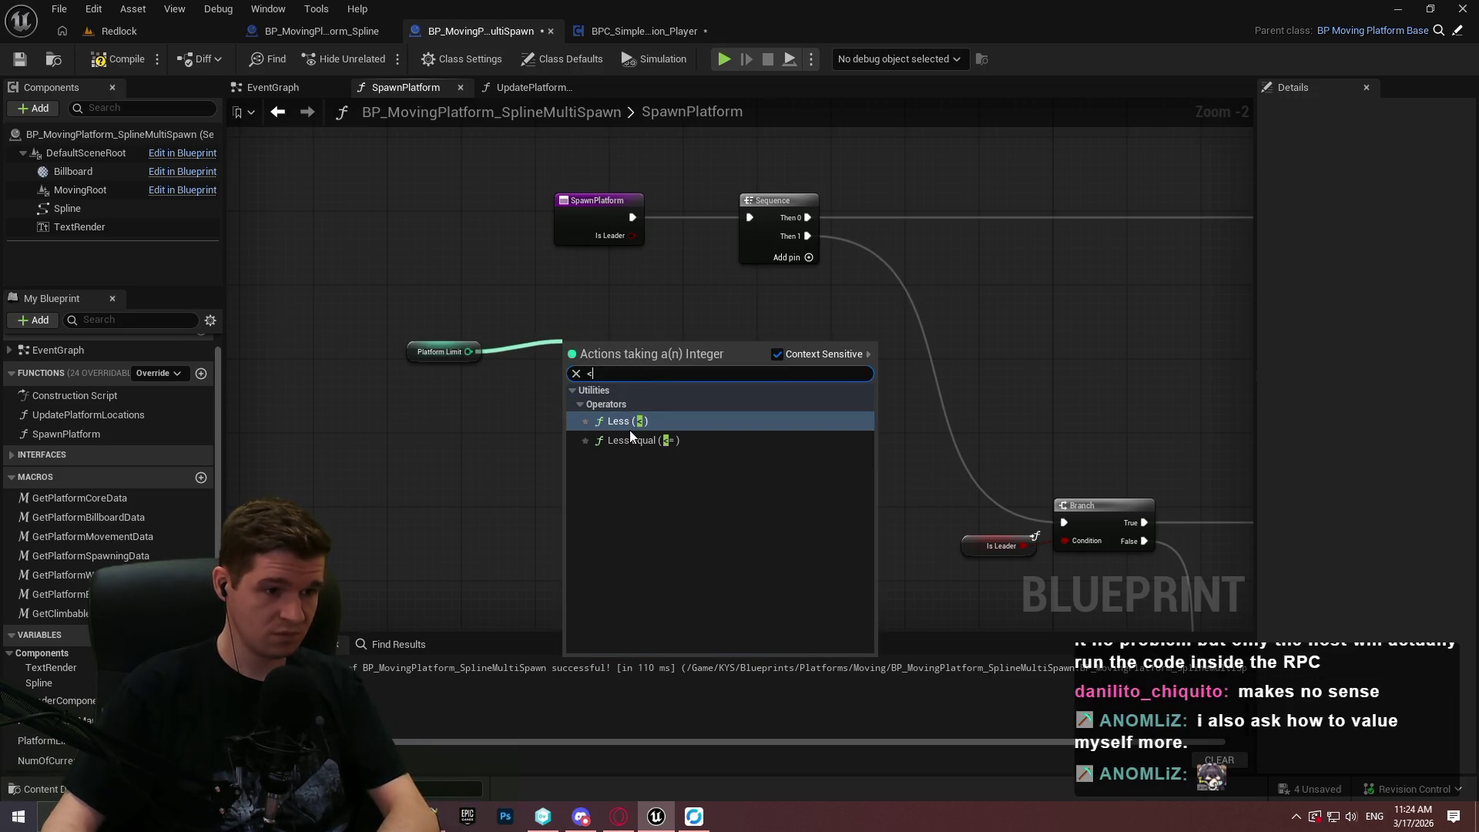
pyautogui.click(636, 424)
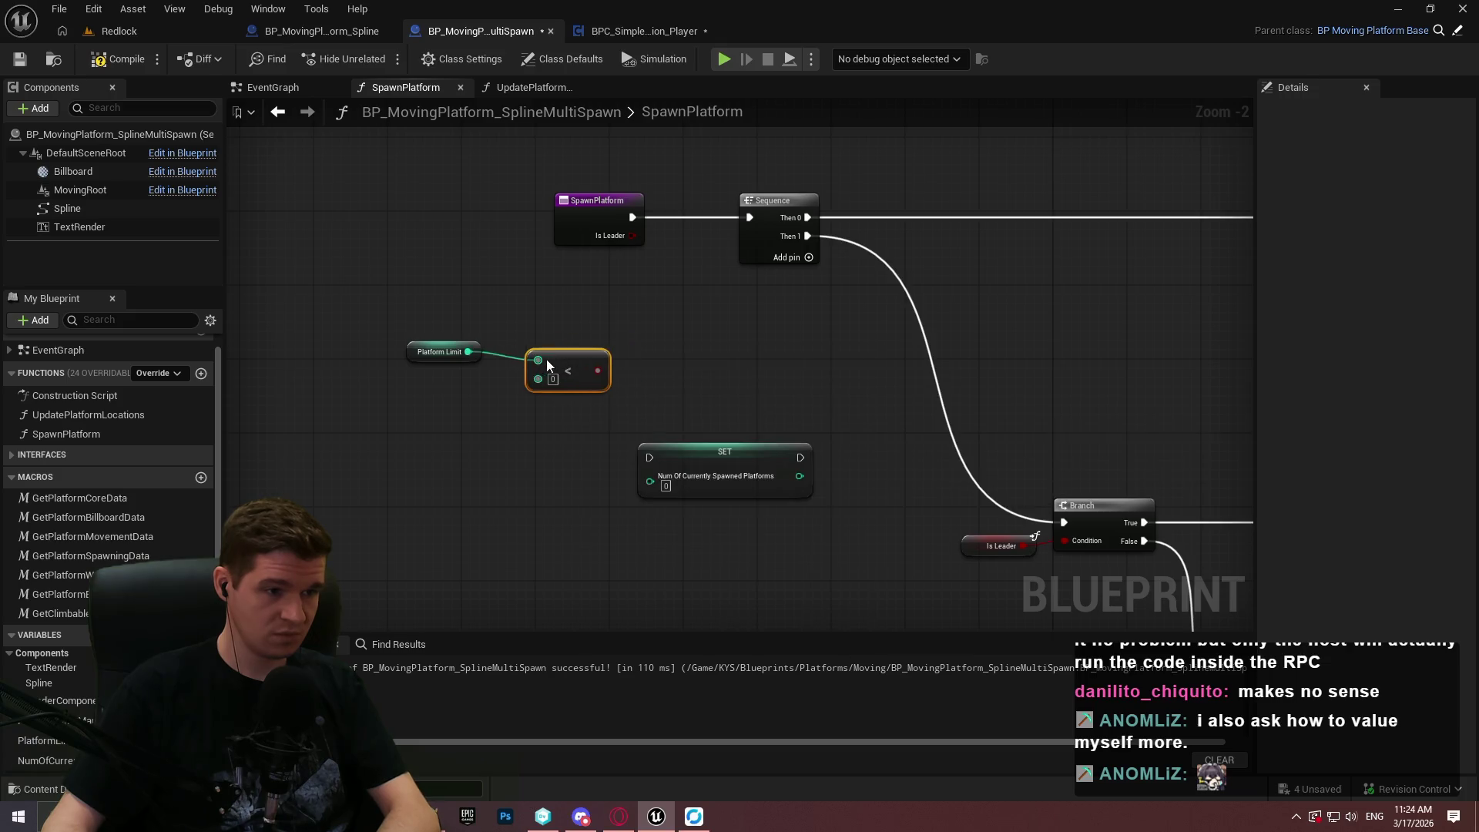
# Add a Num Of Currently Spawned Platforms getter wired into the comparison, and rearrange the getters.
pyautogui.scroll(2, 455, 552)
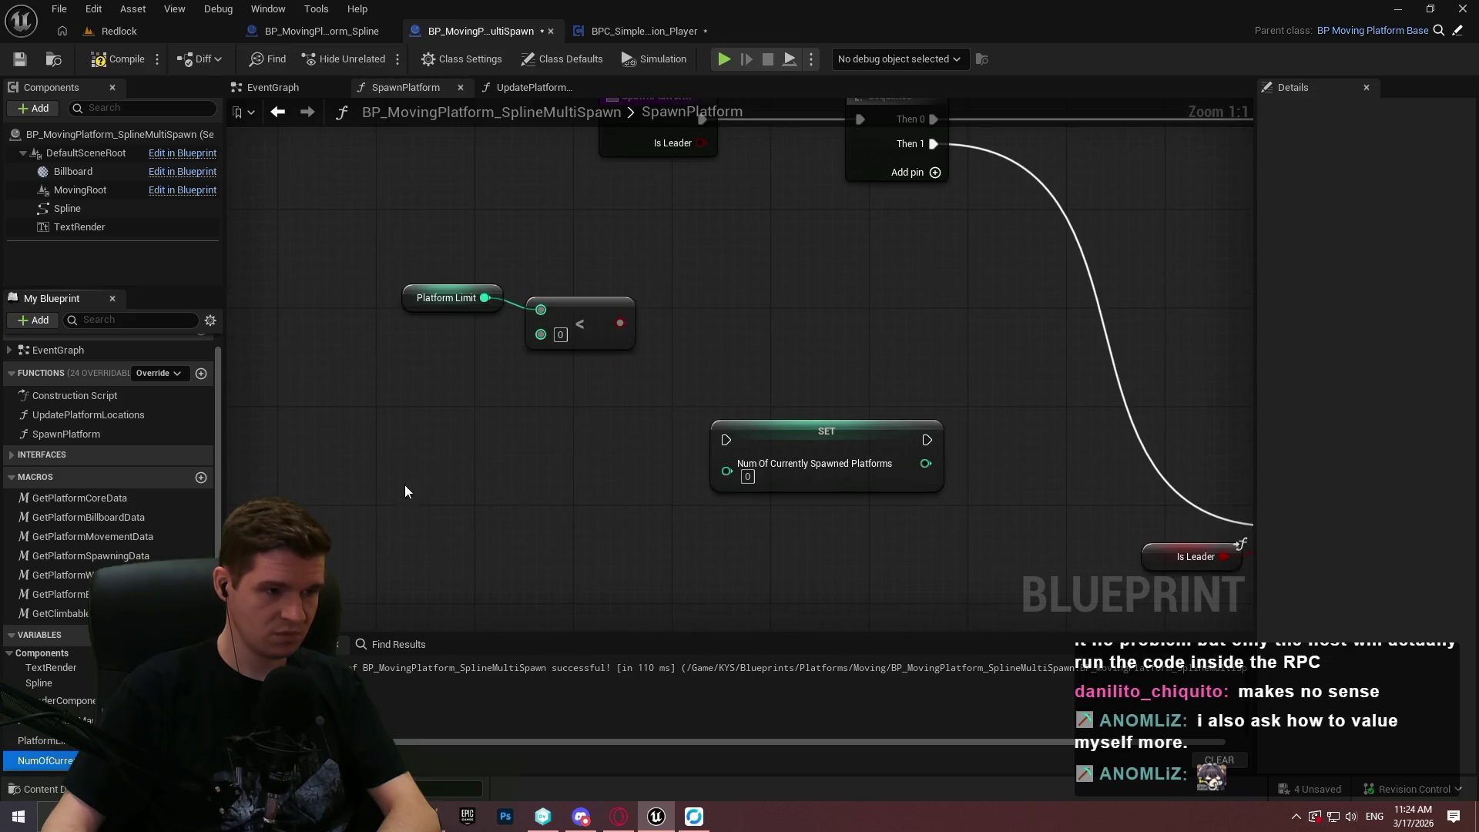
pyautogui.moveTo(46, 760); pyautogui.dragTo(385, 385)
pyautogui.click(528, 399)
pyautogui.moveTo(557, 396)
pyautogui.mouseDown()
pyautogui.moveTo(541, 328)
pyautogui.moveTo(562, 524)
pyautogui.mouseUp()
pyautogui.press('Escape')
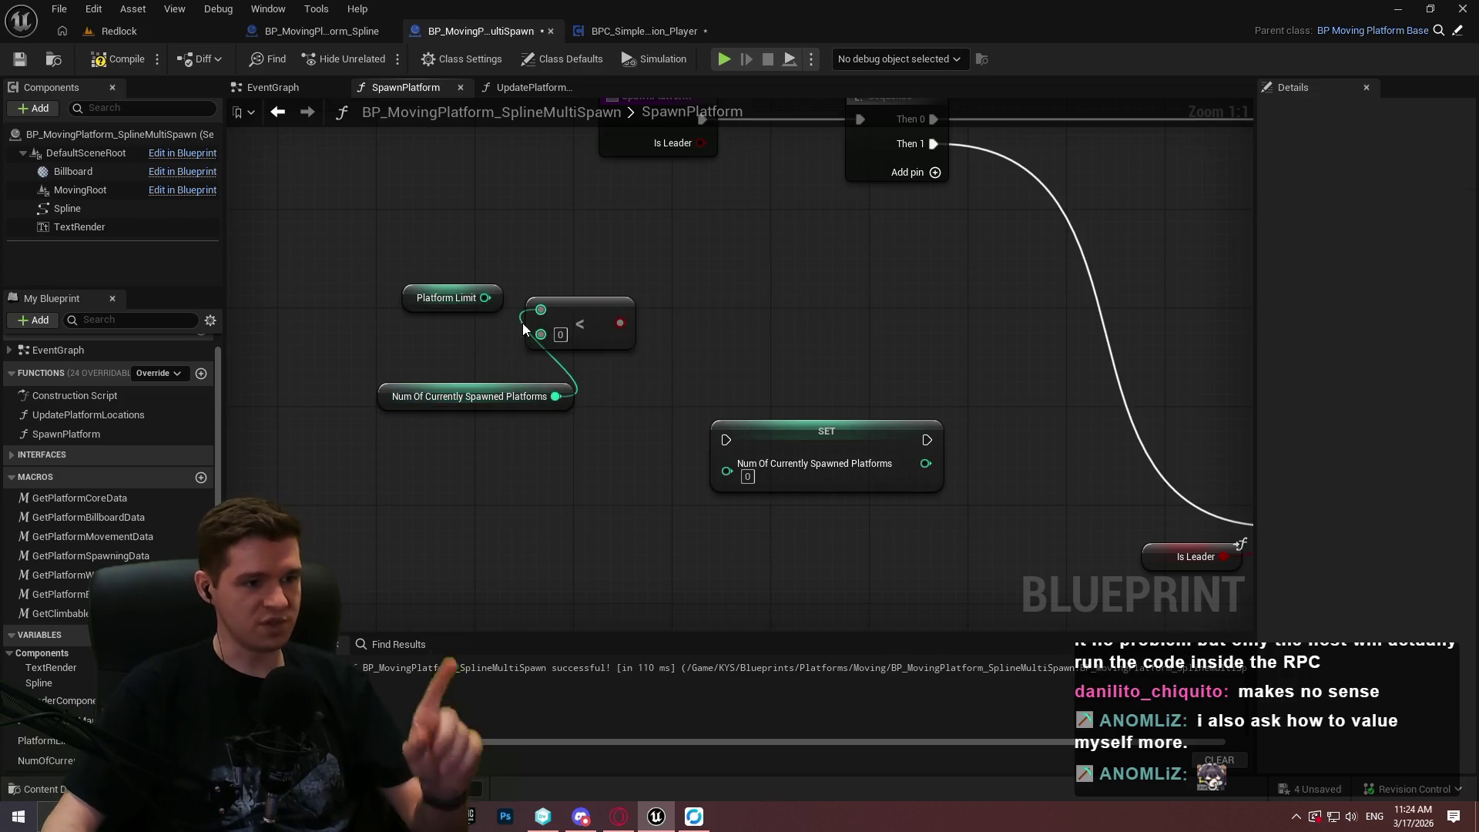
pyautogui.moveTo(493, 298)
pyautogui.mouseDown()
pyautogui.moveTo(531, 508)
pyautogui.moveTo(563, 488)
pyautogui.mouseUp()
pyautogui.moveTo(570, 396); pyautogui.dragTo(508, 298)
pyautogui.moveTo(550, 490)
pyautogui.mouseDown()
pyautogui.moveTo(512, 337)
pyautogui.moveTo(435, 376)
pyautogui.moveTo(435, 364)
pyautogui.mouseUp()
# Connect Platform Limit to the comparison's lower input and tidy the nodes around it.
pyautogui.rightClick(560, 335)
pyautogui.click(544, 334)
pyautogui.rightClick(543, 334)
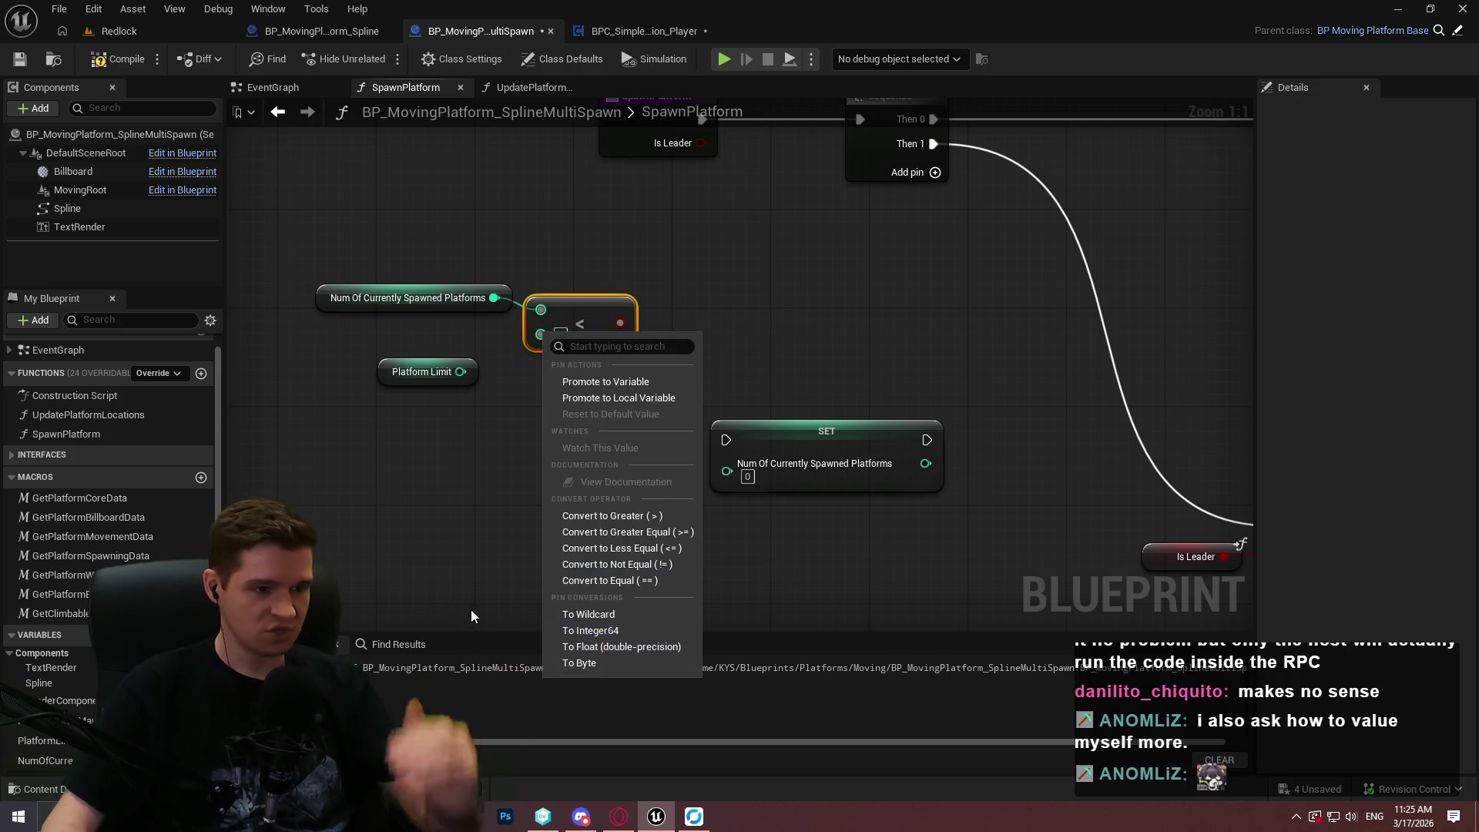
pyautogui.click(493, 431)
pyautogui.moveTo(476, 363)
pyautogui.mouseDown()
pyautogui.moveTo(607, 337)
pyautogui.moveTo(563, 325)
pyautogui.mouseUp()
pyautogui.moveTo(533, 376)
pyautogui.mouseDown()
pyautogui.moveTo(476, 393)
pyautogui.moveTo(552, 339)
pyautogui.moveTo(540, 333)
pyautogui.mouseUp()
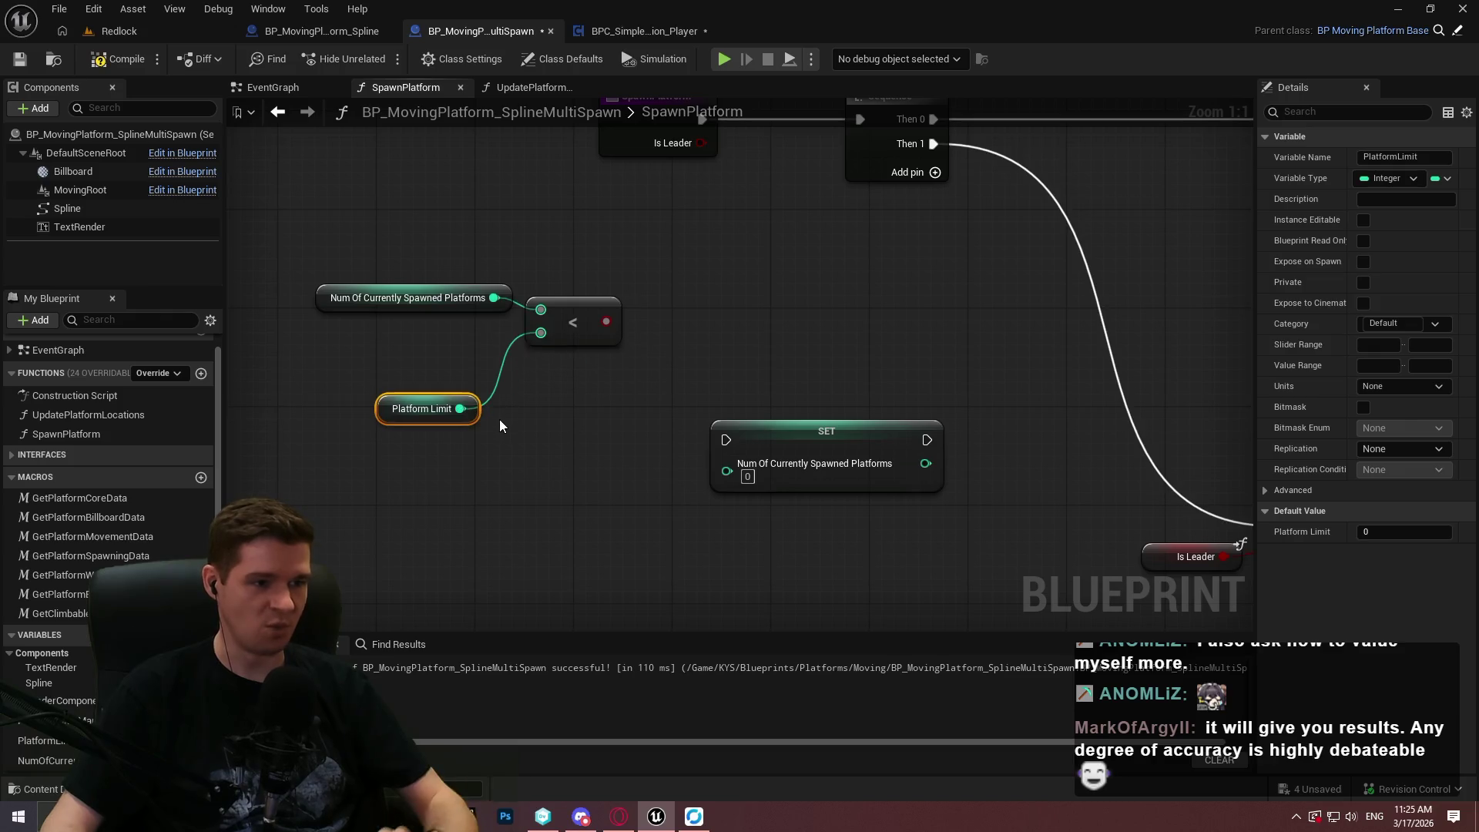
pyautogui.moveTo(472, 419); pyautogui.dragTo(507, 345)
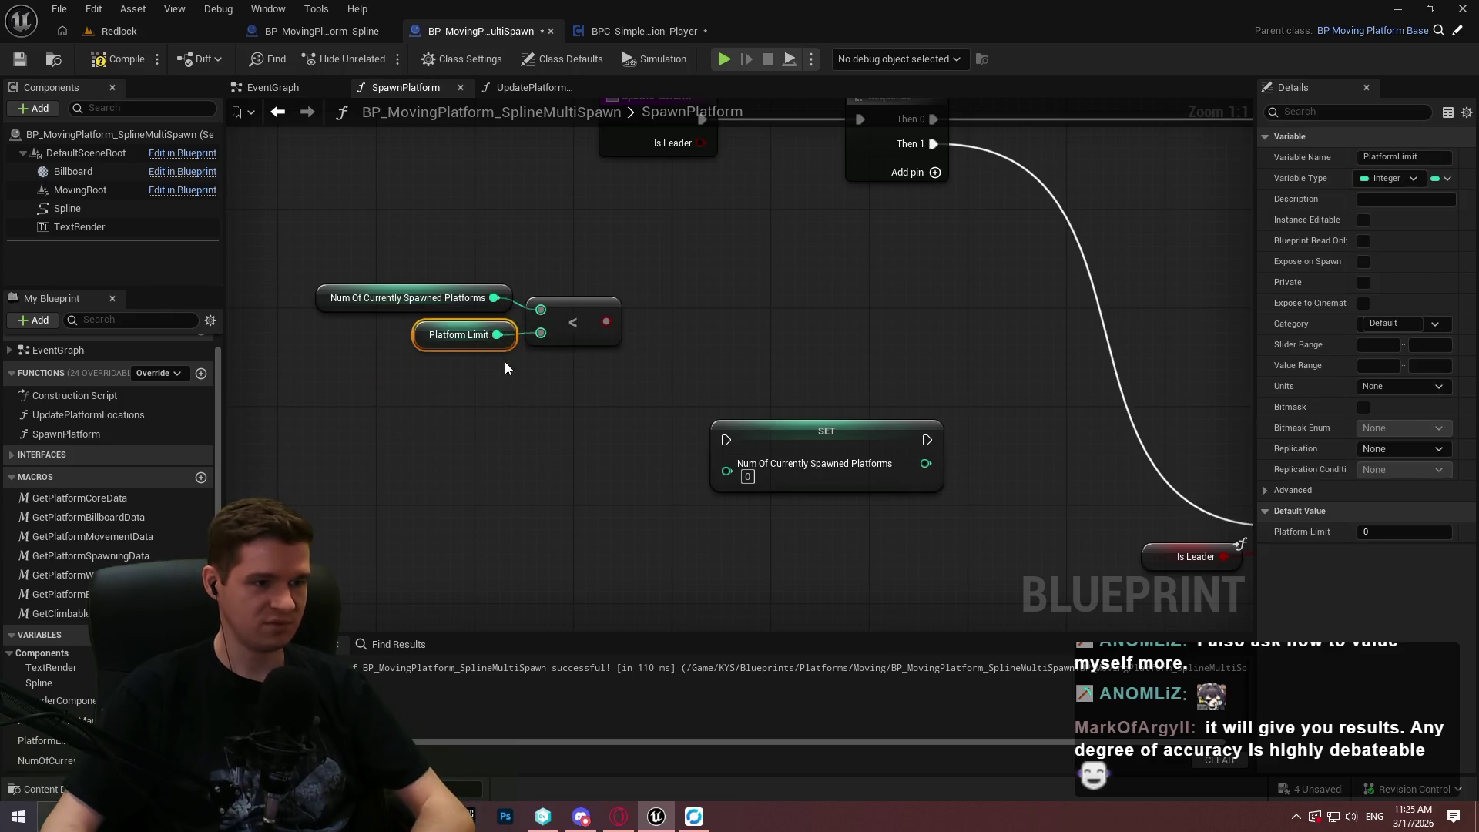
pyautogui.click(505, 368)
pyautogui.click(747, 476)
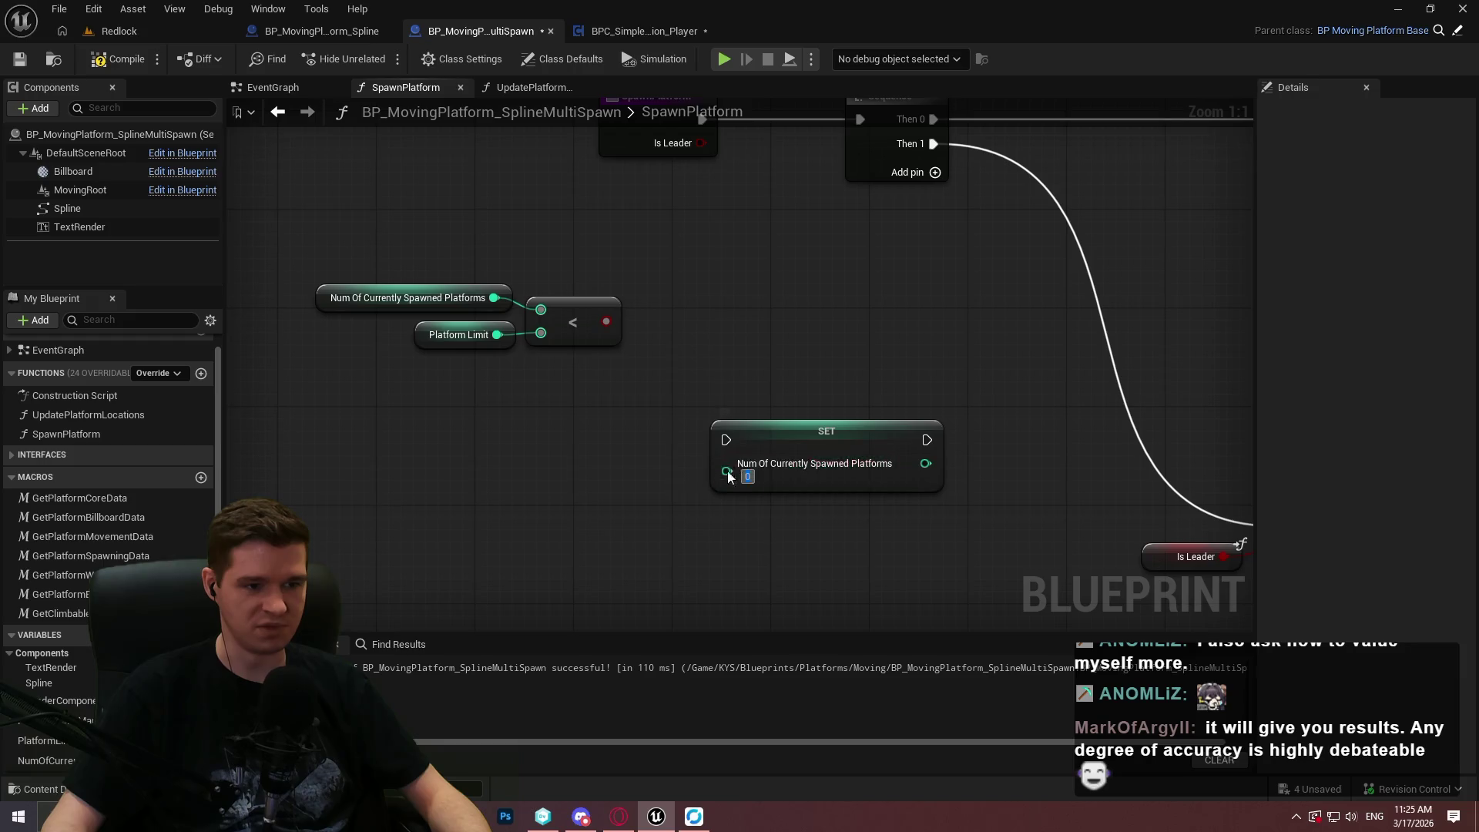
pyautogui.click(686, 413)
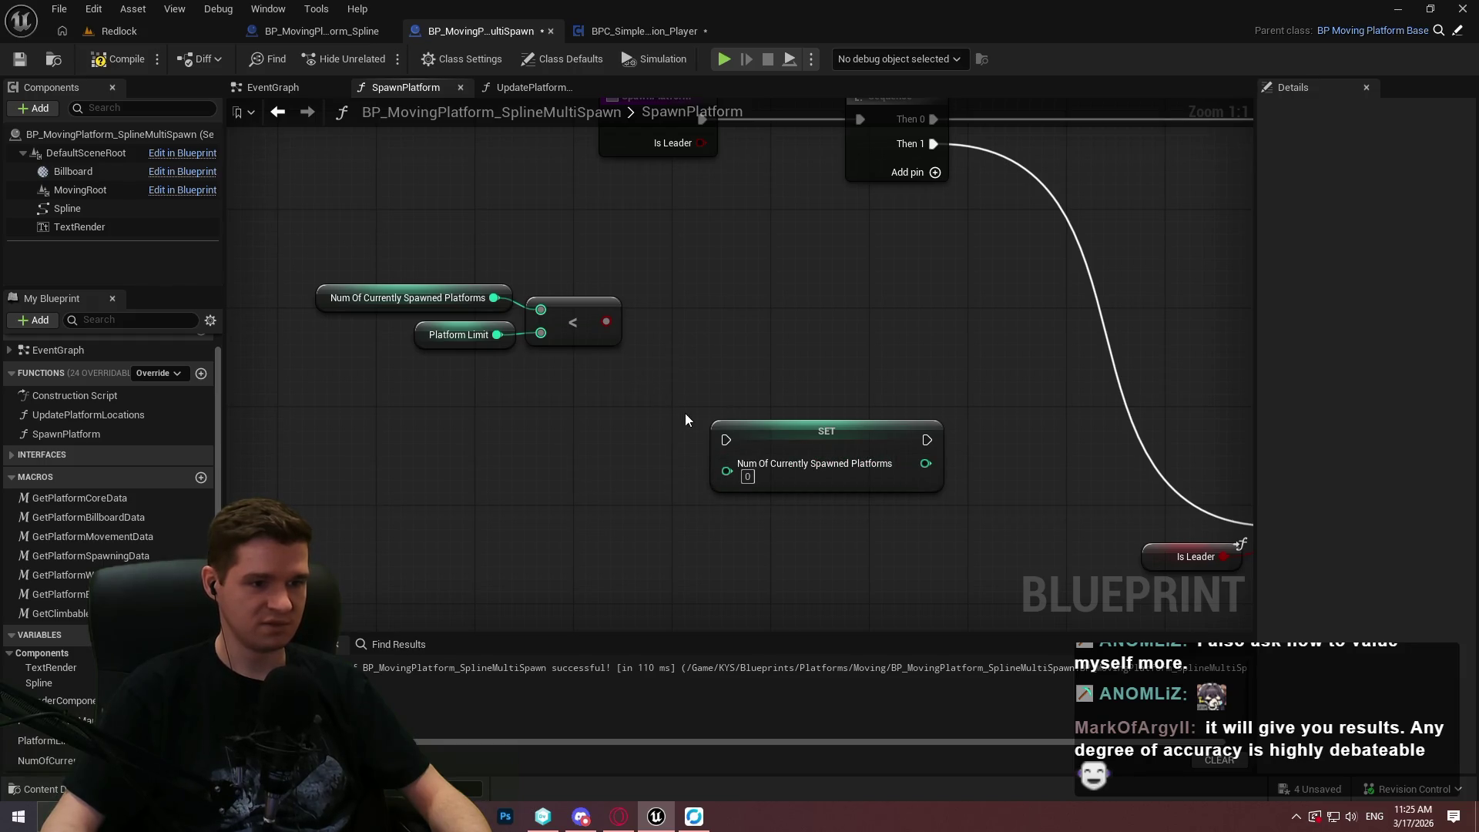
pyautogui.moveTo(760, 420)
pyautogui.mouseDown()
pyautogui.moveTo(729, 354)
pyautogui.moveTo(677, 380)
pyautogui.mouseUp()
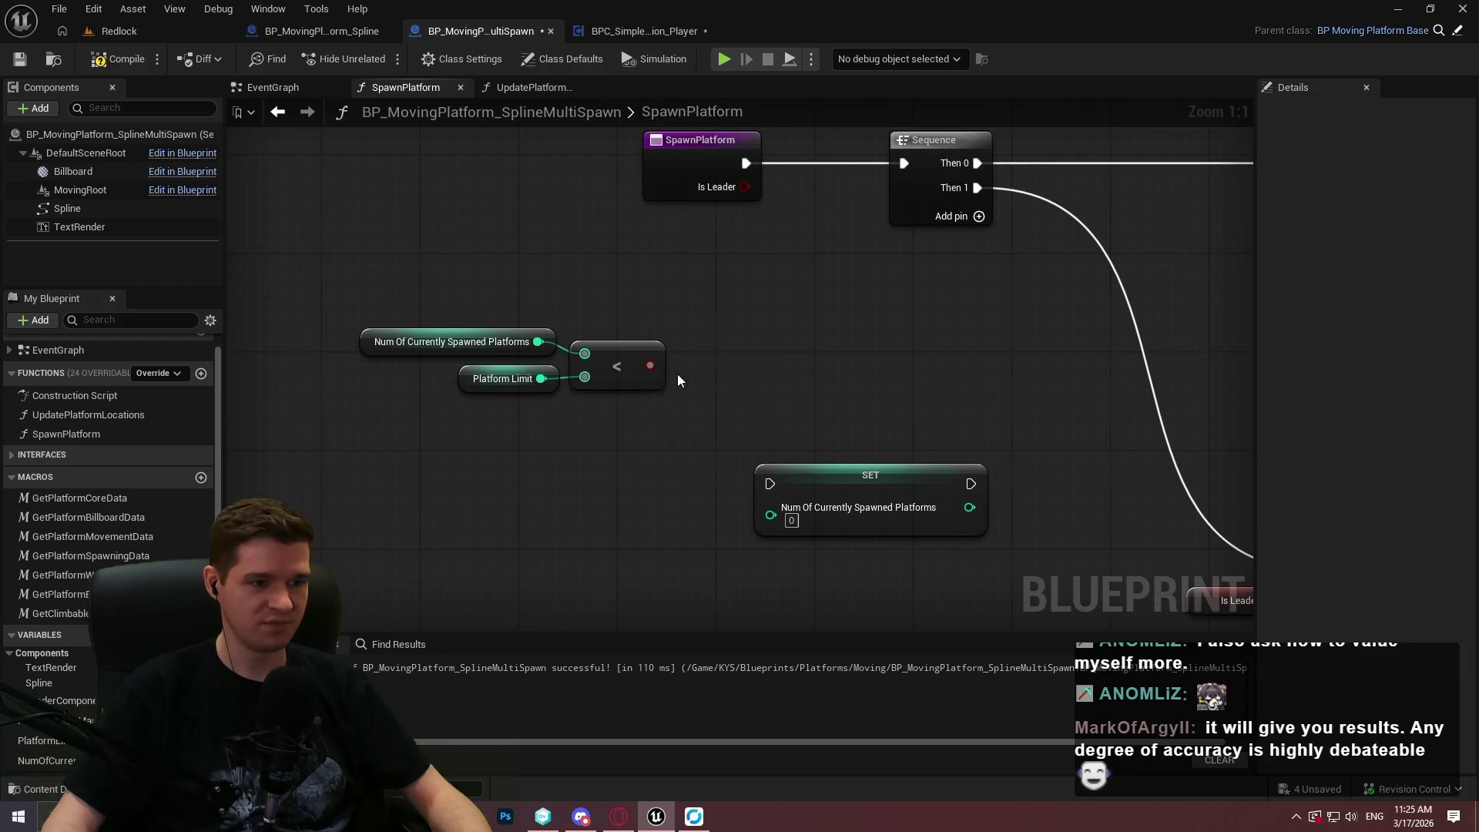
# Add a Branch conditioned on the comparison, route SpawnPlatform into it, and wire True to the Sequence.
pyautogui.click(710, 302)
pyautogui.moveTo(722, 327)
pyautogui.mouseDown()
pyautogui.moveTo(646, 366)
pyautogui.moveTo(746, 162)
pyautogui.mouseUp()
pyautogui.moveTo(611, 162); pyautogui.dragTo(390, 239)
pyautogui.moveTo(278, 277)
pyautogui.mouseDown()
pyautogui.moveTo(224, 299)
pyautogui.moveTo(291, 294)
pyautogui.moveTo(270, 312)
pyautogui.moveTo(304, 290)
pyautogui.mouseUp()
pyautogui.moveTo(960, 309); pyautogui.dragTo(1023, 163)
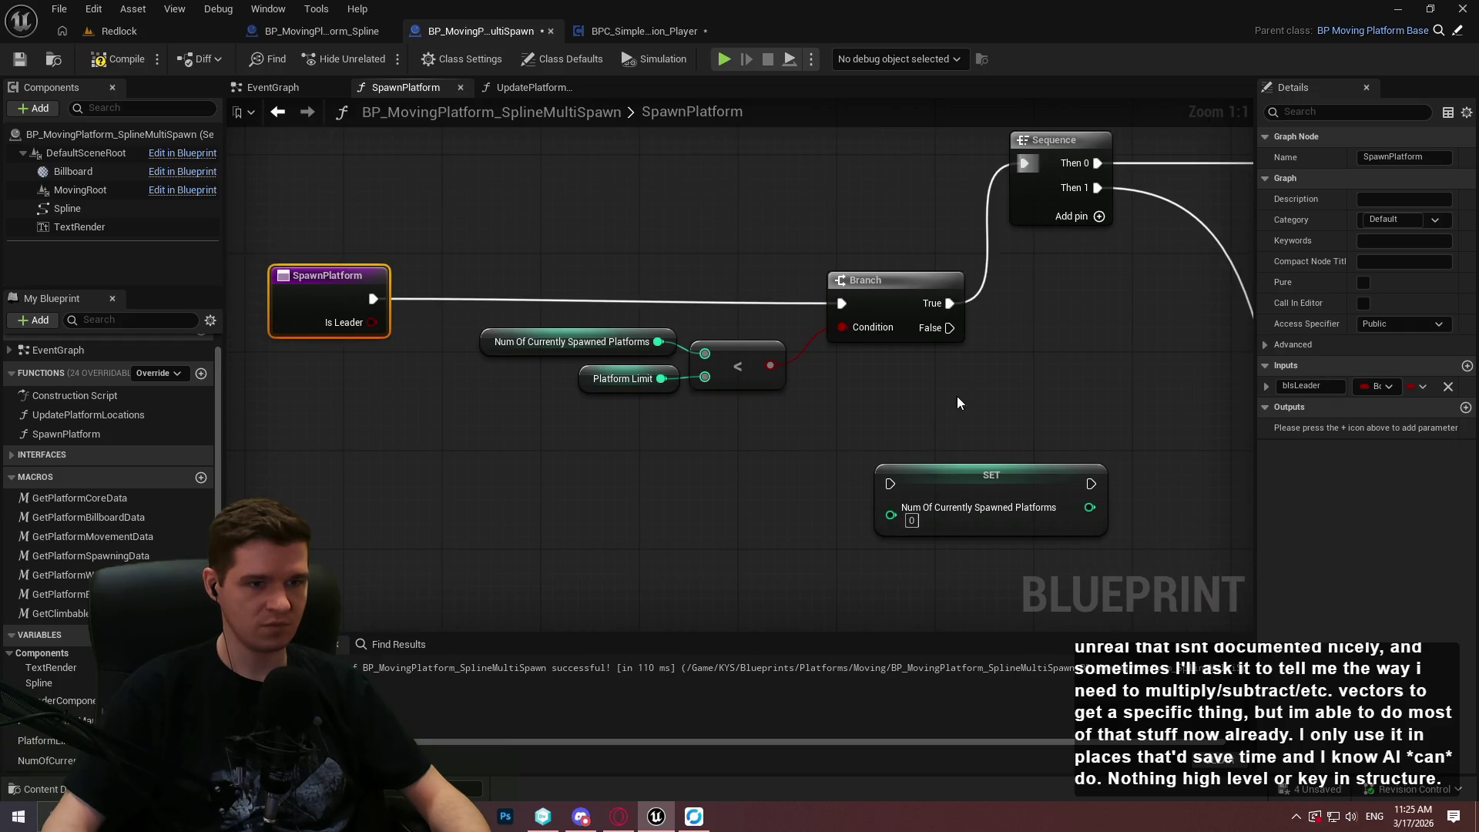
pyautogui.moveTo(958, 391); pyautogui.dragTo(259, 258)
pyautogui.moveTo(733, 420); pyautogui.dragTo(731, 277)
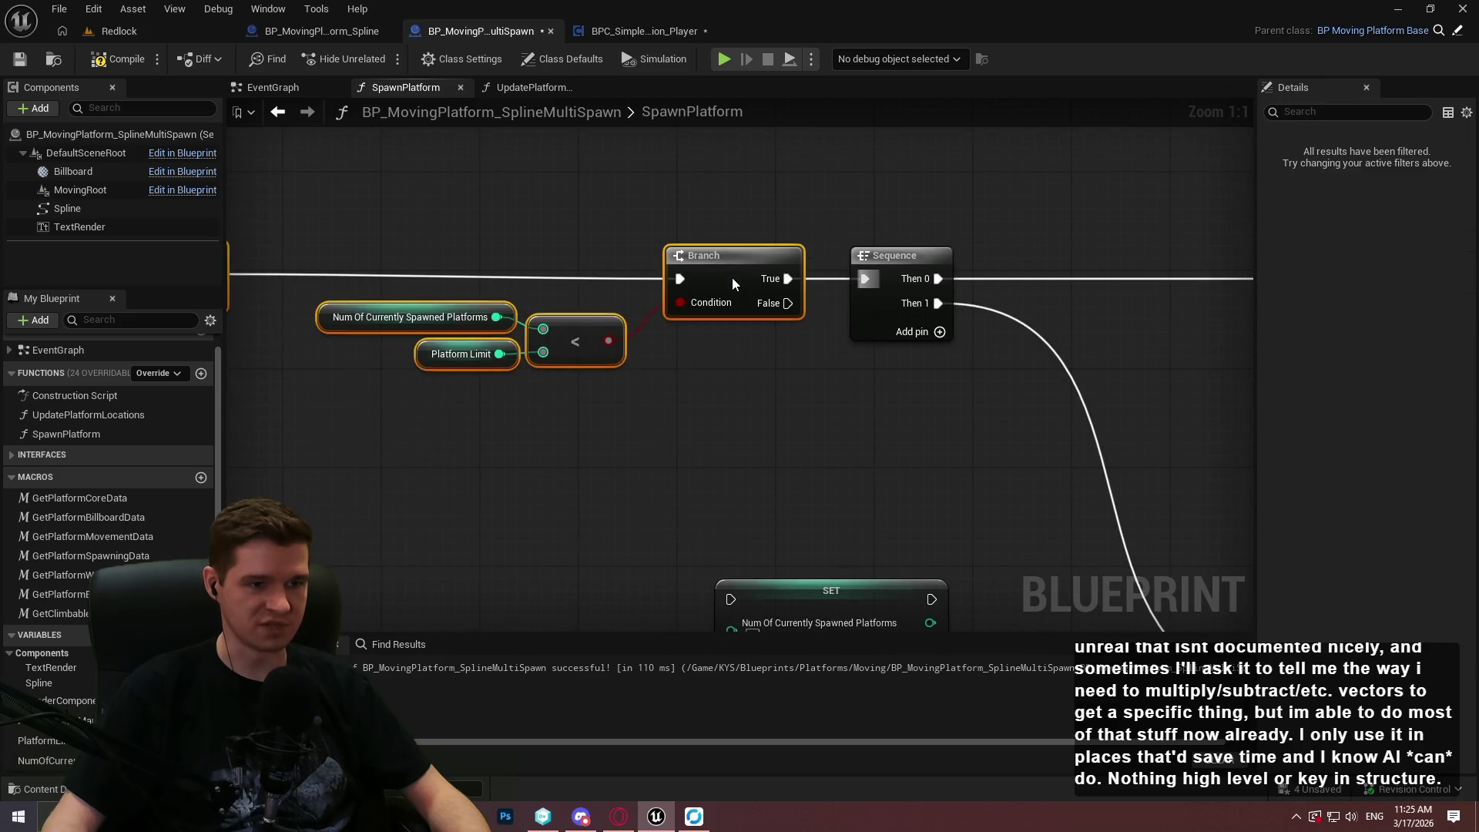
pyautogui.click(914, 416)
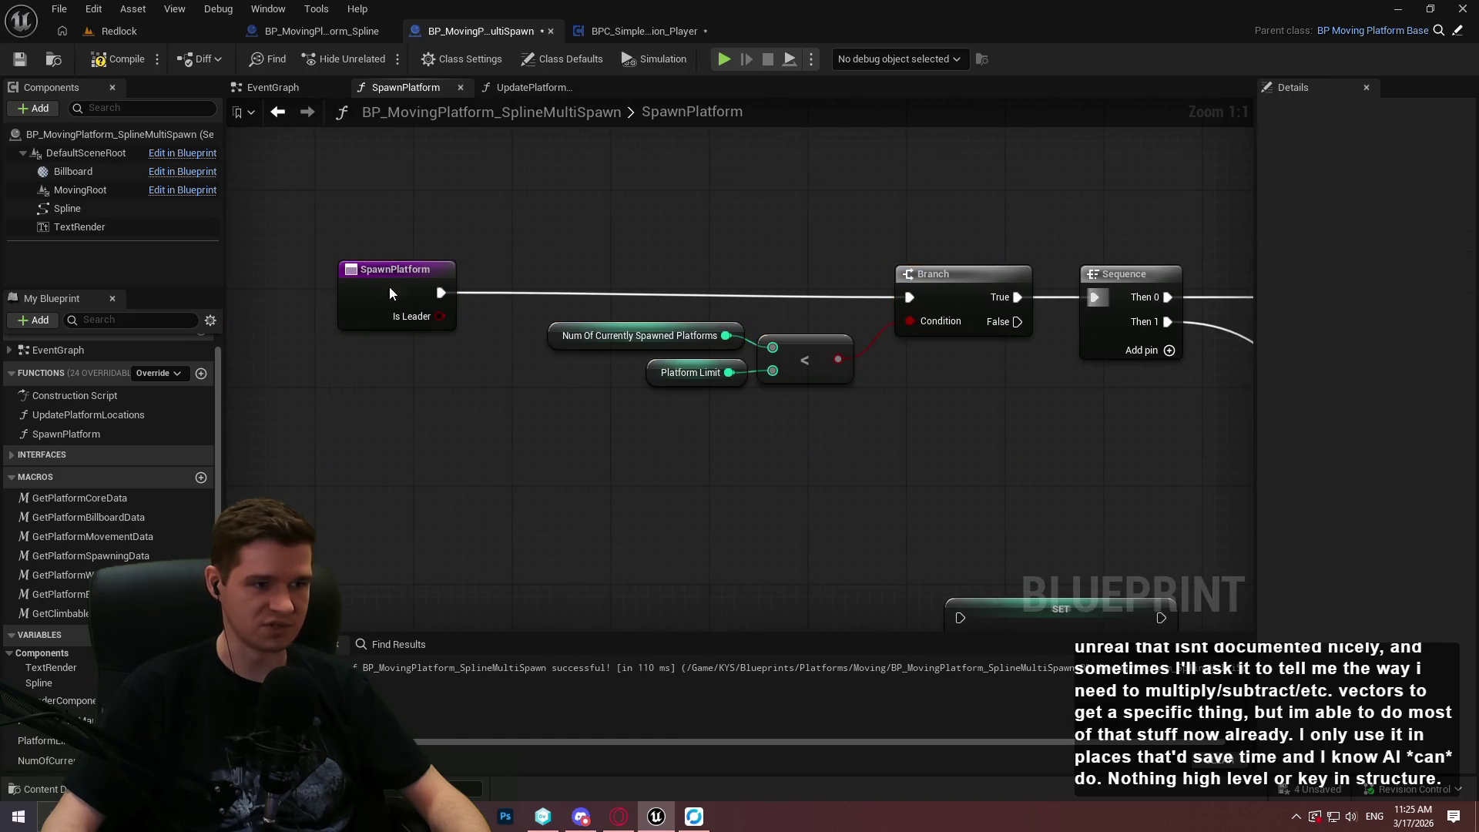
pyautogui.moveTo(389, 285); pyautogui.dragTo(363, 288)
pyautogui.click(938, 452)
# Survey the function graph and shift the entry, comparison and Branch nodes further left.
pyautogui.moveTo(937, 452); pyautogui.dragTo(578, 406)
pyautogui.scroll(-1, 1114, 378)
pyautogui.moveTo(1114, 378)
pyautogui.mouseDown()
pyautogui.moveTo(635, 427)
pyautogui.moveTo(737, 453)
pyautogui.moveTo(282, 349)
pyautogui.moveTo(426, 204)
pyautogui.mouseUp()
pyautogui.click(445, 221)
pyautogui.scroll(-1, 445, 221)
pyautogui.moveTo(948, 383)
pyautogui.mouseDown()
pyautogui.moveTo(847, 415)
pyautogui.moveTo(362, 418)
pyautogui.moveTo(493, 324)
pyautogui.moveTo(693, 370)
pyautogui.mouseUp()
pyautogui.moveTo(277, 462)
pyautogui.mouseDown()
pyautogui.moveTo(508, 347)
pyautogui.moveTo(516, 380)
pyautogui.mouseUp()
pyautogui.scroll(3, 516, 380)
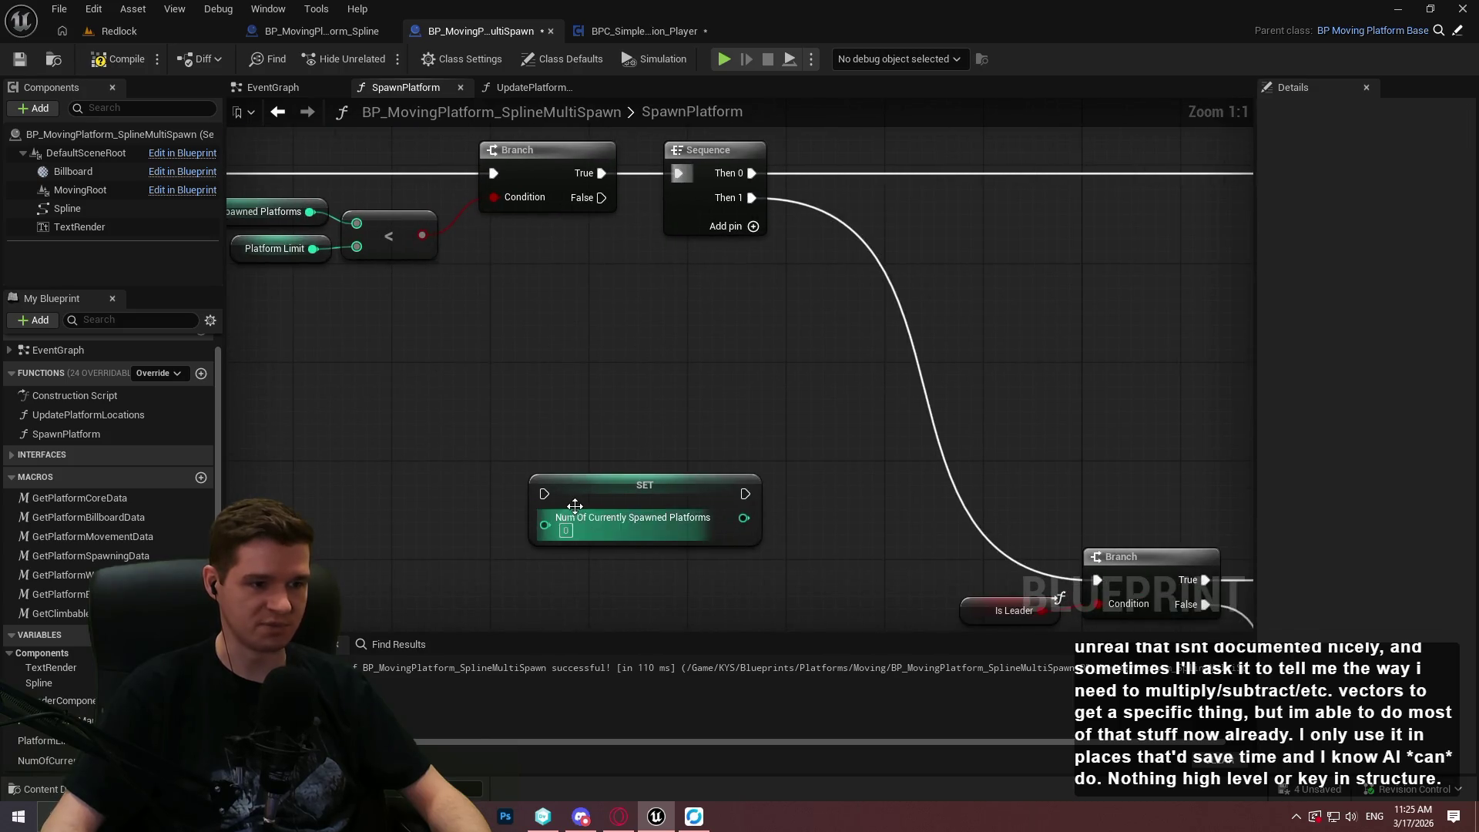
pyautogui.click(594, 486)
pyautogui.scroll(-1, 768, 285)
pyautogui.moveTo(756, 330)
pyautogui.mouseDown()
pyautogui.moveTo(357, 321)
pyautogui.moveTo(271, 298)
pyautogui.mouseUp()
pyautogui.moveTo(878, 293); pyautogui.dragTo(706, 293)
pyautogui.click(868, 397)
pyautogui.moveTo(868, 398); pyautogui.dragTo(530, 404)
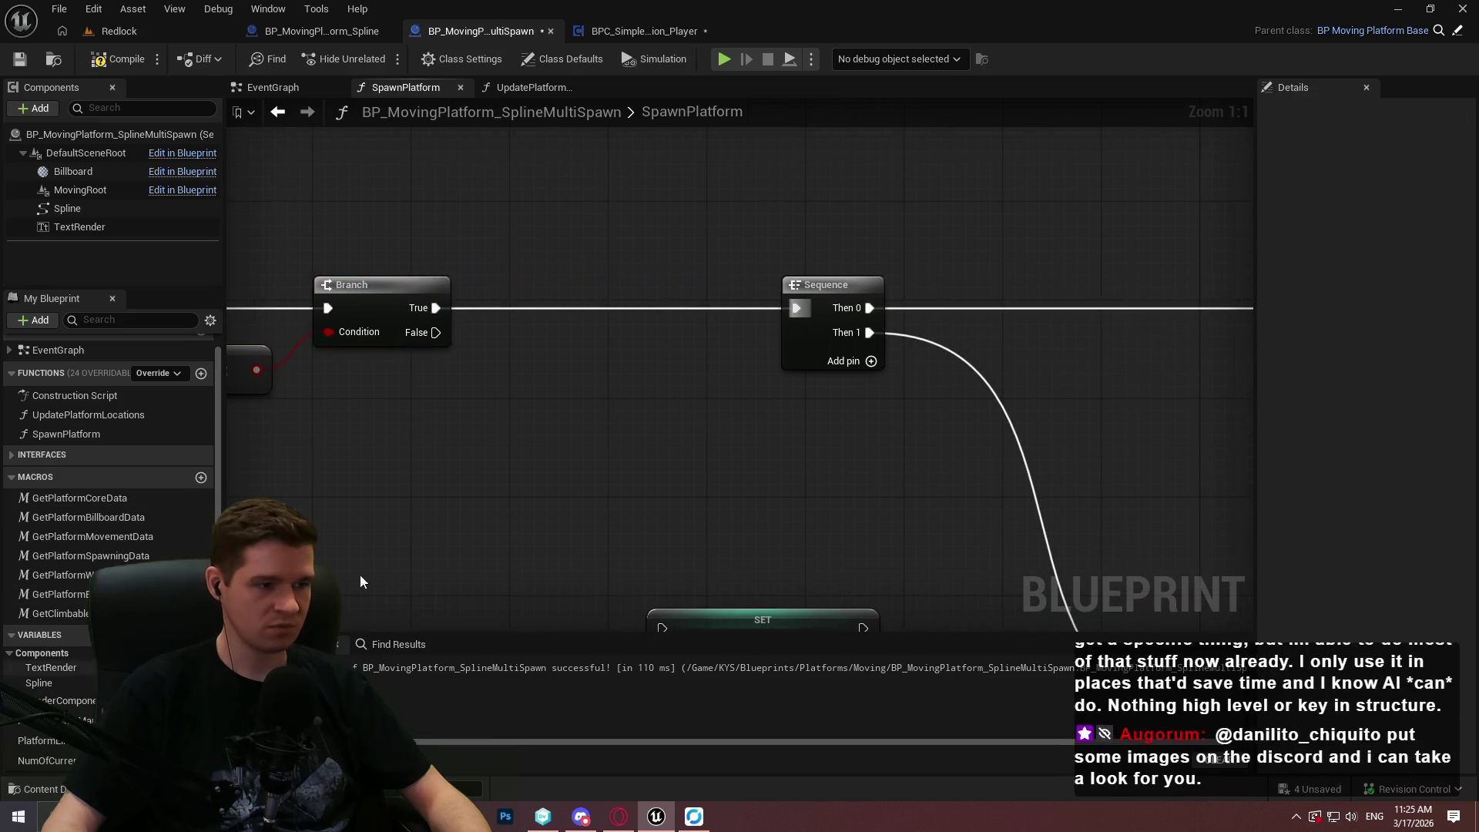
# Add a Return Node on the Branch False output, then compile and save the Blueprint.
pyautogui.moveTo(436, 333); pyautogui.dragTo(538, 414)
pyautogui.write('retu')
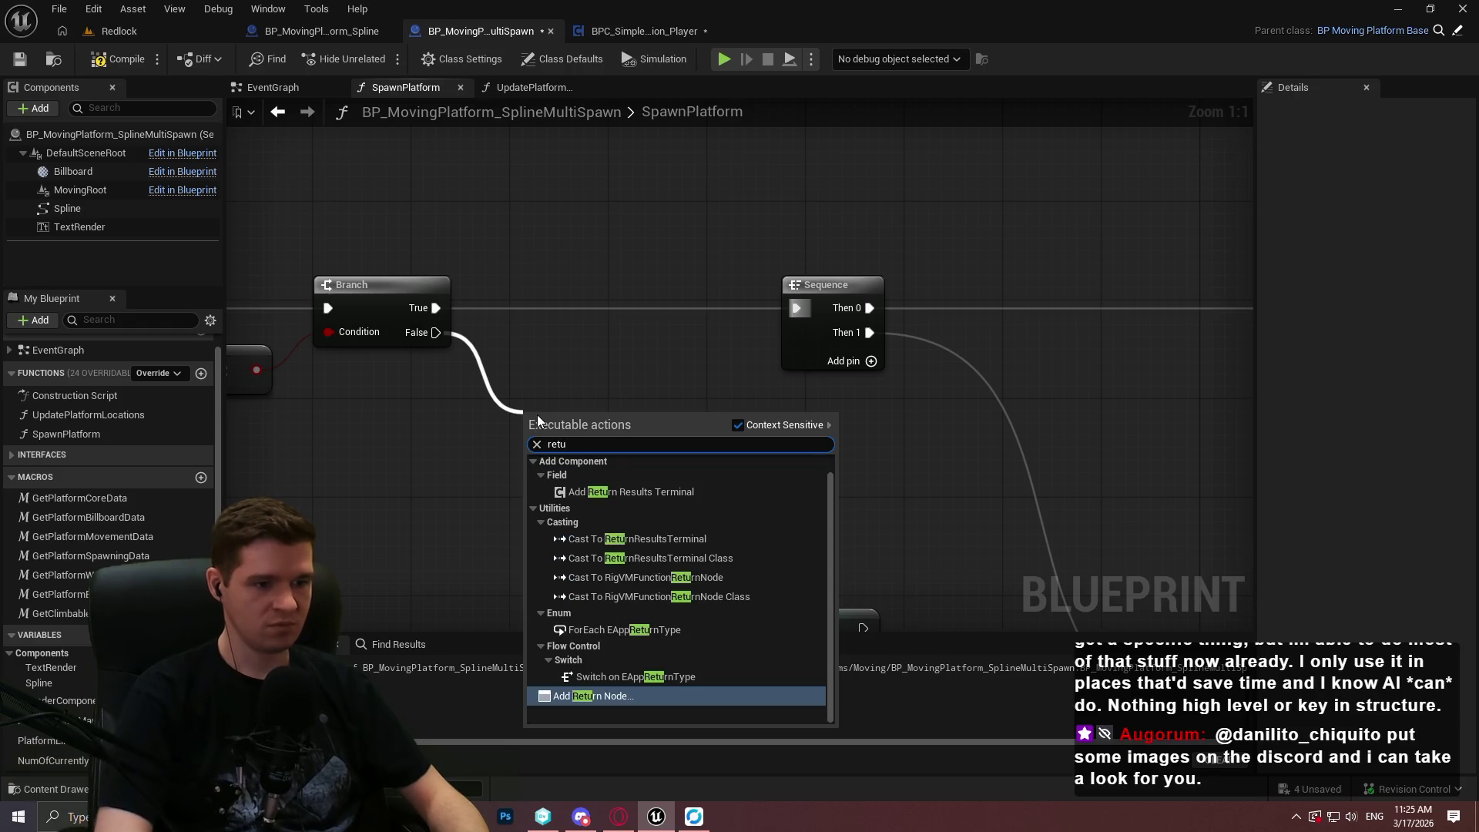
pyautogui.press('Return')
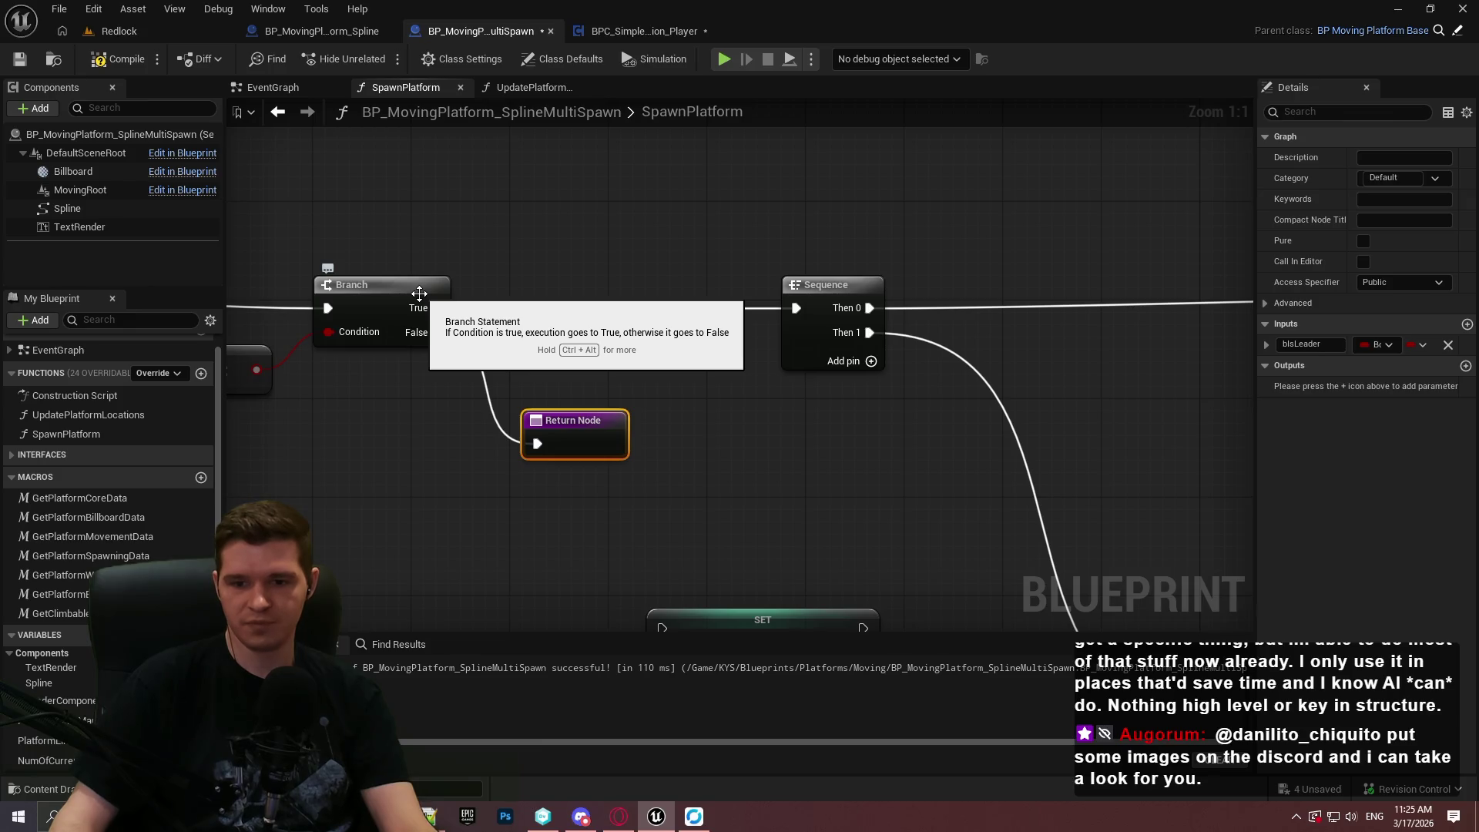
pyautogui.moveTo(580, 422)
pyautogui.mouseDown()
pyautogui.moveTo(580, 386)
pyautogui.moveTo(1183, 433)
pyautogui.mouseUp()
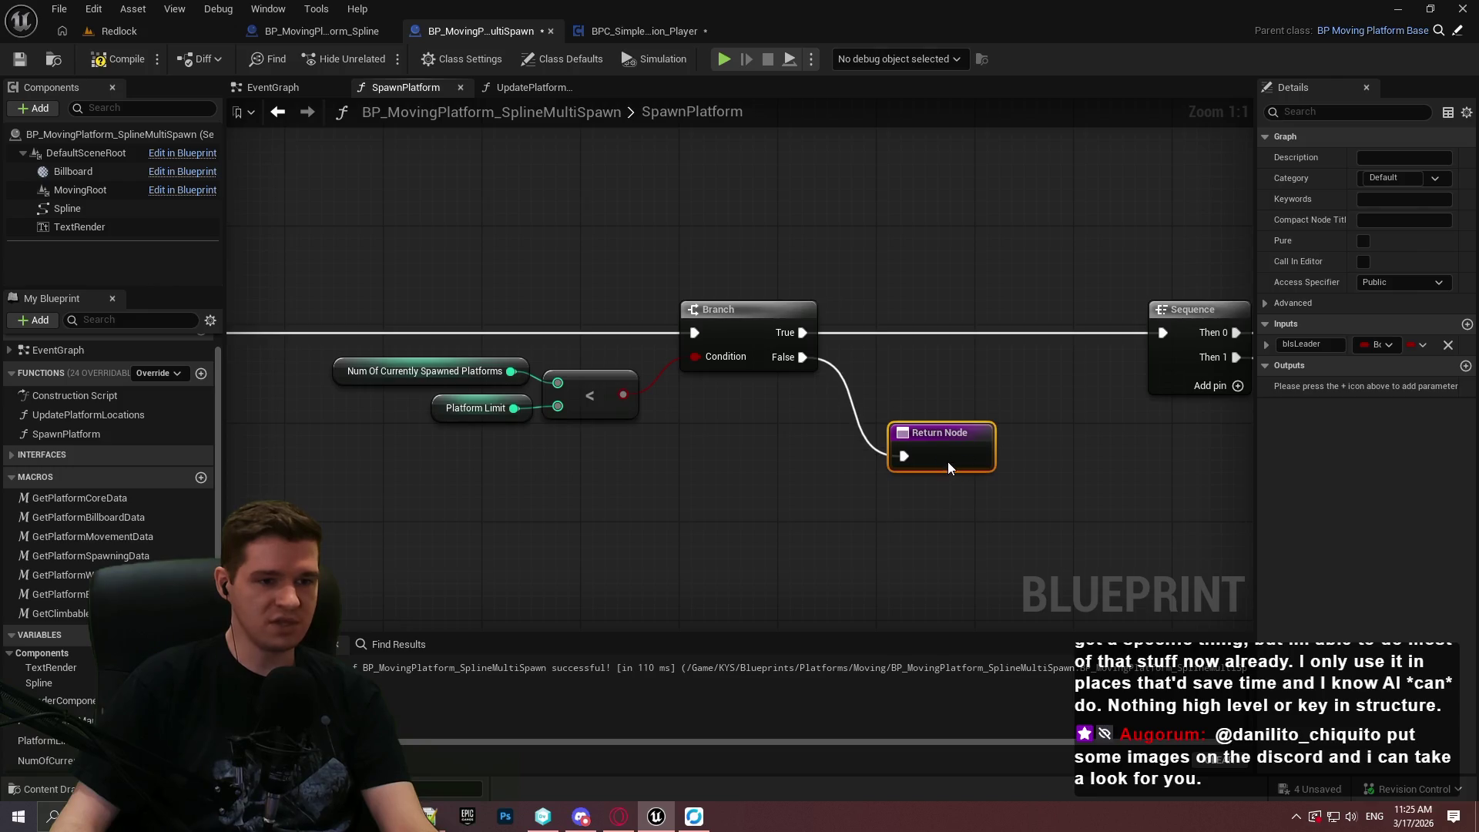
pyautogui.click(940, 359)
pyautogui.moveTo(940, 359); pyautogui.dragTo(828, 362)
pyautogui.click(115, 60)
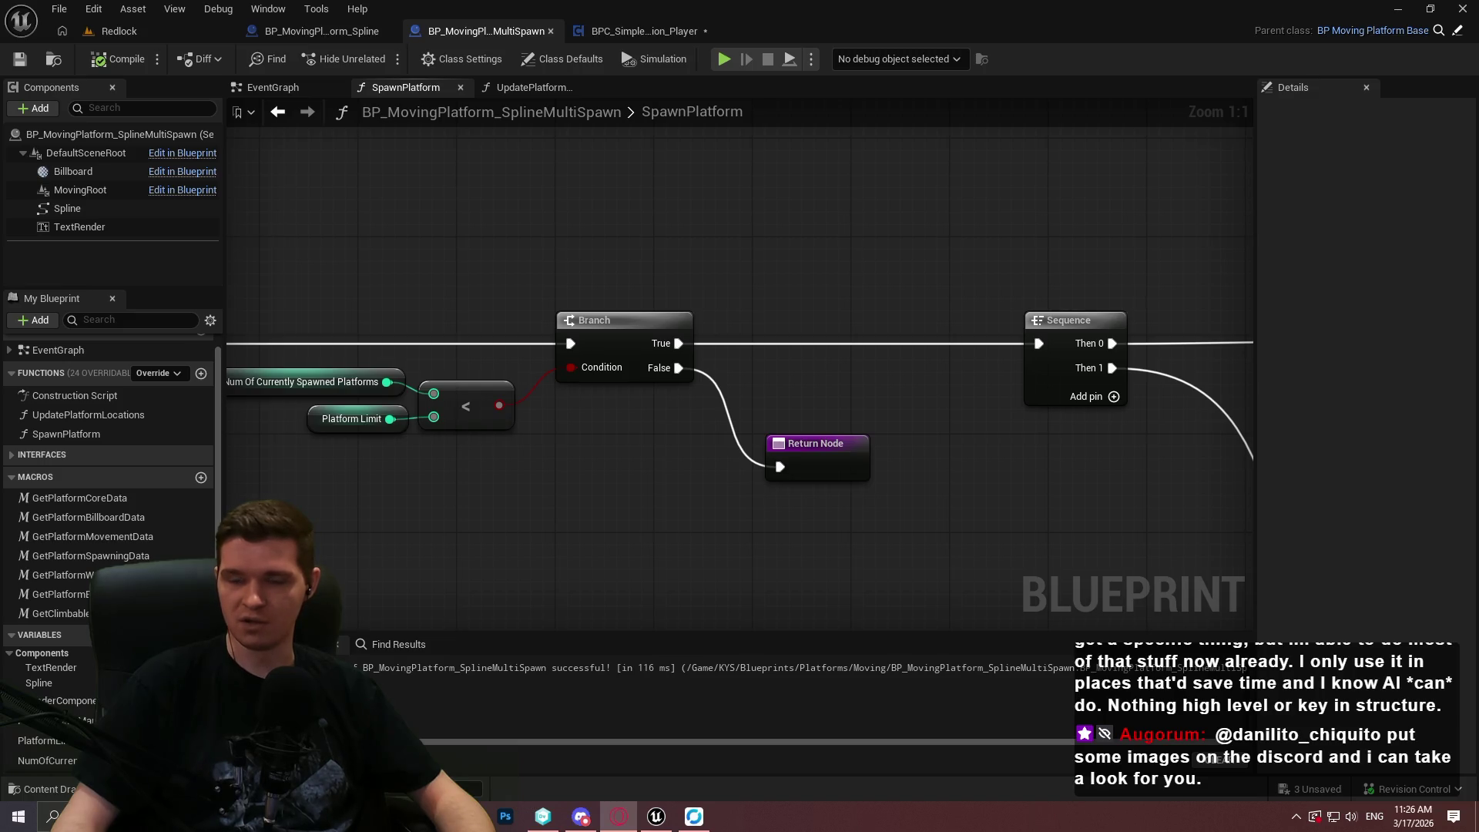
pyautogui.hotkey('alt', 'Tab')
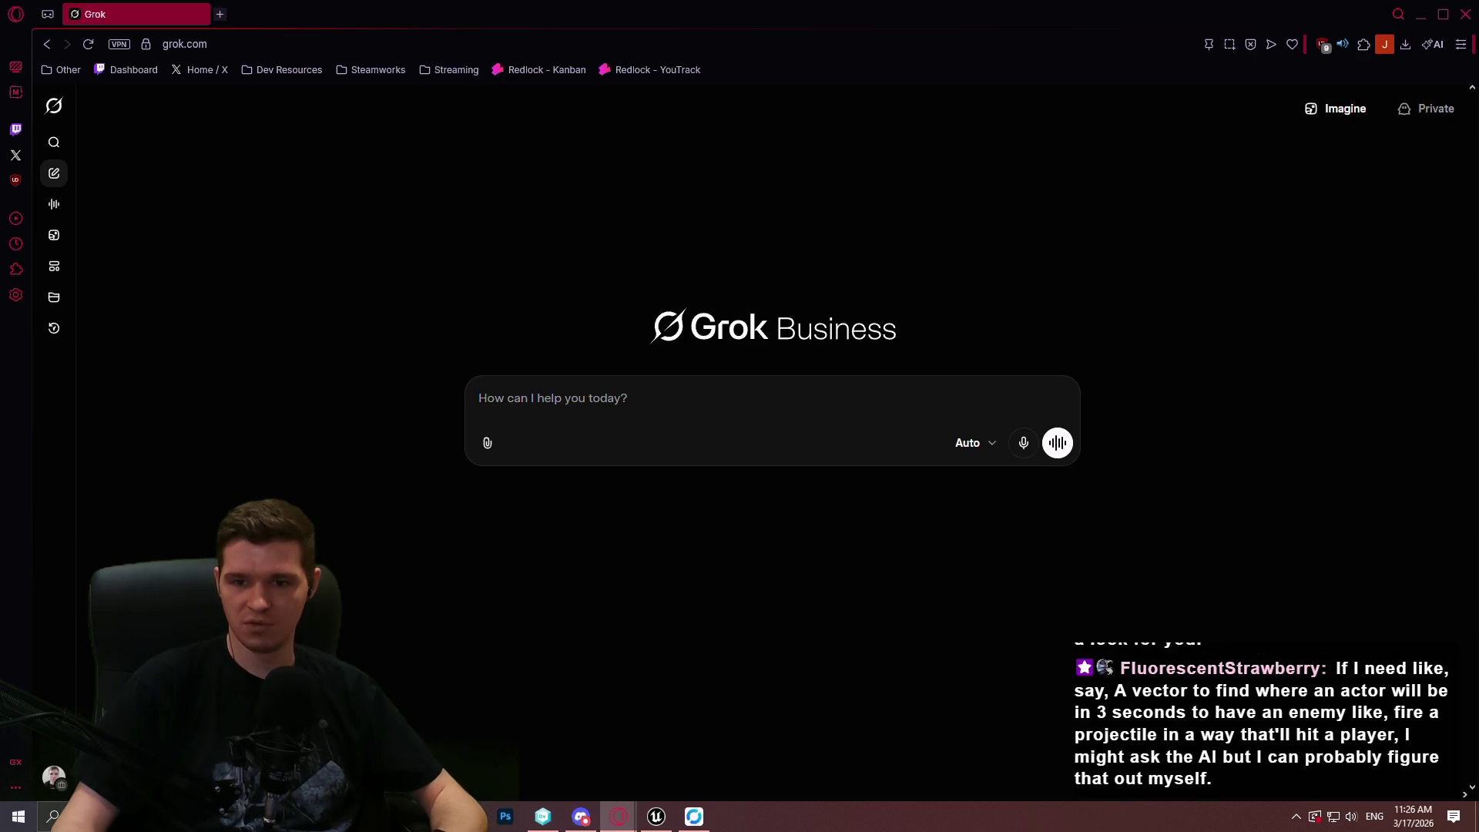
pyautogui.write('typical hair styles of a 7 year old girl in 2002 australia')
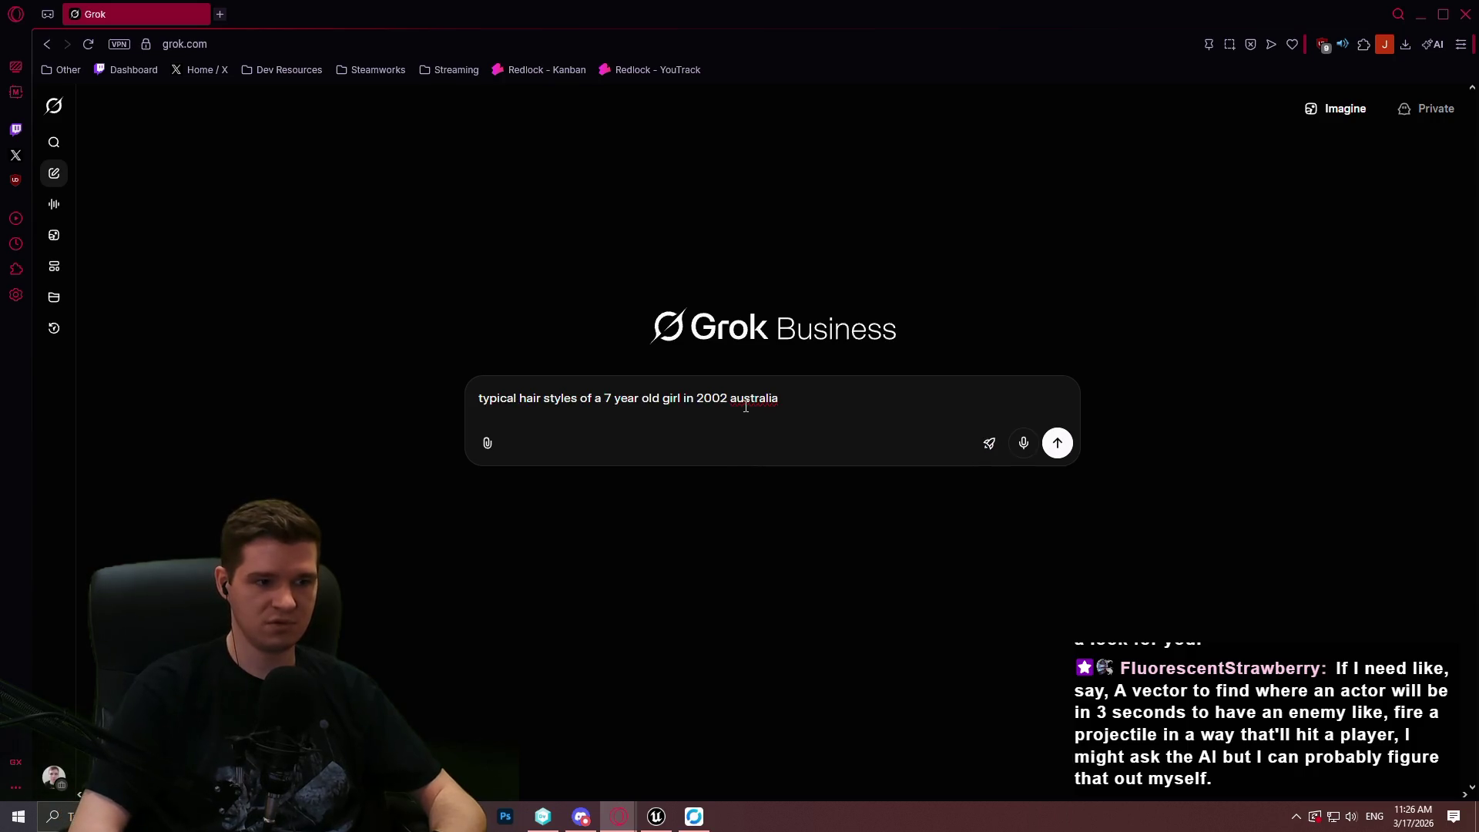
pyautogui.press('Return')
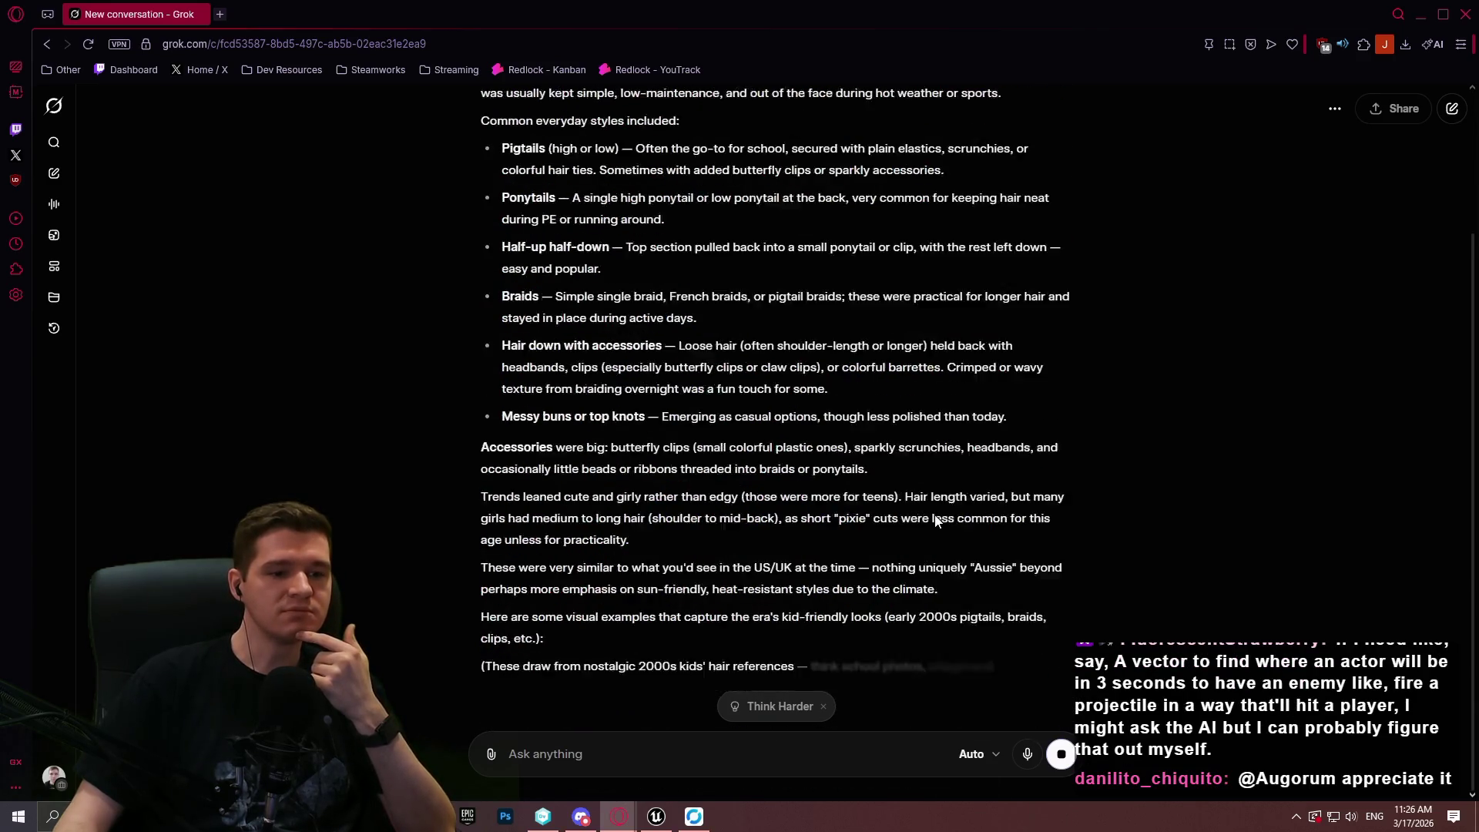
pyautogui.click(808, 619)
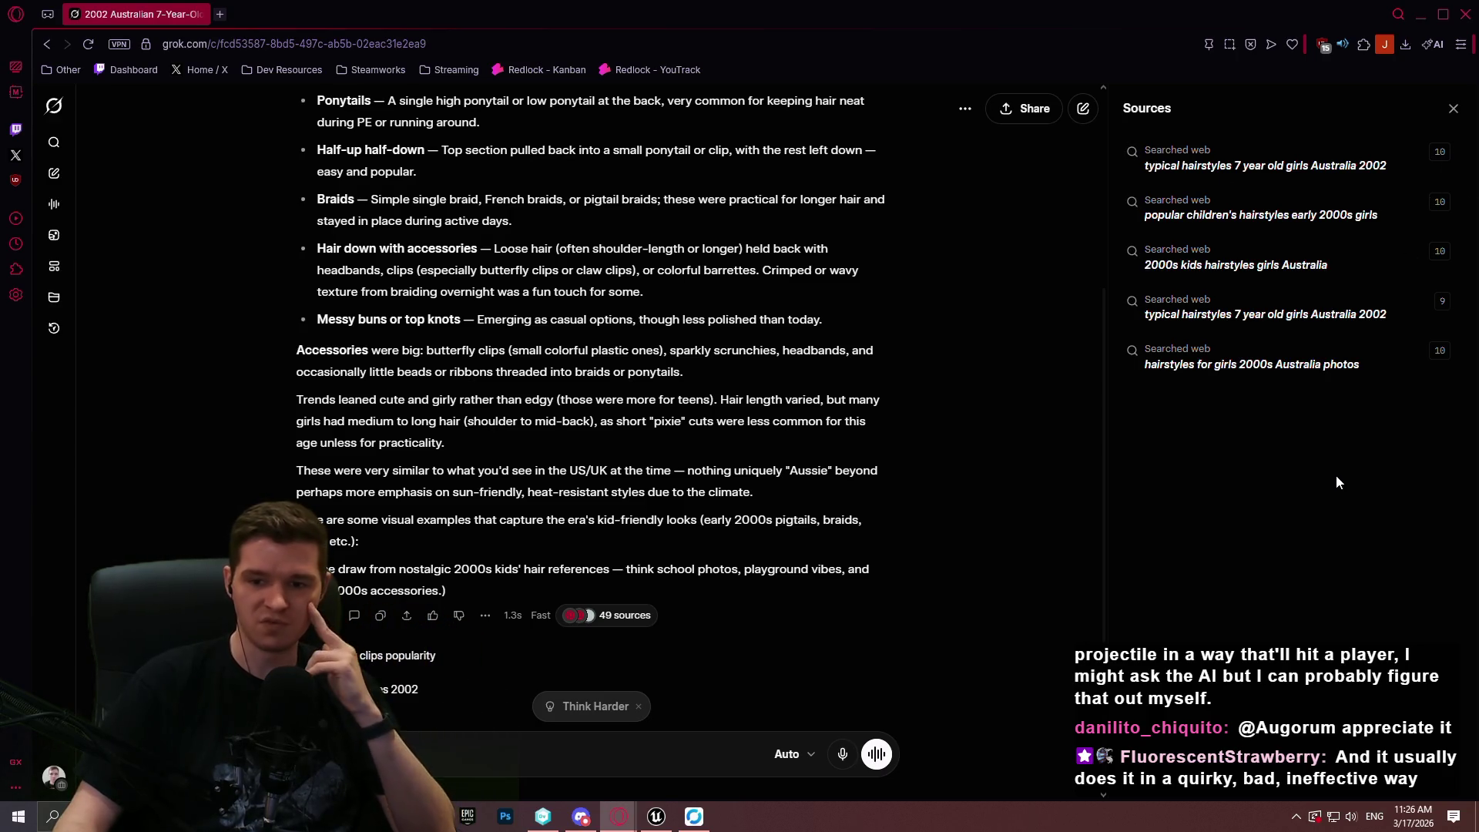
pyautogui.click(1135, 165)
pyautogui.scroll(-5, 1309, 308)
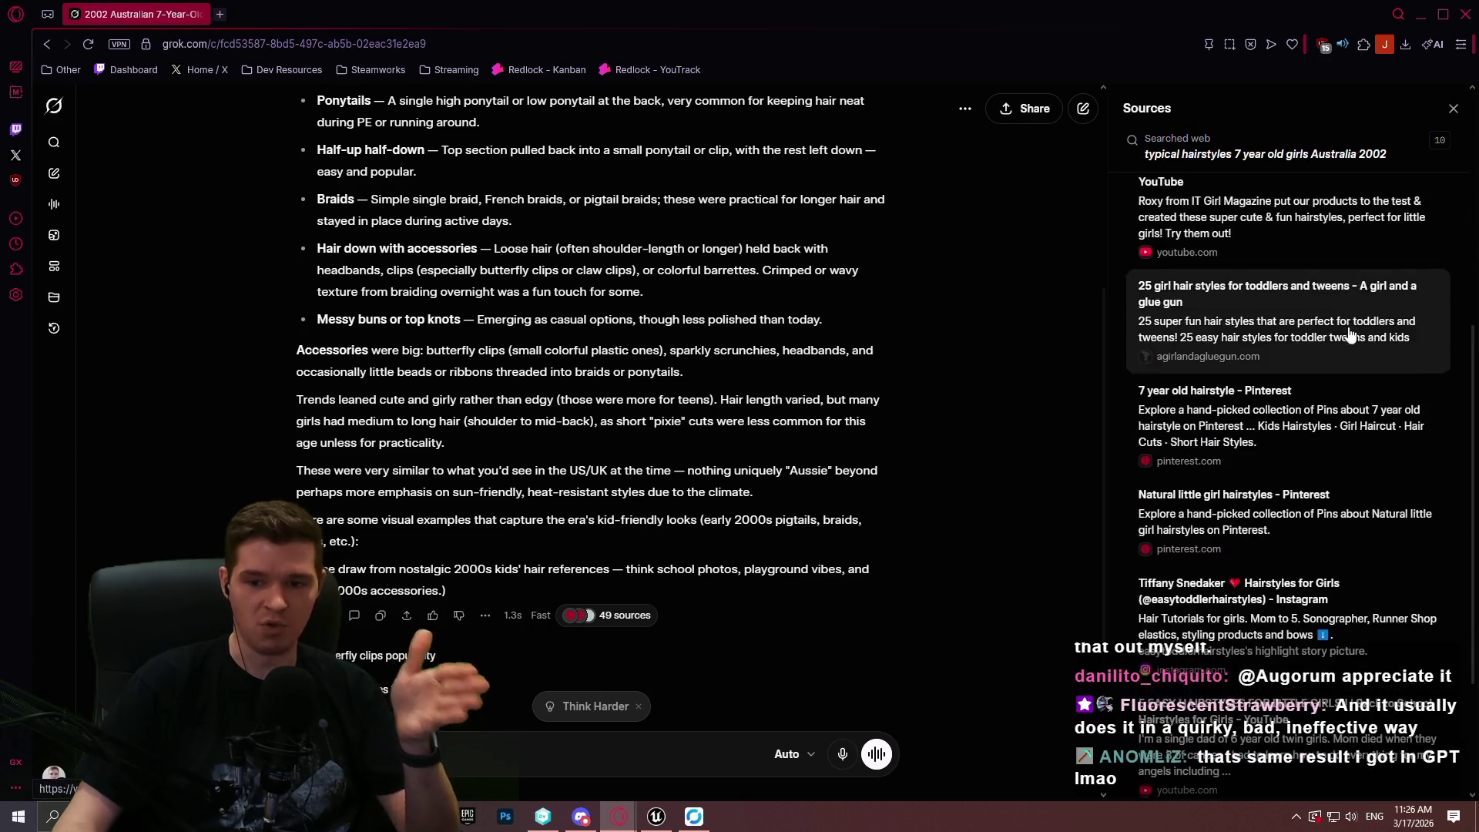
pyautogui.scroll(-3, 1350, 331)
pyautogui.scroll(10, 1350, 369)
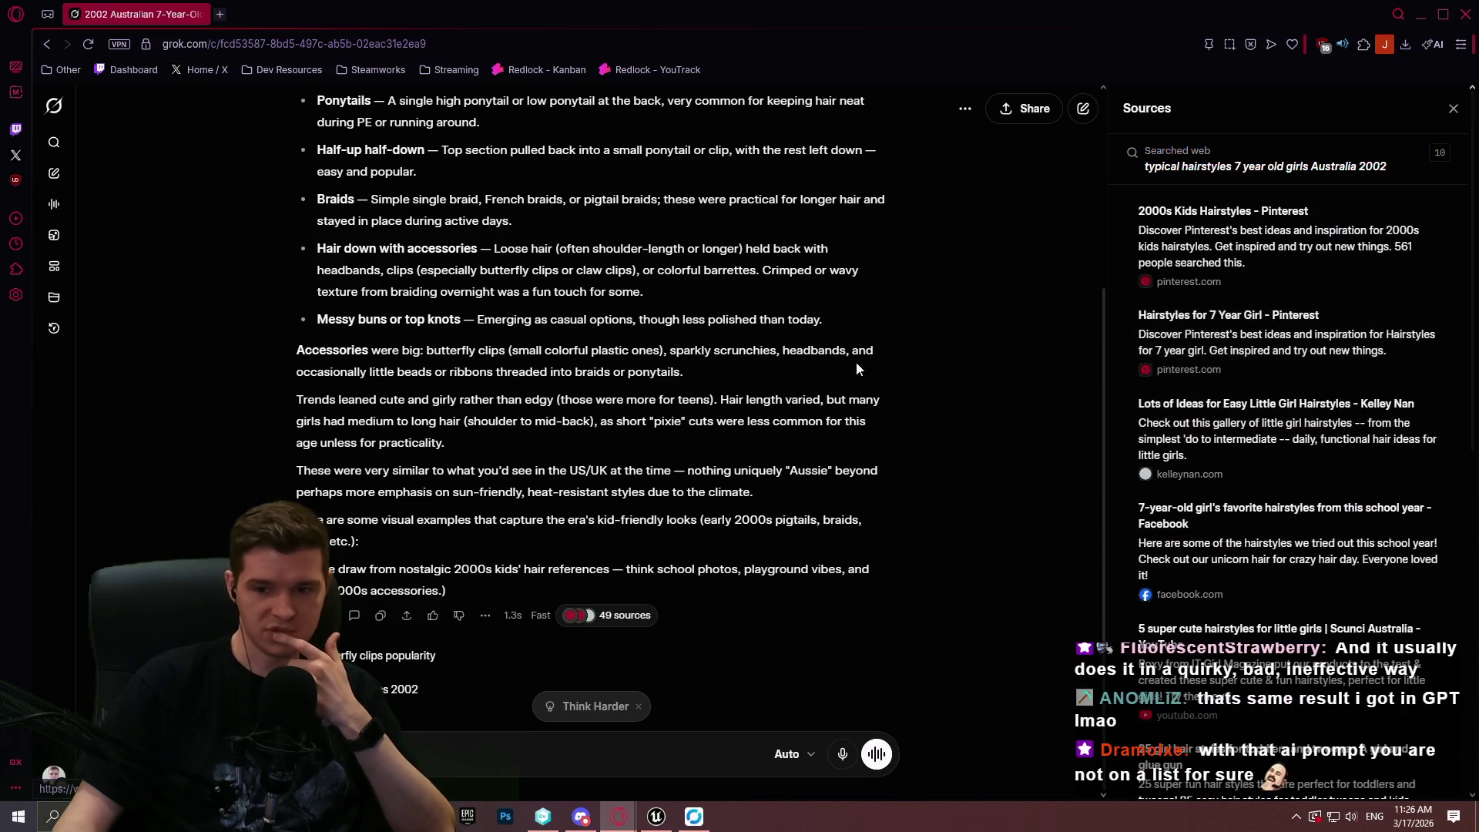
pyautogui.scroll(5, 885, 371)
pyautogui.scroll(-5, 621, 257)
pyautogui.scroll(4, 622, 257)
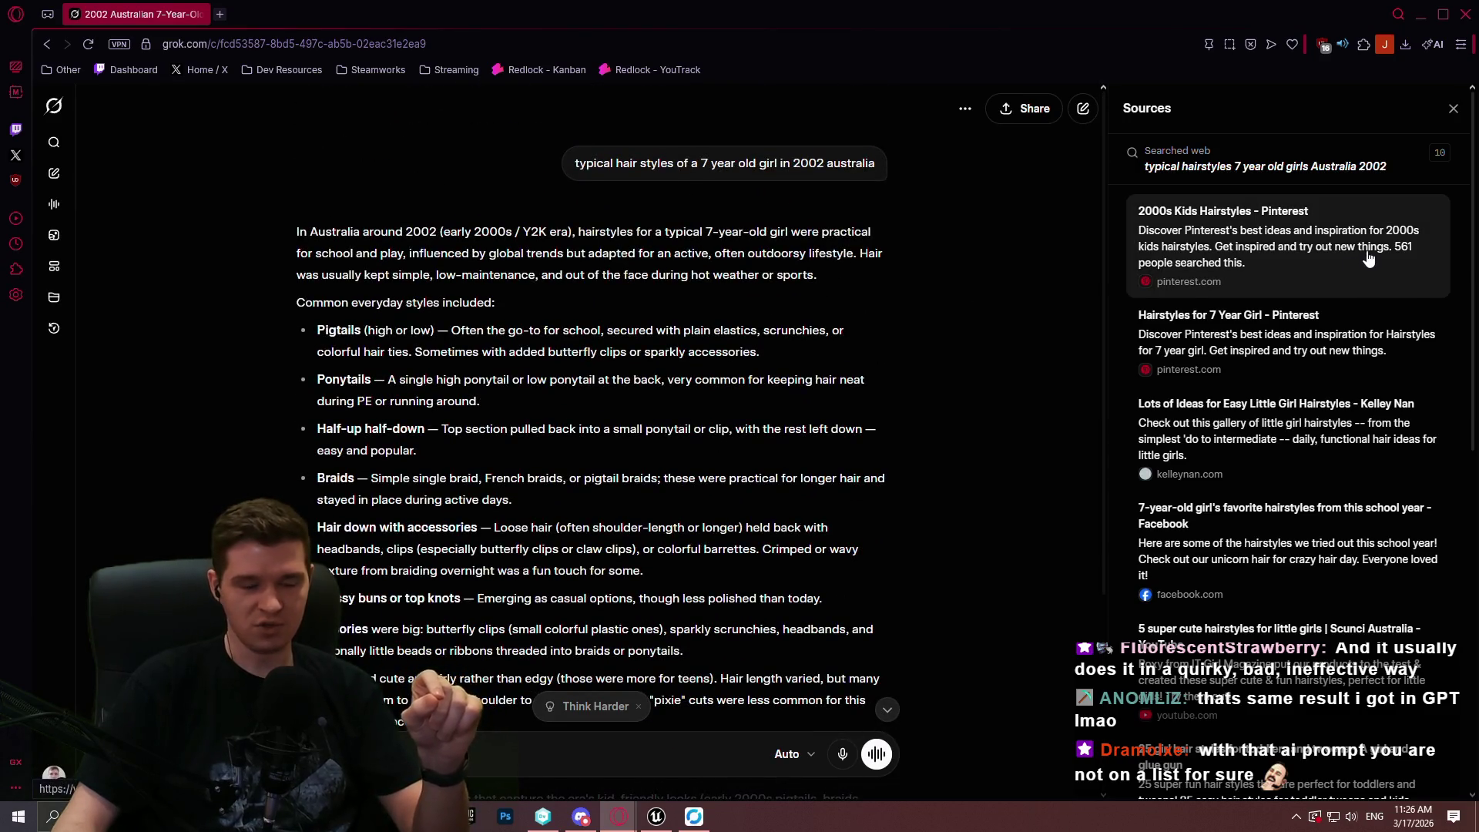
pyautogui.scroll(-1, 1337, 245)
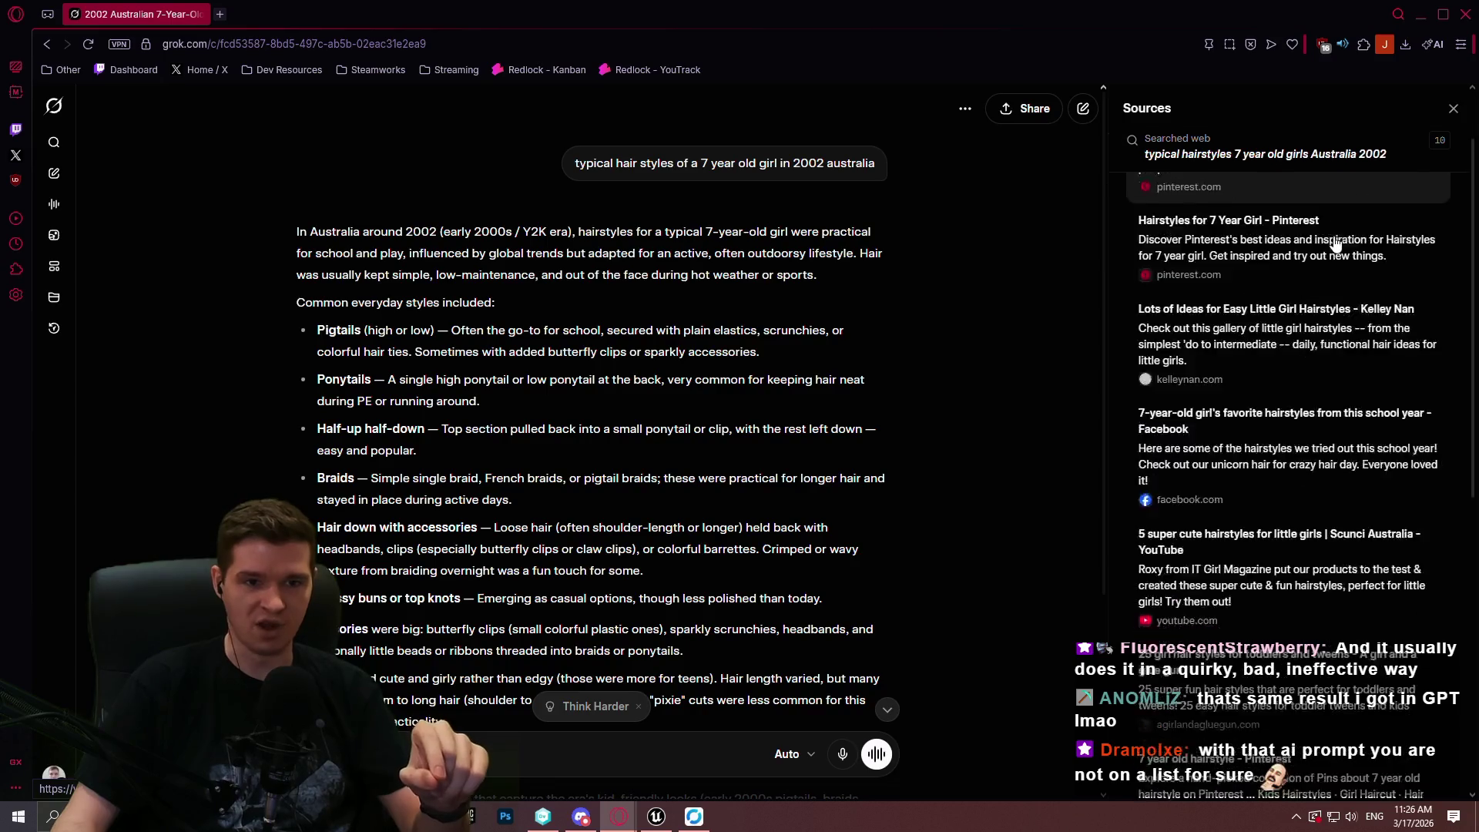
pyautogui.scroll(-2, 1337, 245)
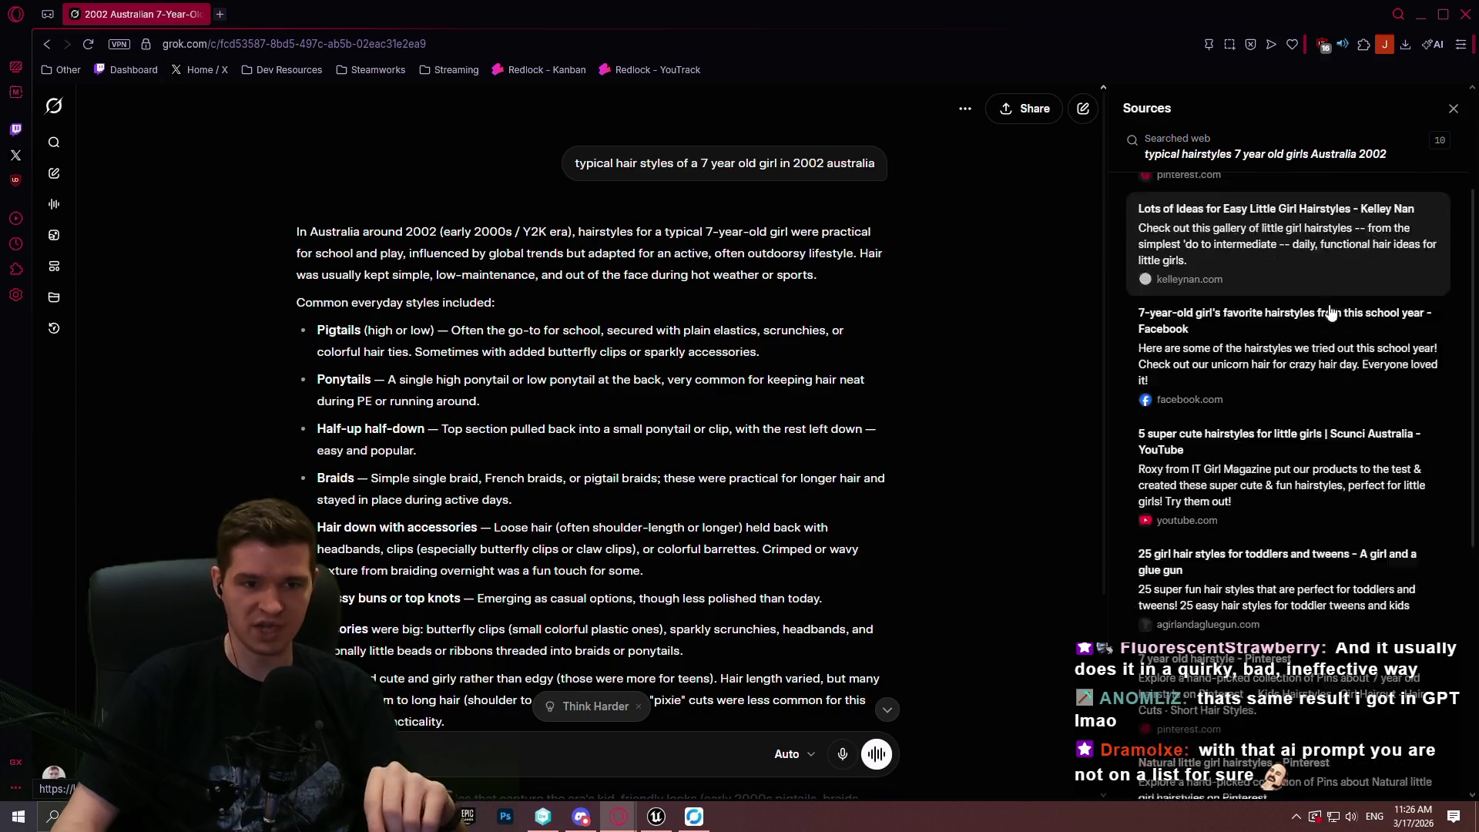
pyautogui.scroll(-3, 1337, 255)
pyautogui.scroll(-1, 1303, 310)
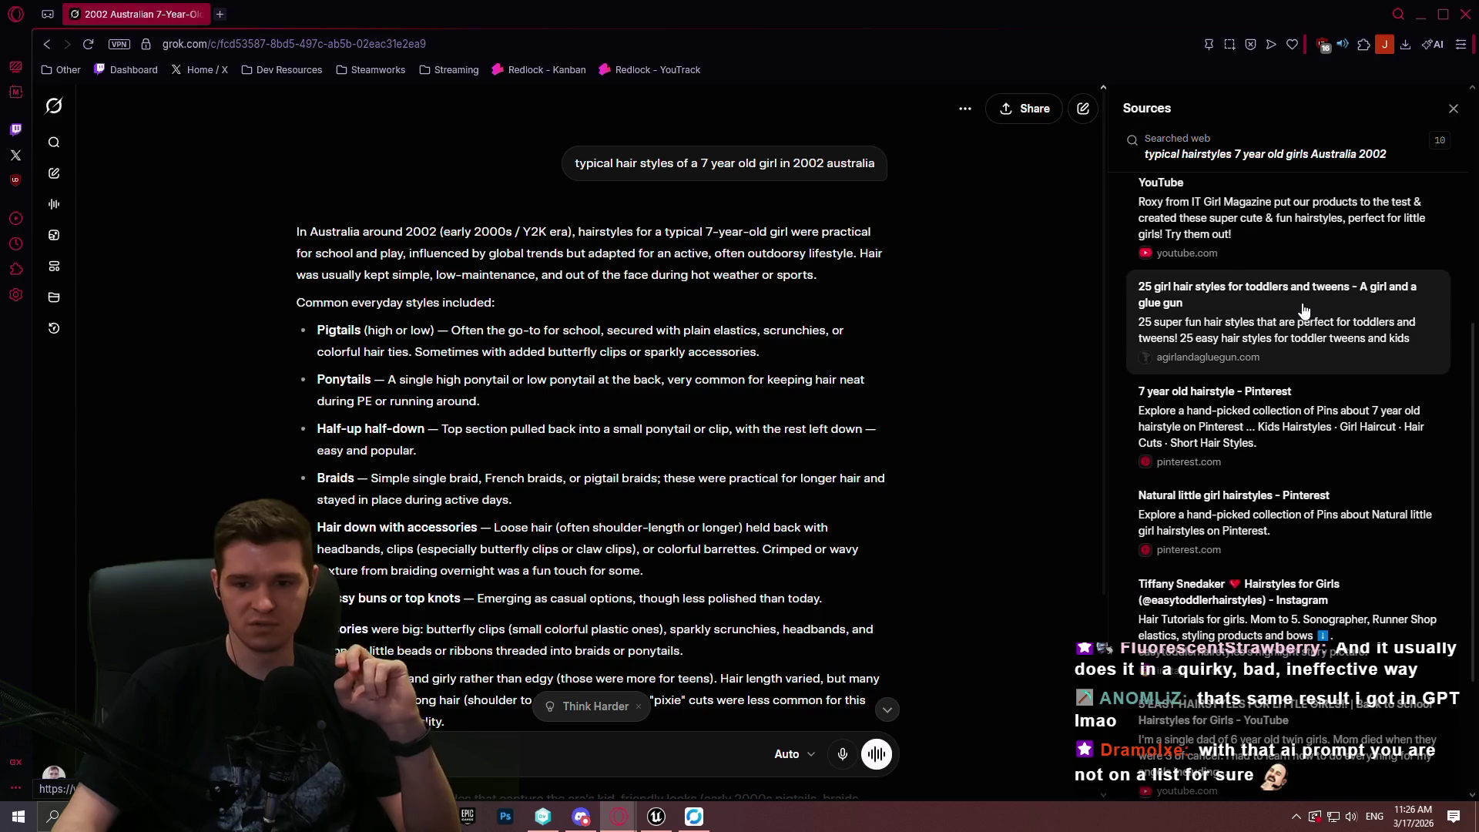
pyautogui.scroll(-3, 1303, 310)
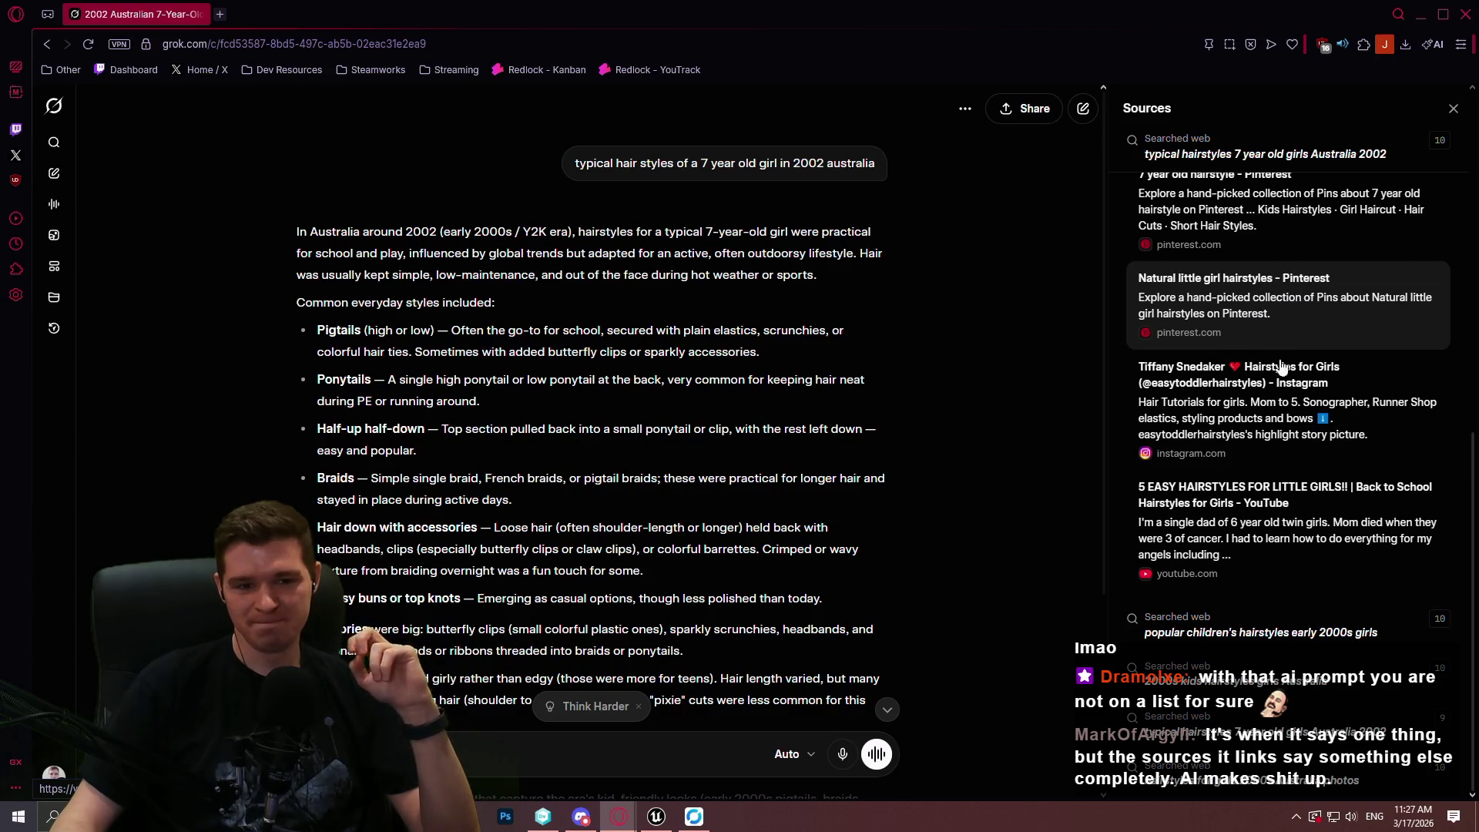
pyautogui.scroll(-10, 1310, 400)
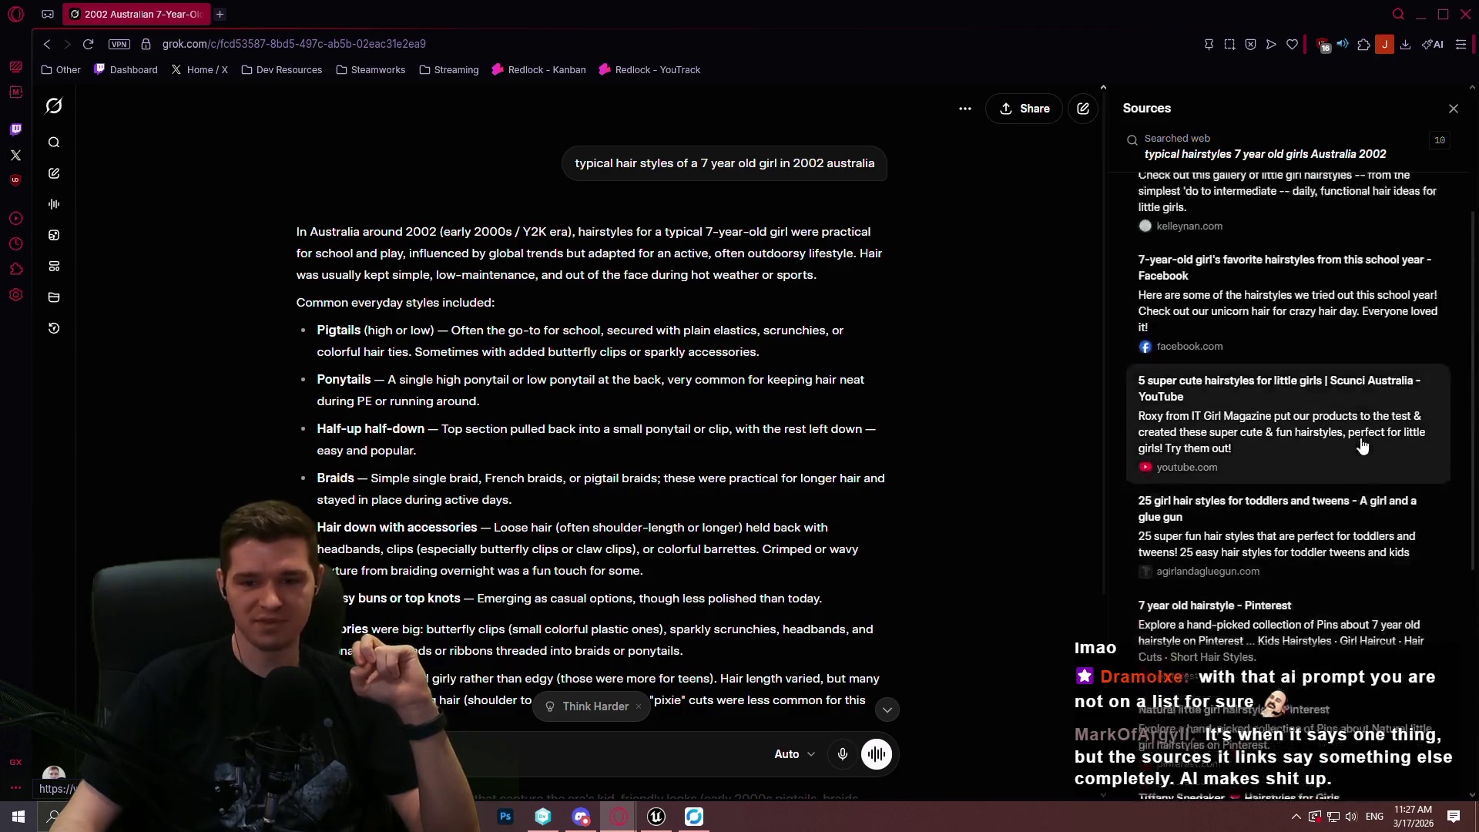
pyautogui.scroll(1, 1353, 403)
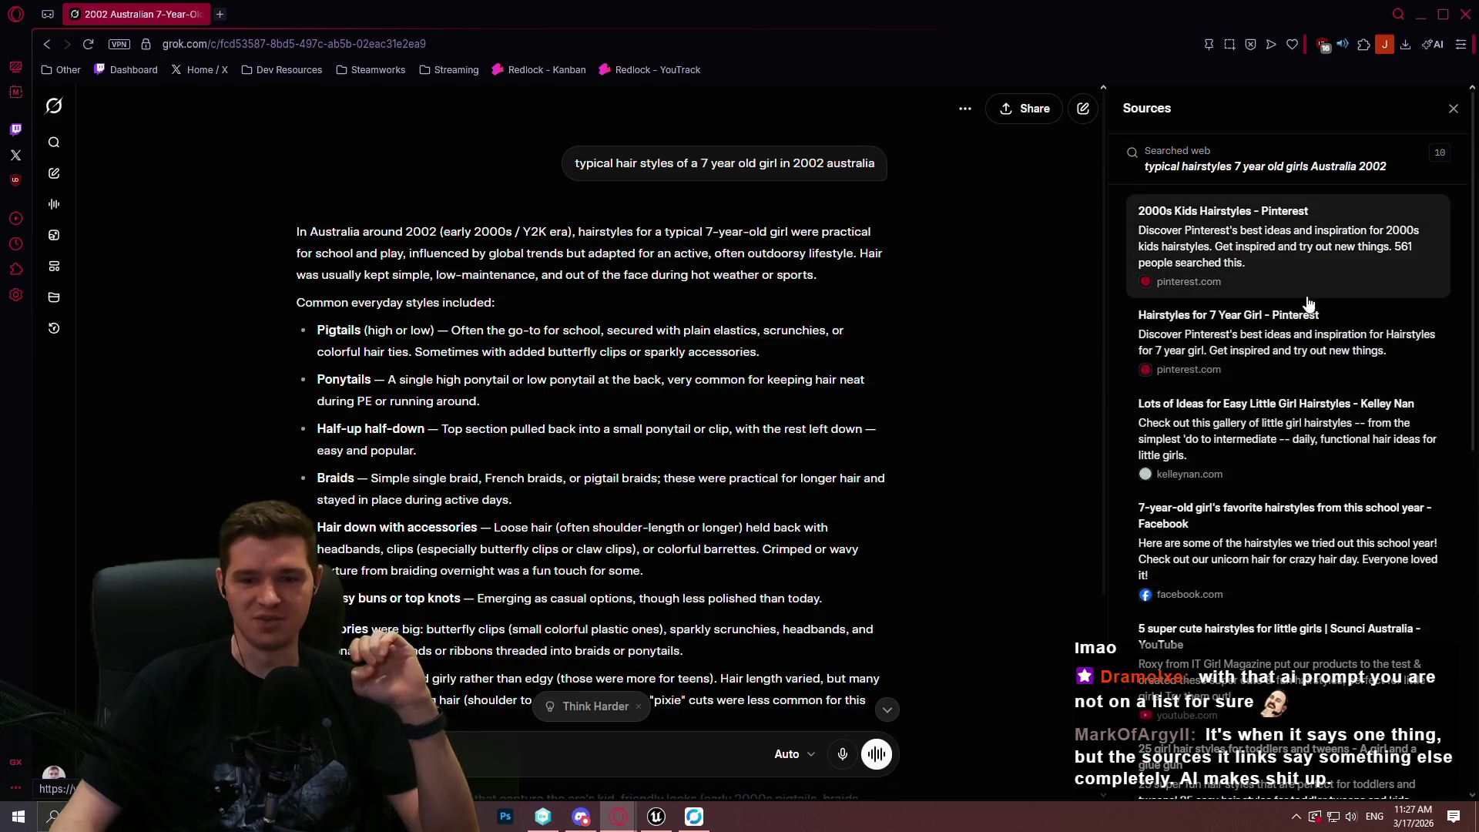
pyautogui.scroll(-5, 1325, 324)
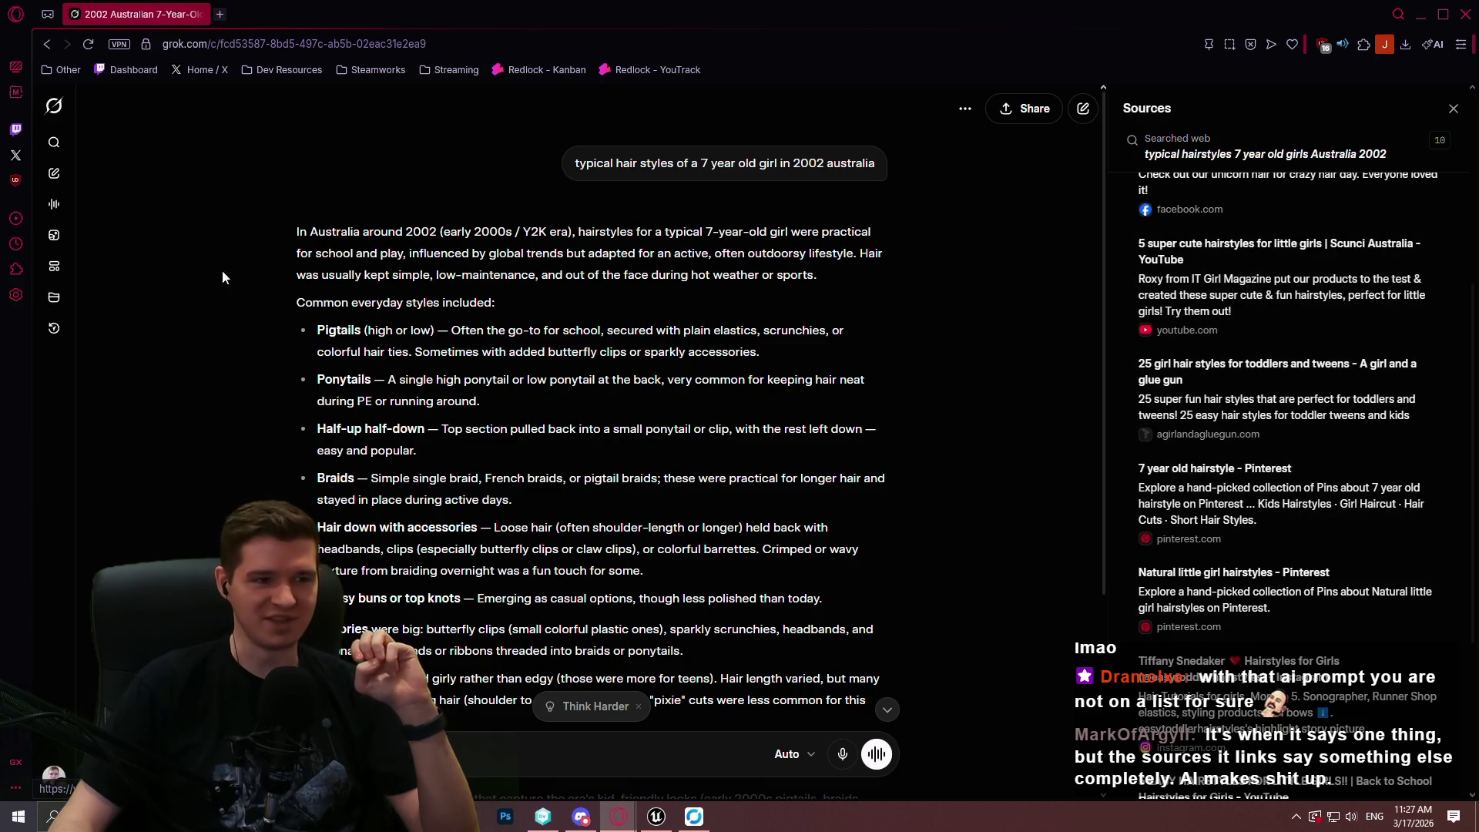
pyautogui.click(1469, 15)
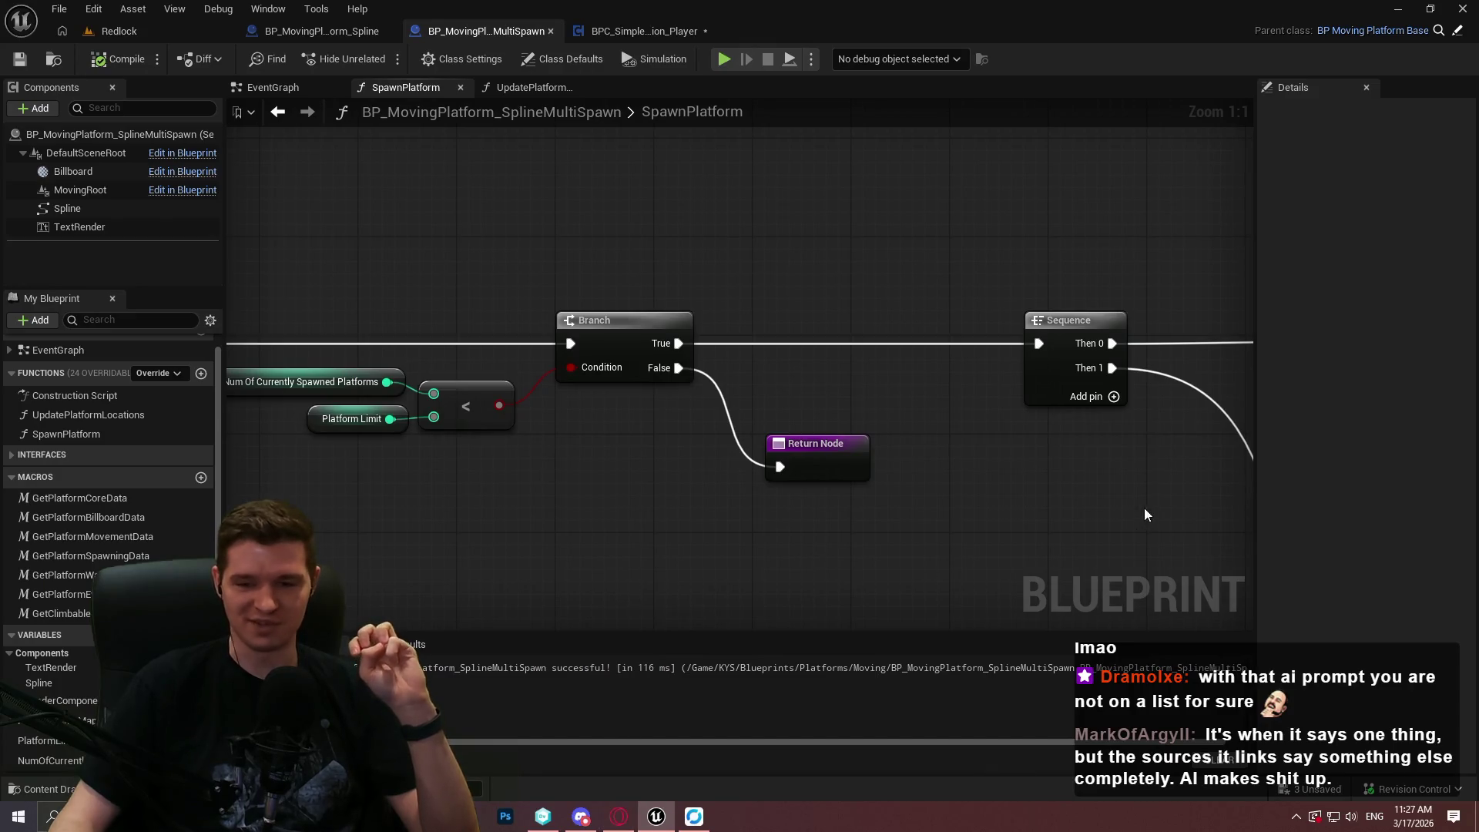
# Bring the Branch and Sequence nodes into view and move the SET node aside.
pyautogui.scroll(-2, 1151, 510)
pyautogui.moveTo(576, 281)
pyautogui.mouseDown()
pyautogui.moveTo(727, 466)
pyautogui.moveTo(750, 428)
pyautogui.moveTo(705, 507)
pyautogui.mouseUp()
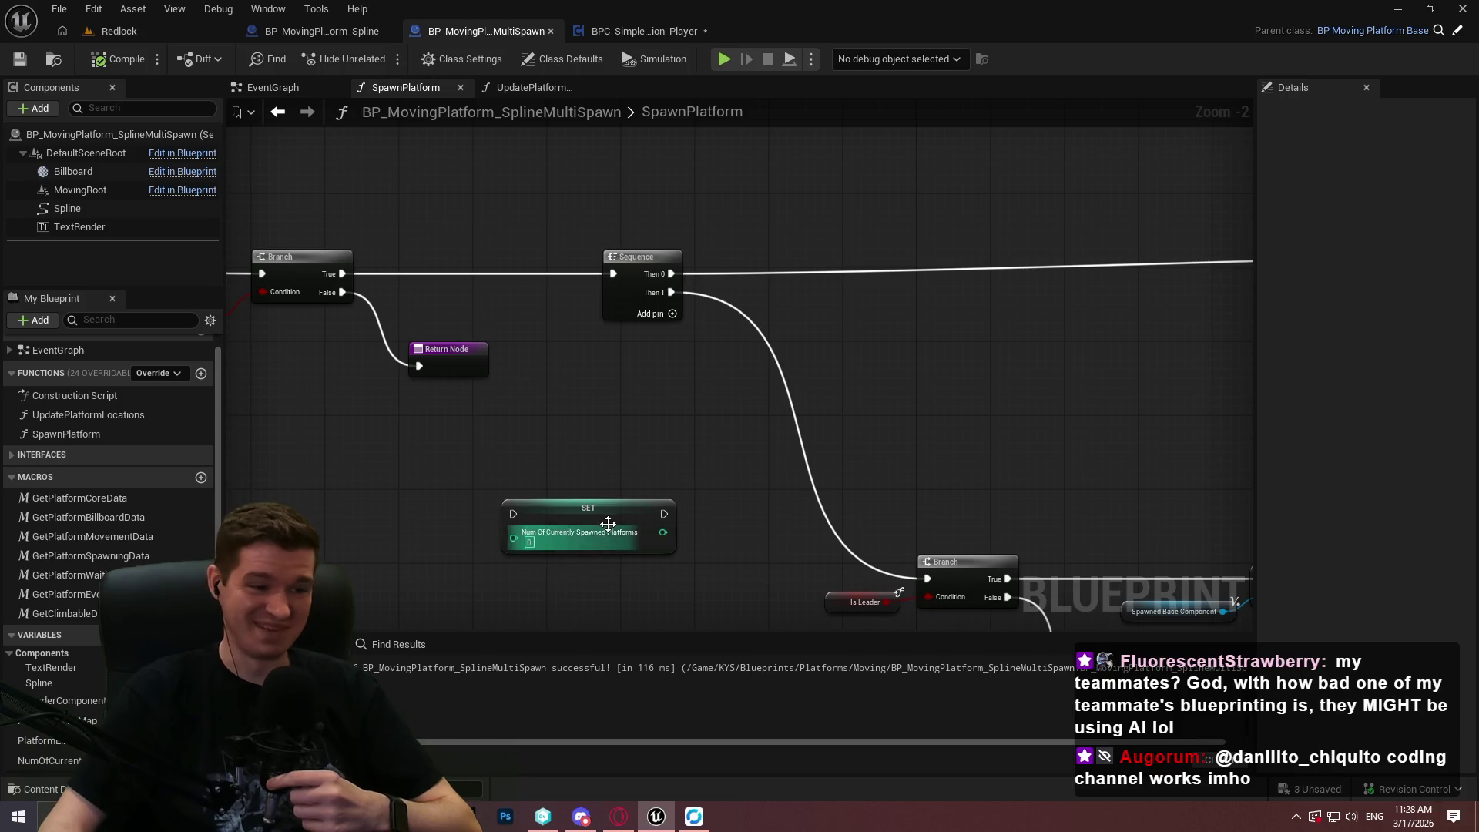
pyautogui.moveTo(608, 533); pyautogui.dragTo(816, 484)
pyautogui.scroll(2, 816, 485)
pyautogui.moveTo(512, 464)
pyautogui.mouseDown()
pyautogui.moveTo(657, 427)
pyautogui.moveTo(679, 406)
pyautogui.mouseUp()
# Increment Num Of Currently Spawned Platforms from Sequence Then 1 into Is Leader branch, deleting the SET node.
pyautogui.moveTo(51, 760); pyautogui.dragTo(489, 477)
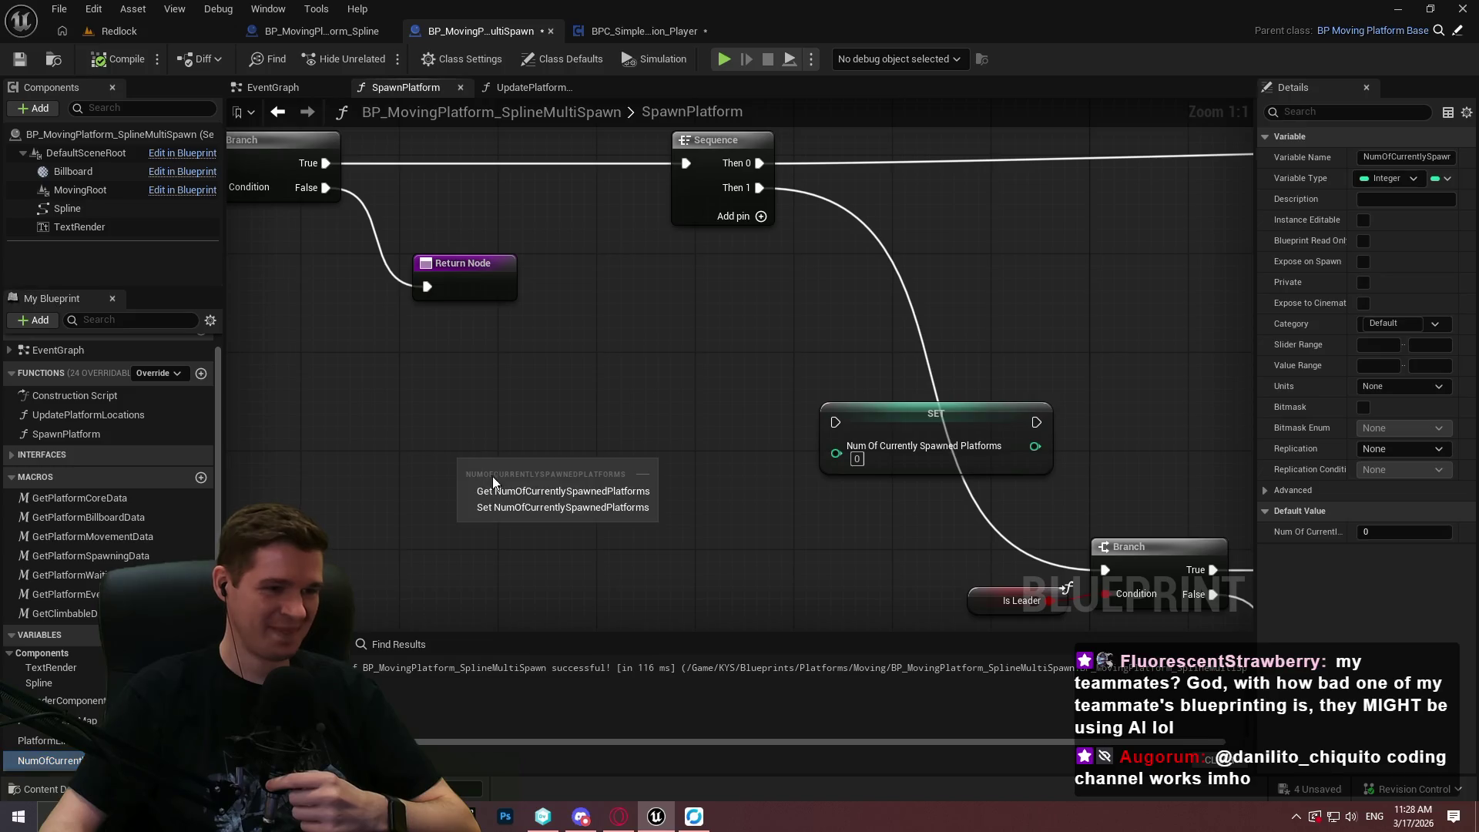
pyautogui.click(563, 491)
pyautogui.moveTo(627, 464)
pyautogui.mouseDown()
pyautogui.moveTo(693, 423)
pyautogui.moveTo(759, 188)
pyautogui.mouseUp()
pyautogui.write('inc')
pyautogui.press('Return')
pyautogui.click(936, 414)
pyautogui.press('Delete')
pyautogui.moveTo(744, 434)
pyautogui.mouseDown()
pyautogui.moveTo(1030, 511)
pyautogui.moveTo(1110, 569)
pyautogui.mouseUp()
pyautogui.scroll(-4, 649, 400)
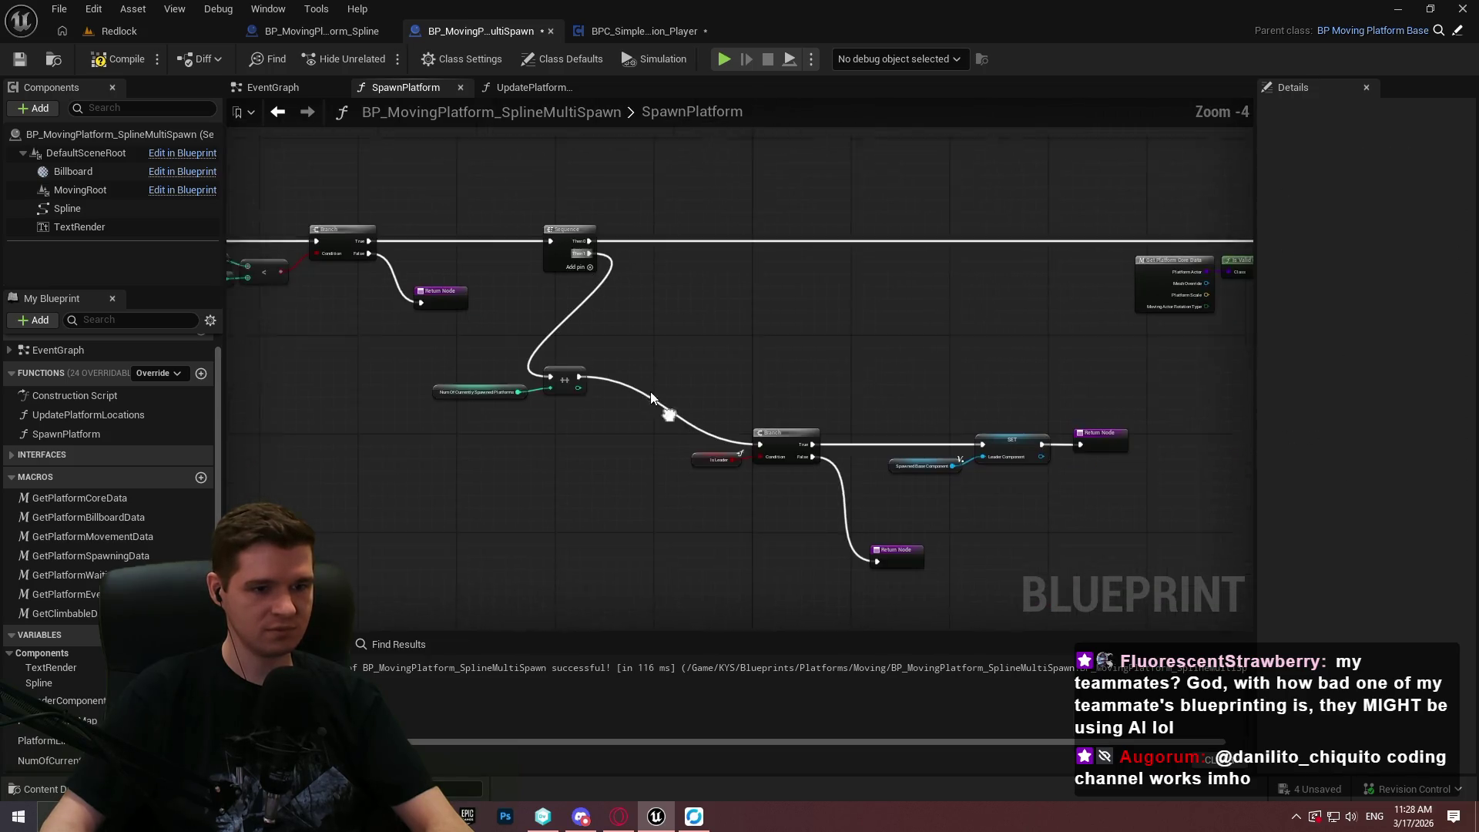
# Move the count, increment and downstream node group into line, then save the Blueprint.
pyautogui.moveTo(485, 467)
pyautogui.mouseDown()
pyautogui.moveTo(585, 362)
pyautogui.moveTo(695, 494)
pyautogui.mouseUp()
pyautogui.scroll(4, 585, 364)
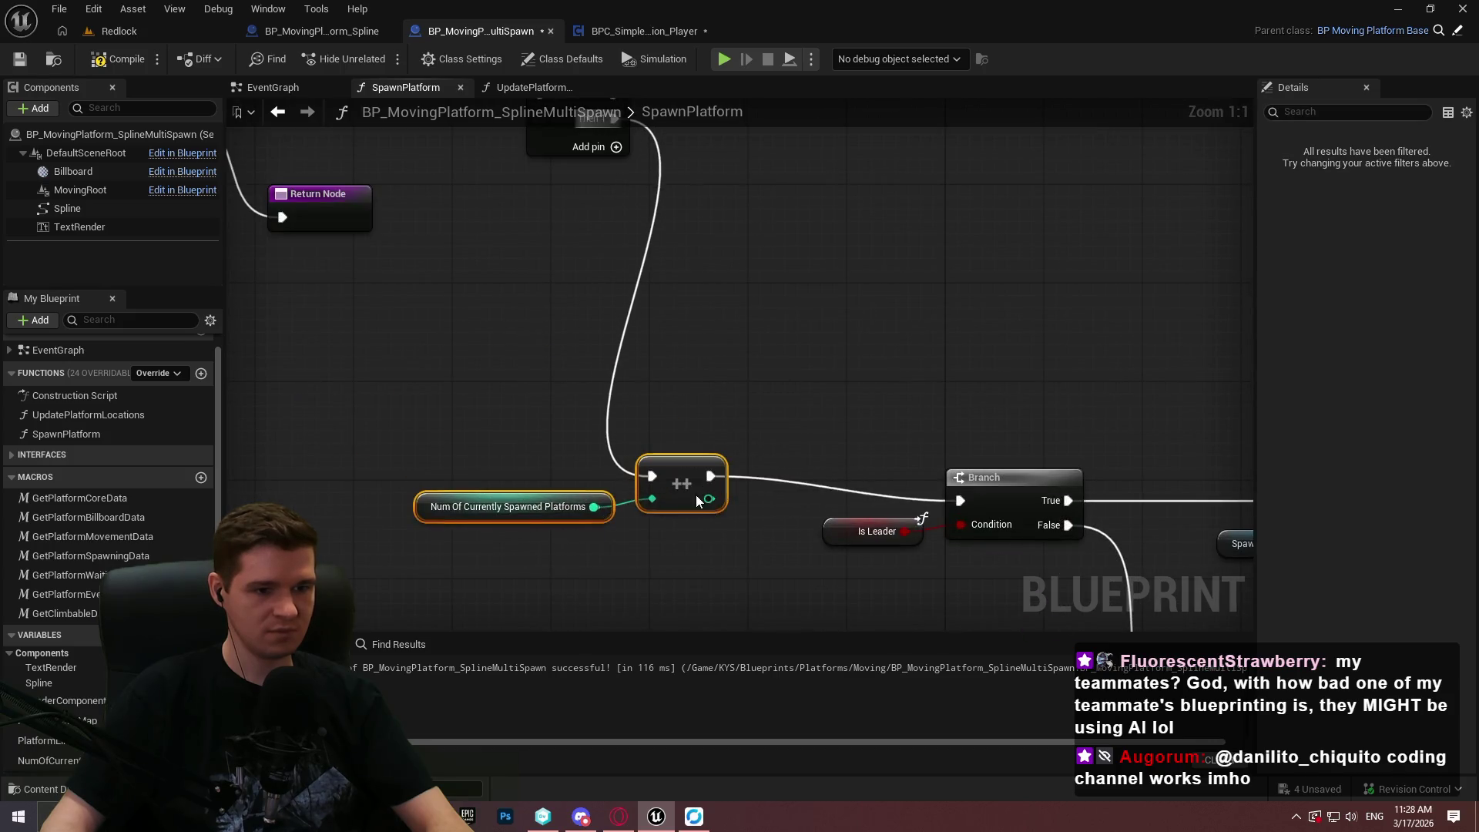
pyautogui.scroll(-4, 978, 483)
pyautogui.moveTo(1125, 509); pyautogui.dragTo(442, 274)
pyautogui.moveTo(559, 337); pyautogui.dragTo(727, 434)
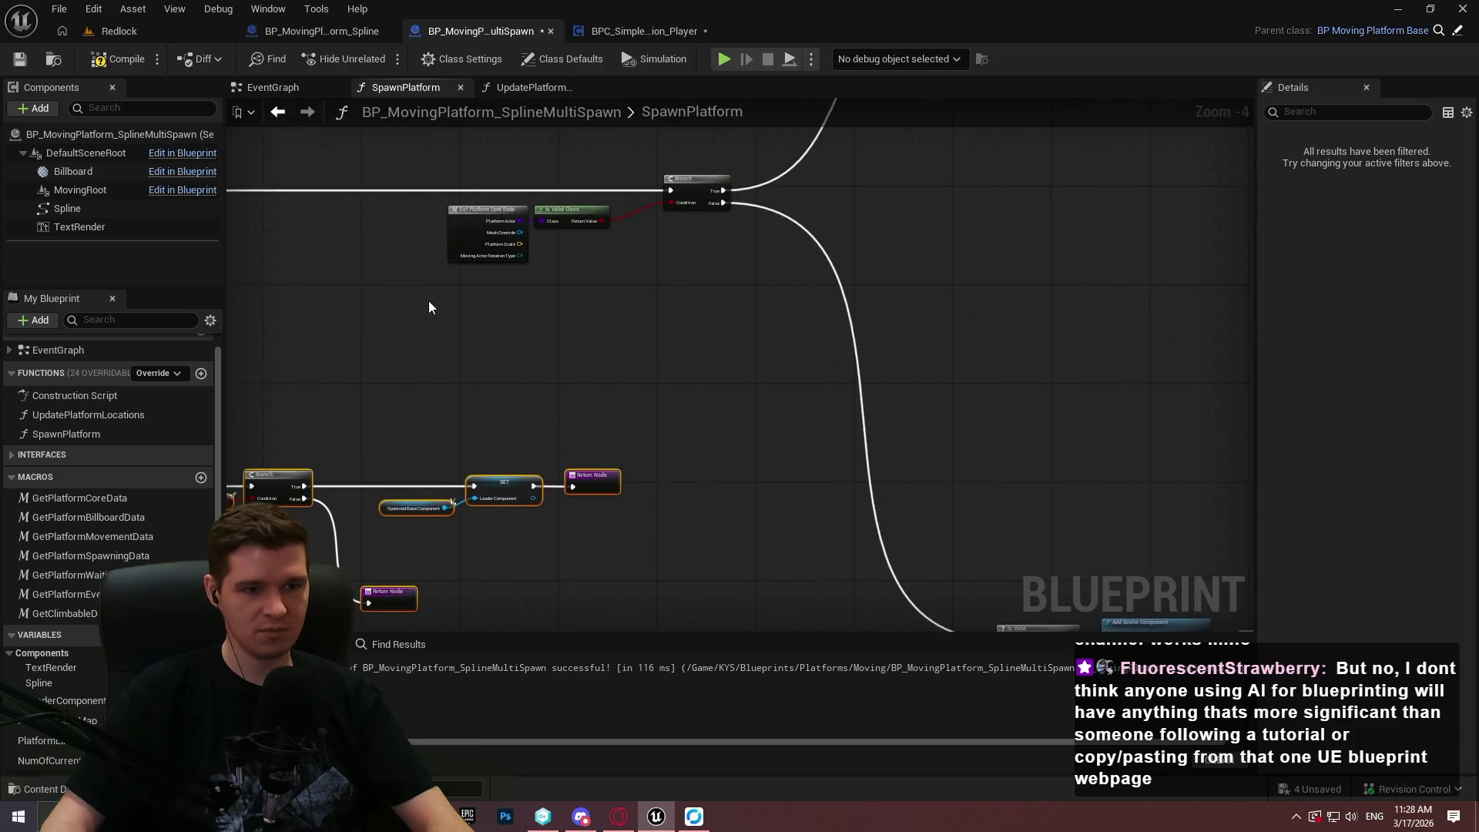
pyautogui.scroll(-1, 428, 307)
pyautogui.moveTo(428, 307); pyautogui.dragTo(793, 243)
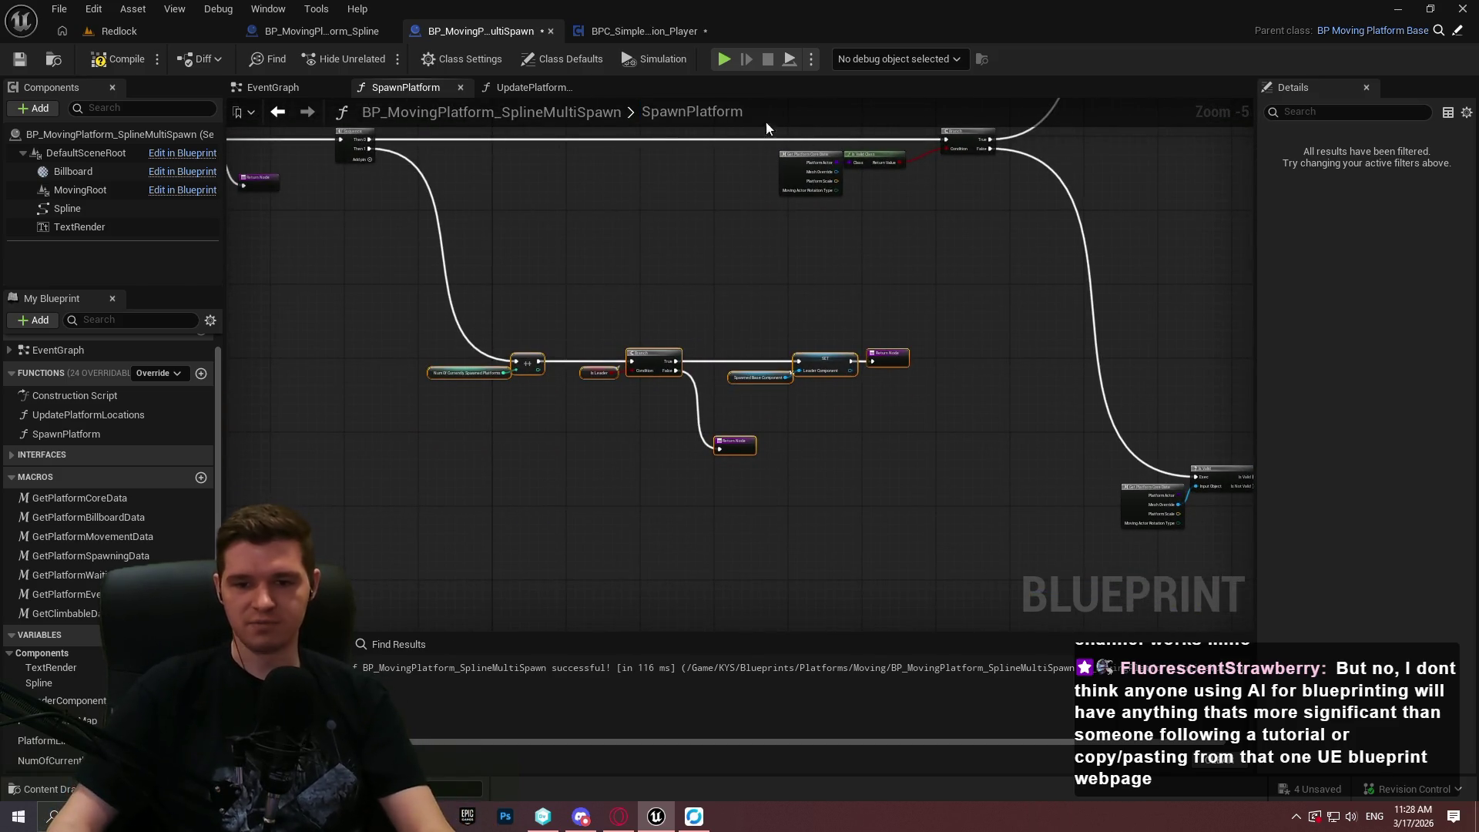
pyautogui.click(20, 59)
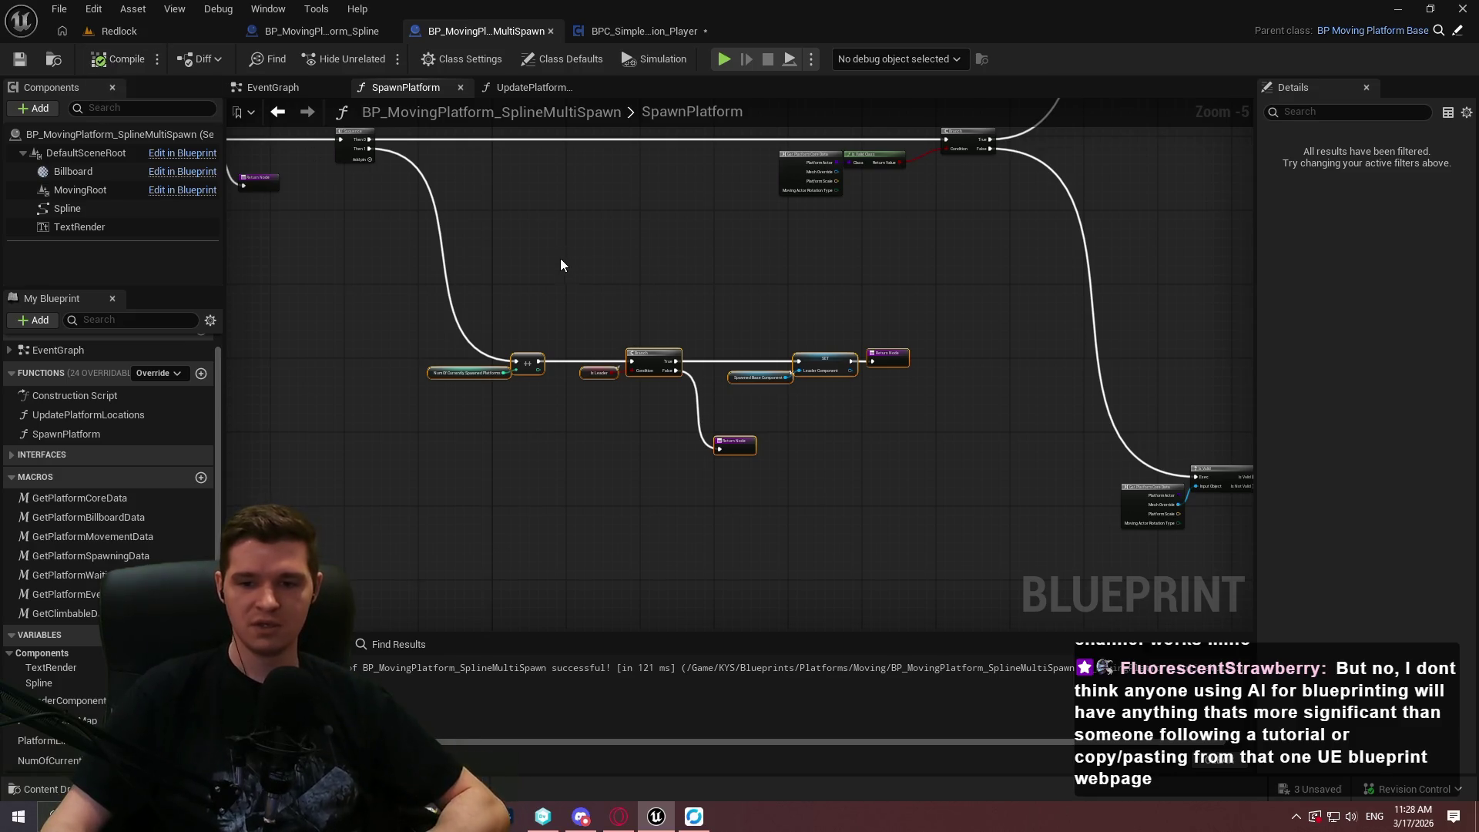
# Review the start of SpawnPlatform and its increment-Branch chain, then return to the EventGraph.
pyautogui.scroll(4, 558, 316)
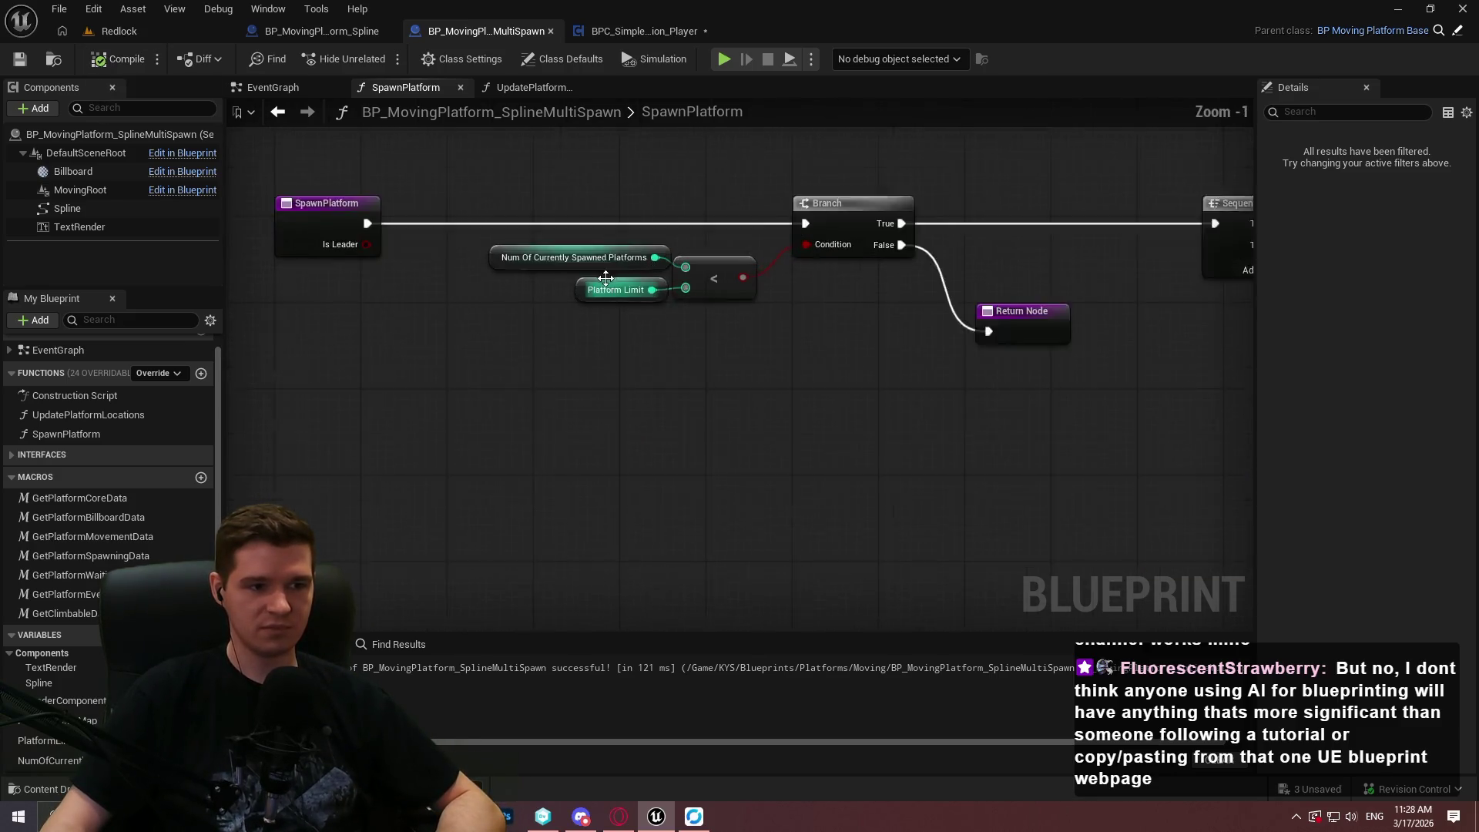
pyautogui.scroll(1, 608, 277)
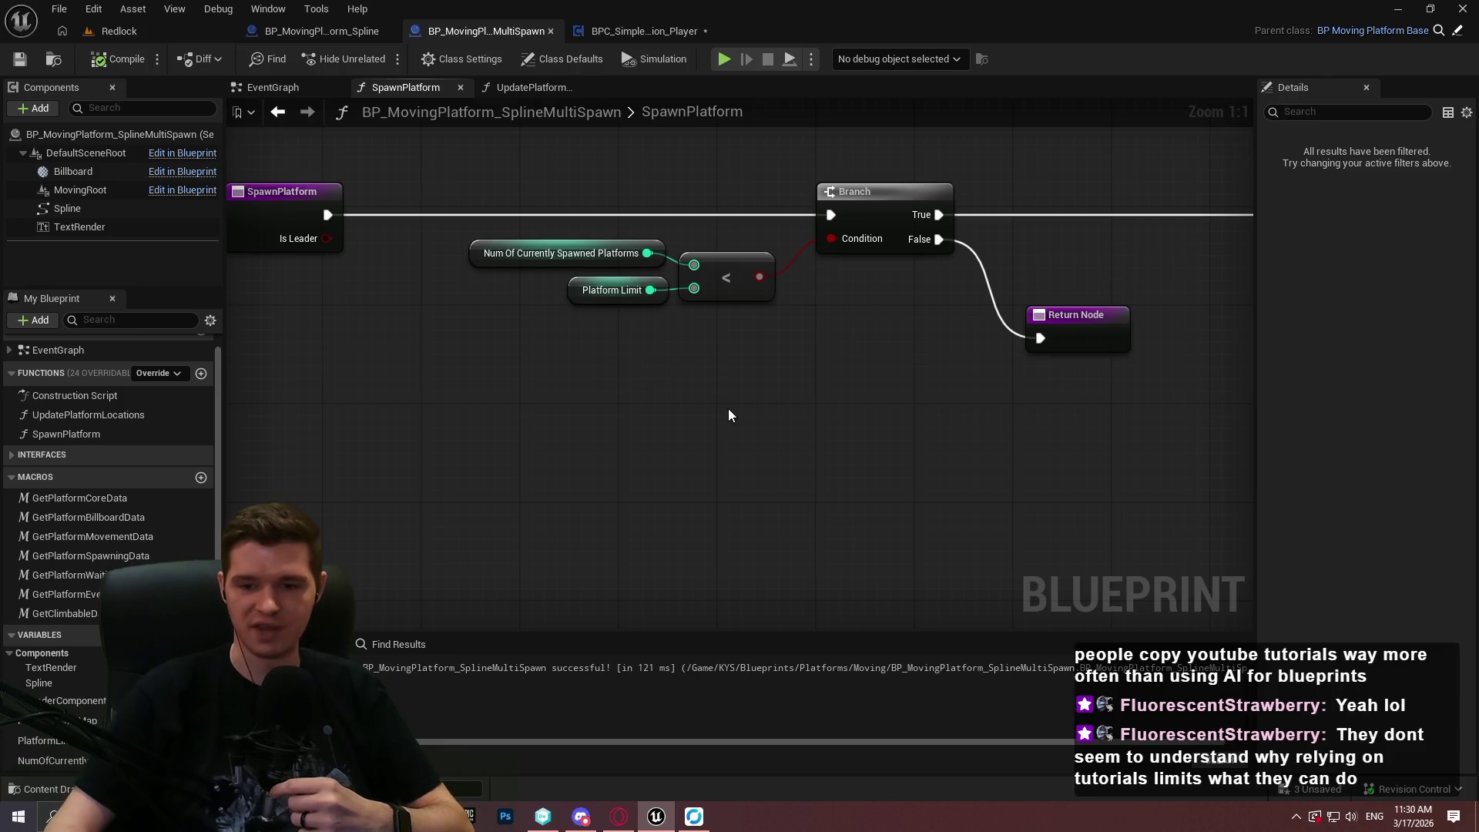
pyautogui.scroll(-2, 743, 380)
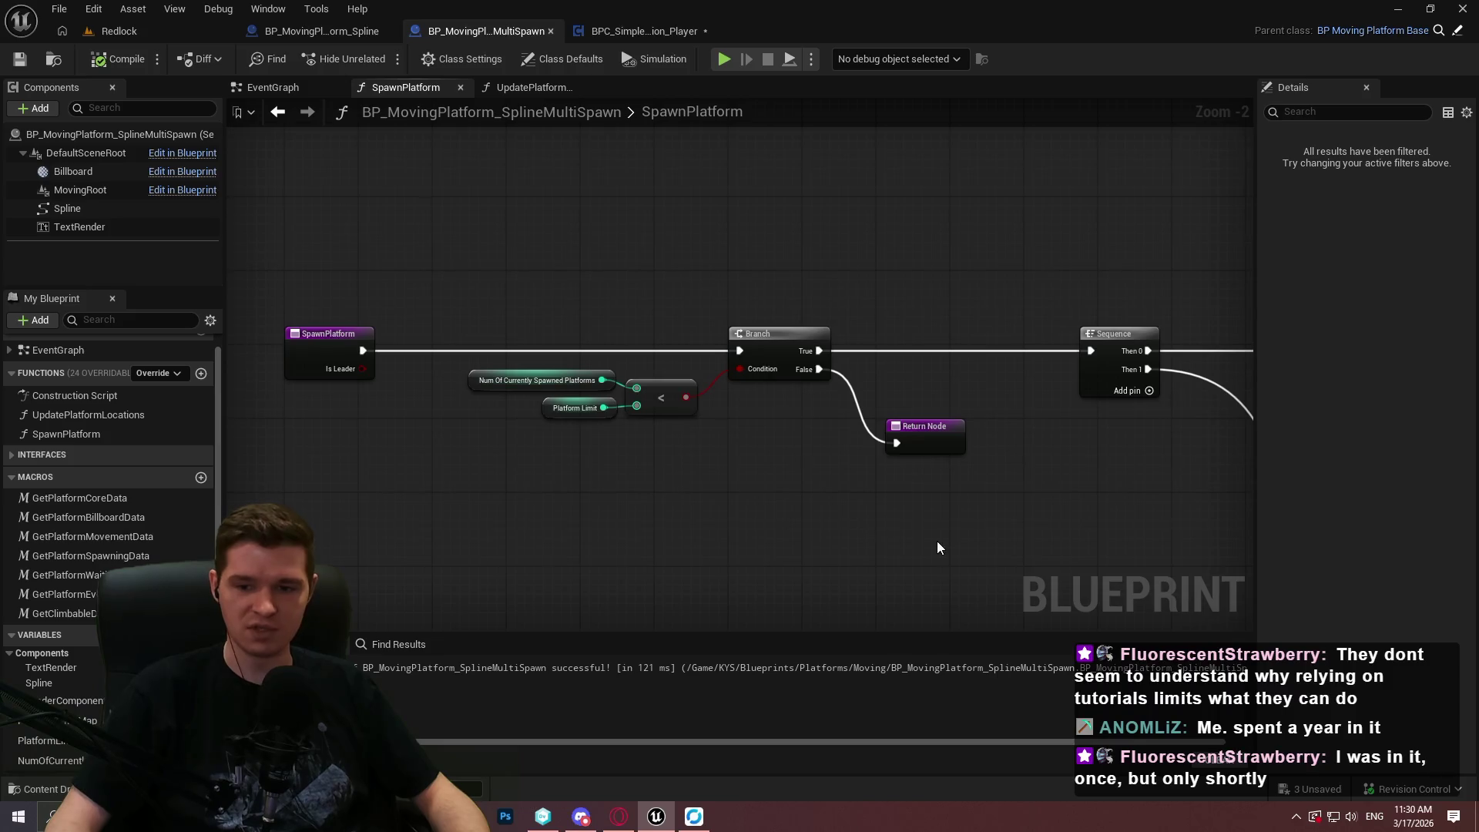
pyautogui.moveTo(1021, 579); pyautogui.dragTo(1083, 492)
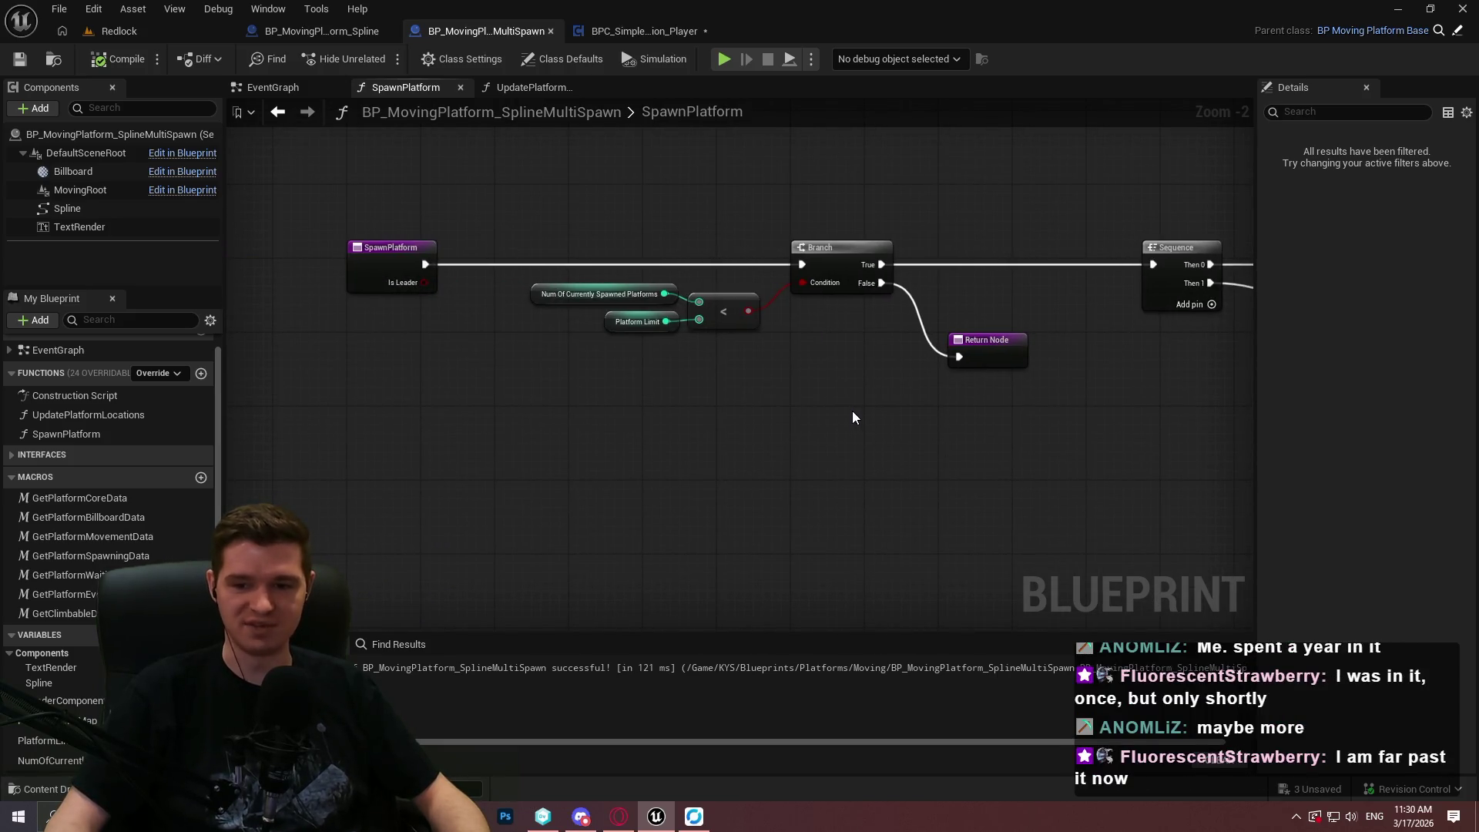
pyautogui.moveTo(1122, 453)
pyautogui.mouseDown()
pyautogui.moveTo(735, 408)
pyautogui.moveTo(723, 231)
pyautogui.mouseUp()
pyautogui.scroll(-2, 723, 231)
pyautogui.scroll(1, 732, 247)
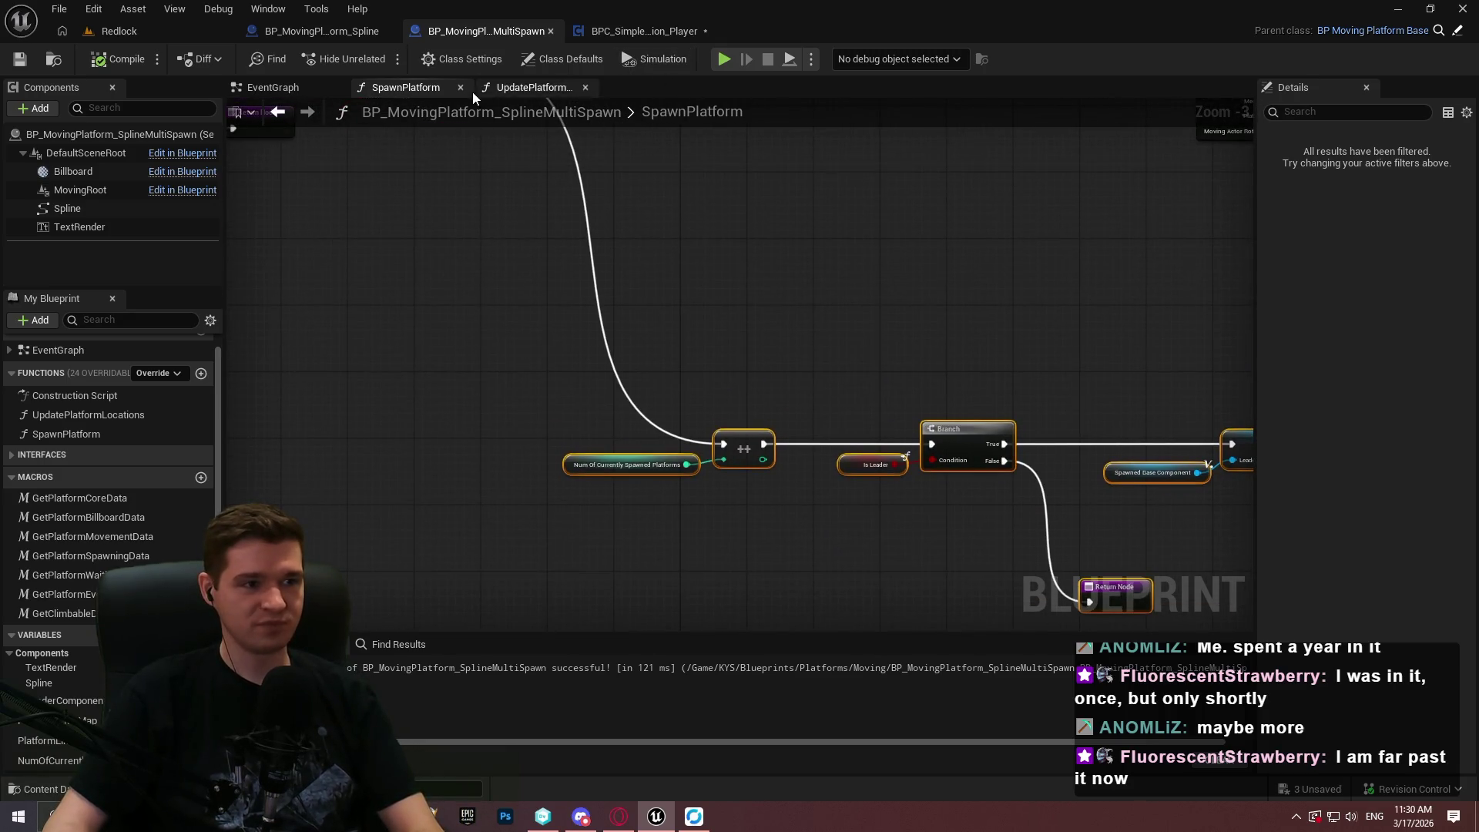
pyautogui.click(268, 88)
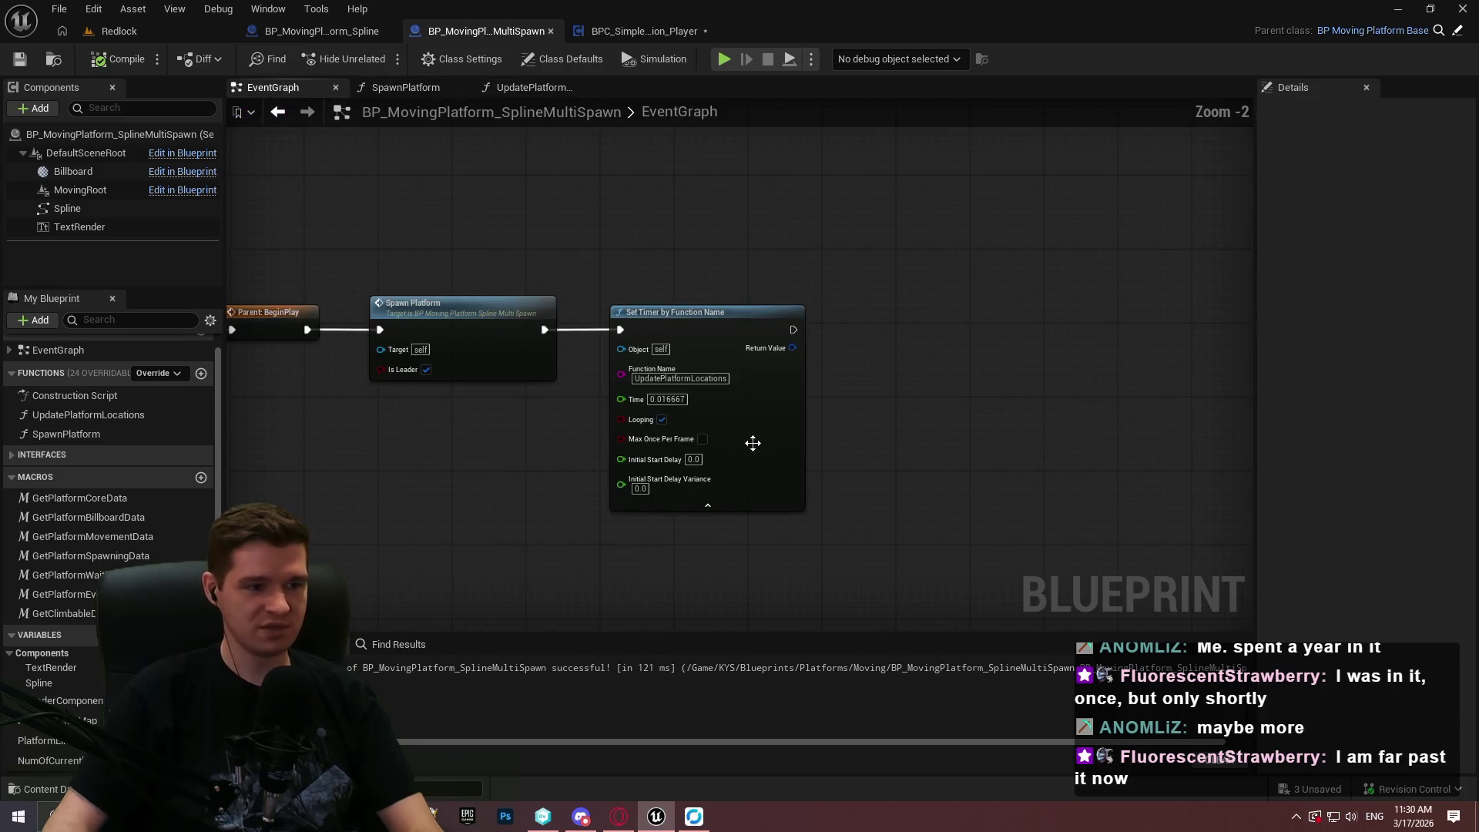
# Open UpdatePlatformLocations via SpawnPlatform and drop a Num Of Currently Spawned Platforms getter.
pyautogui.doubleClick(459, 366)
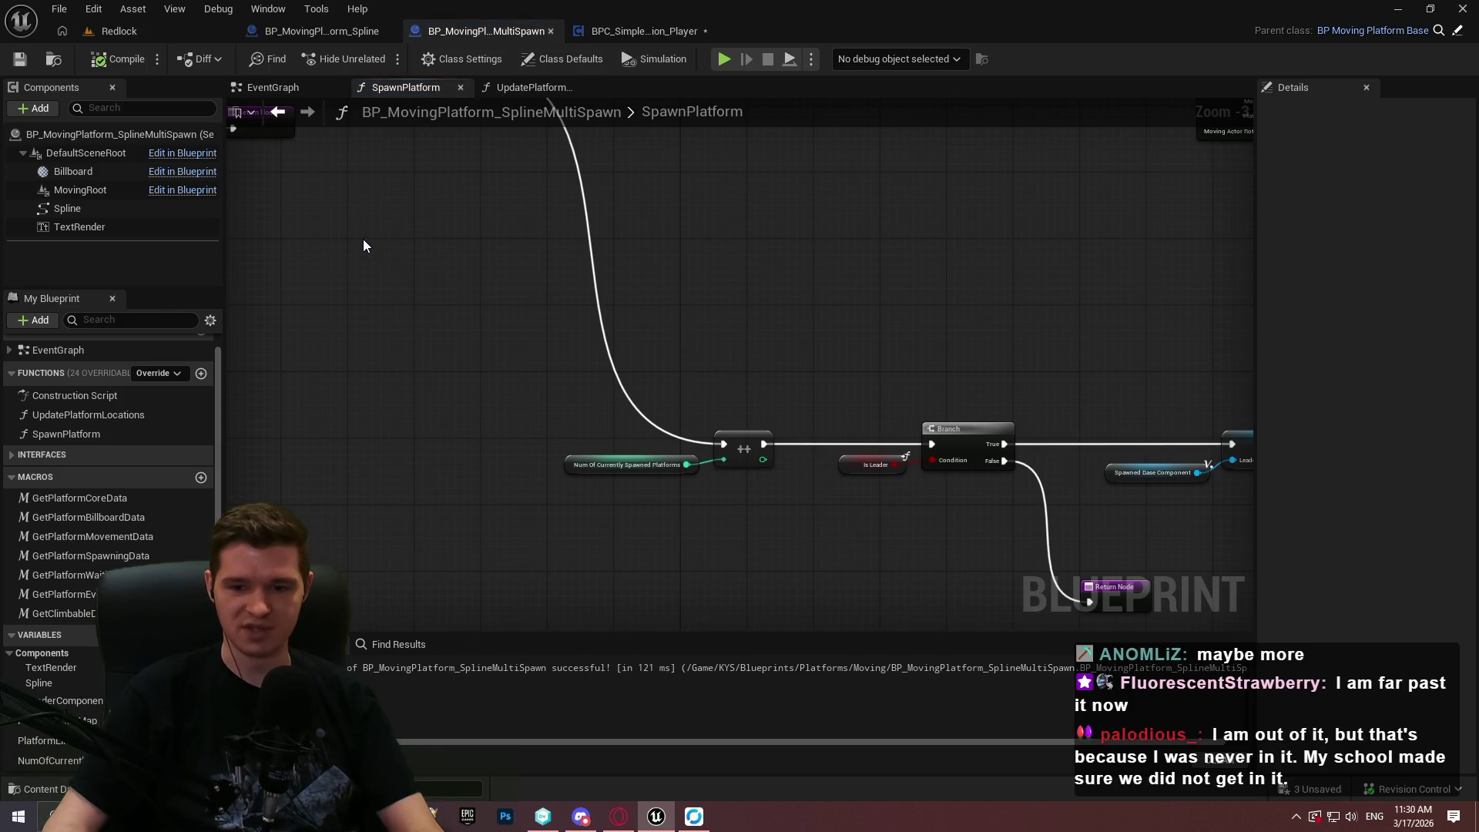
pyautogui.doubleClick(81, 416)
pyautogui.scroll(3, 831, 461)
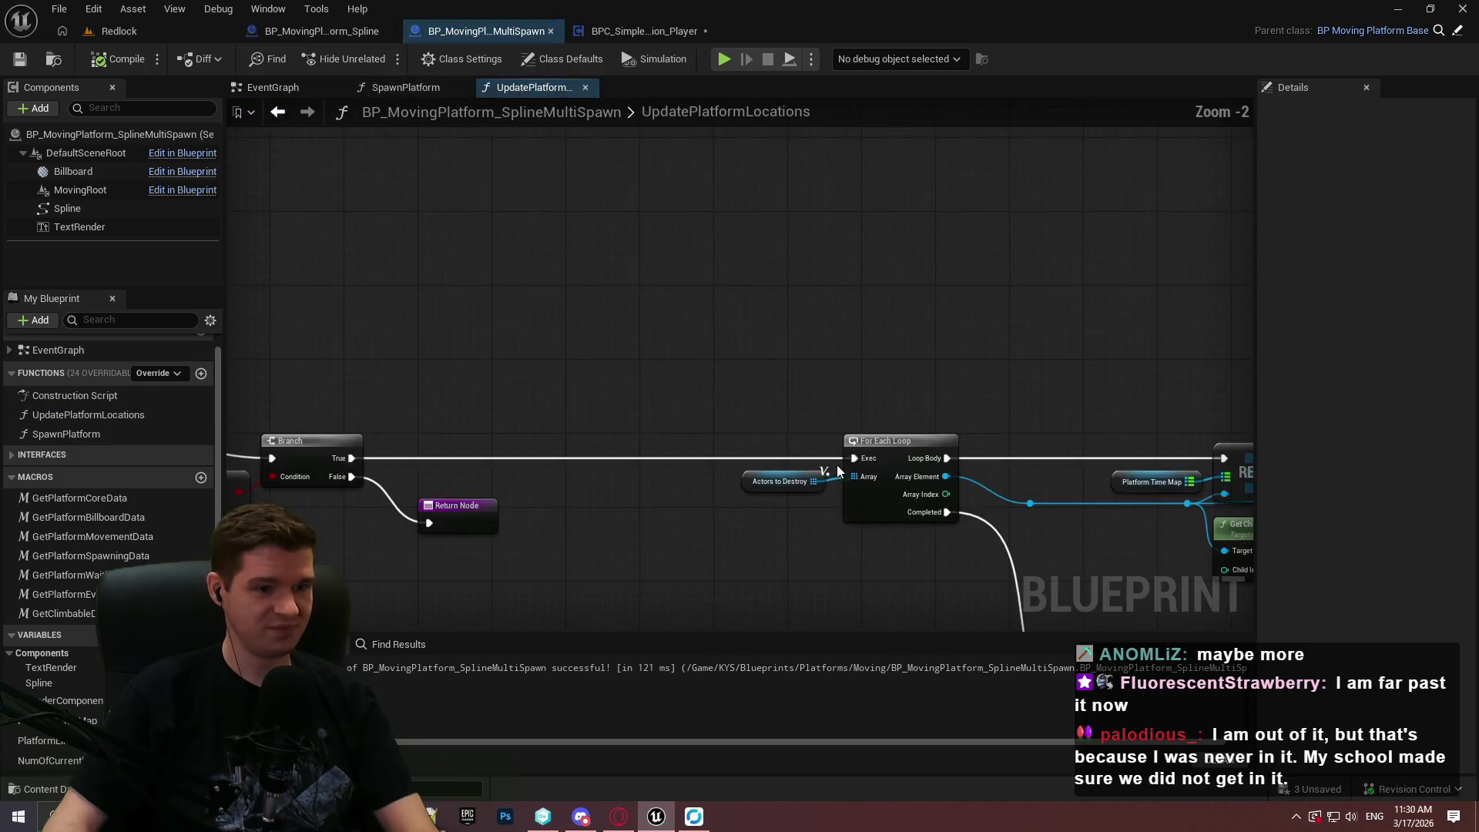
pyautogui.moveTo(50, 760)
pyautogui.mouseDown()
pyautogui.moveTo(996, 360)
pyautogui.moveTo(897, 378)
pyautogui.mouseUp()
pyautogui.click(972, 398)
# Add a Decrement node fed by the spawned-platforms count getter.
pyautogui.moveTo(1025, 371); pyautogui.dragTo(1104, 354)
pyautogui.write('decrement')
pyautogui.click(1205, 439)
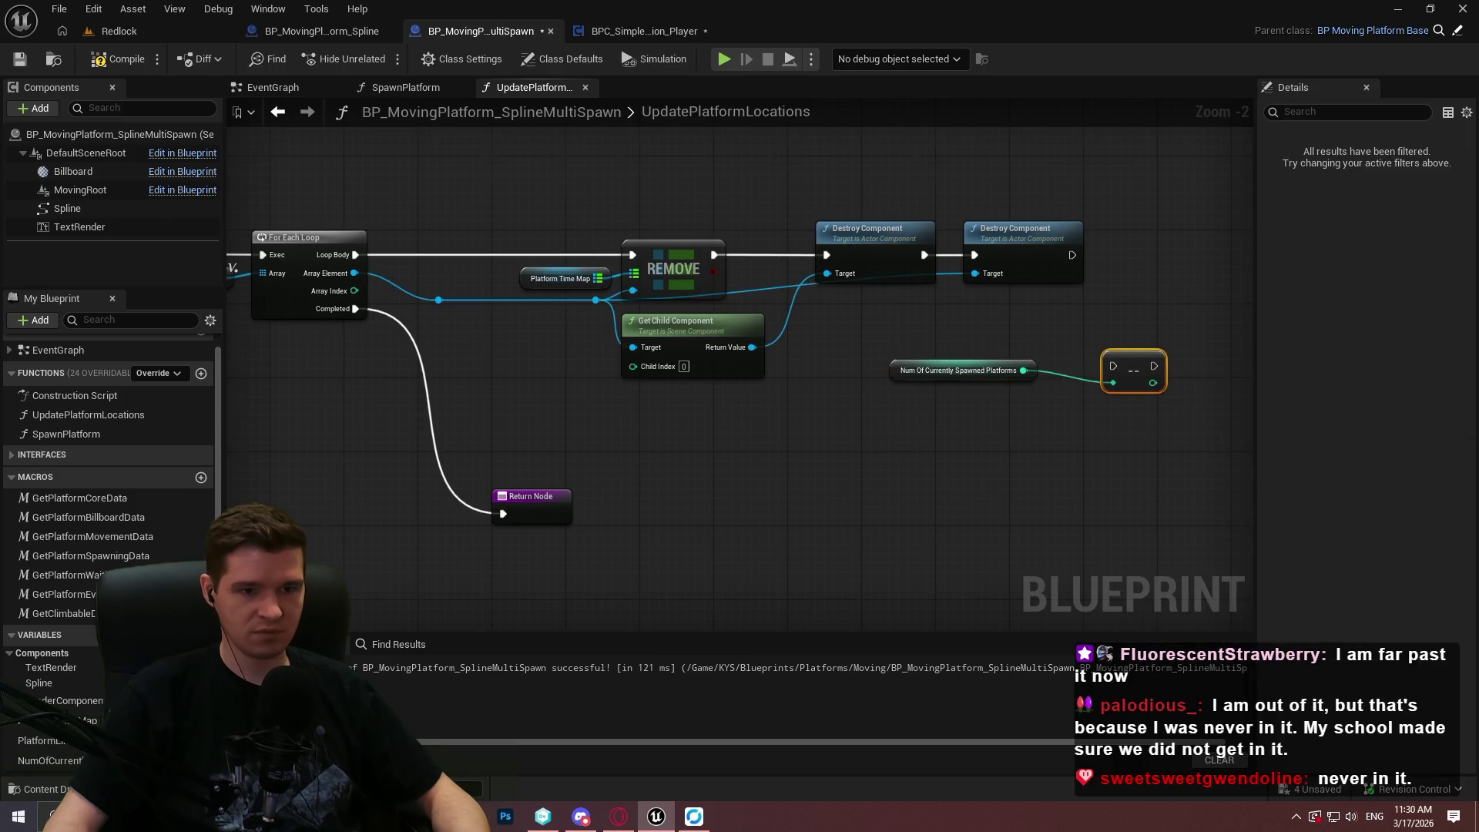
pyautogui.scroll(2, 961, 400)
# Delete the Decrement node and pull a fresh wire from the count getter.
pyautogui.rightClick(961, 400)
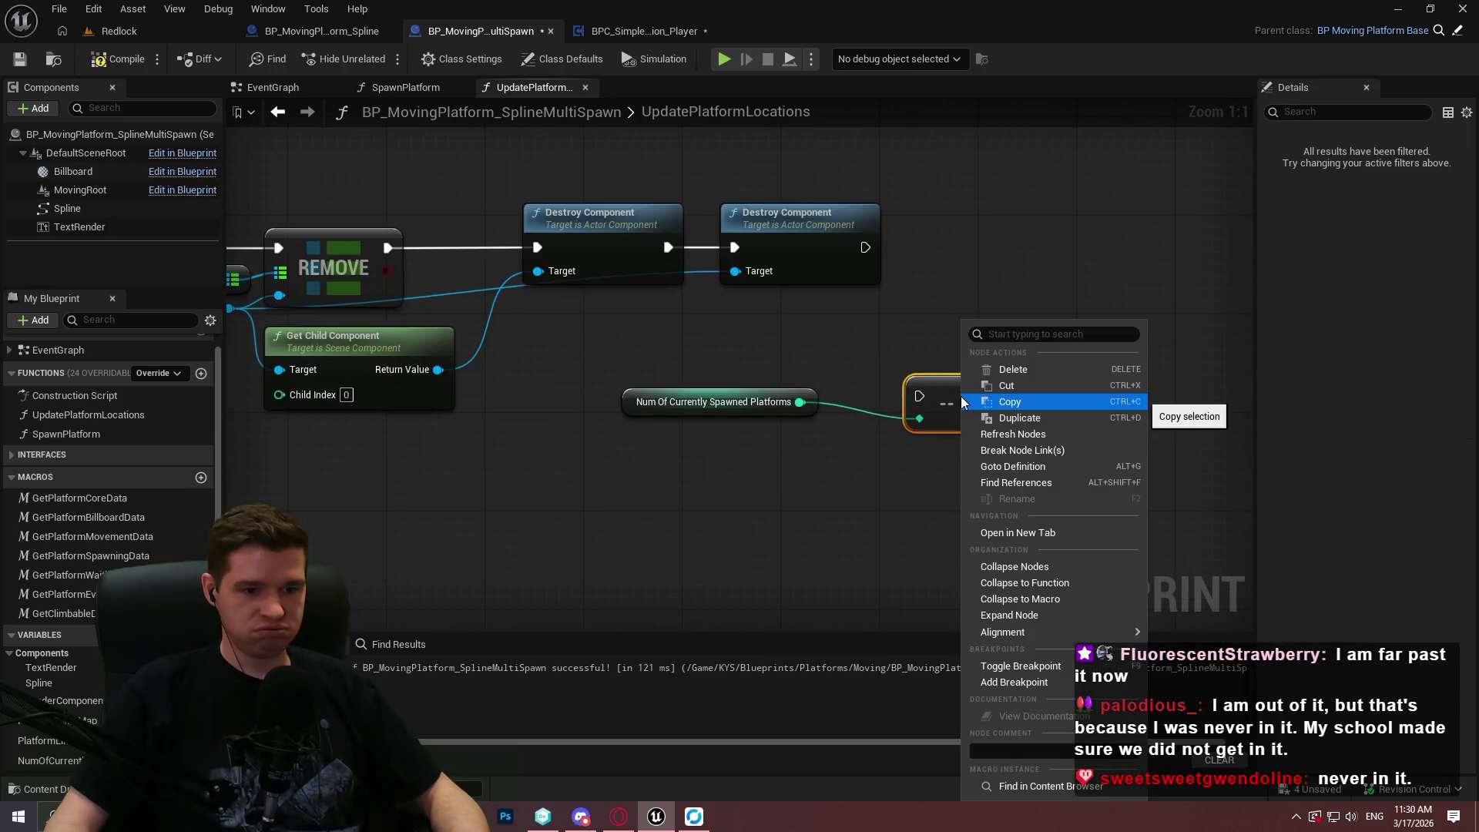
pyautogui.press('Escape')
pyautogui.moveTo(938, 359)
pyautogui.mouseDown()
pyautogui.moveTo(907, 484)
pyautogui.moveTo(992, 465)
pyautogui.moveTo(996, 488)
pyautogui.moveTo(965, 455)
pyautogui.moveTo(849, 455)
pyautogui.mouseUp()
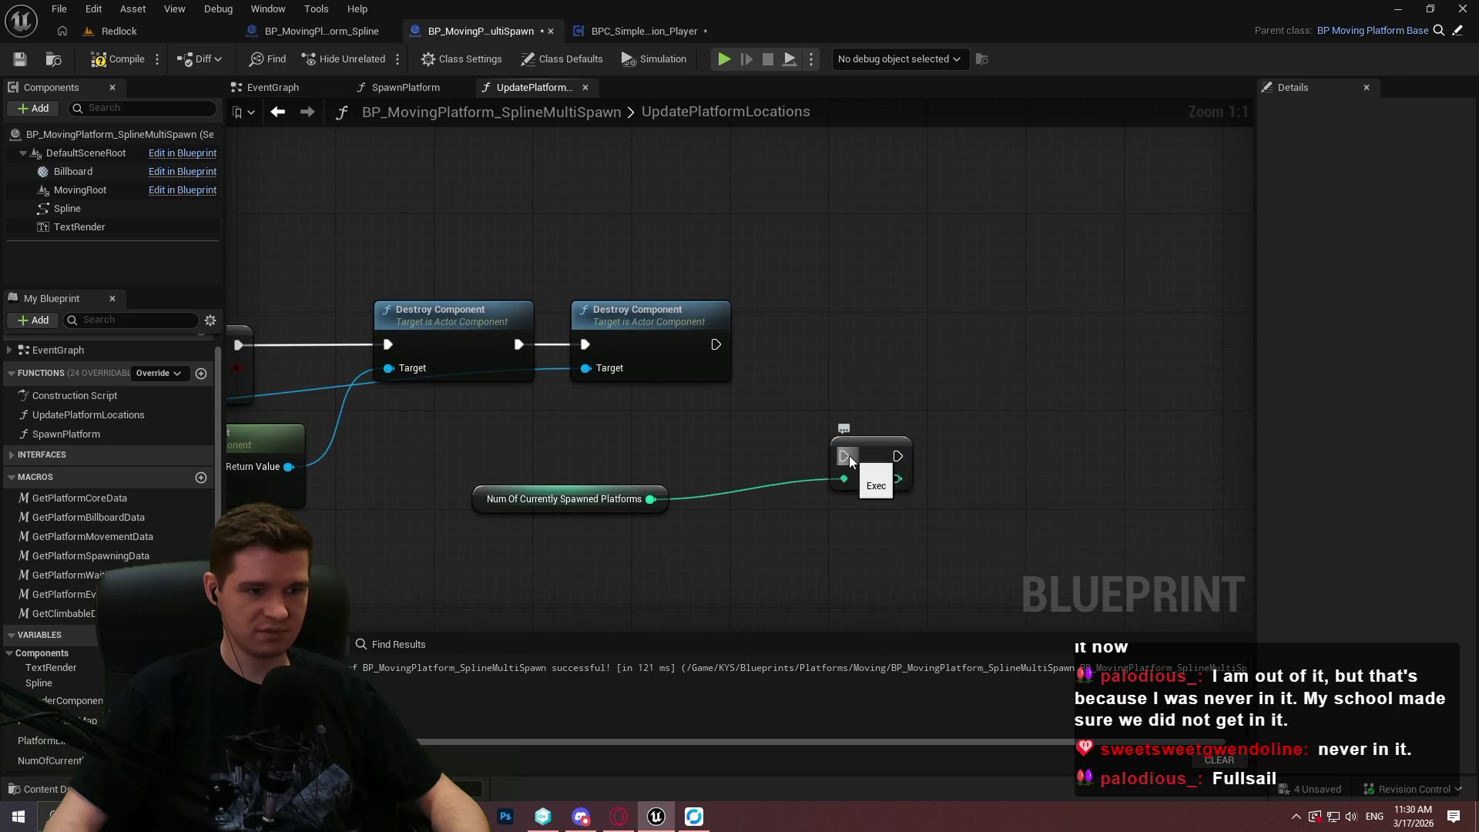
pyautogui.moveTo(922, 365)
pyautogui.mouseDown()
pyautogui.moveTo(840, 520)
pyautogui.moveTo(821, 517)
pyautogui.mouseUp()
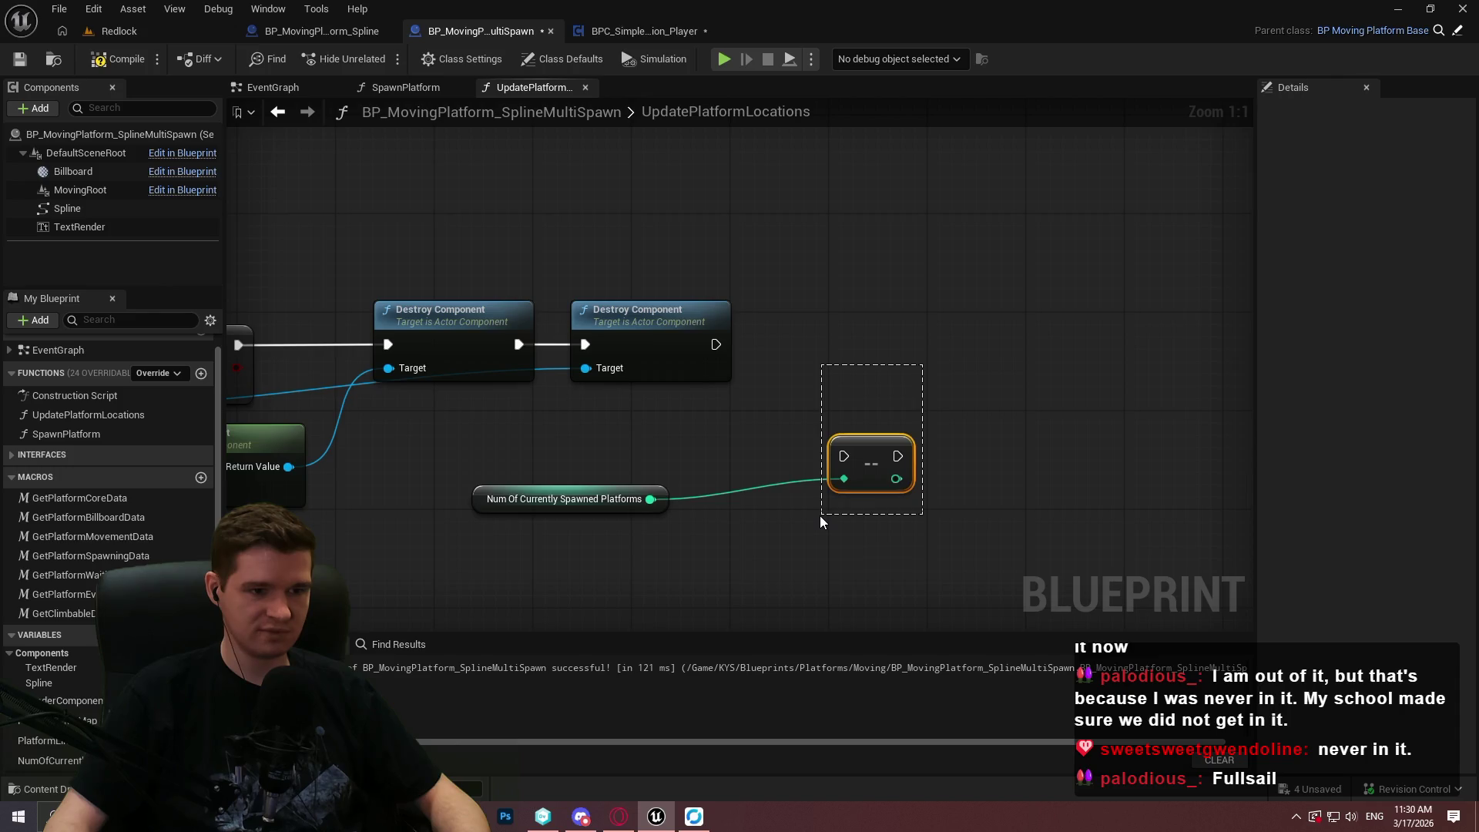
pyautogui.moveTo(820, 516); pyautogui.dragTo(820, 515)
pyautogui.press('Delete')
pyautogui.moveTo(651, 499); pyautogui.dragTo(828, 481)
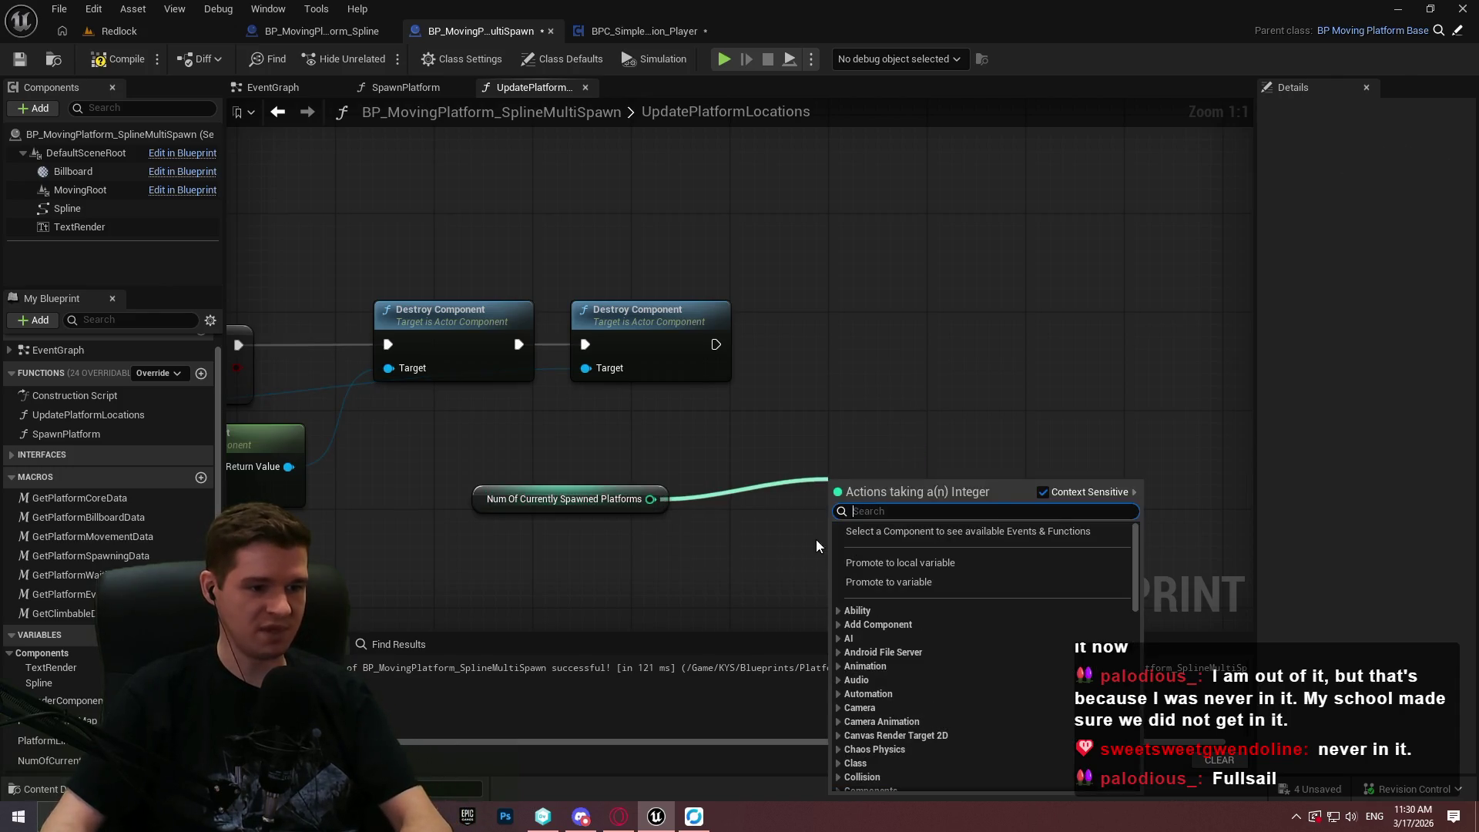
# Subtract 1 from Num Of Currently Spawned Platforms with a Subtract node.
pyautogui.write('-')
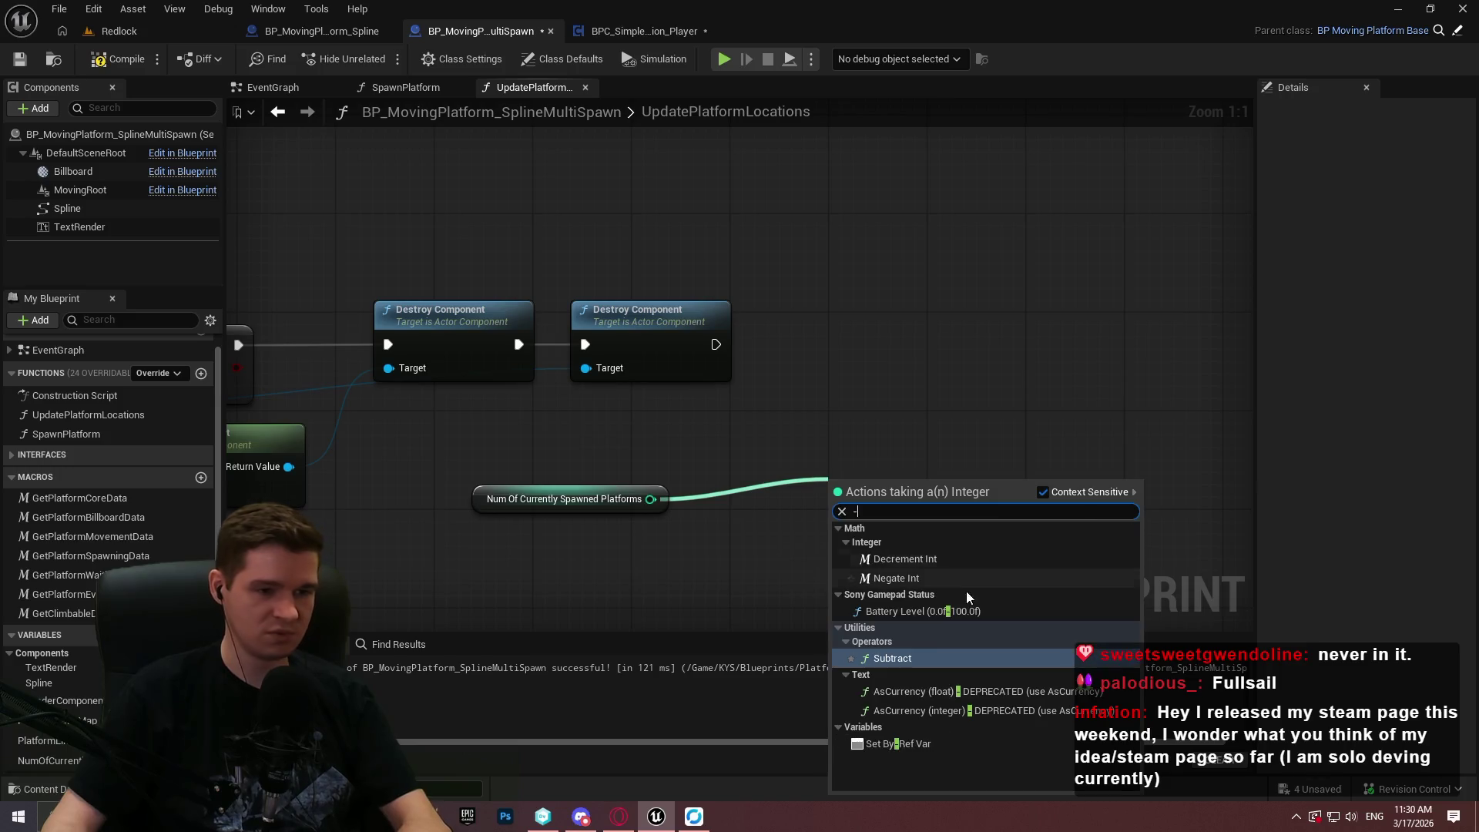
pyautogui.click(921, 656)
pyautogui.moveTo(876, 501); pyautogui.dragTo(737, 527)
pyautogui.click(716, 535)
pyautogui.write('1')
pyautogui.click(959, 469)
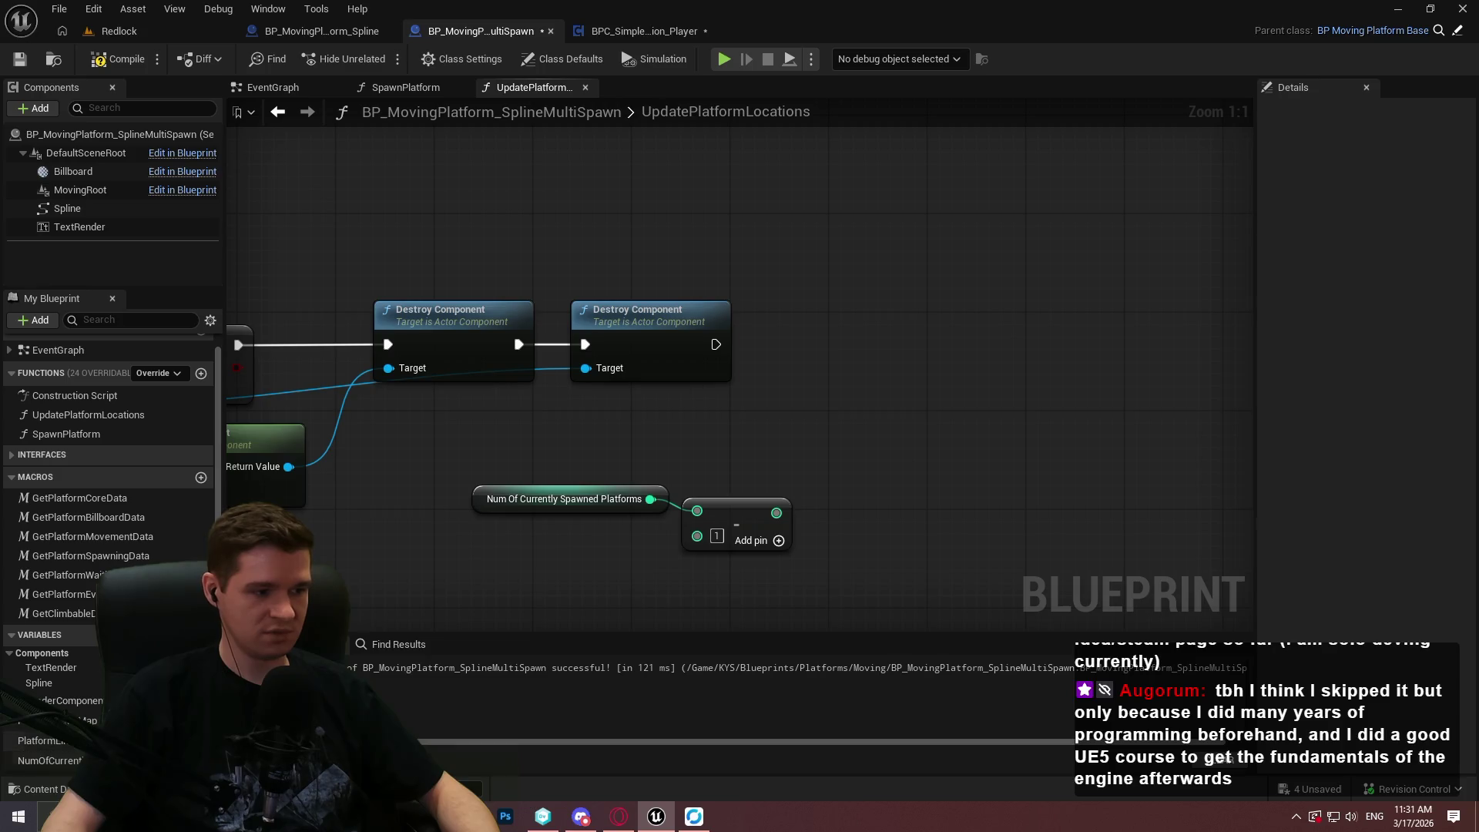
# Feed the subtraction result into a Max (Integer) node clamping at 0.
pyautogui.moveTo(776, 514); pyautogui.dragTo(841, 510)
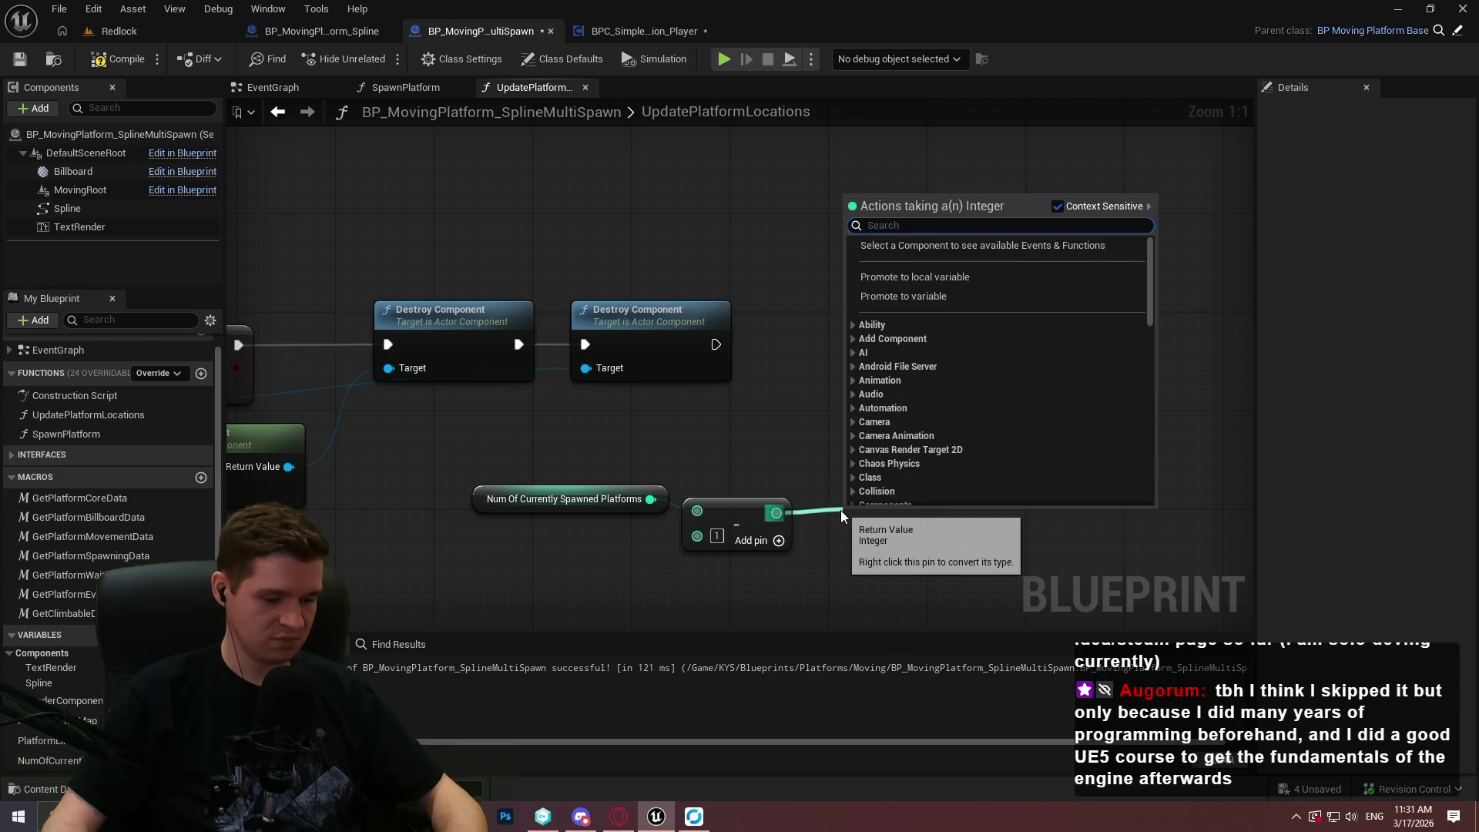
pyautogui.write('max')
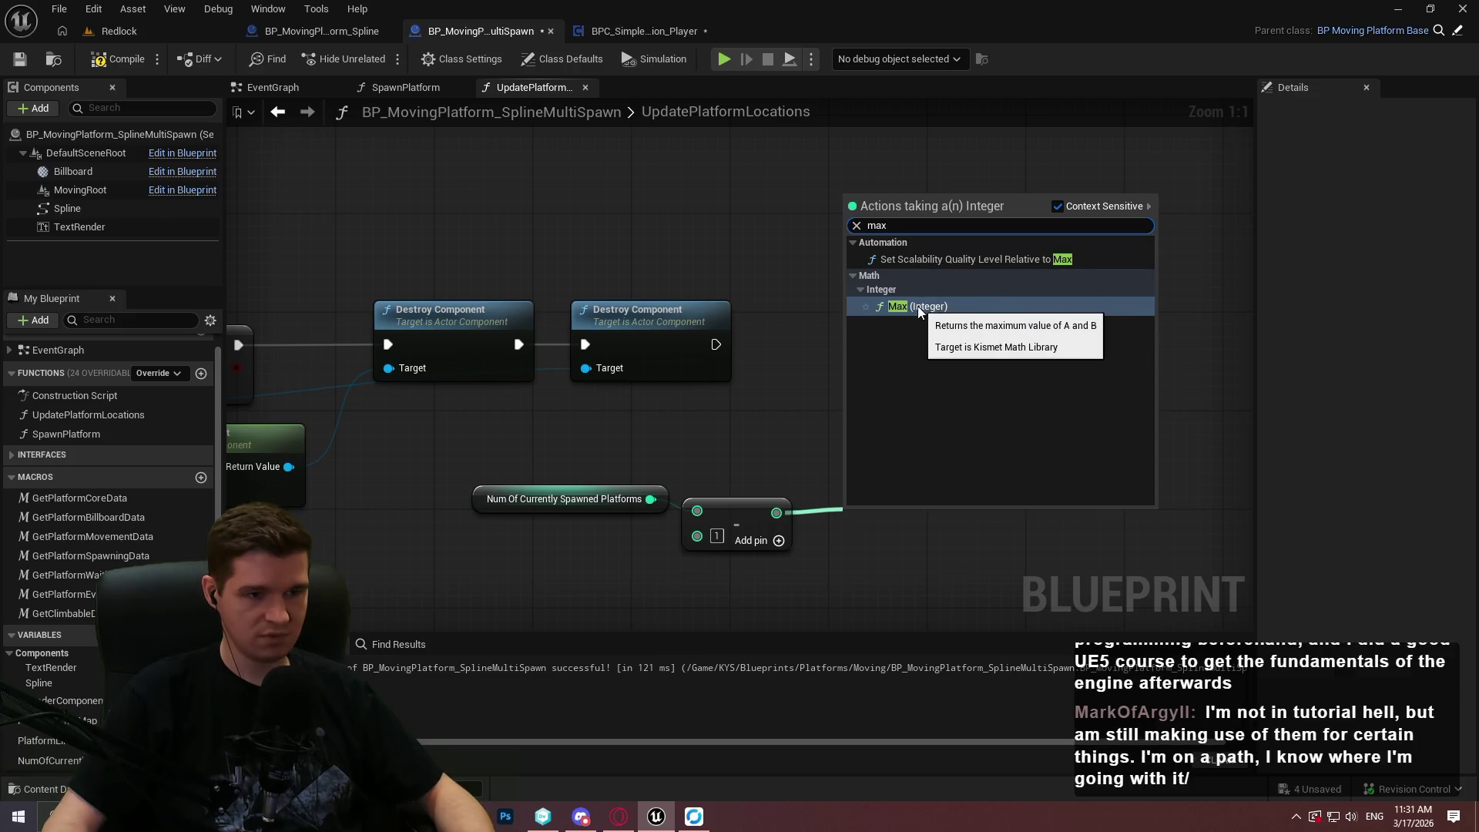
pyautogui.click(918, 307)
pyautogui.moveTo(886, 514); pyautogui.dragTo(865, 515)
pyautogui.click(916, 417)
# Add a Num Of Currently Spawned Platforms setter executed after Destroy Component.
pyautogui.moveTo(44, 760); pyautogui.dragTo(1011, 307)
pyautogui.click(1065, 354)
pyautogui.moveTo(940, 514)
pyautogui.mouseDown()
pyautogui.moveTo(1061, 344)
pyautogui.moveTo(715, 344)
pyautogui.mouseUp()
pyautogui.moveTo(1125, 336)
pyautogui.mouseDown()
pyautogui.moveTo(1170, 343)
pyautogui.moveTo(1186, 376)
pyautogui.mouseUp()
pyautogui.click(1118, 552)
# Arrange and straighten the getter, Subtract and Max nodes under the setter.
pyautogui.moveTo(1119, 552); pyautogui.dragTo(462, 481)
pyautogui.moveTo(712, 524)
pyautogui.mouseDown()
pyautogui.moveTo(1078, 422)
pyautogui.moveTo(982, 414)
pyautogui.moveTo(1024, 427)
pyautogui.mouseUp()
pyautogui.moveTo(1027, 375)
pyautogui.mouseDown()
pyautogui.moveTo(1244, 375)
pyautogui.moveTo(1083, 375)
pyautogui.moveTo(1107, 368)
pyautogui.mouseUp()
pyautogui.moveTo(975, 528); pyautogui.dragTo(532, 362)
pyautogui.press('q')
pyautogui.click(906, 266)
pyautogui.moveTo(856, 435); pyautogui.dragTo(843, 432)
pyautogui.click(906, 508)
pyautogui.moveTo(899, 499)
pyautogui.mouseDown()
pyautogui.moveTo(647, 405)
pyautogui.moveTo(439, 401)
pyautogui.mouseUp()
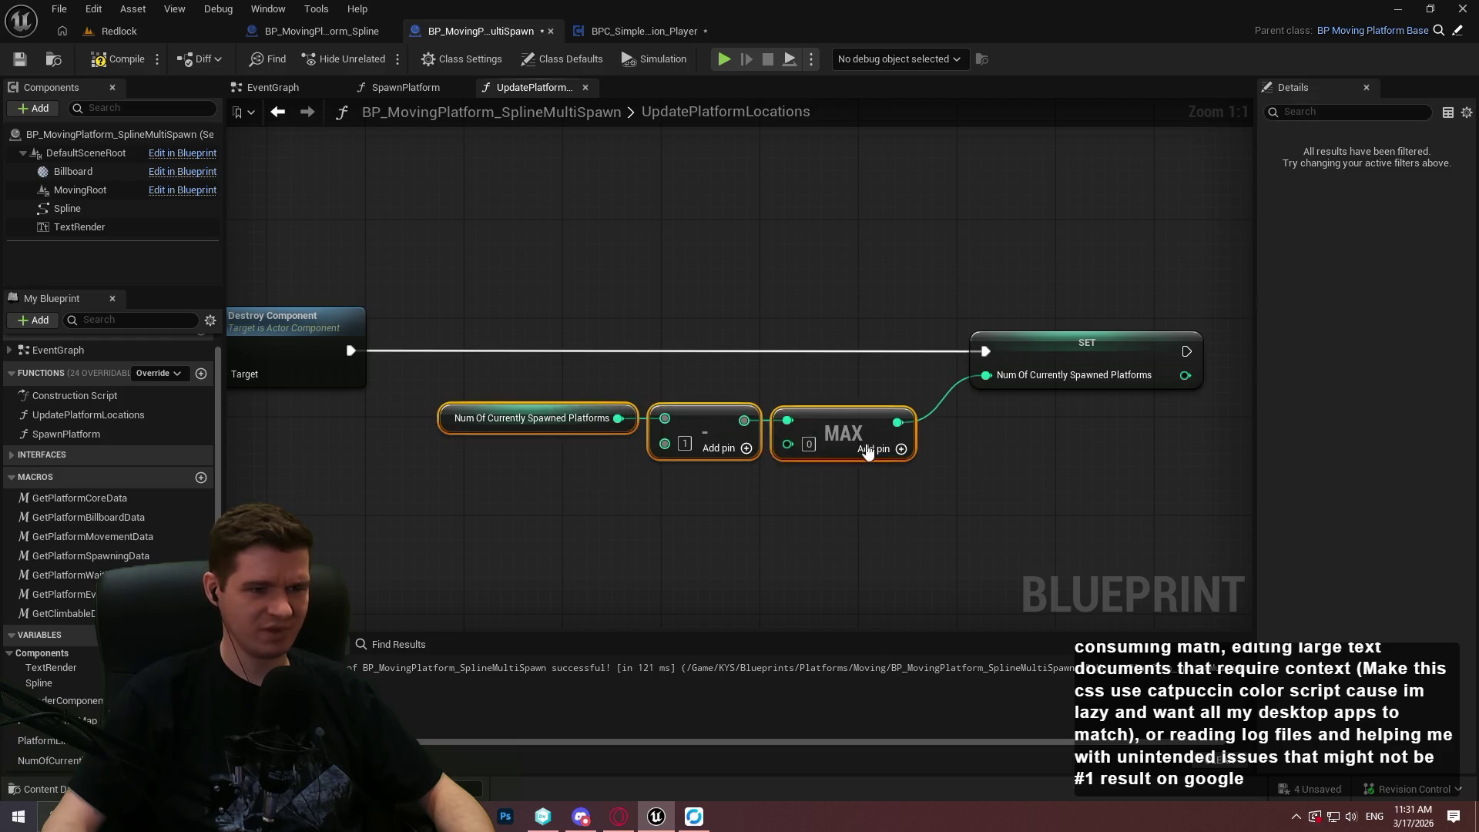
pyautogui.moveTo(849, 424)
pyautogui.mouseDown()
pyautogui.moveTo(897, 397)
pyautogui.moveTo(872, 398)
pyautogui.mouseUp()
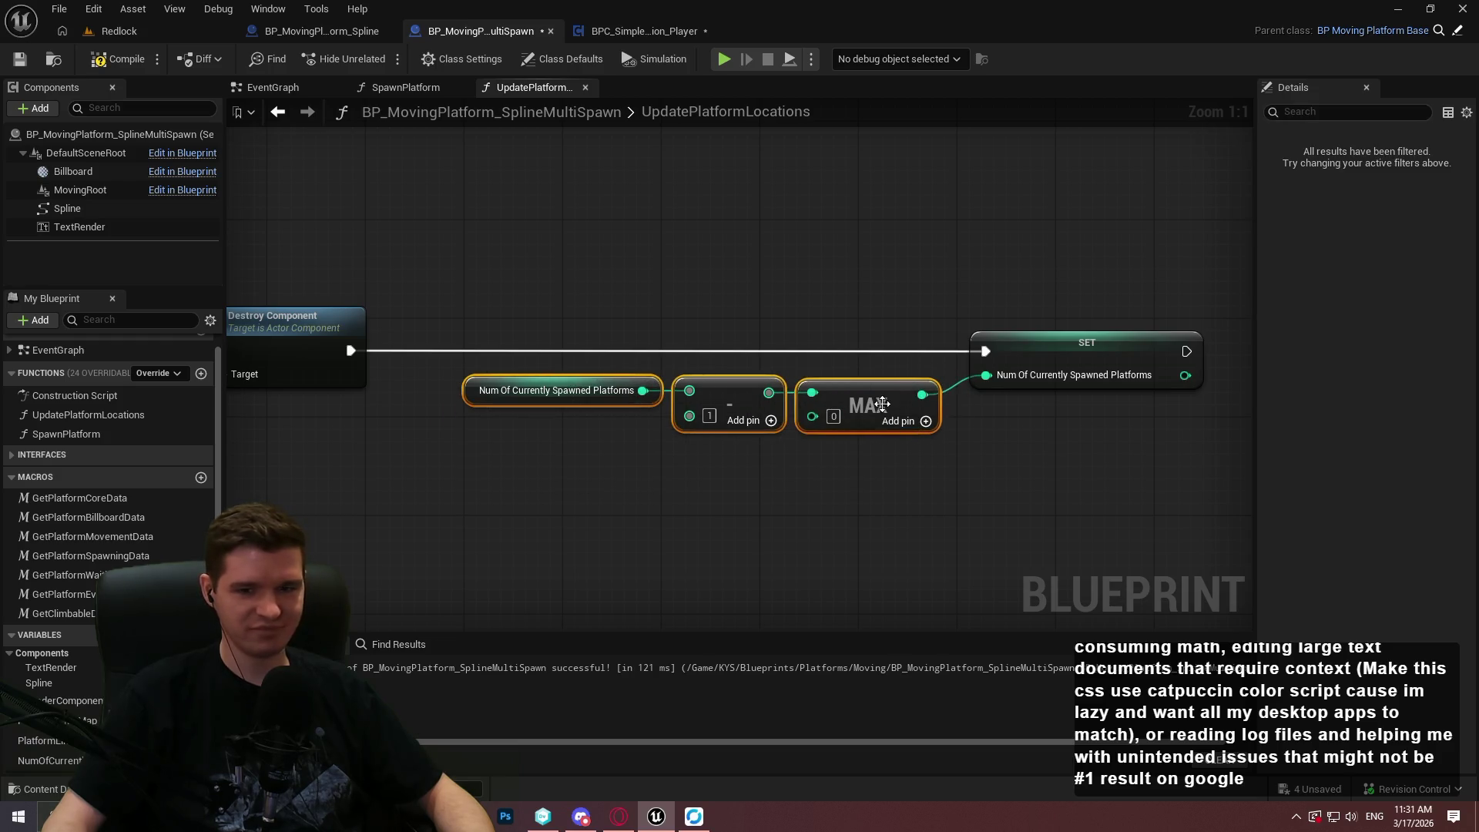
pyautogui.click(1050, 497)
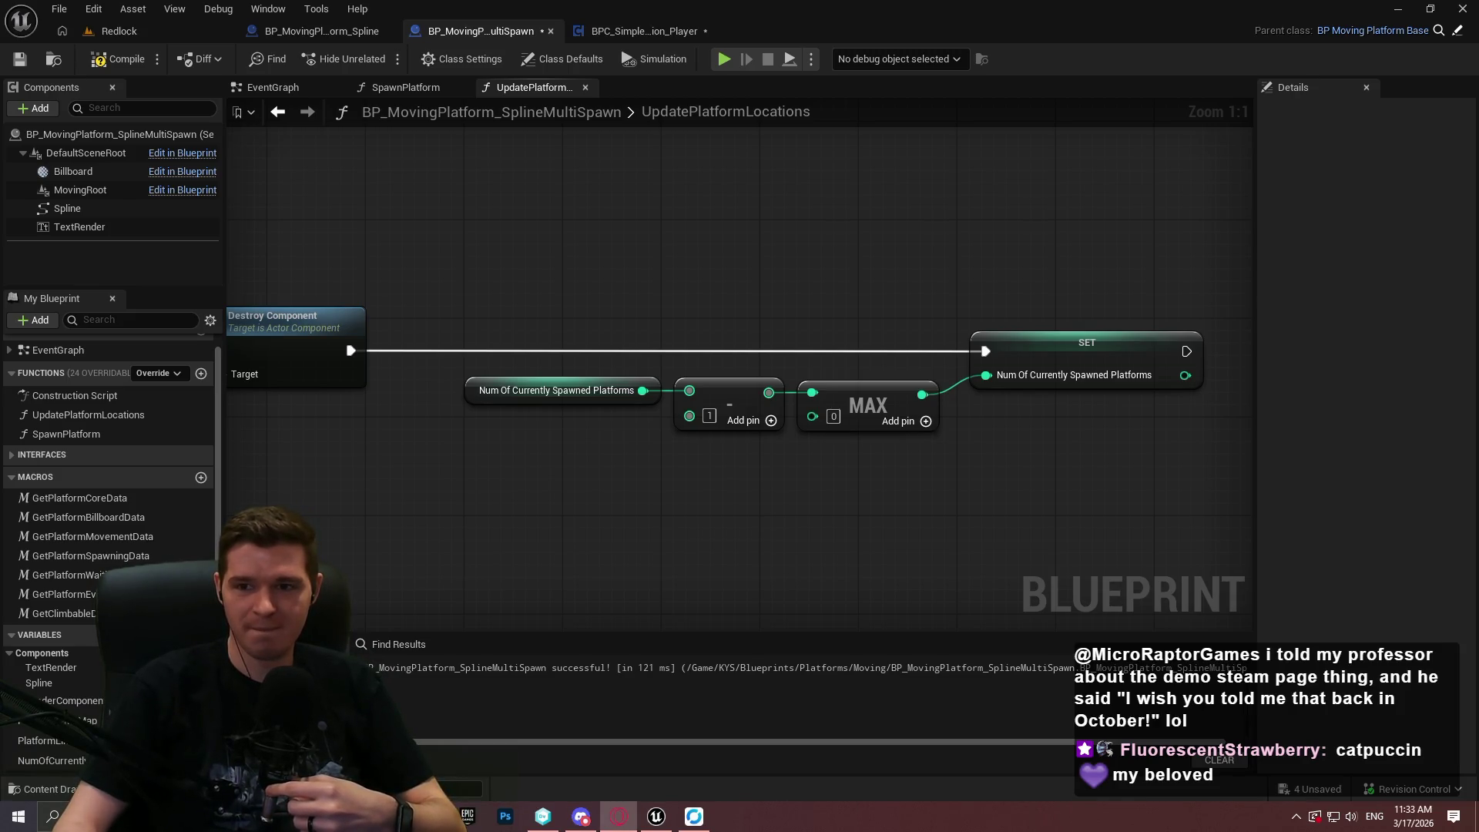
# Switch from the Unreal Editor to Opera showing UltraHero's Steam store page.
pyautogui.click(619, 815)
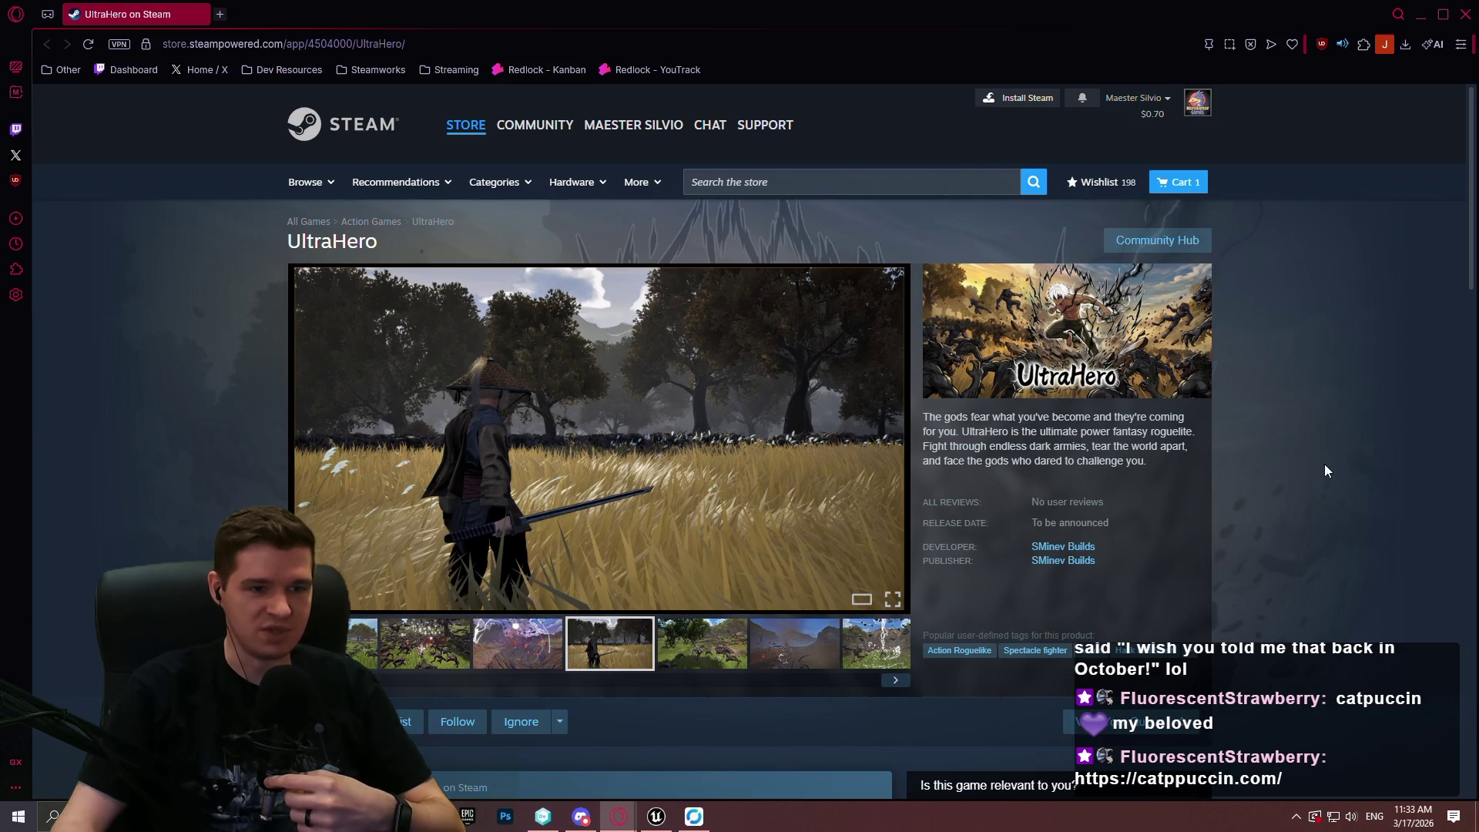
# Enlarge UltraHero's second screenshot and page on to the next one.
pyautogui.scroll(-3, 847, 431)
pyautogui.scroll(2, 616, 509)
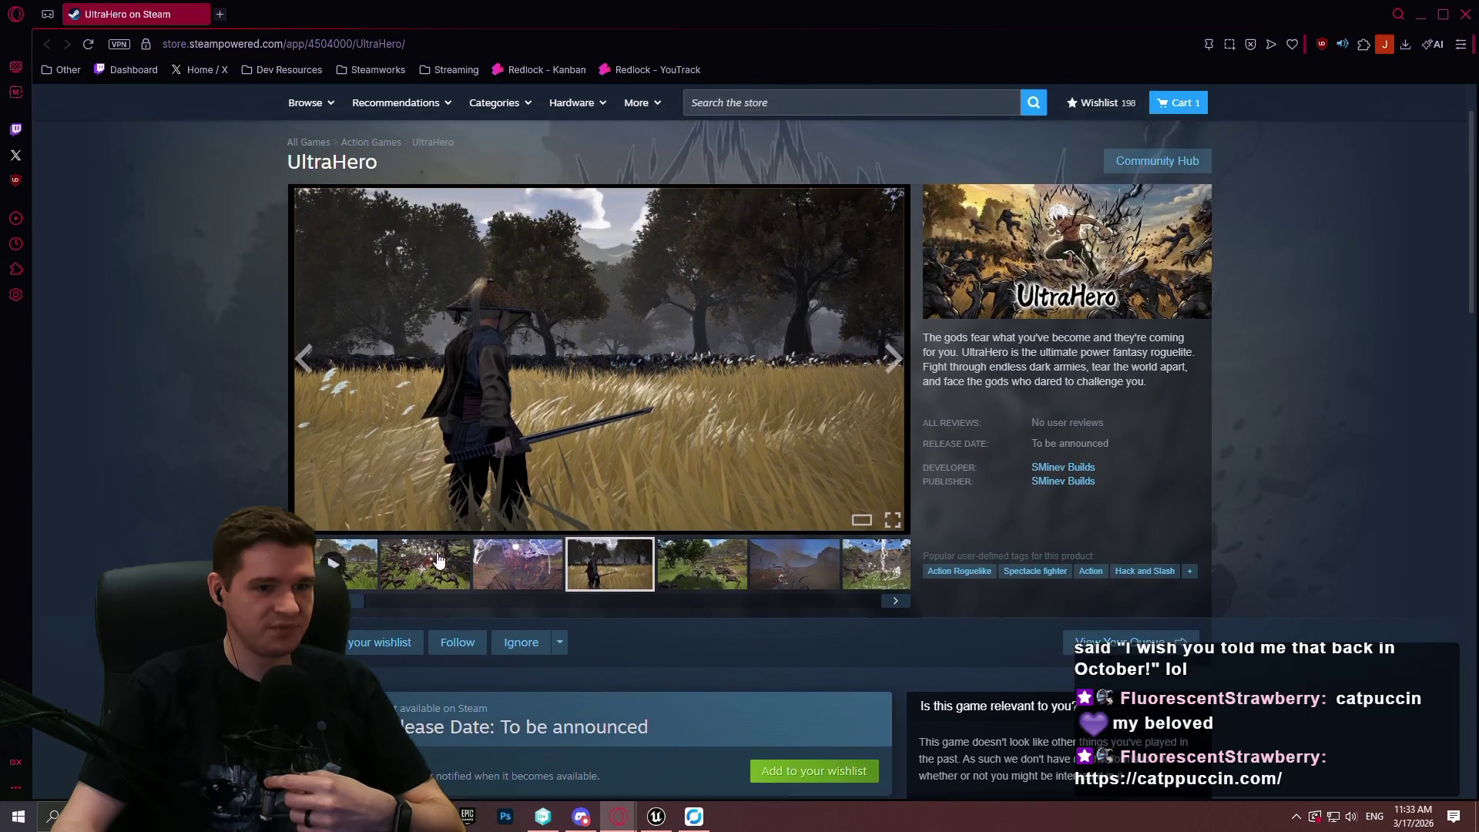
pyautogui.click(425, 563)
pyautogui.scroll(1, 539, 554)
pyautogui.click(695, 540)
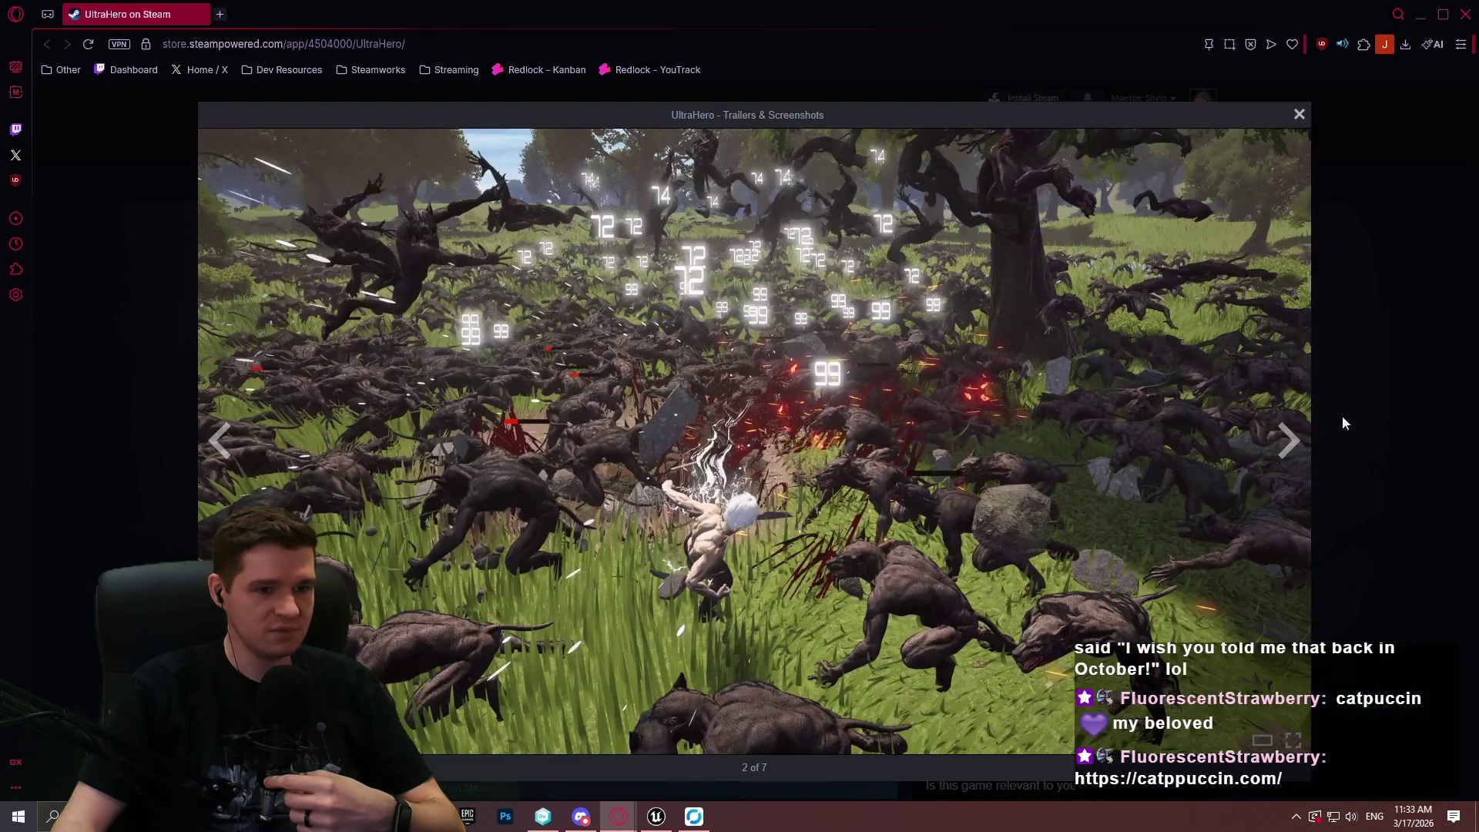
pyautogui.click(1288, 443)
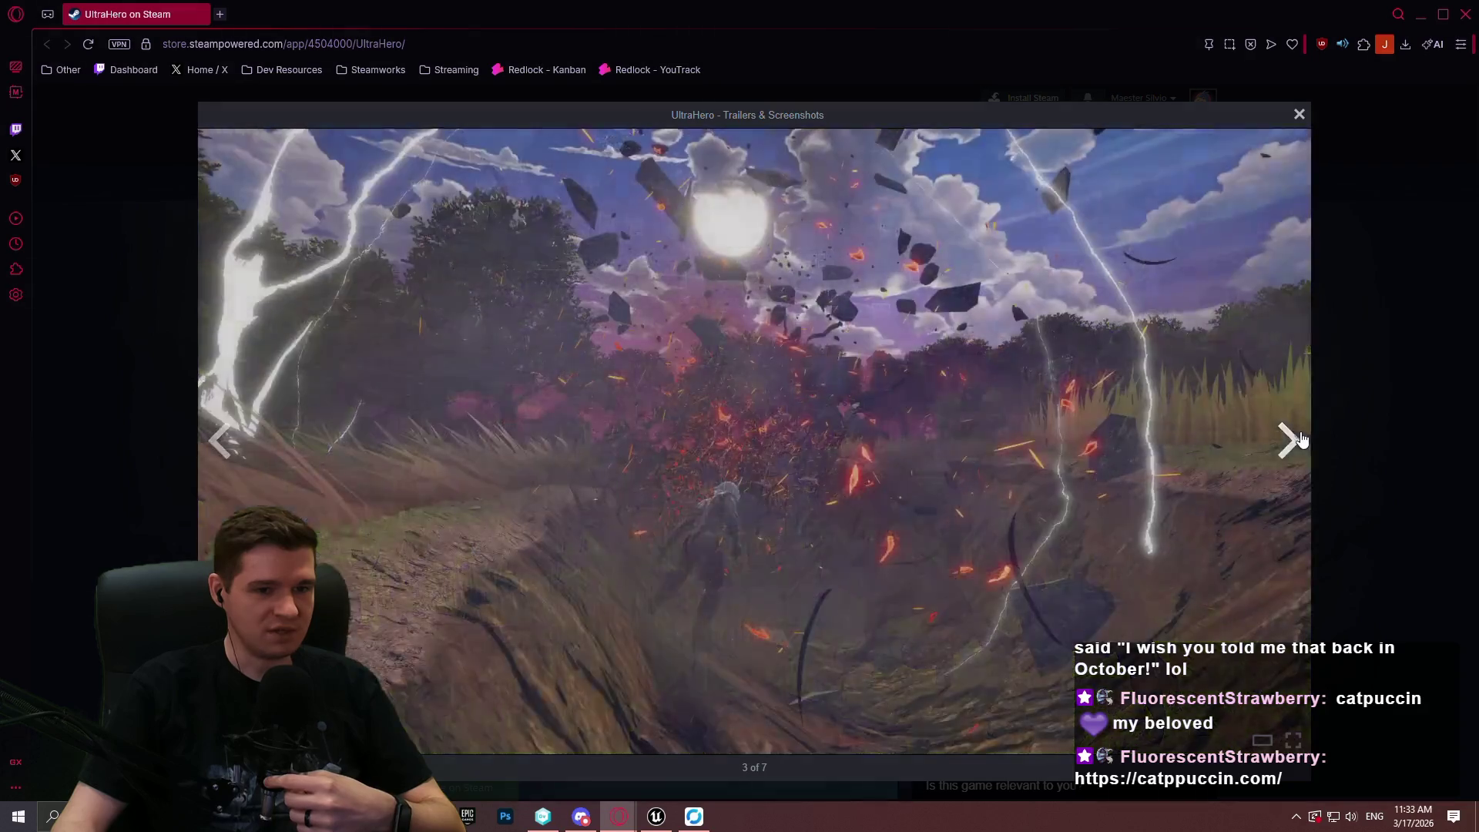
pyautogui.click(1360, 398)
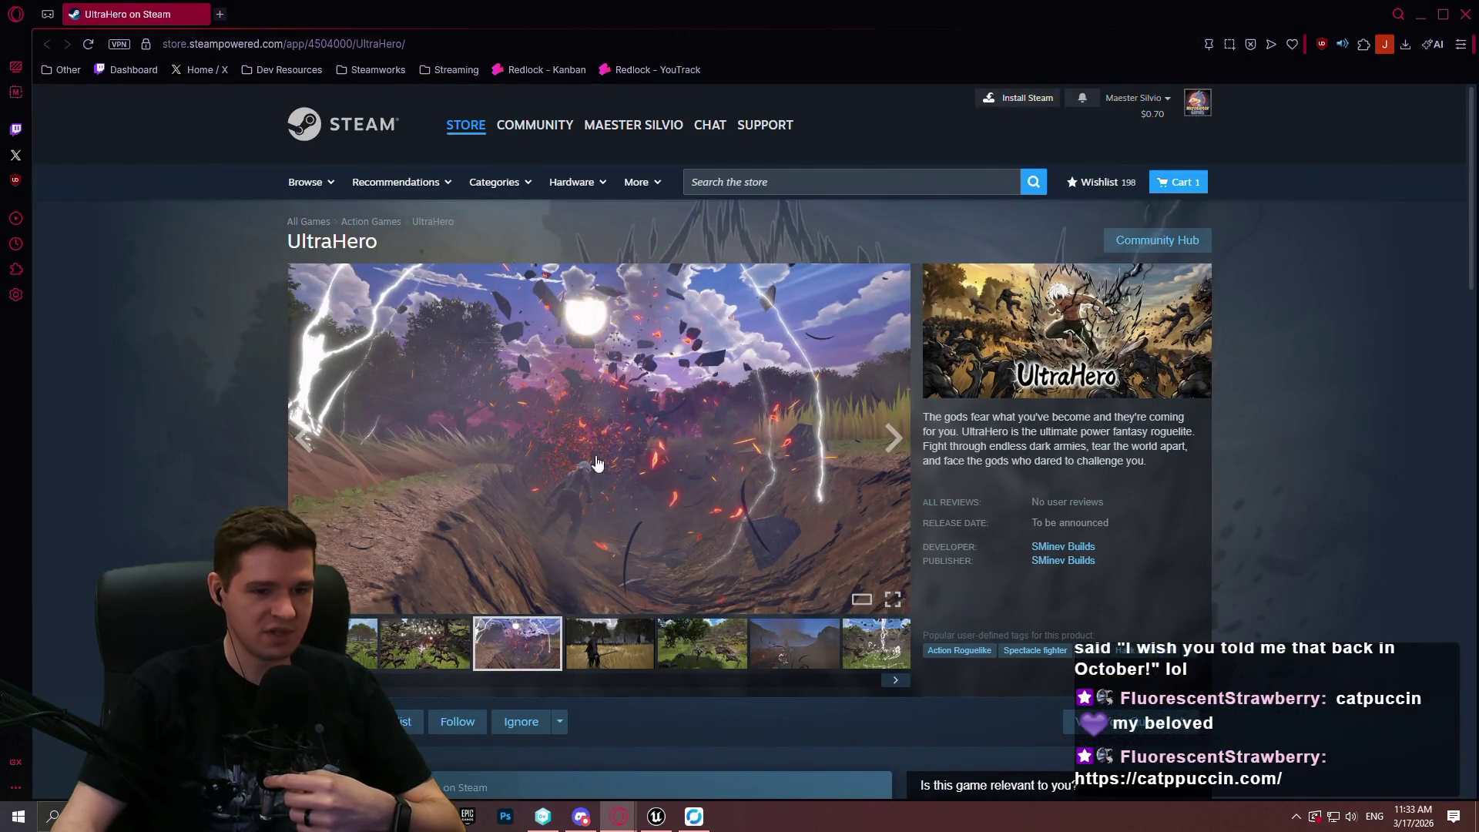
# View the lightning screenshot enlarged, page forward to the last and back.
pyautogui.click(528, 461)
pyautogui.click(1288, 450)
pyautogui.click(1289, 449)
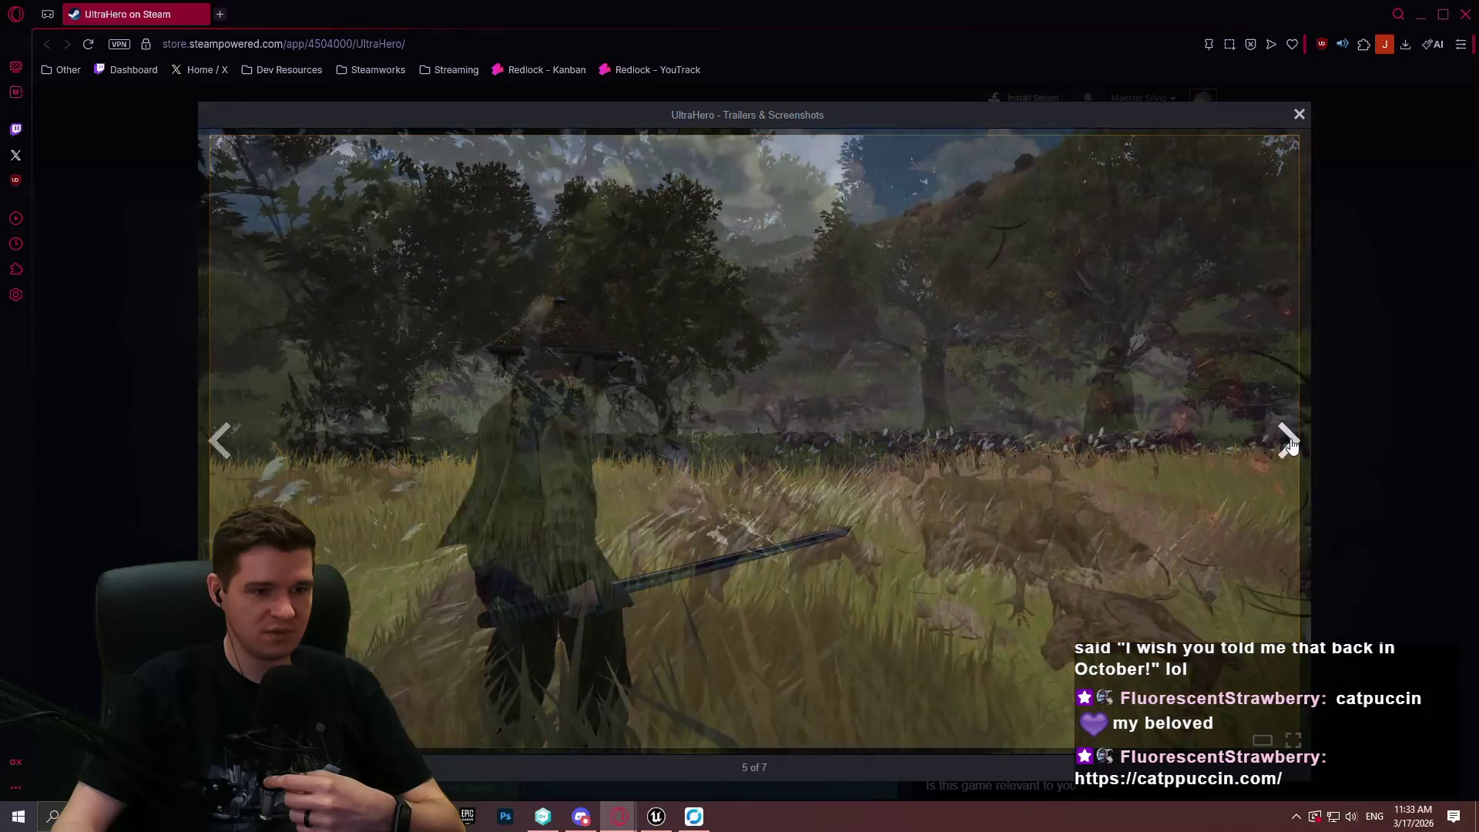
pyautogui.click(1290, 448)
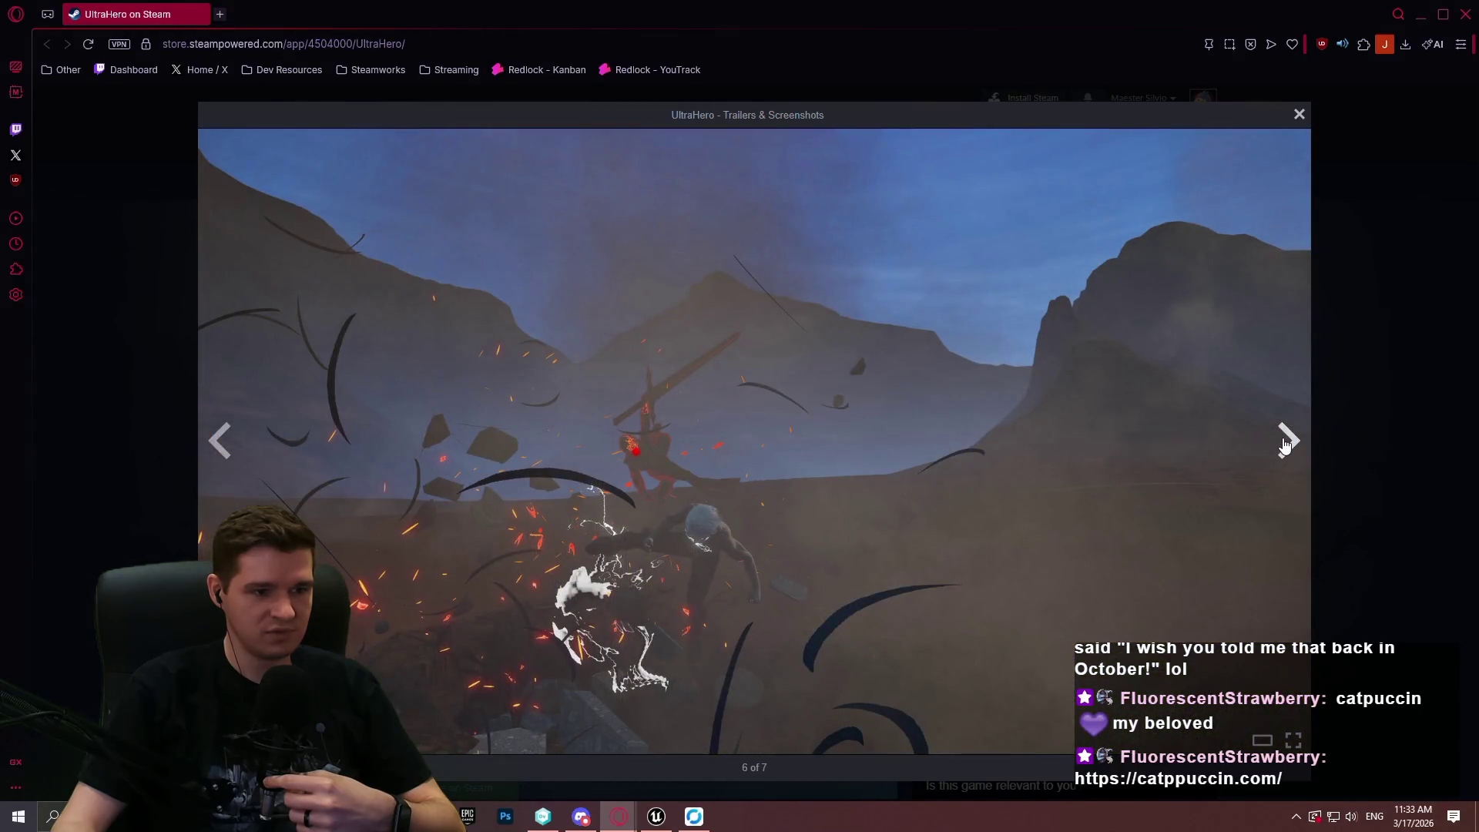
pyautogui.click(1284, 447)
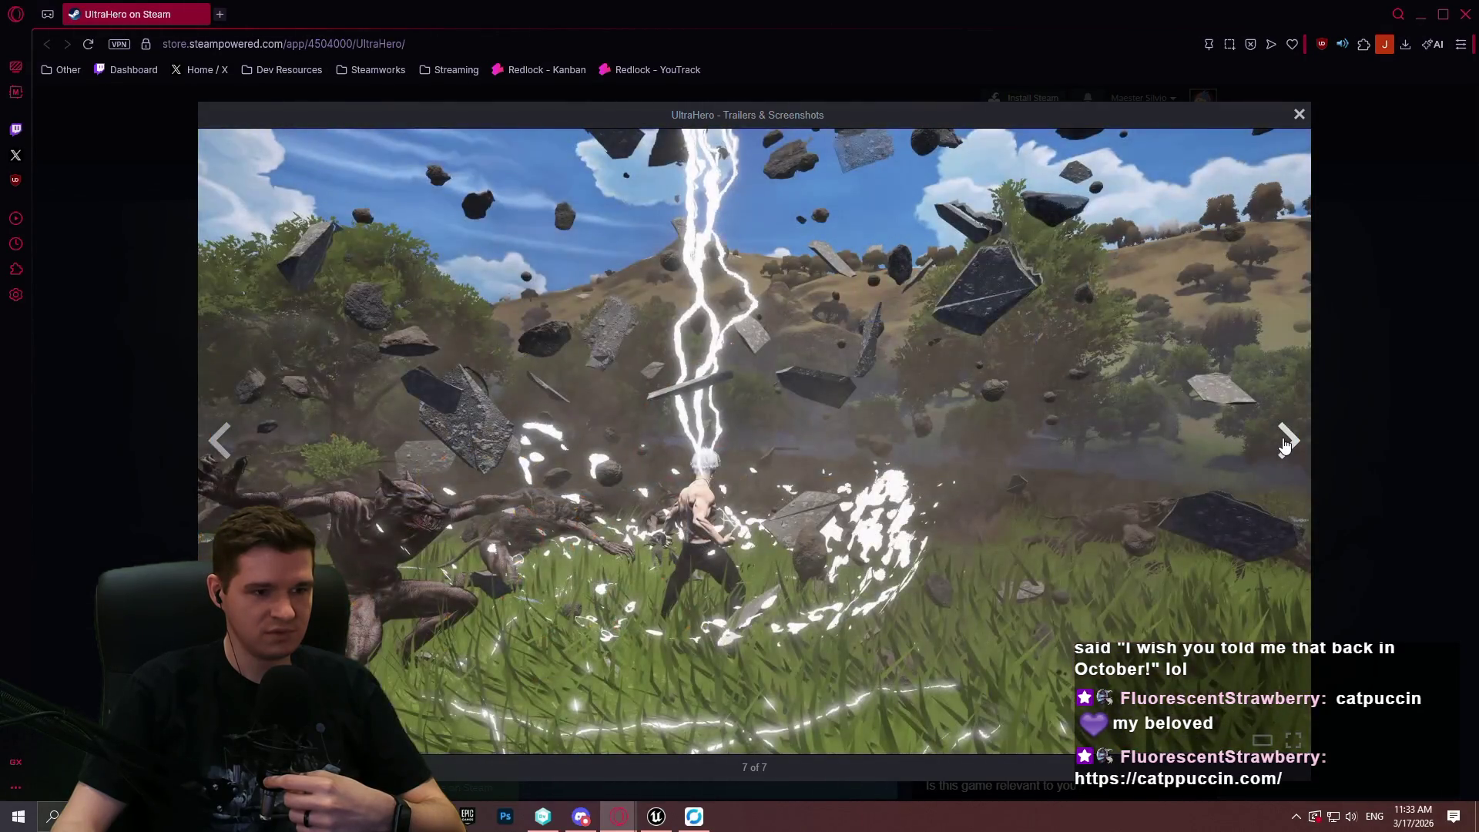
pyautogui.click(224, 443)
pyautogui.click(224, 443)
pyautogui.click(224, 443)
pyautogui.click(224, 443)
pyautogui.press('Escape')
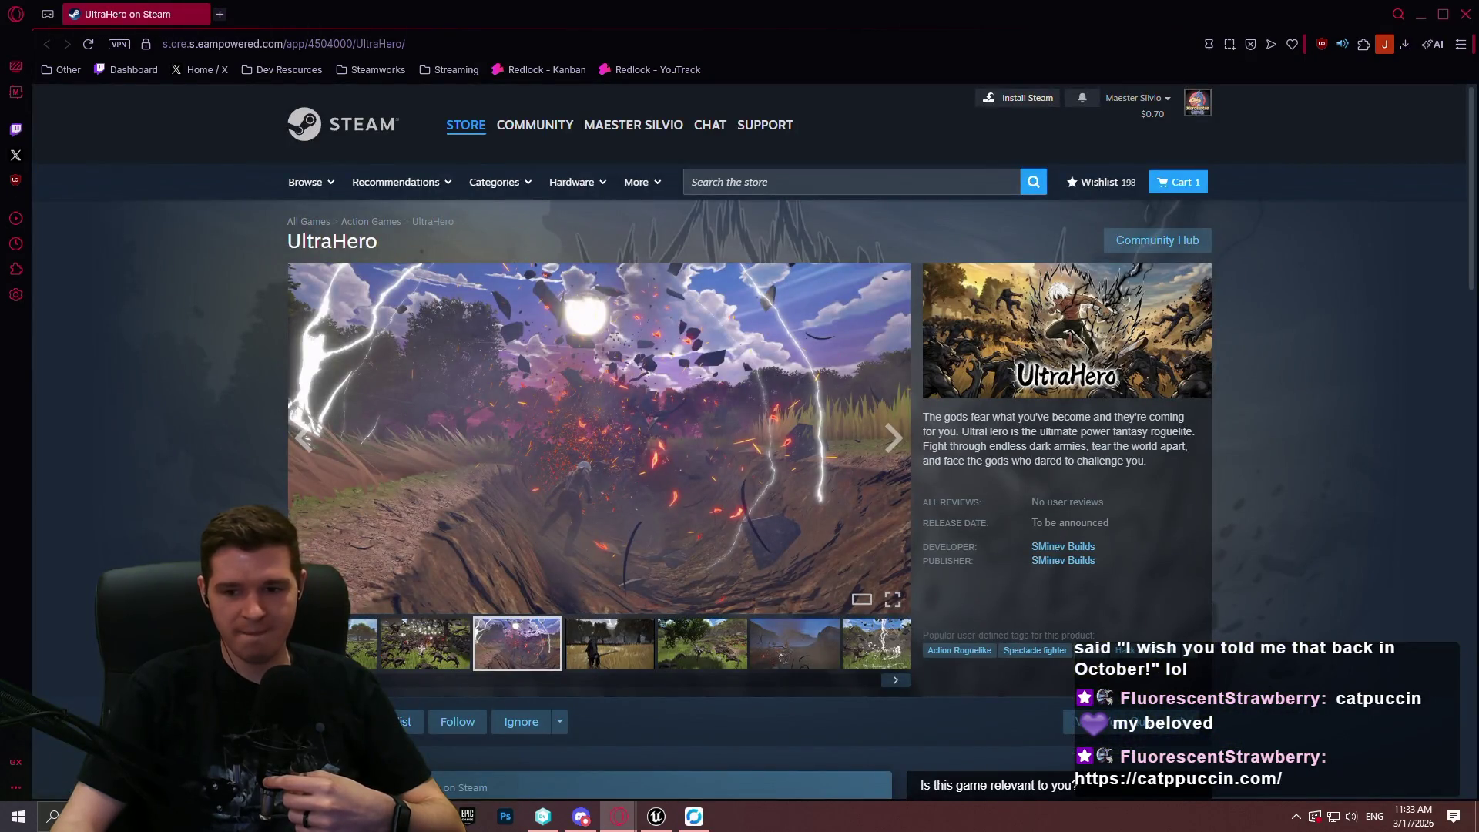
# Play the UltraHero gameplay trailer at 1080p in full screen.
pyautogui.click(362, 643)
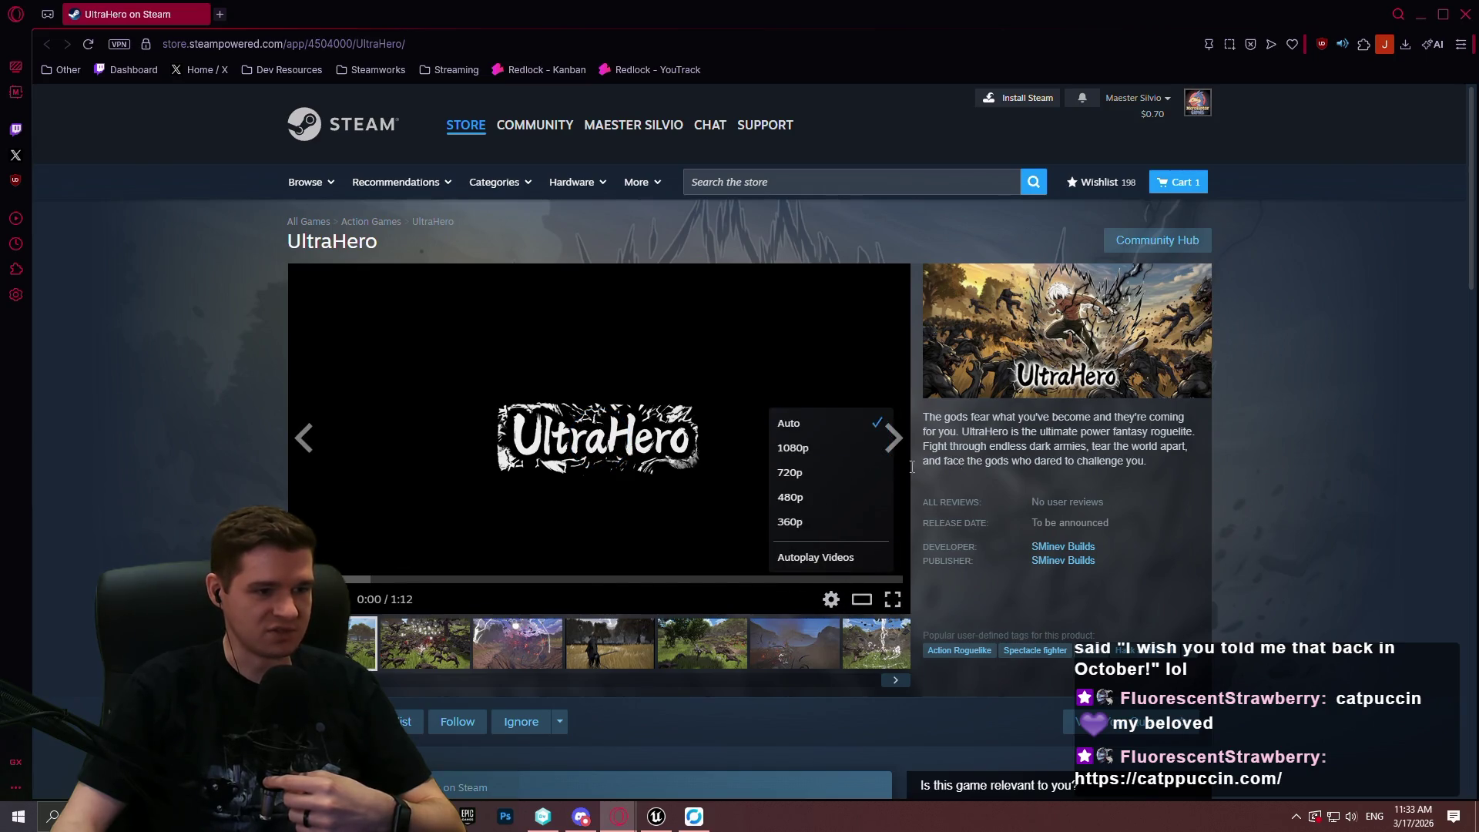
pyautogui.click(815, 451)
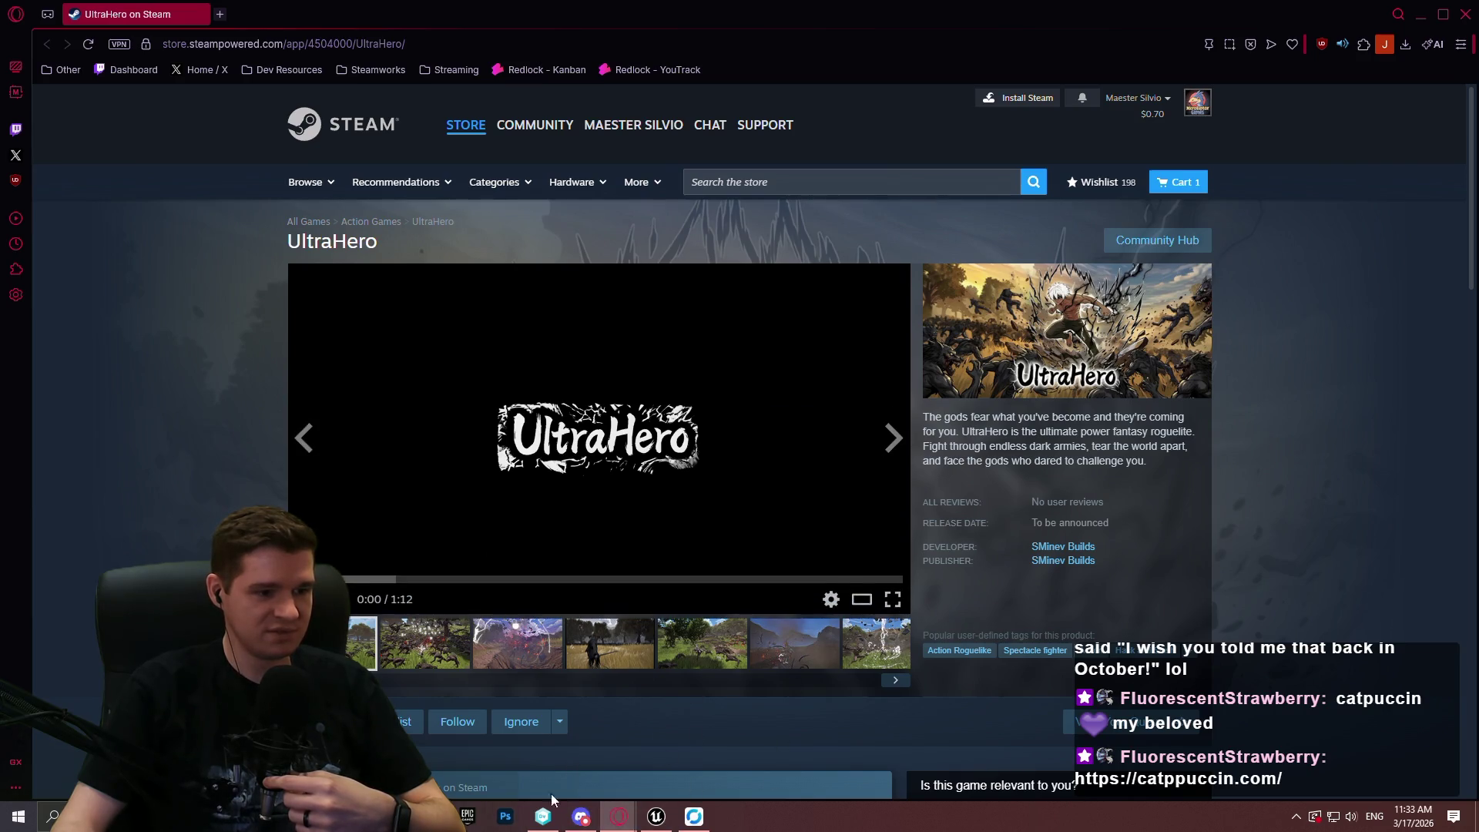
pyautogui.moveTo(429, 816)
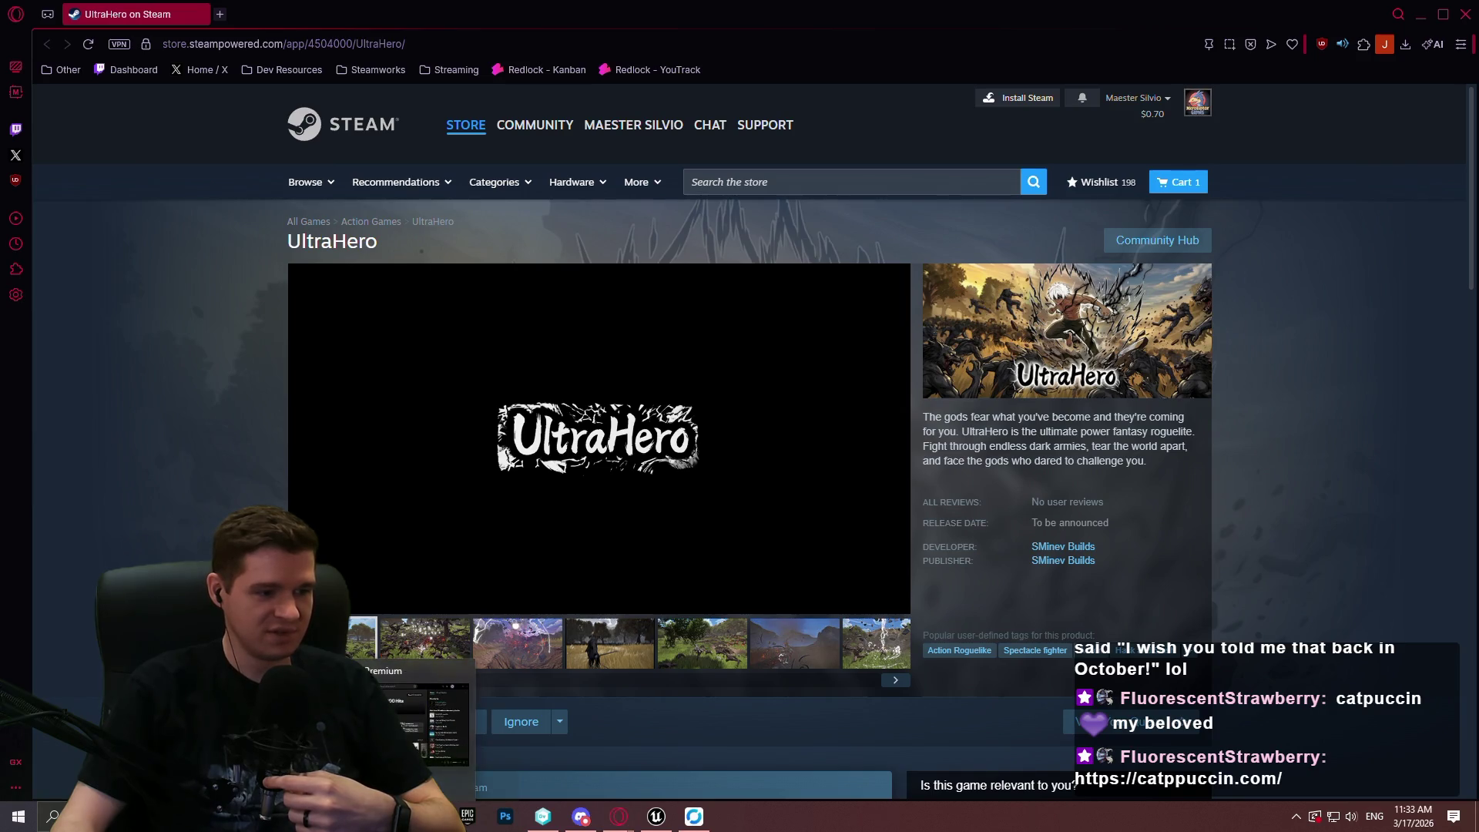
pyautogui.click(894, 604)
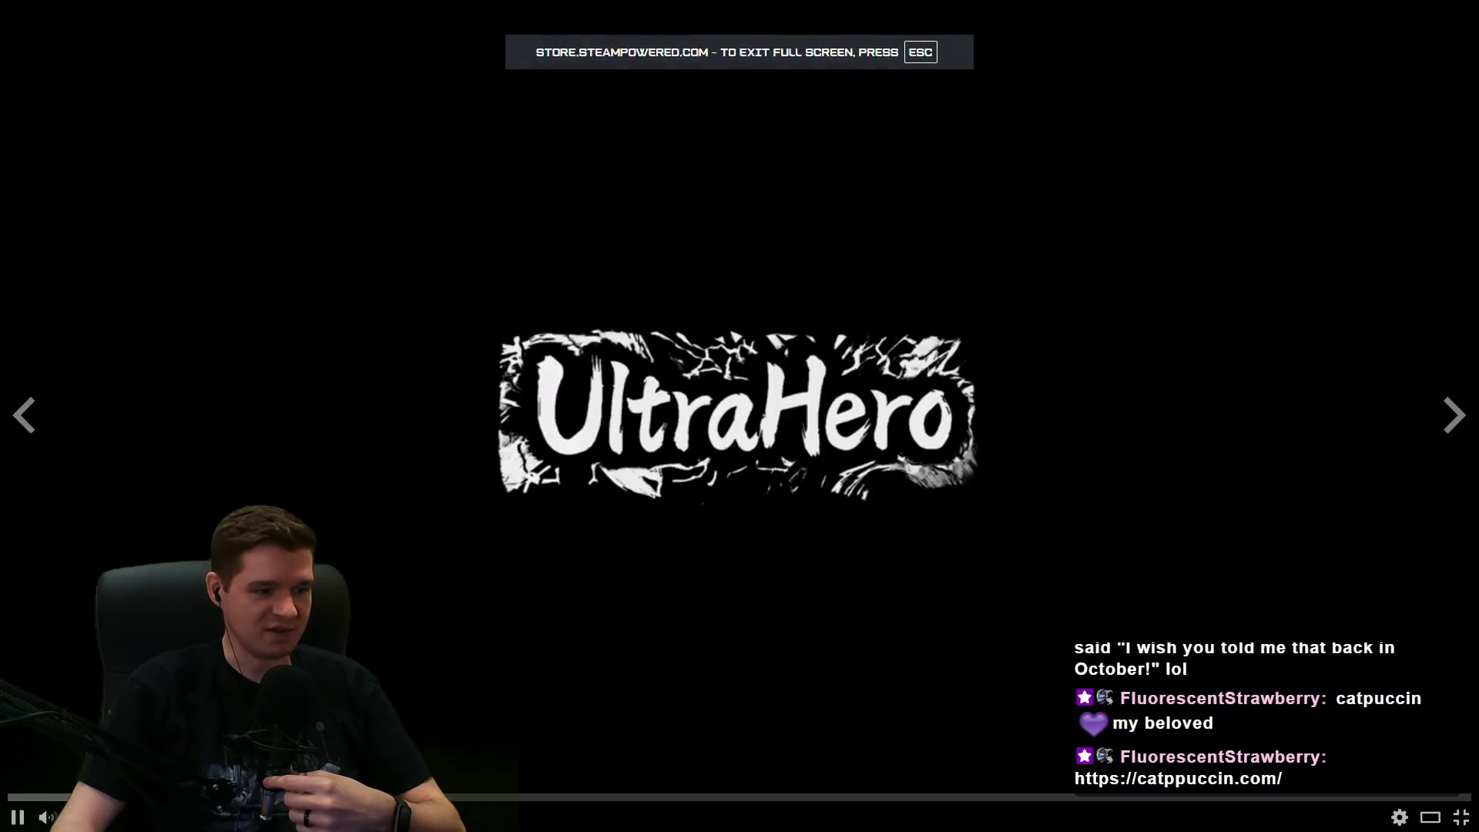
pyautogui.click(18, 818)
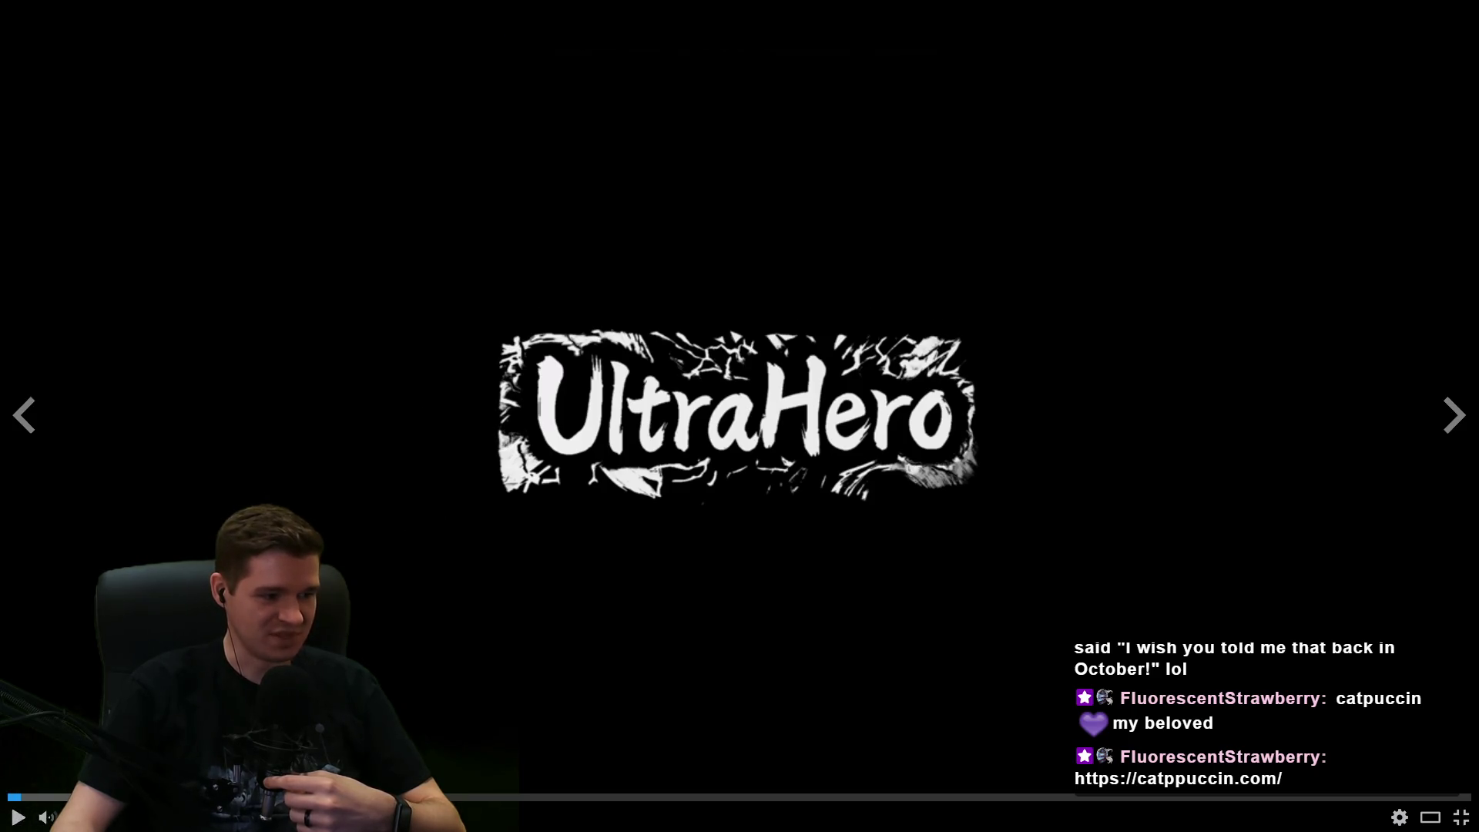
pyautogui.click(17, 821)
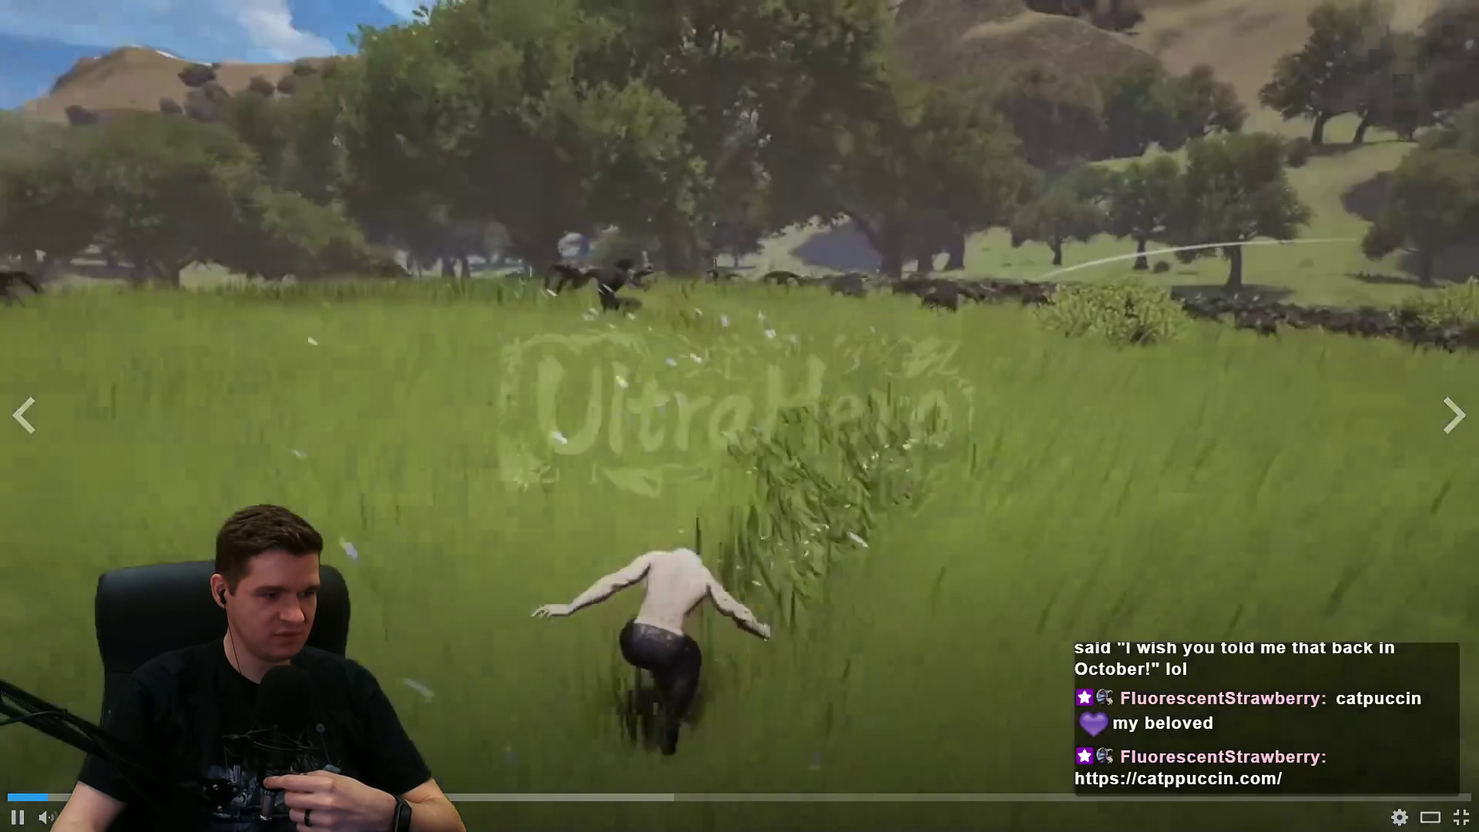
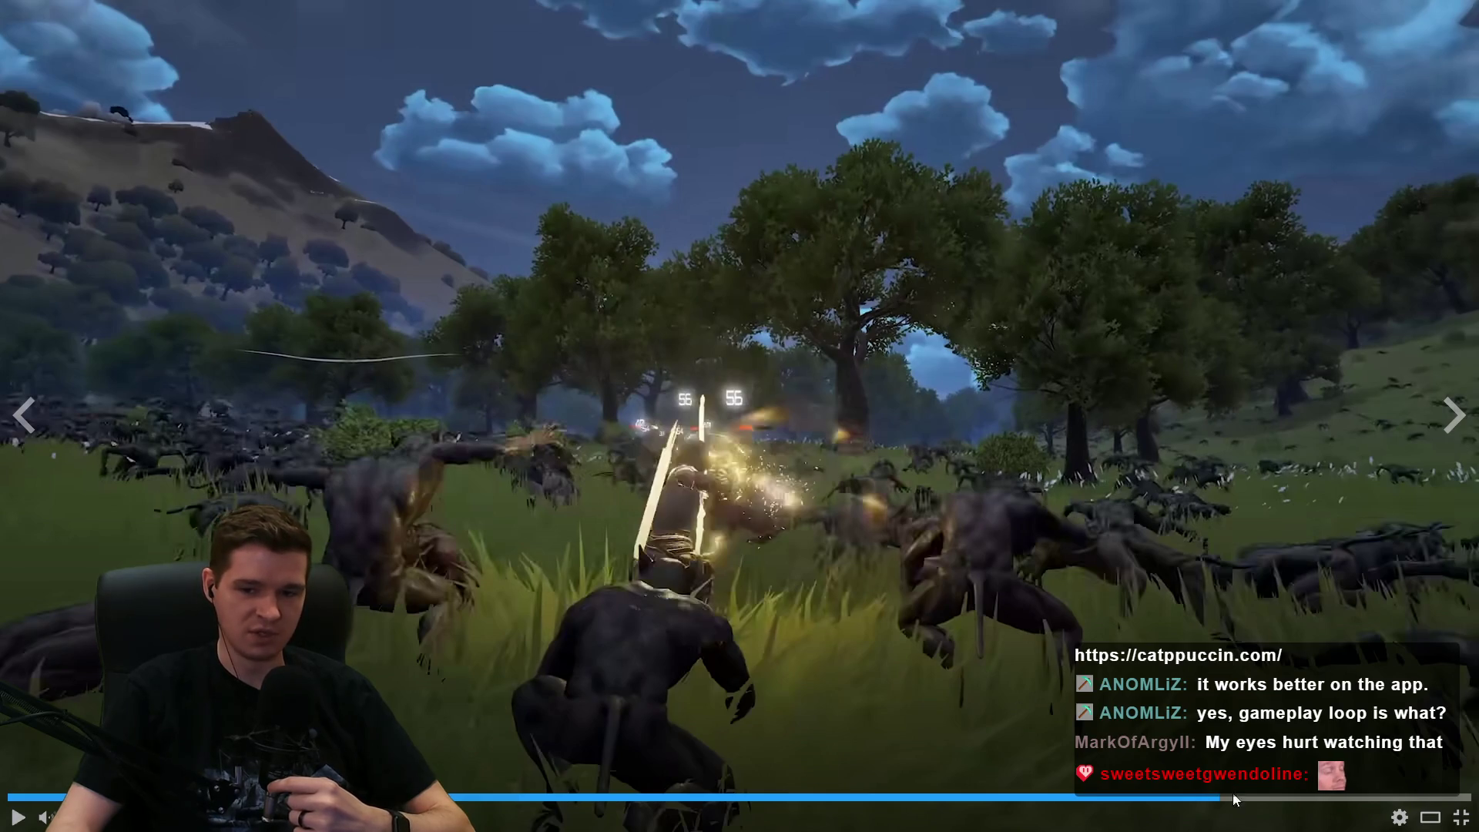
# Resume the UltraHero trailer, then leave full screen.
pyautogui.click(859, 643)
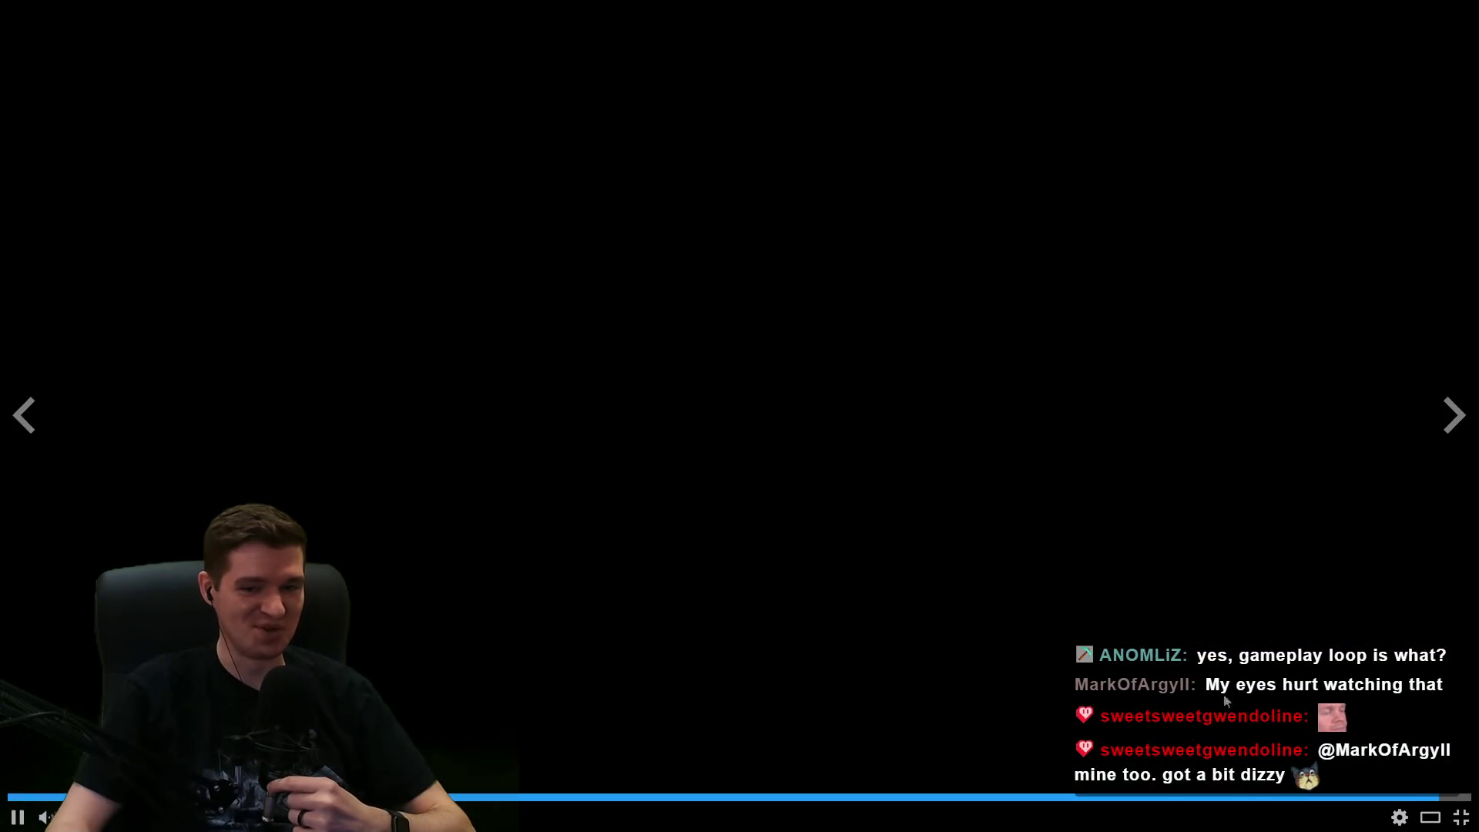
pyautogui.click(432, 678)
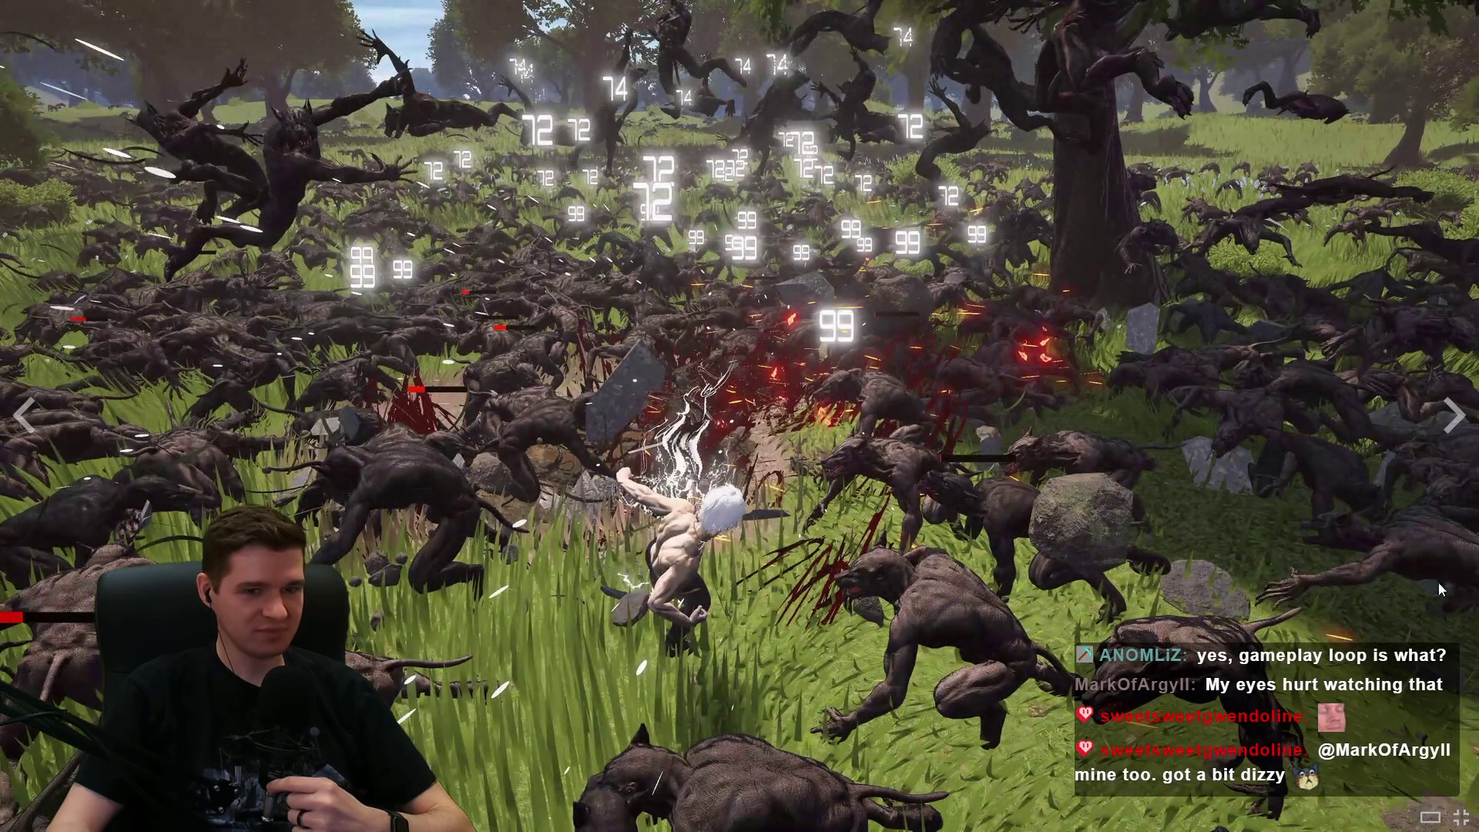
pyautogui.click(1458, 819)
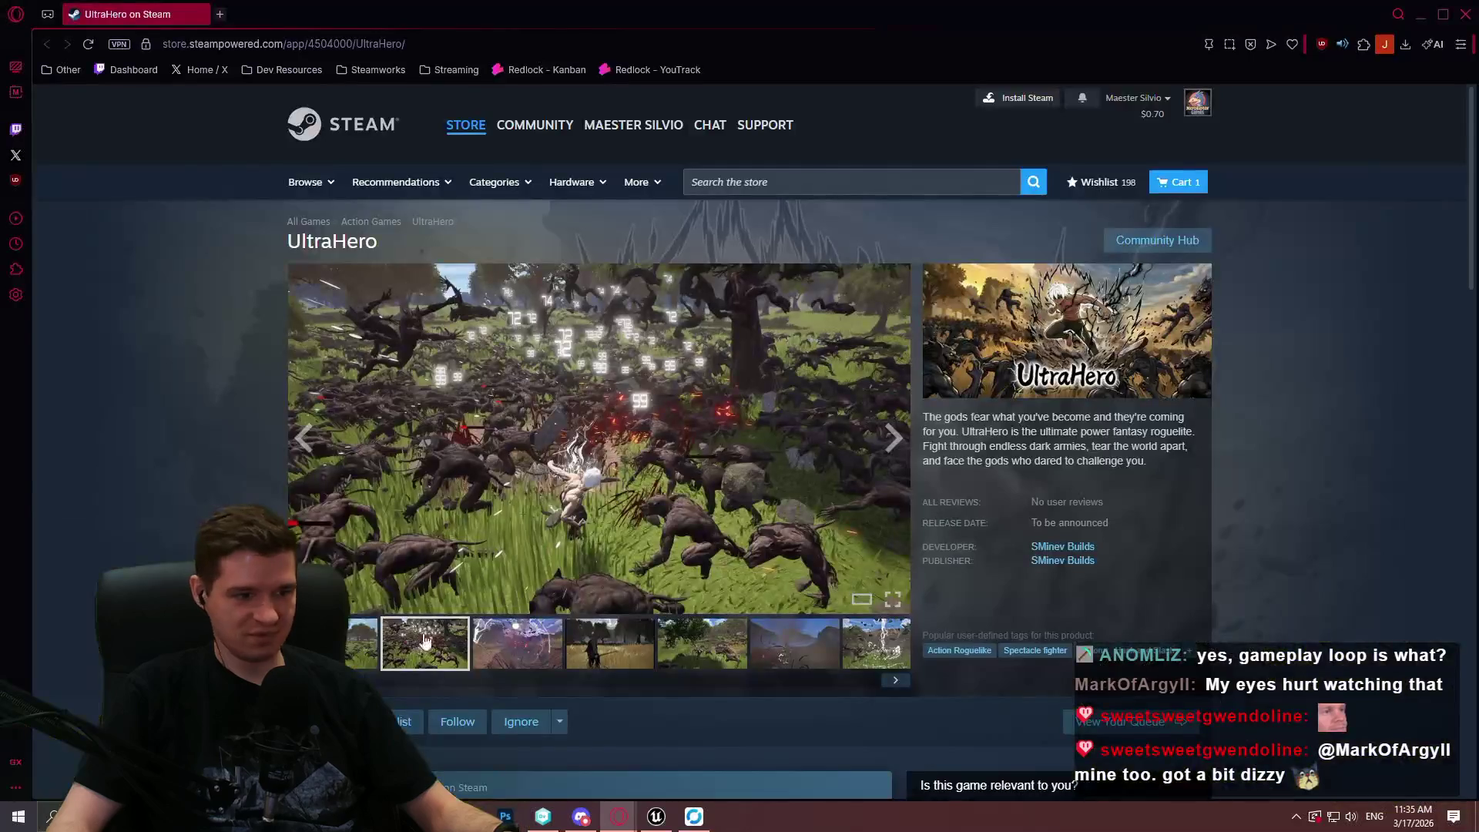
# Replay the UltraHero trailer full screen, pause on the explosion frame, exit, and show the second screenshot.
pyautogui.click(351, 641)
pyautogui.click(893, 598)
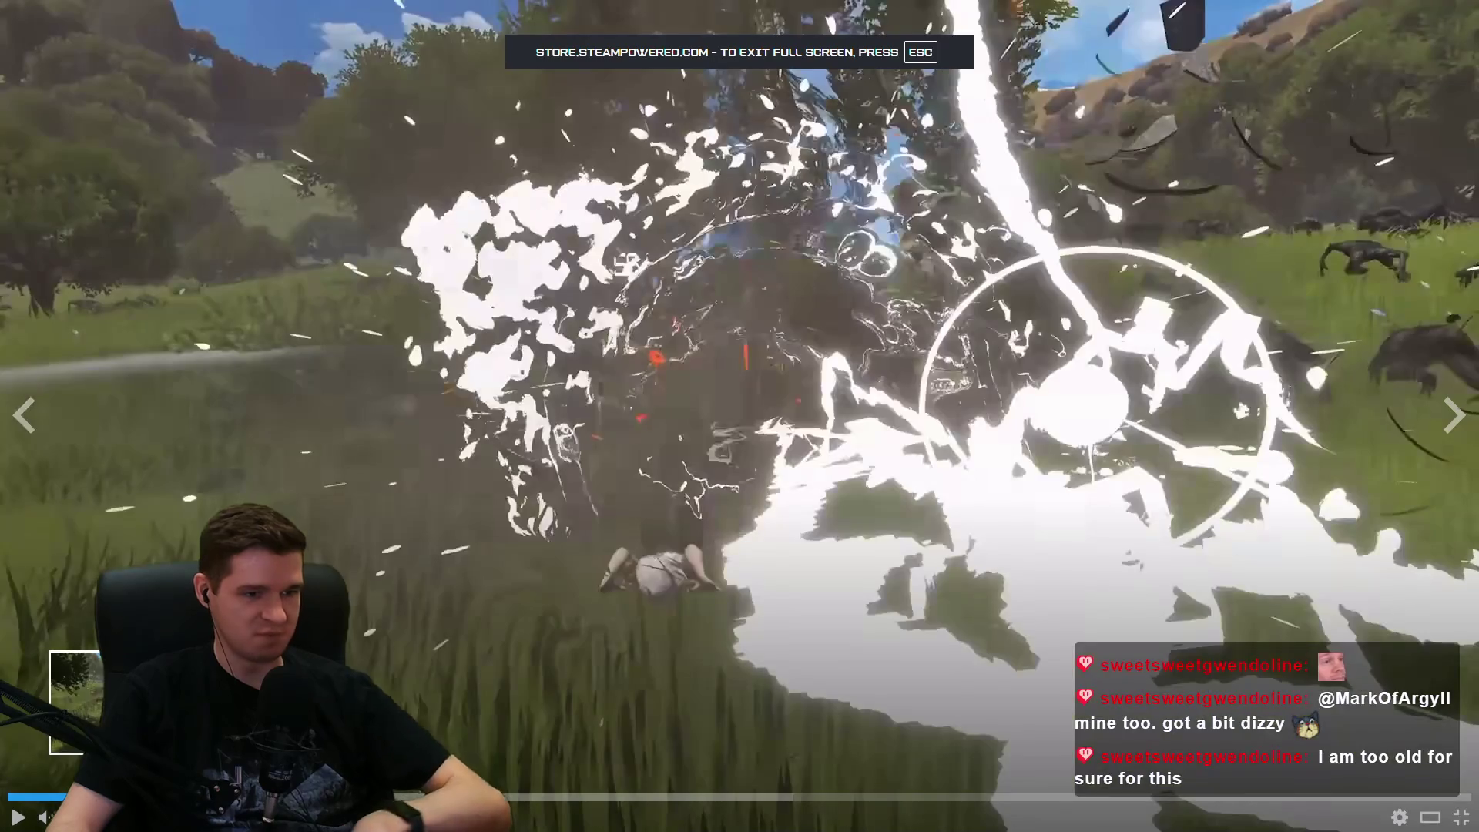
pyautogui.click(789, 399)
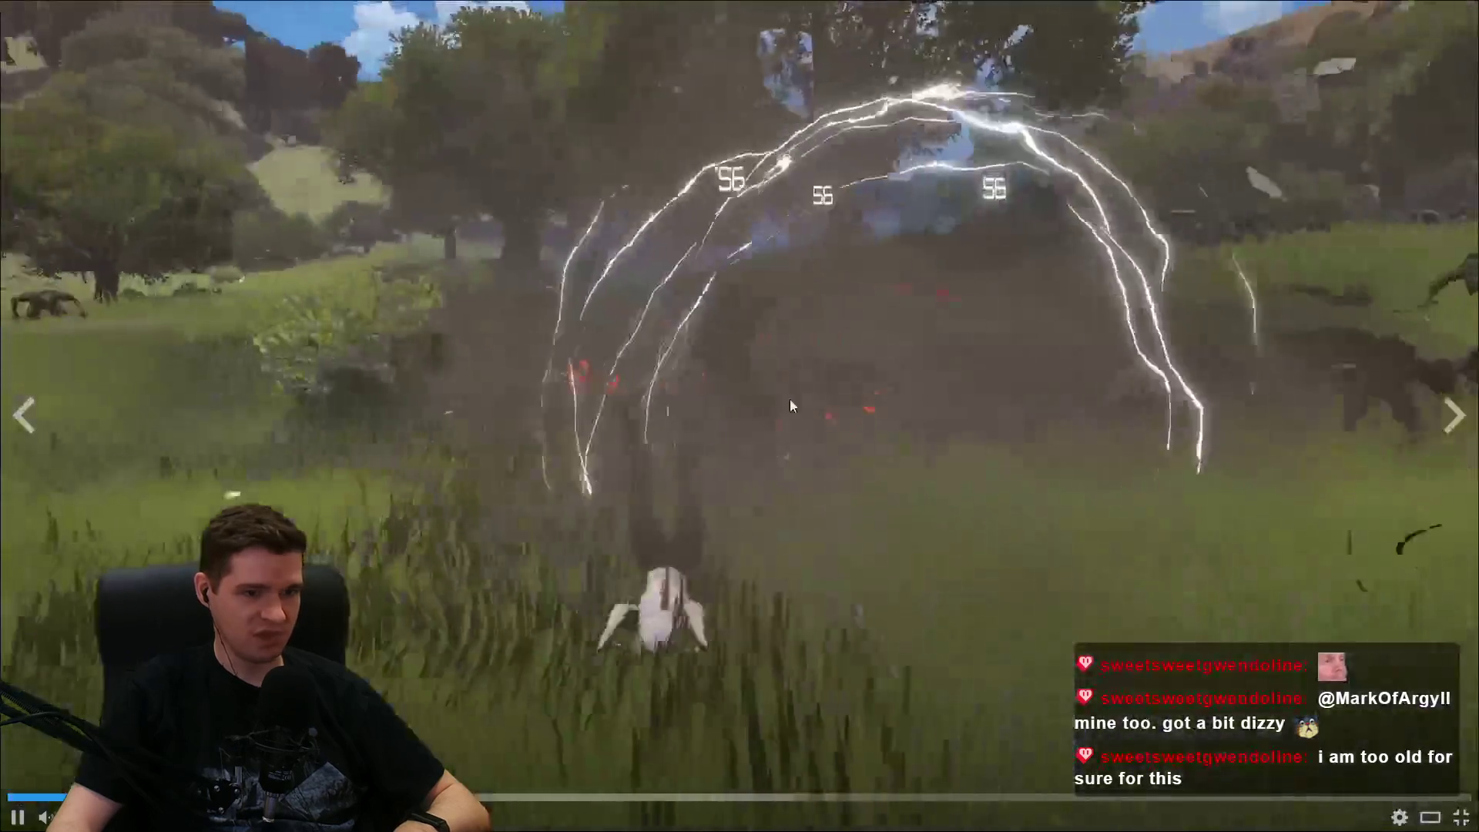
pyautogui.click(1097, 349)
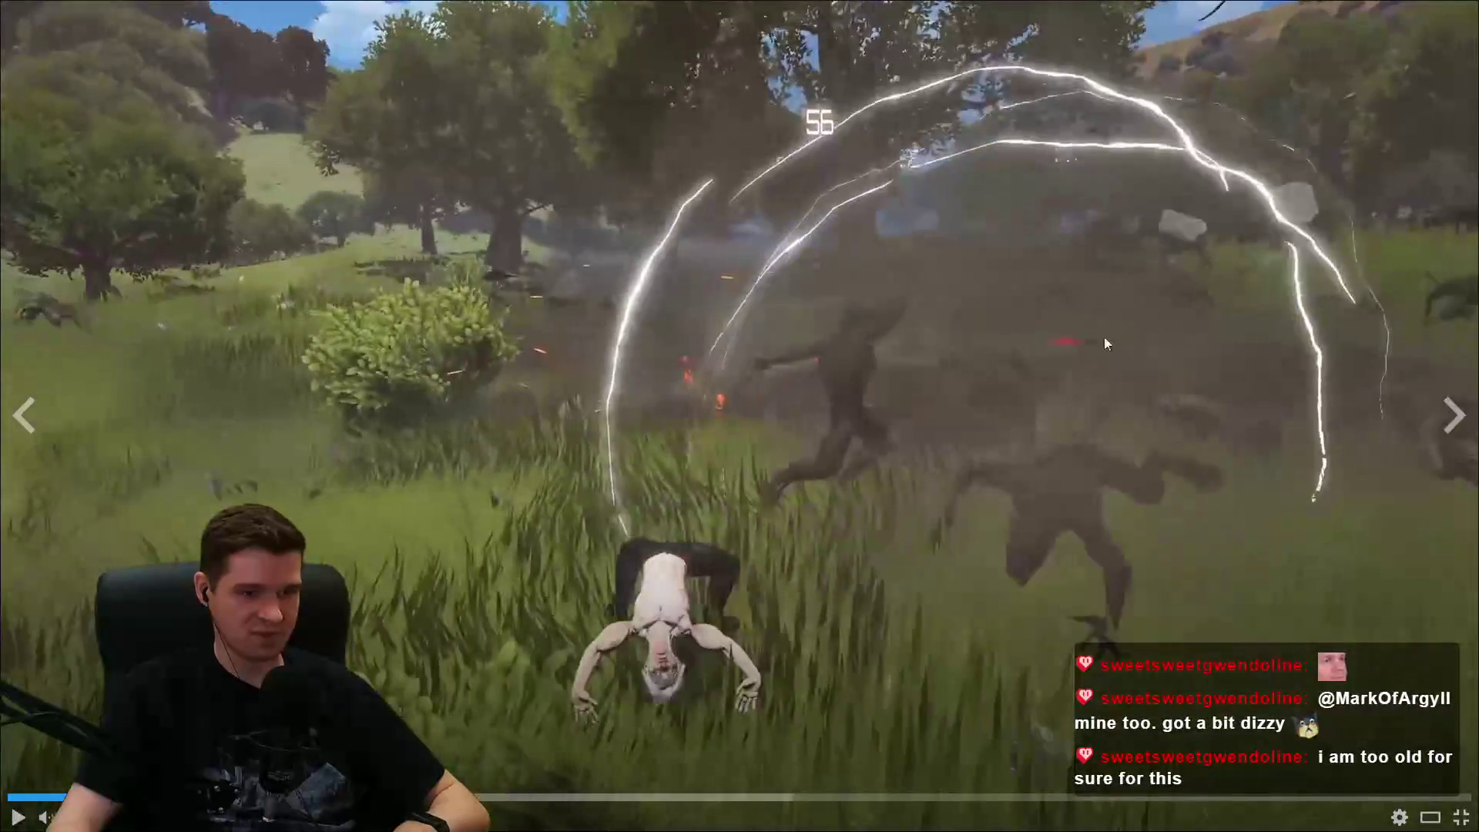
pyautogui.click(1245, 513)
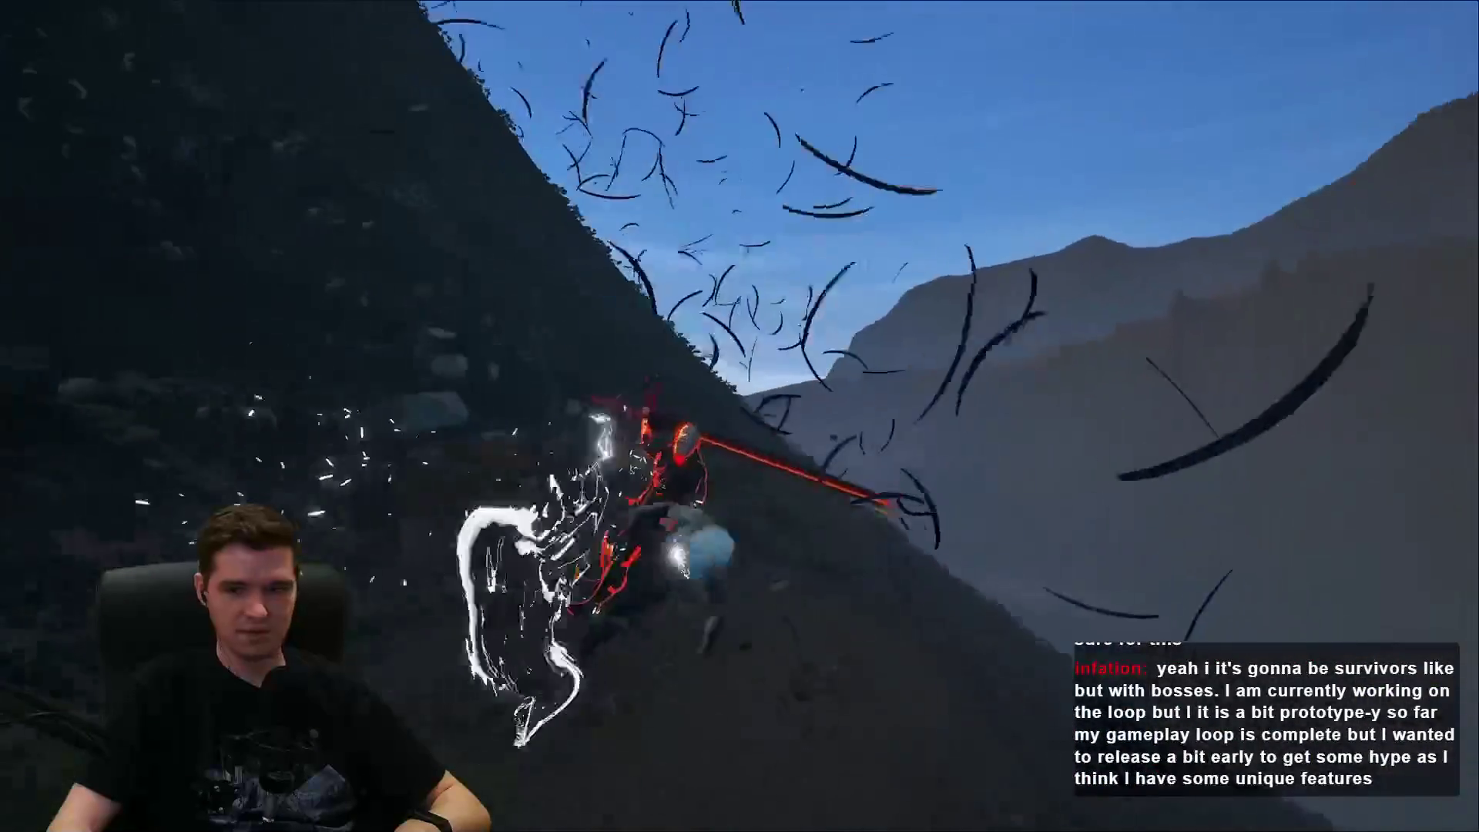
pyautogui.click(728, 371)
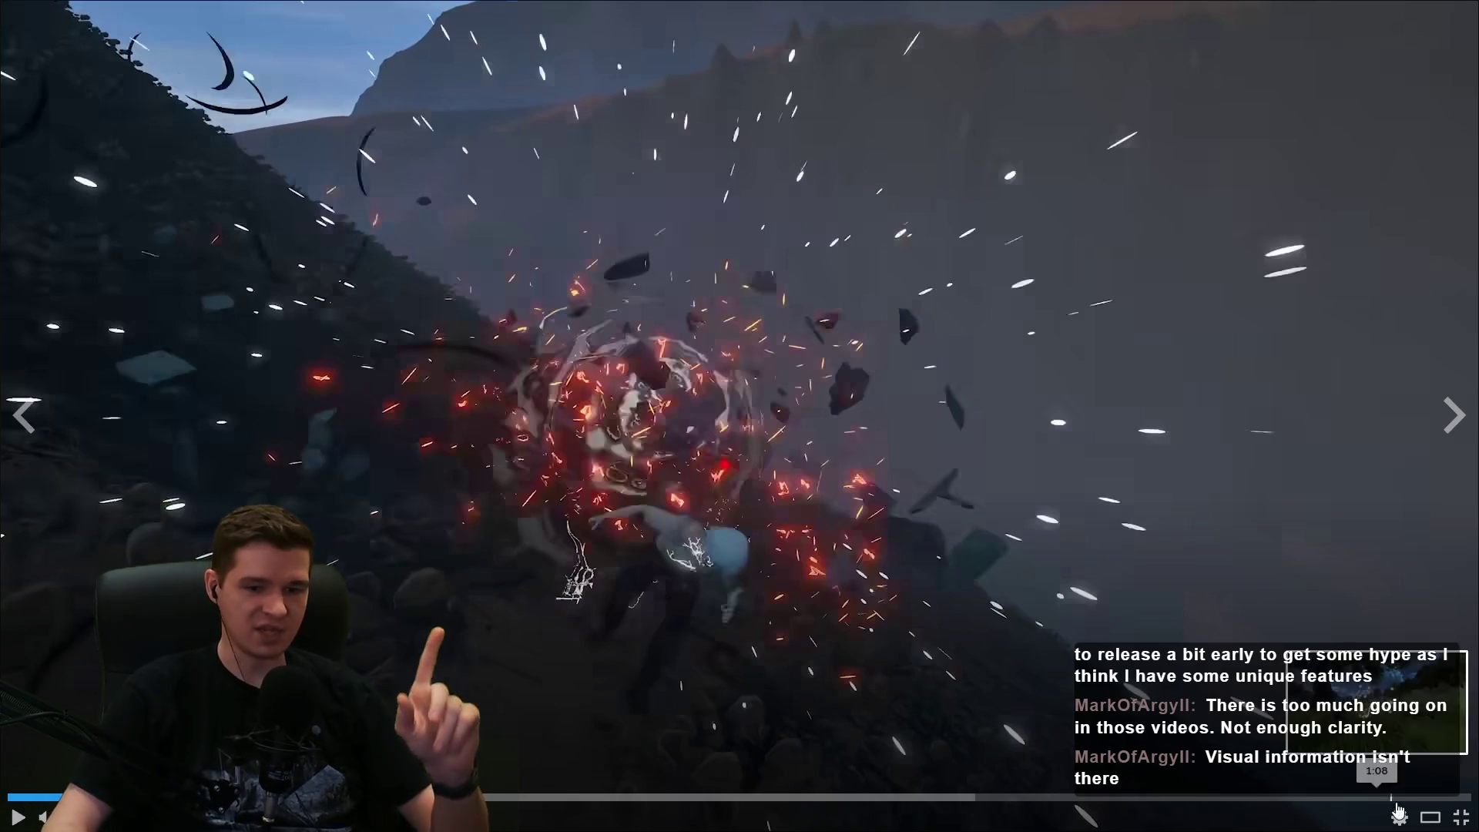
pyautogui.click(1461, 818)
pyautogui.click(467, 664)
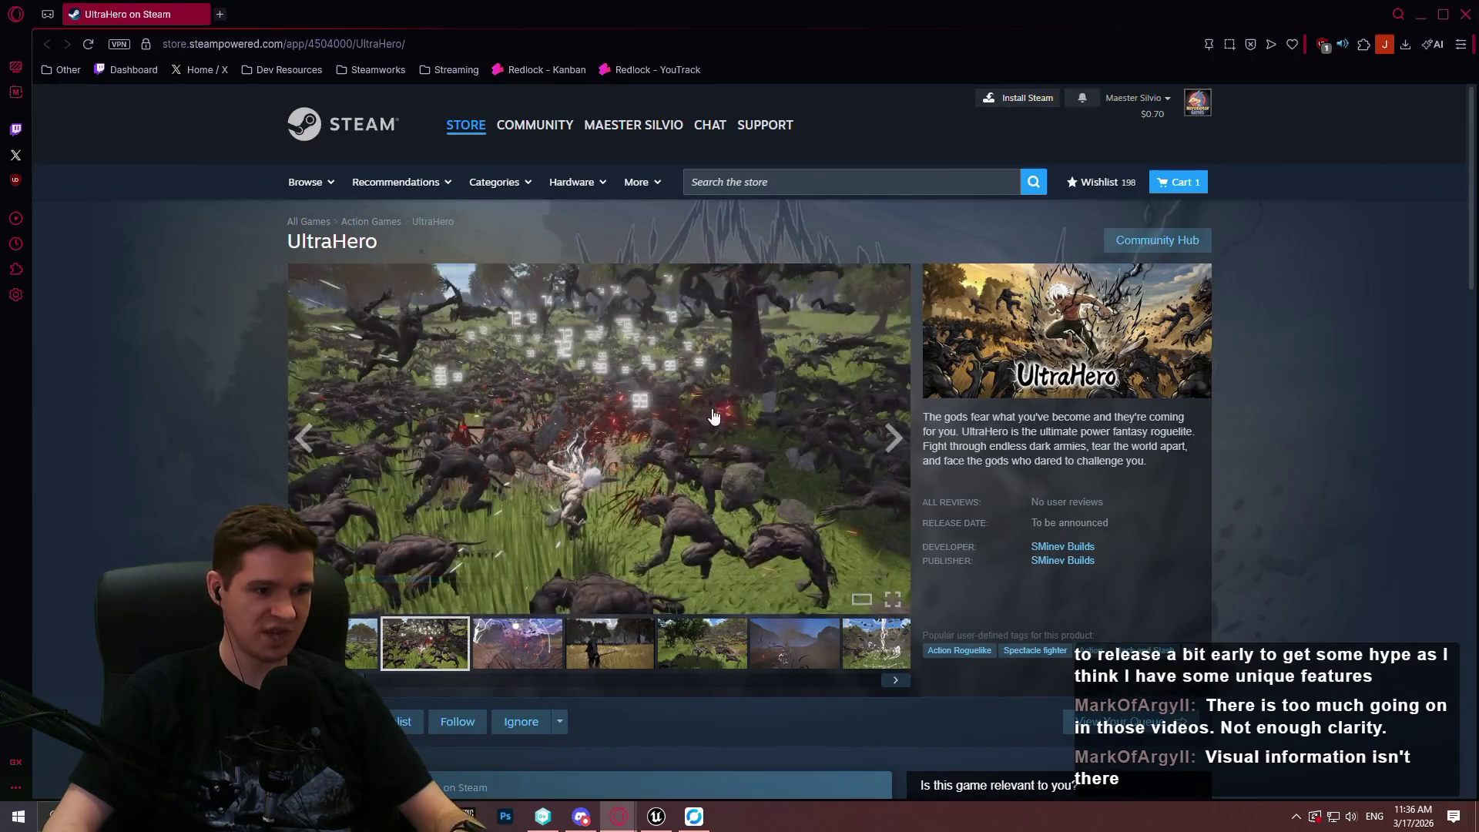
pyautogui.click(901, 473)
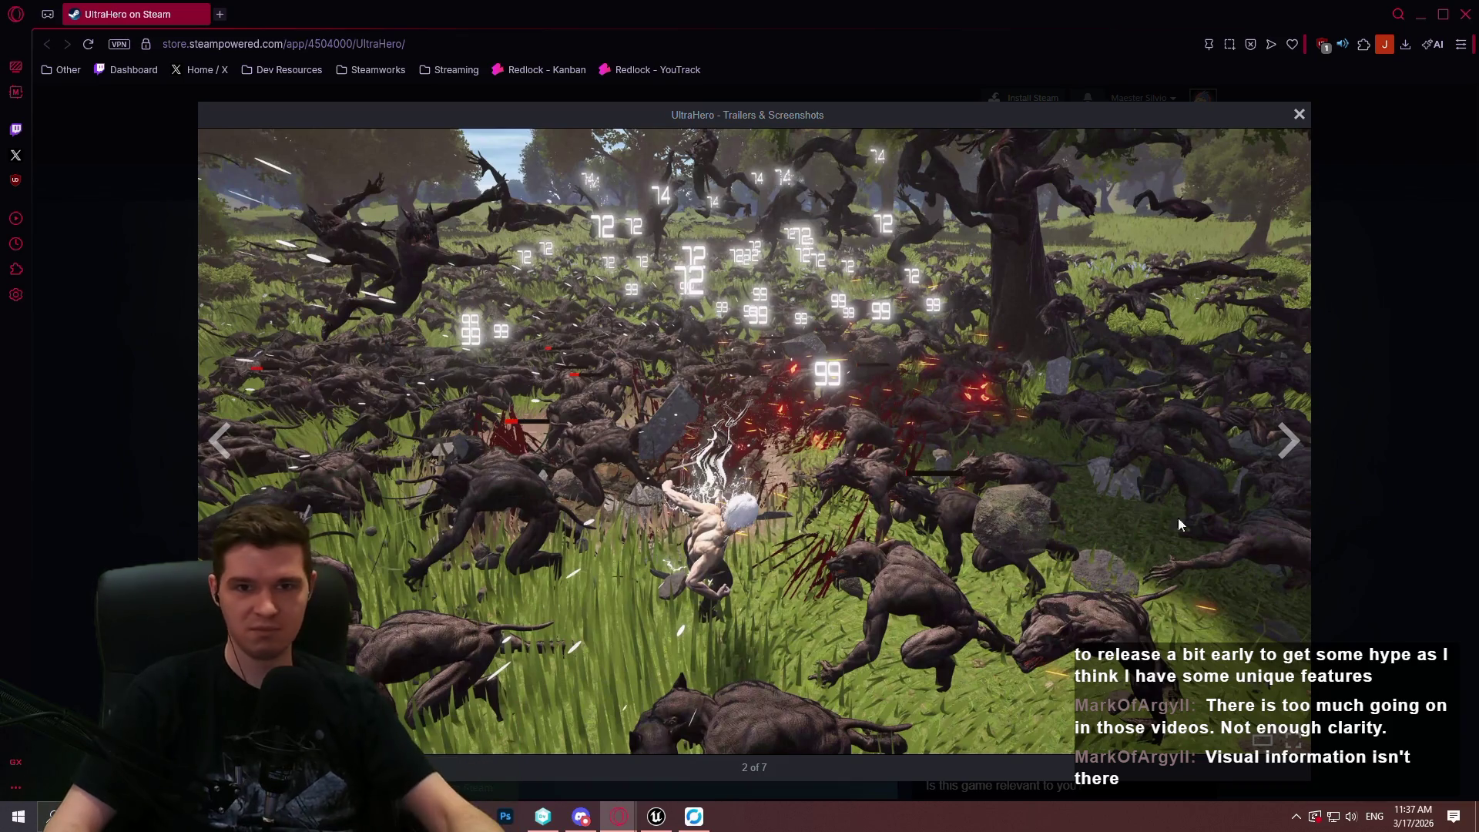
pyautogui.click(1339, 508)
pyautogui.scroll(-1, 1217, 572)
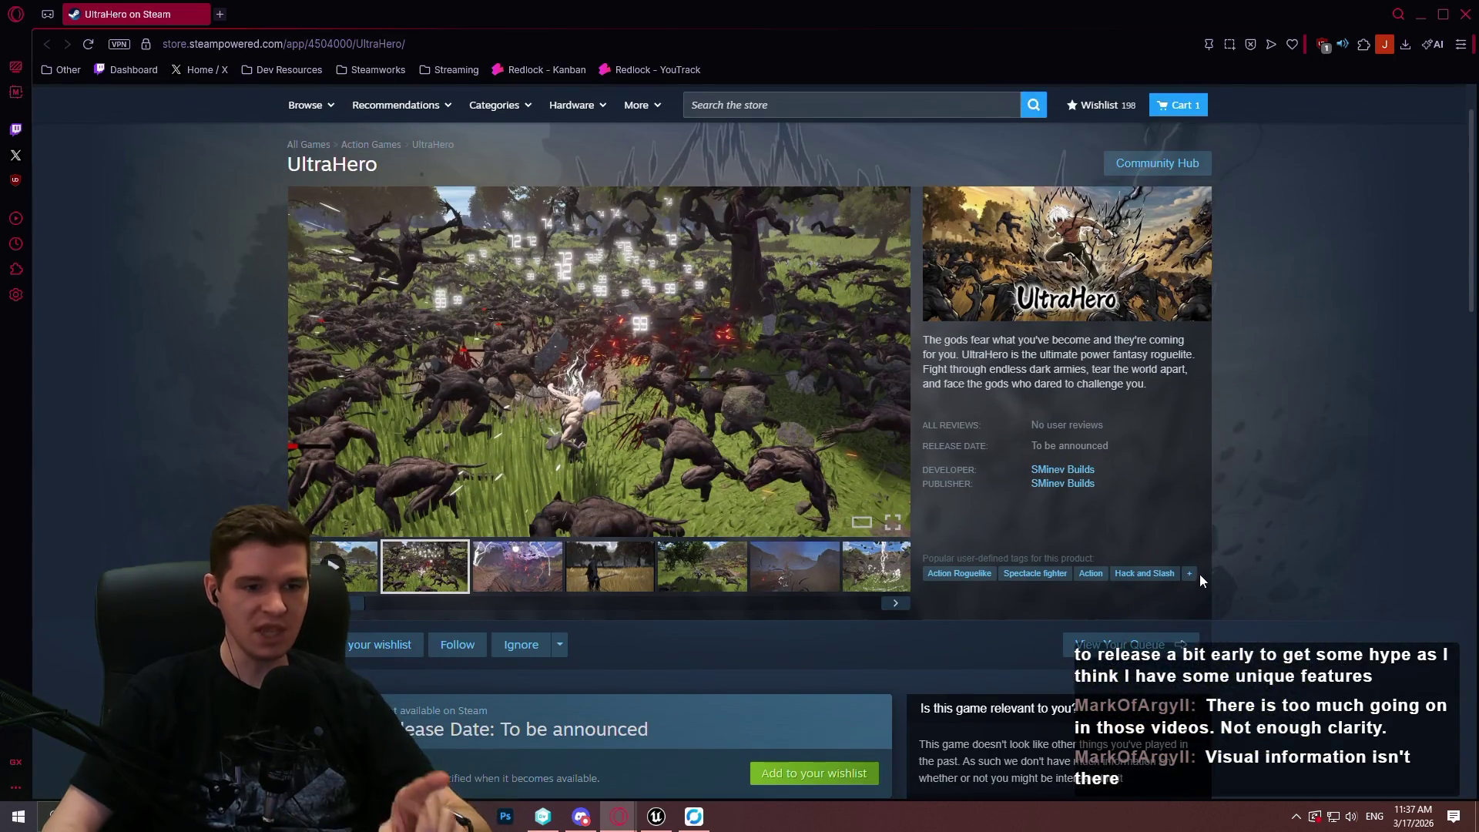
pyautogui.click(1190, 574)
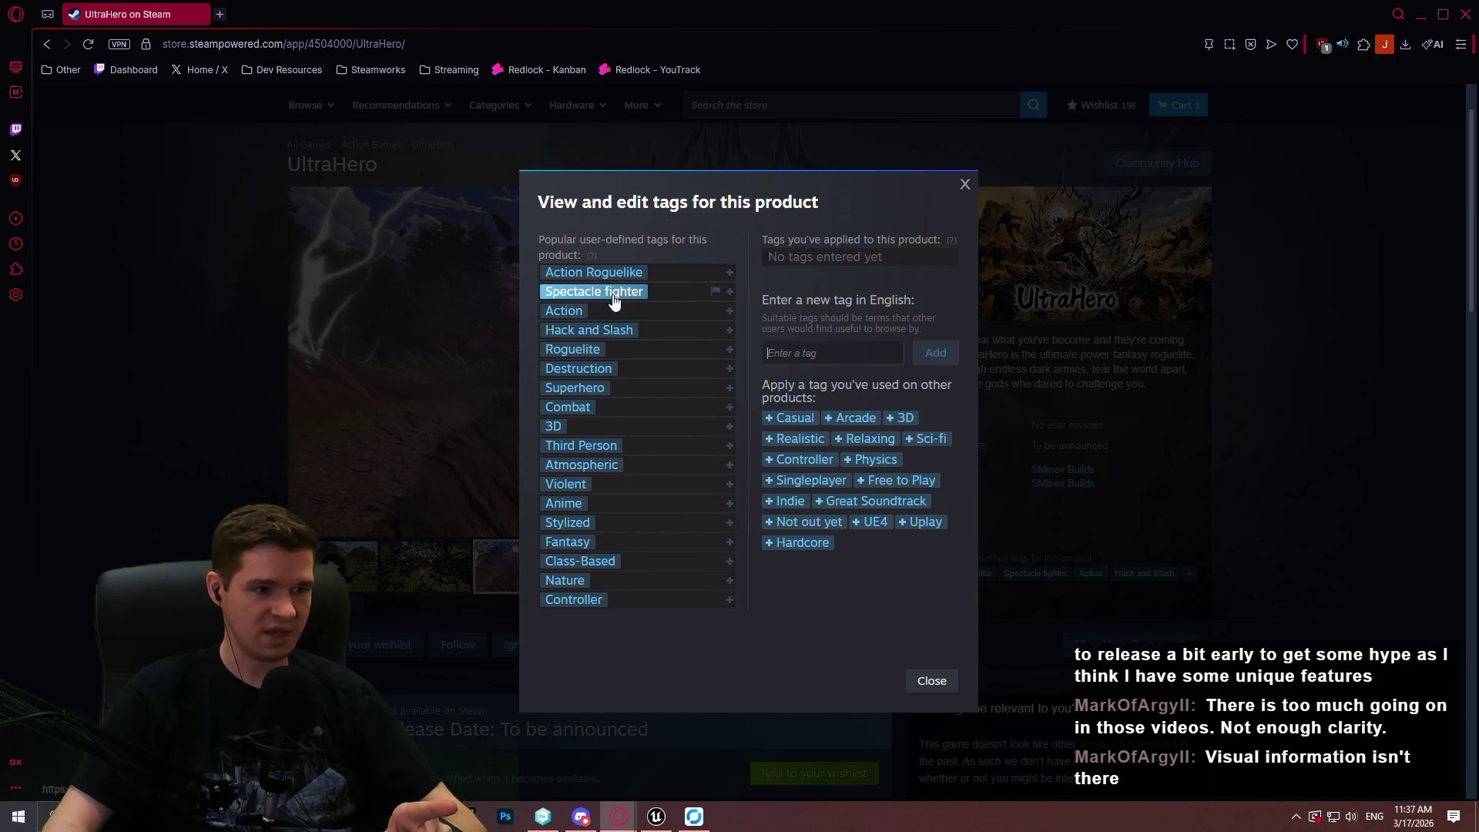
pyautogui.click(933, 681)
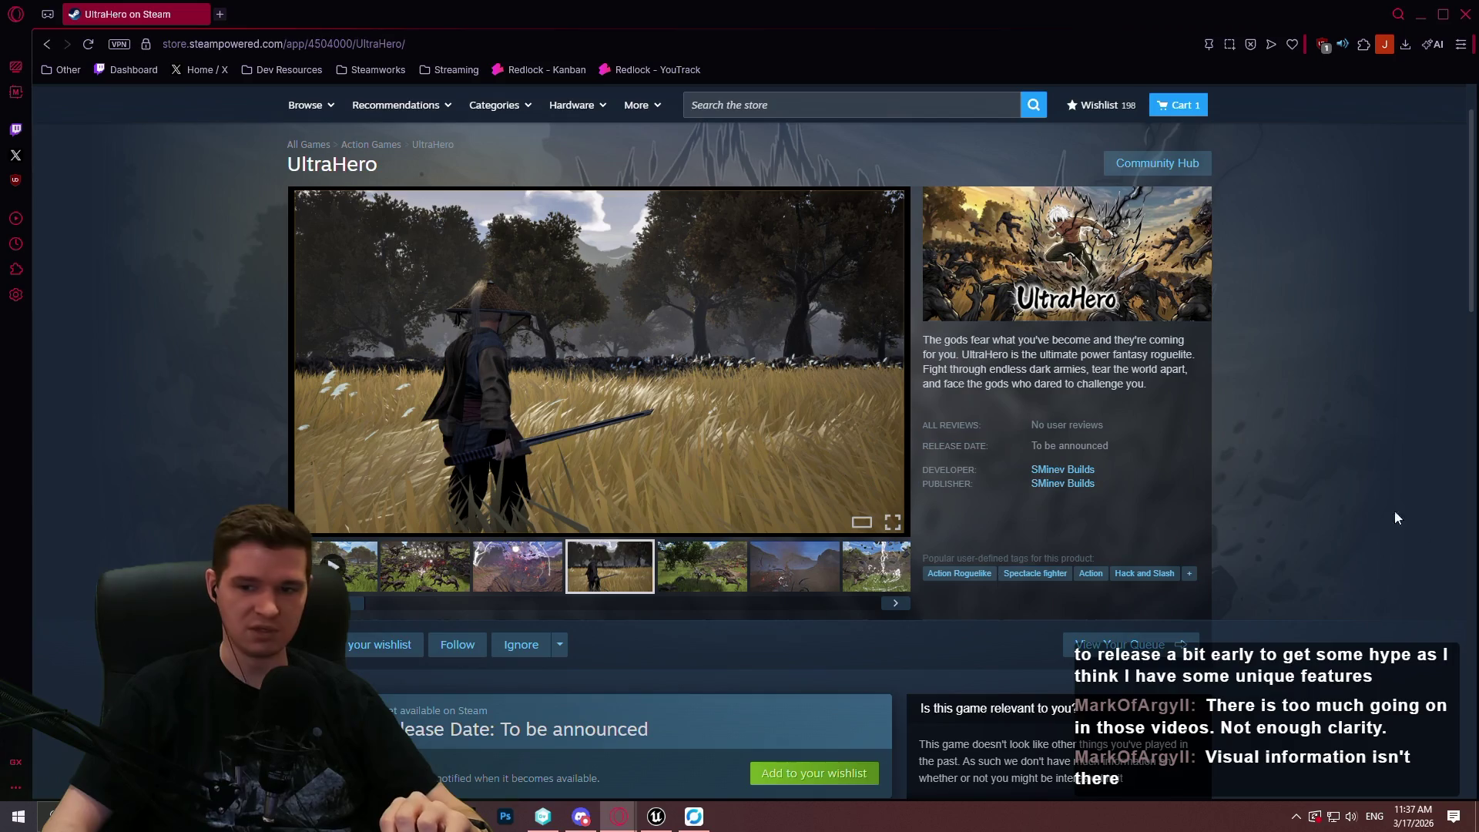
pyautogui.scroll(-4, 736, 376)
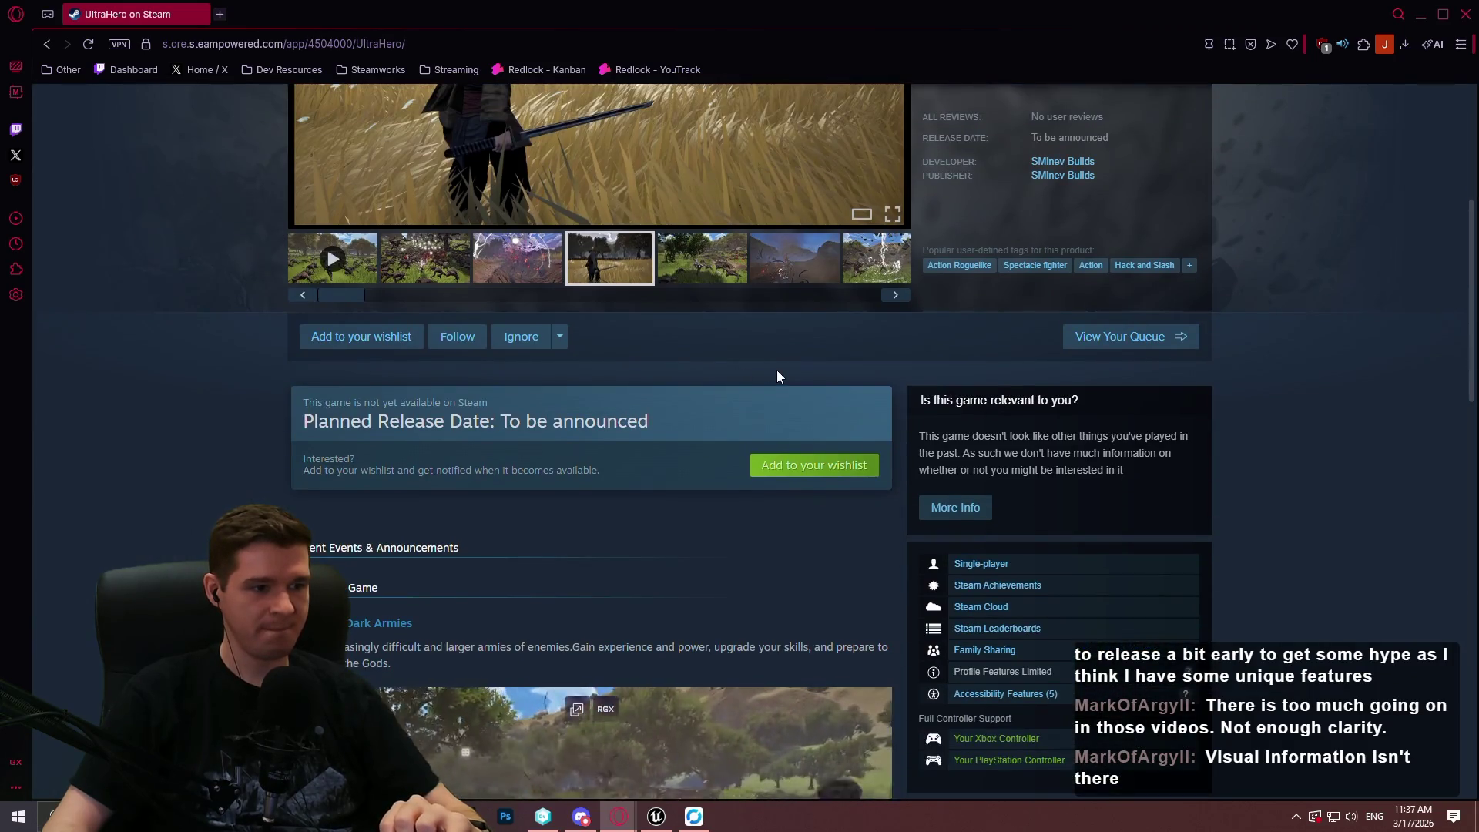
pyautogui.scroll(-1, 755, 314)
pyautogui.scroll(-4, 512, 234)
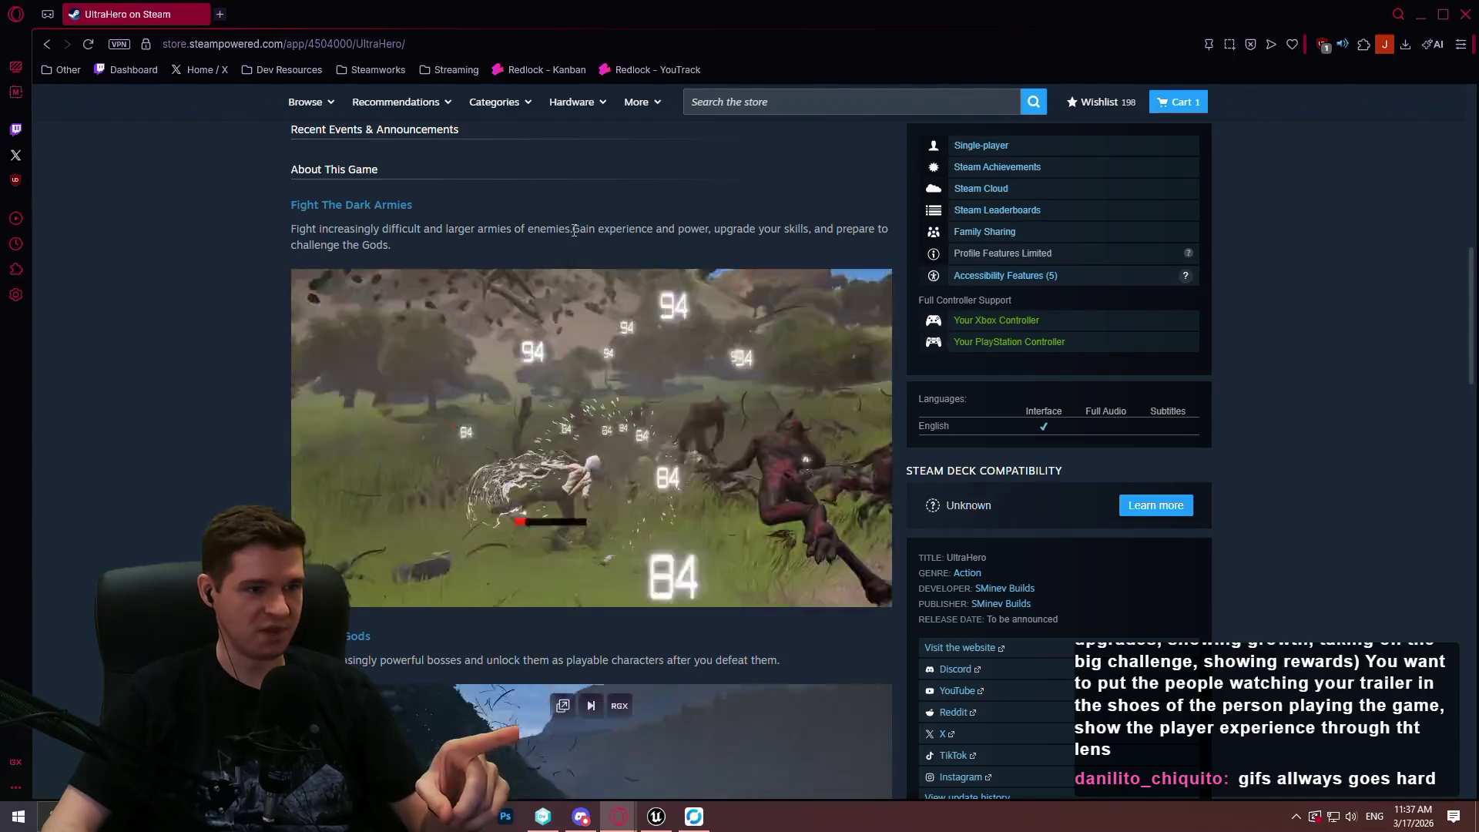
pyautogui.tripleClick(300, 233)
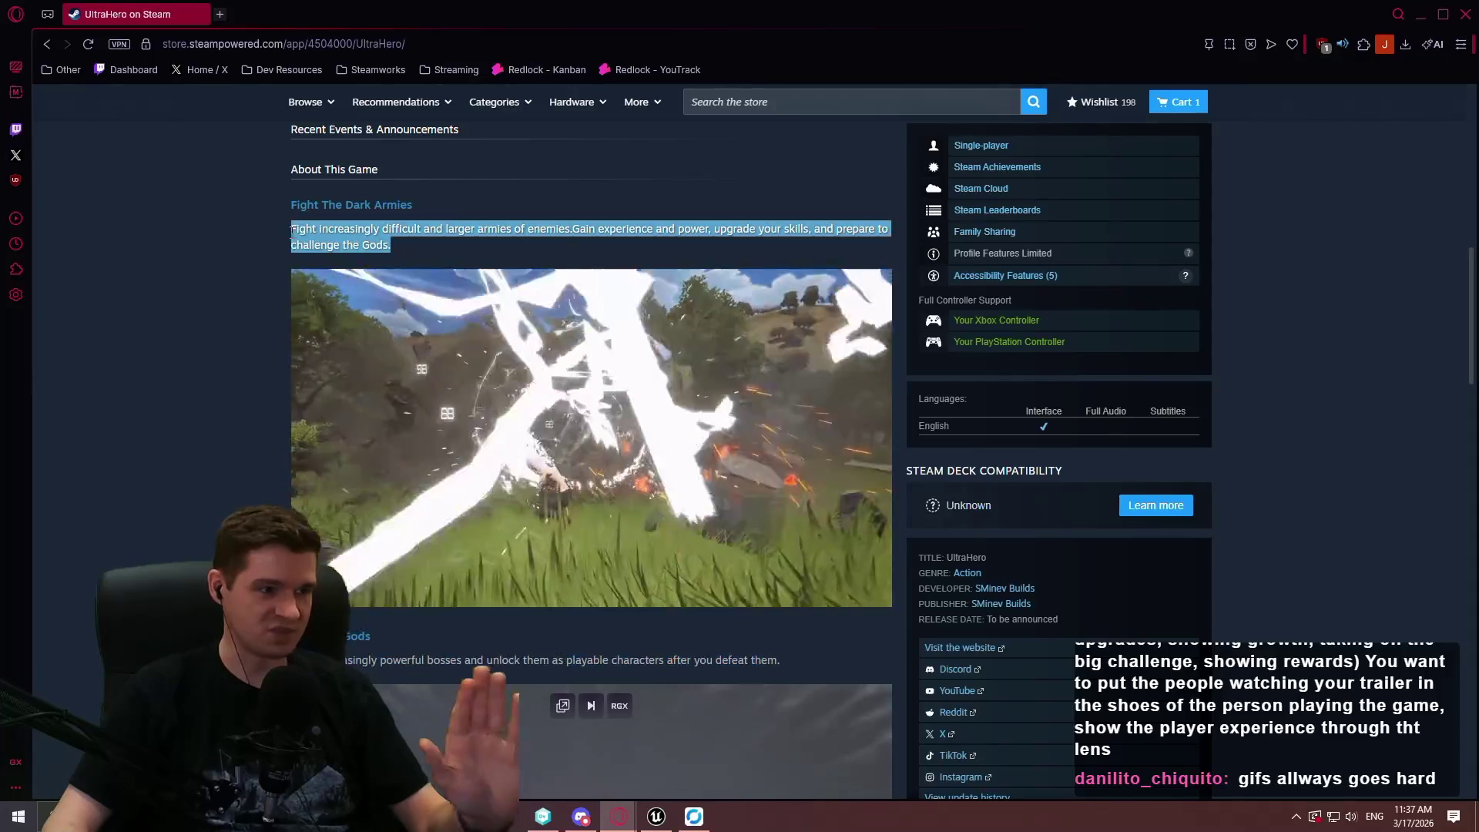
pyautogui.scroll(3, 519, 242)
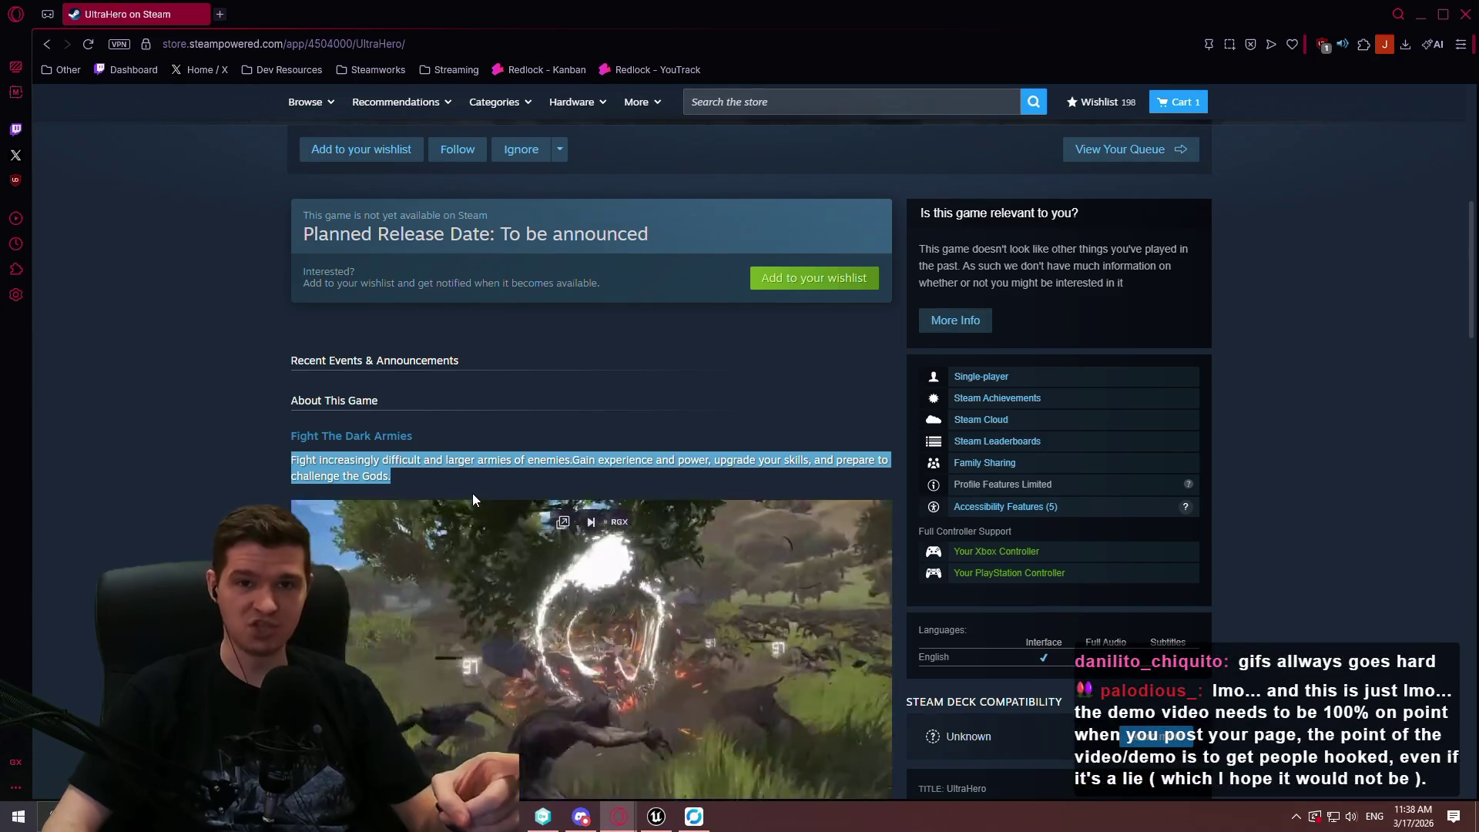
pyautogui.scroll(-2, 497, 462)
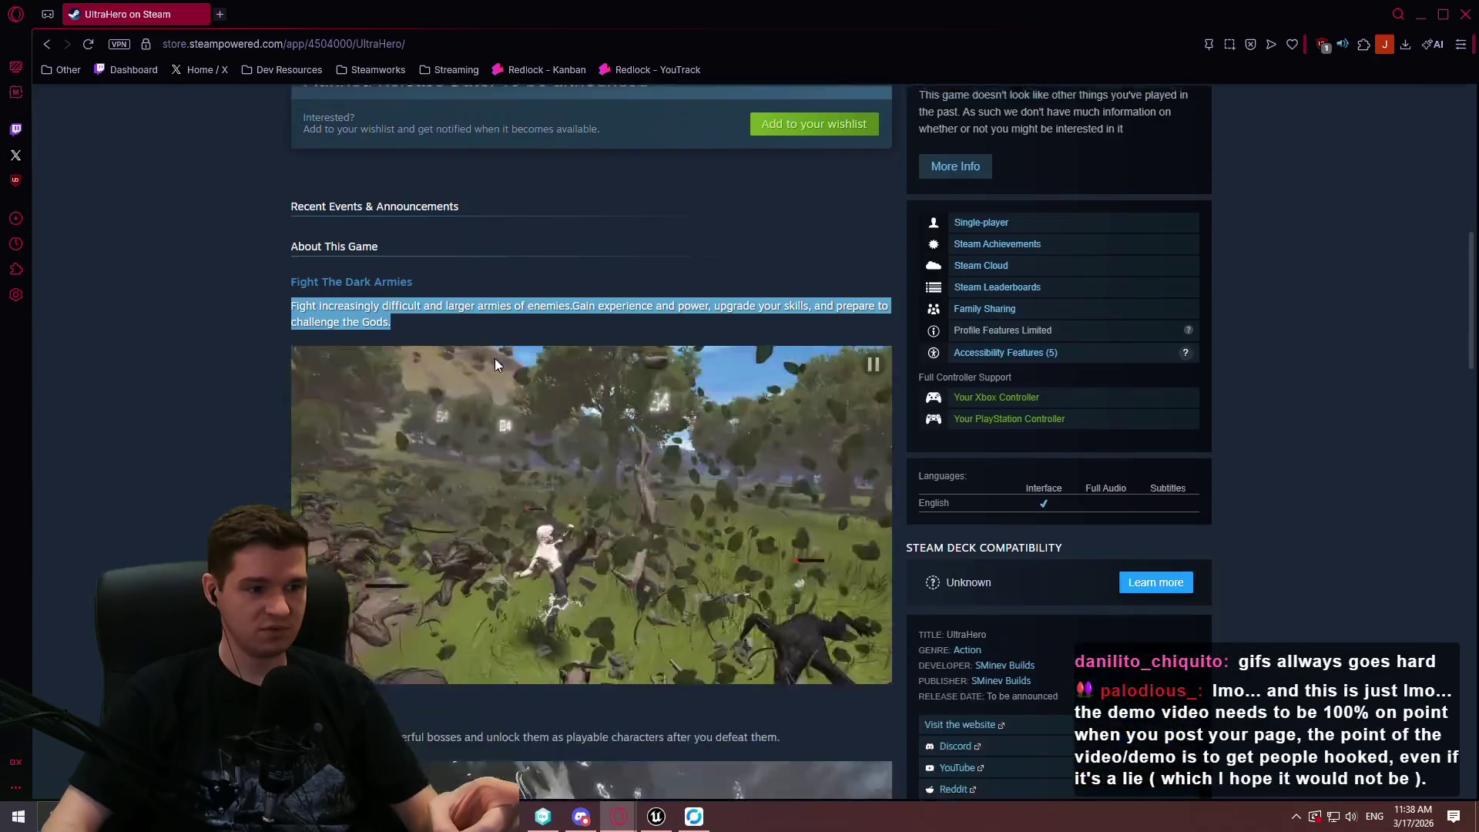
pyautogui.click(164, 305)
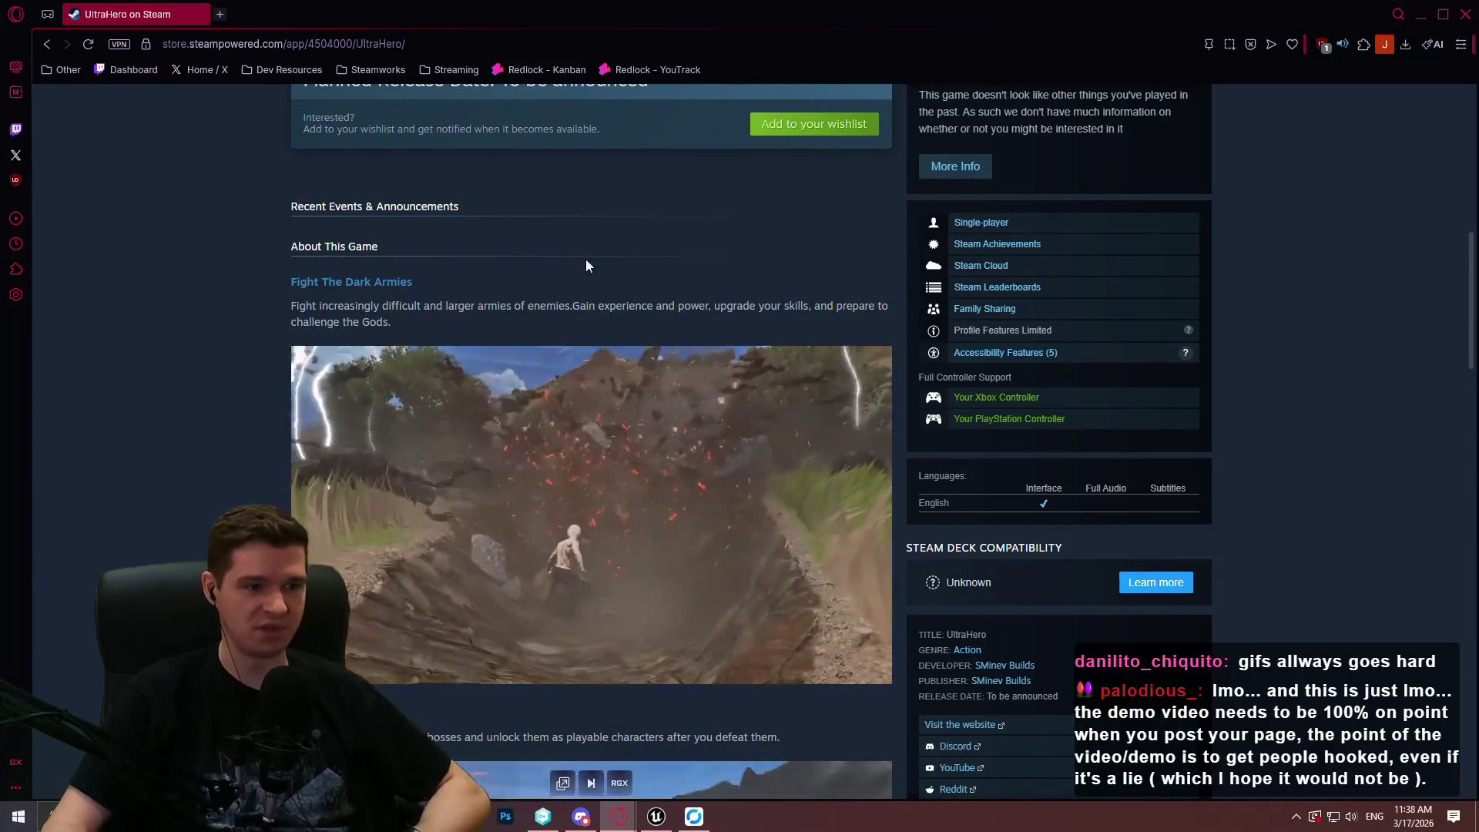
pyautogui.scroll(5, 588, 265)
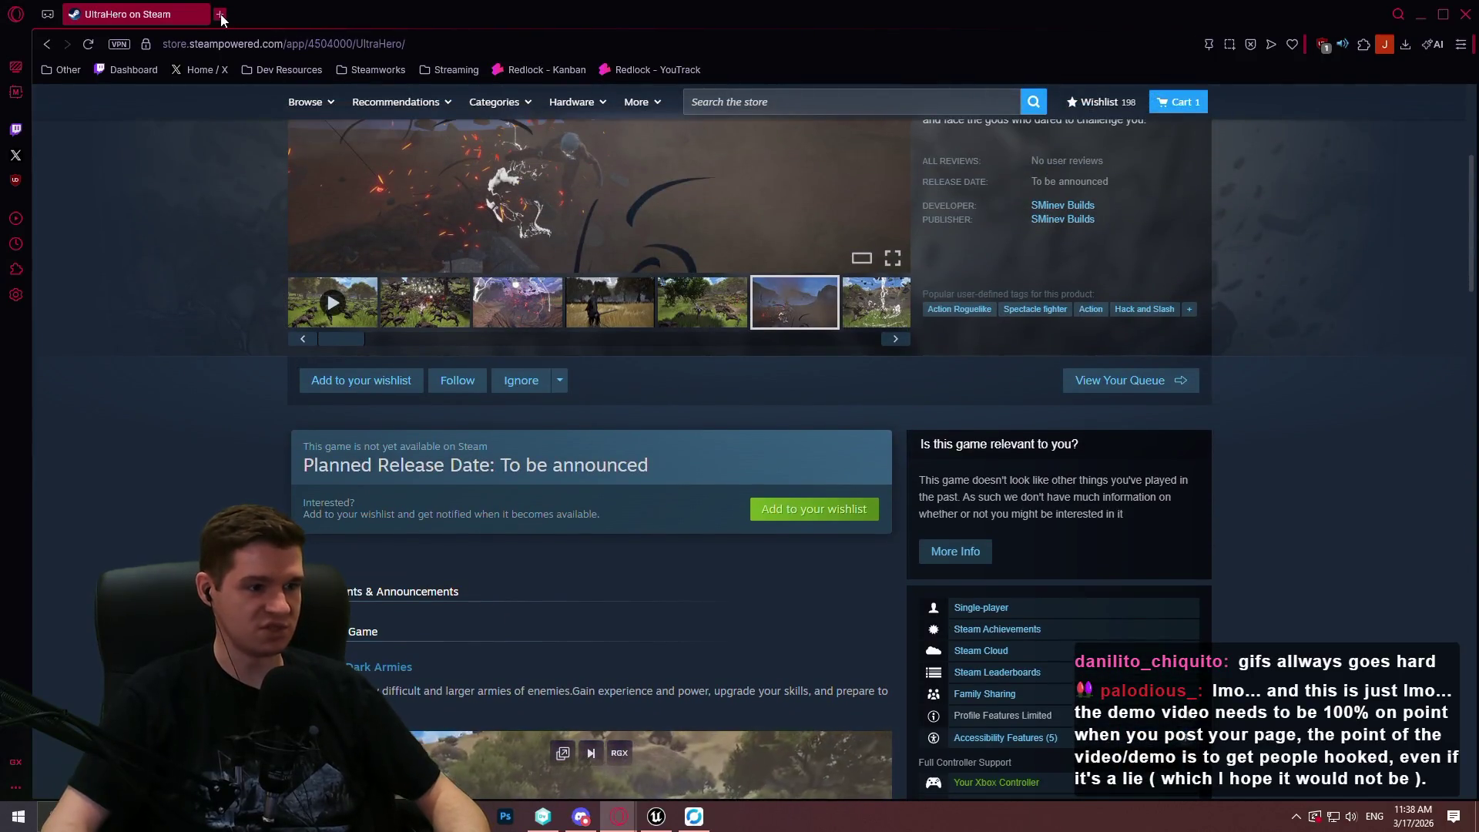
pyautogui.scroll(3, 339, 398)
pyautogui.scroll(-5, 545, 198)
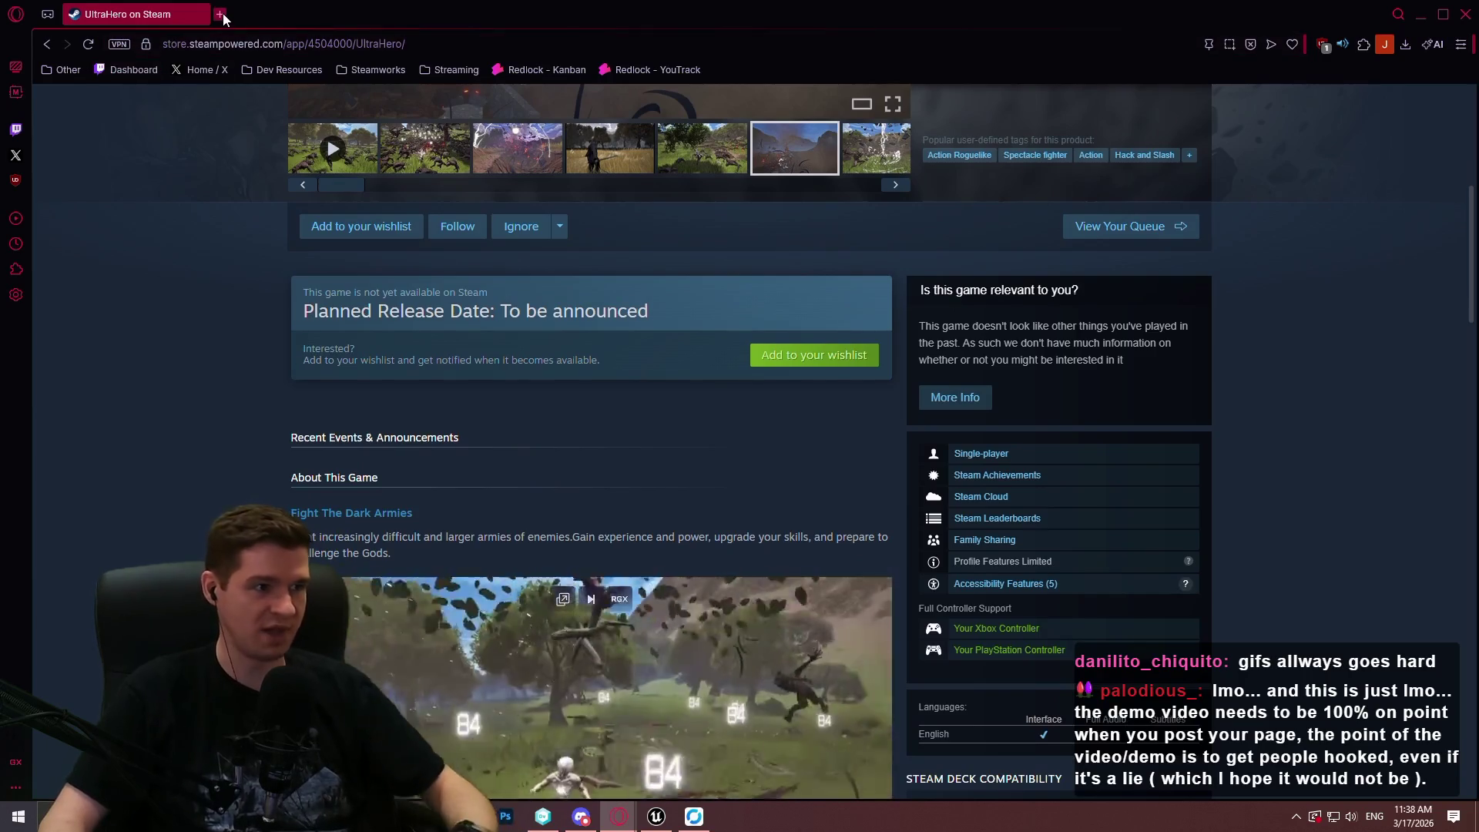
pyautogui.click(221, 15)
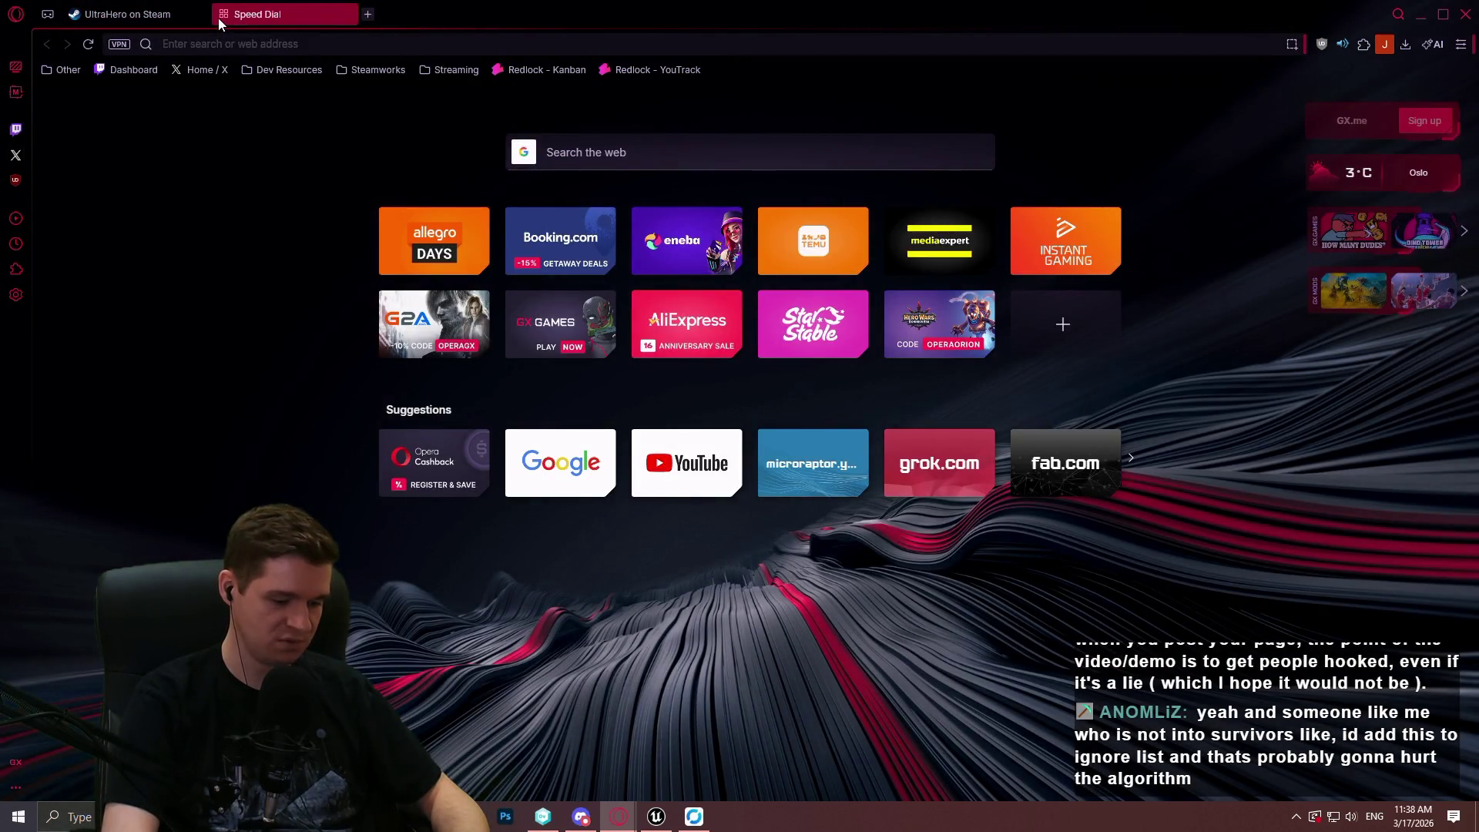
# Search 'megabonk' in a new tab and open Megabonk's Steam store page.
pyautogui.write('megabonk')
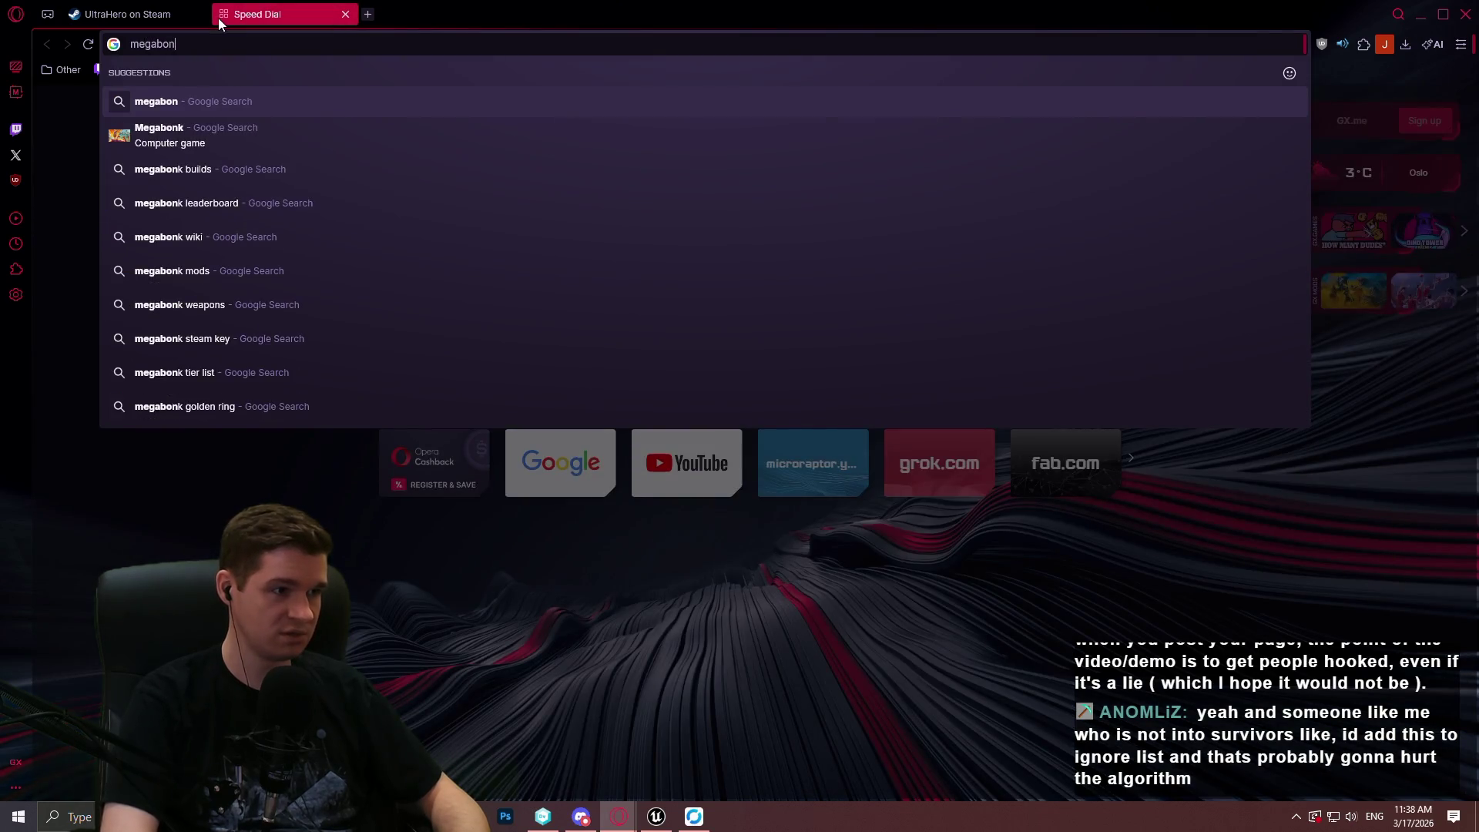
pyautogui.press('Return')
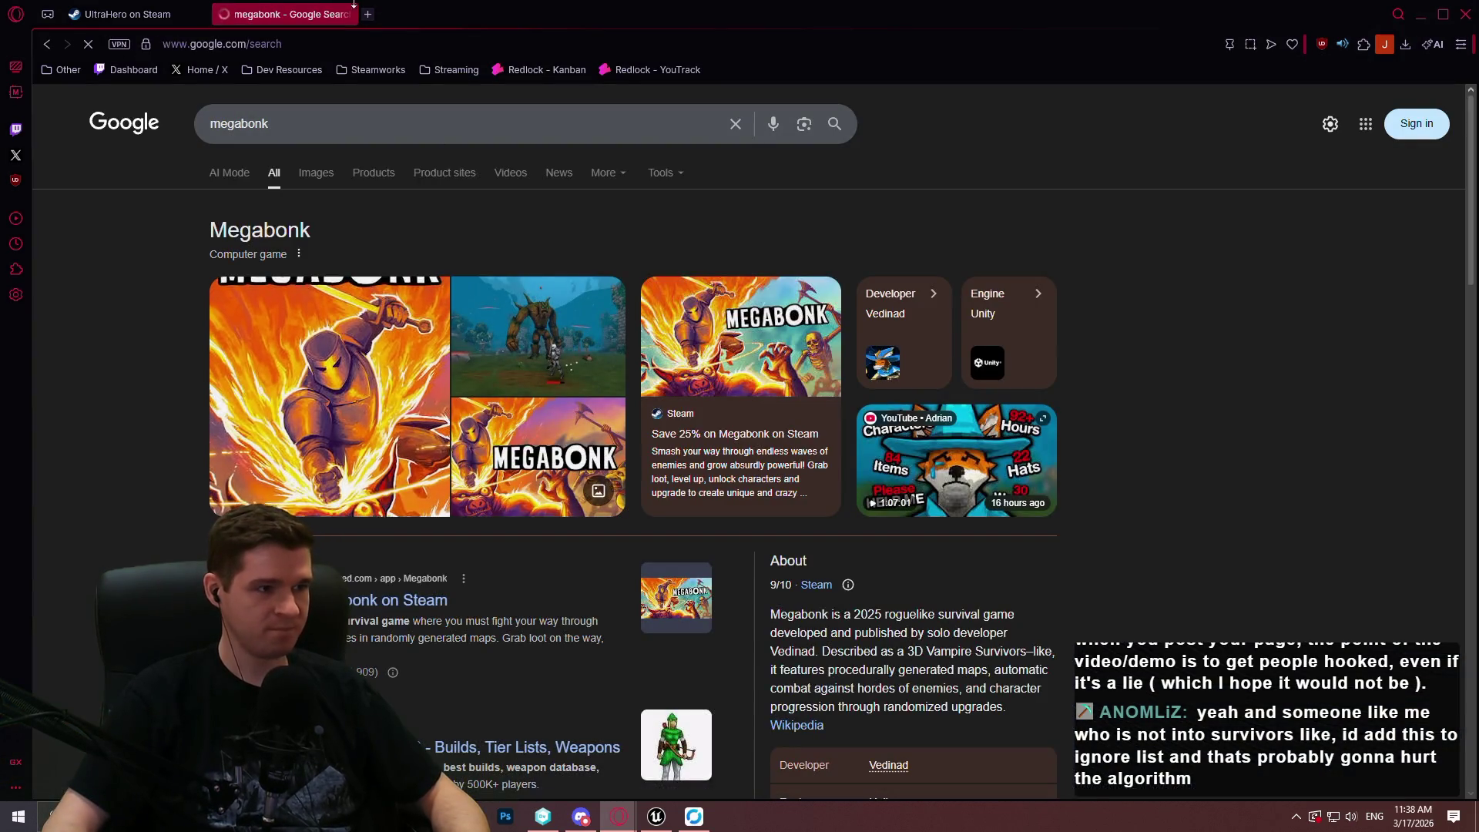
pyautogui.click(735, 433)
pyautogui.scroll(-2, 537, 569)
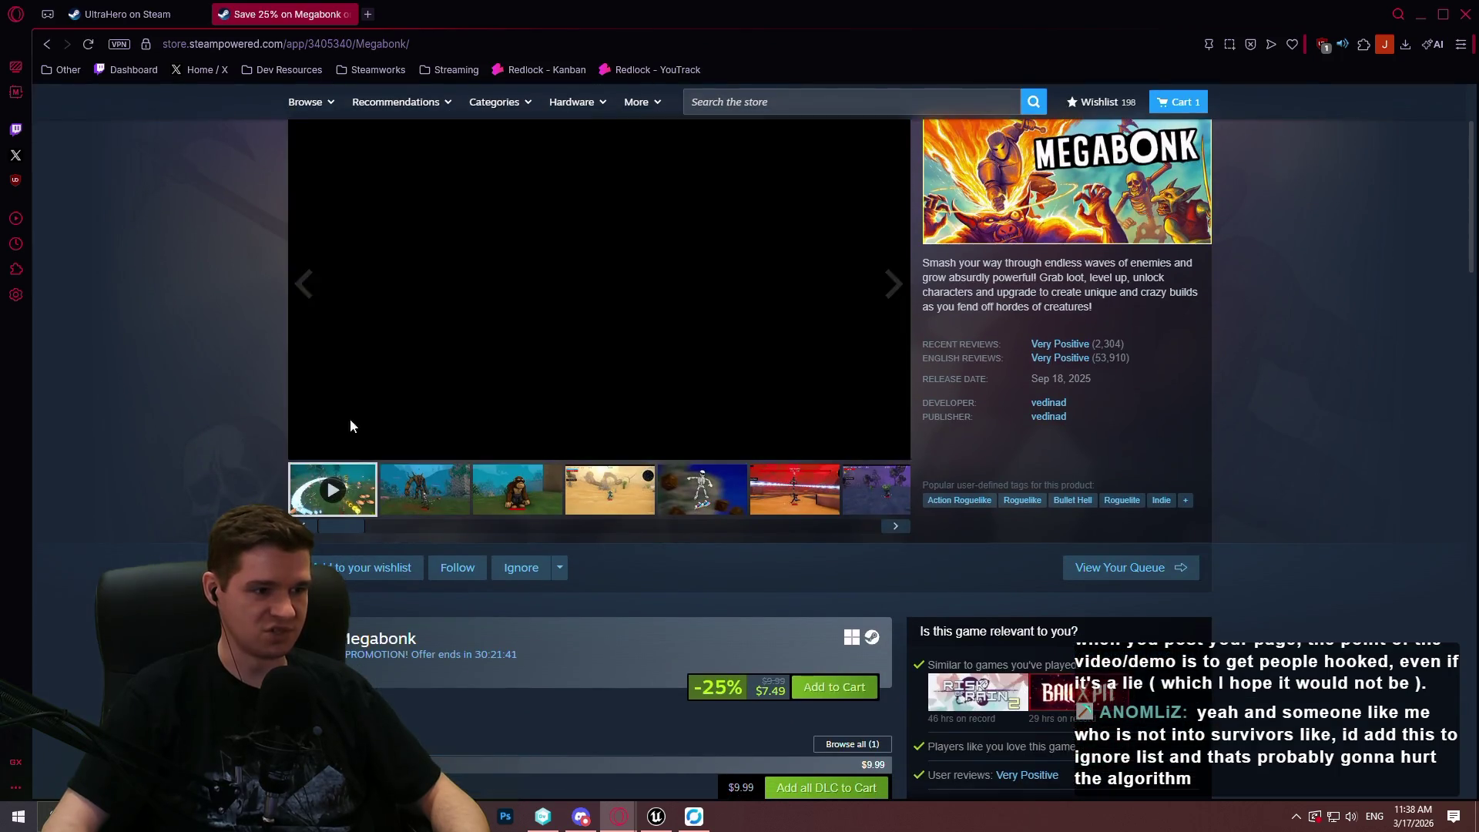
# Play the Megabonk trailer full screen, pause it at 0:23, and exit full screen.
pyautogui.click(890, 440)
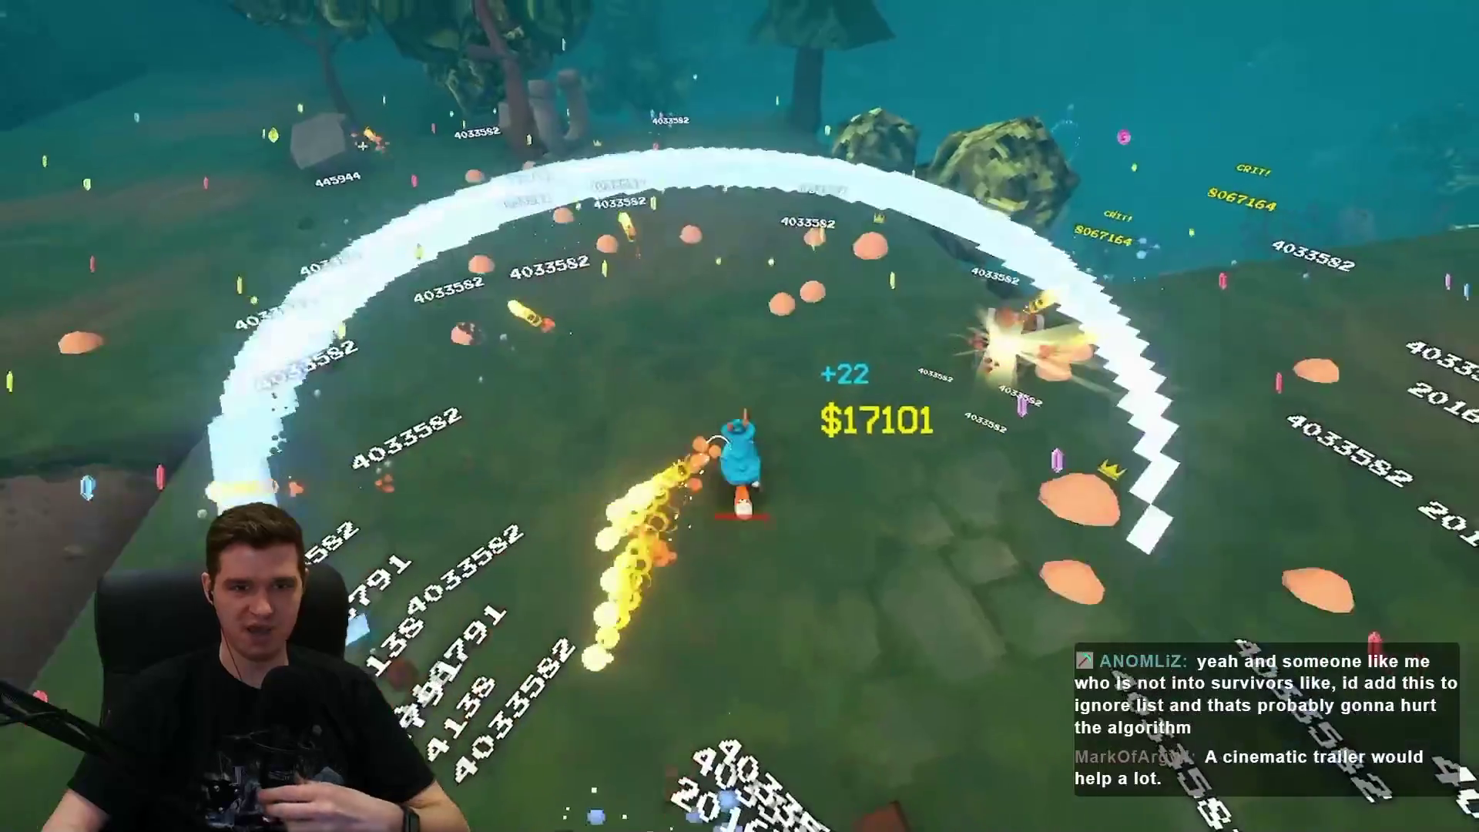
pyautogui.moveTo(1158, 441)
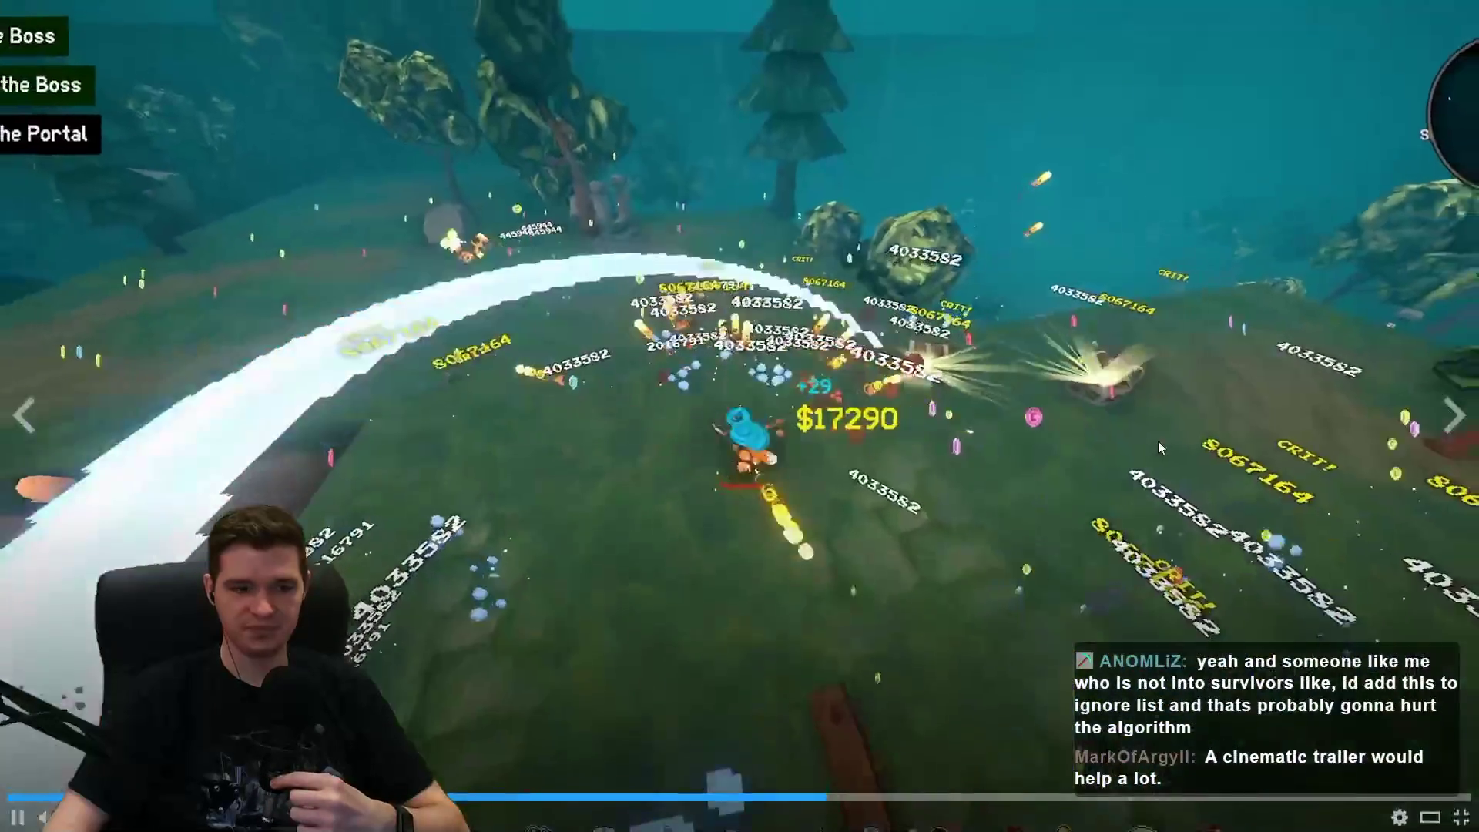
pyautogui.press('space')
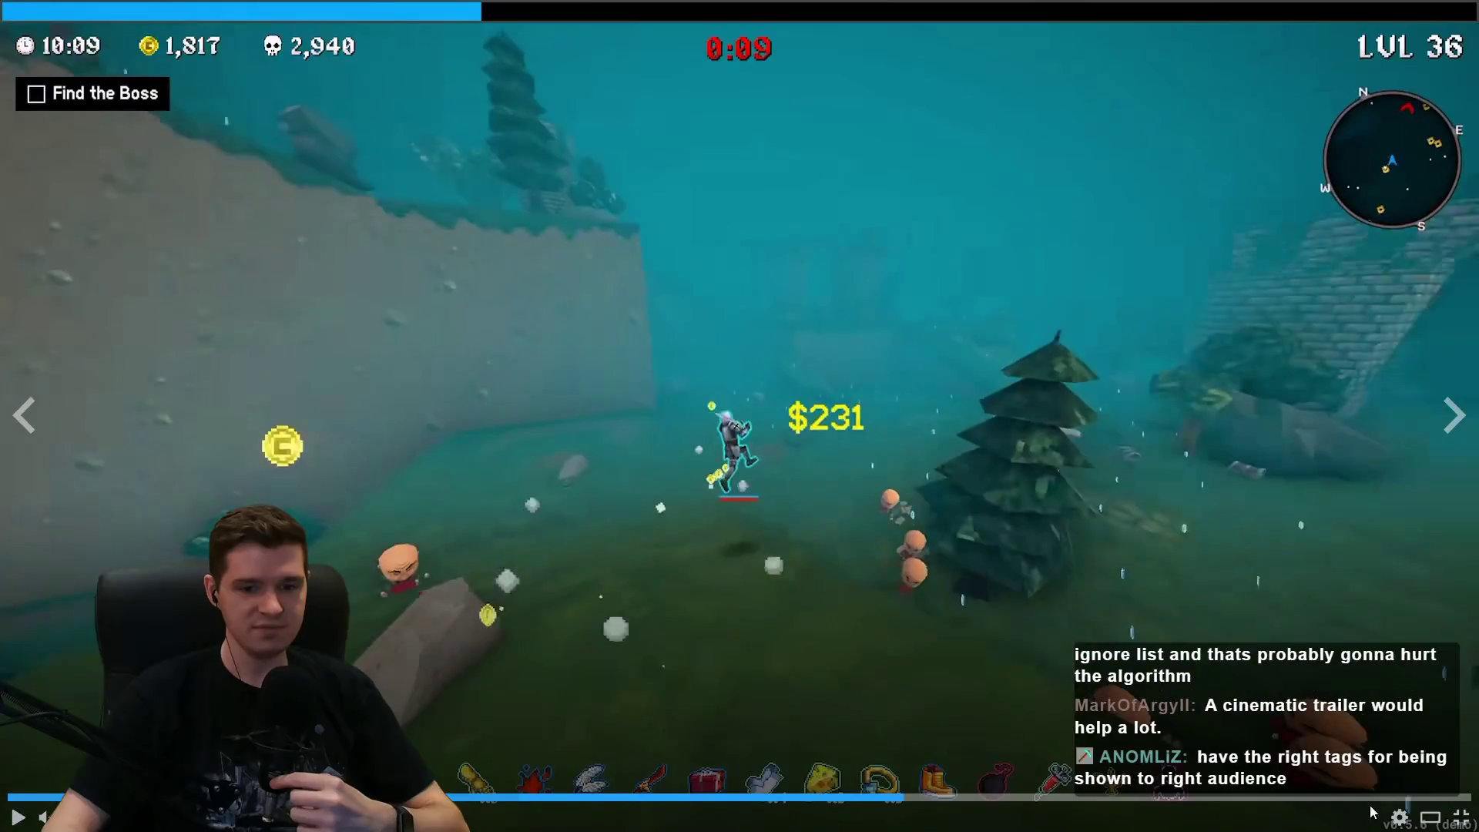
pyautogui.press('Escape')
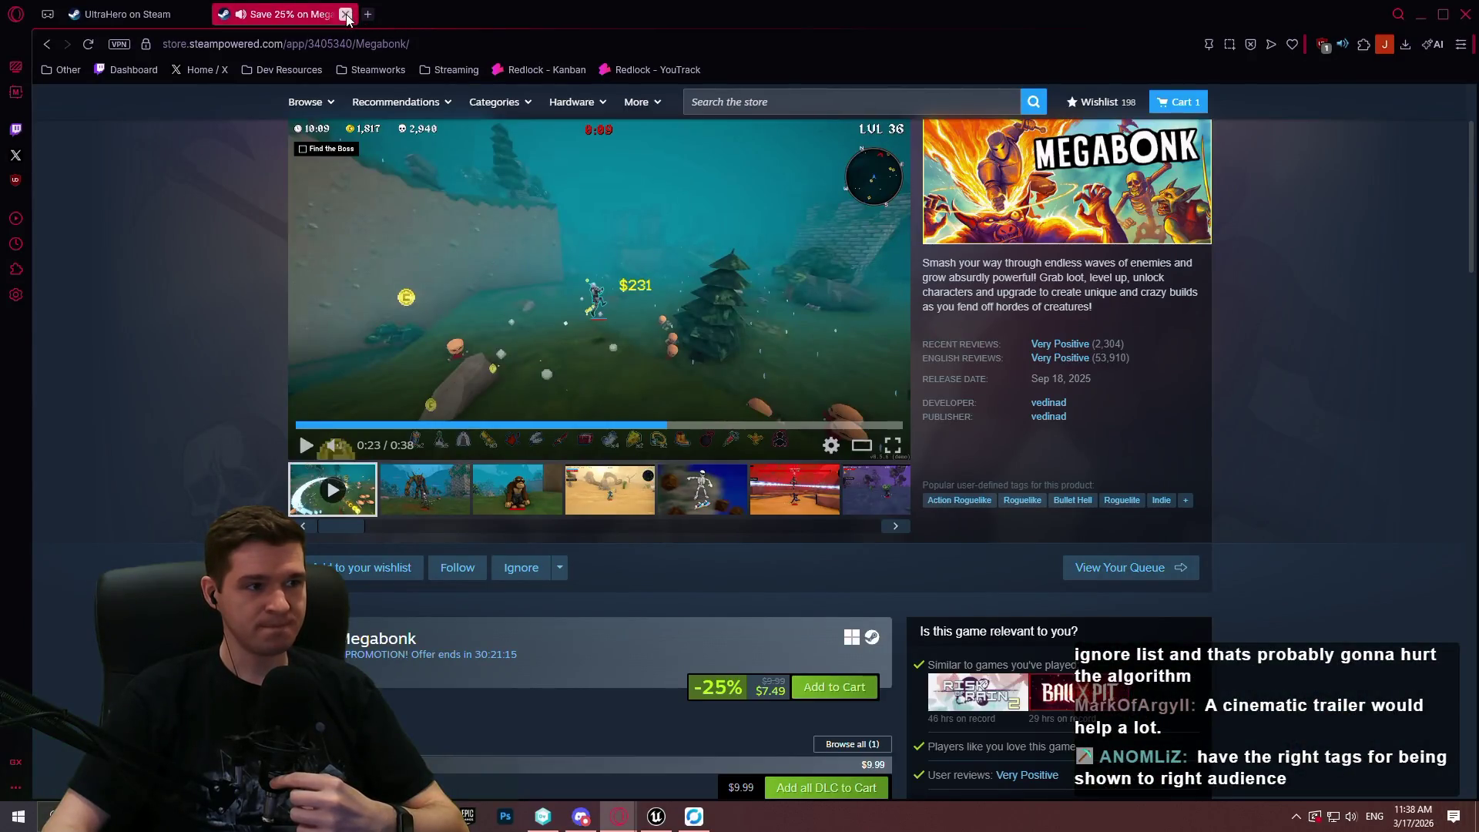
pyautogui.click(346, 15)
pyautogui.scroll(-3, 1363, 408)
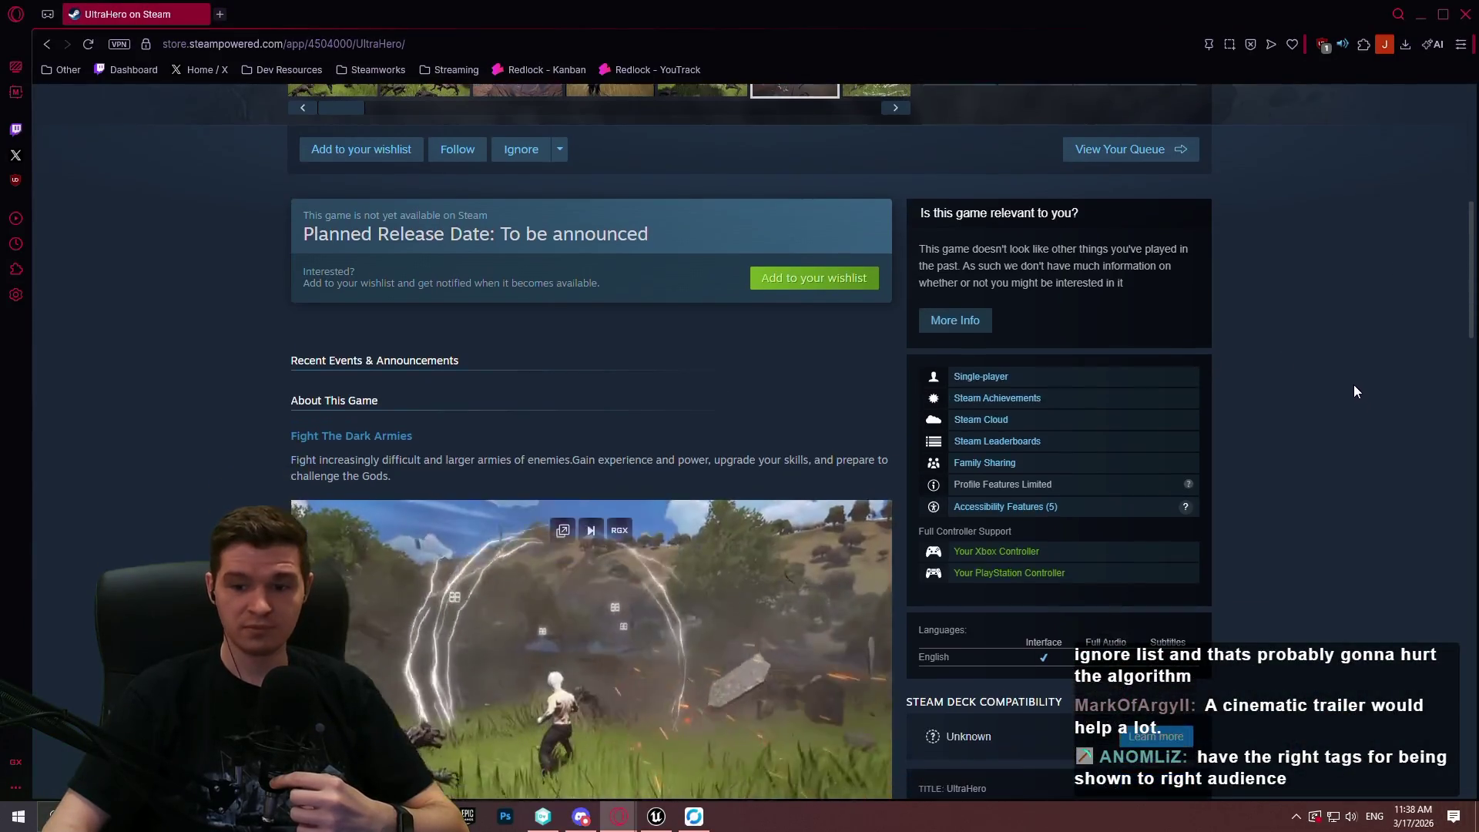
pyautogui.scroll(1, 1279, 288)
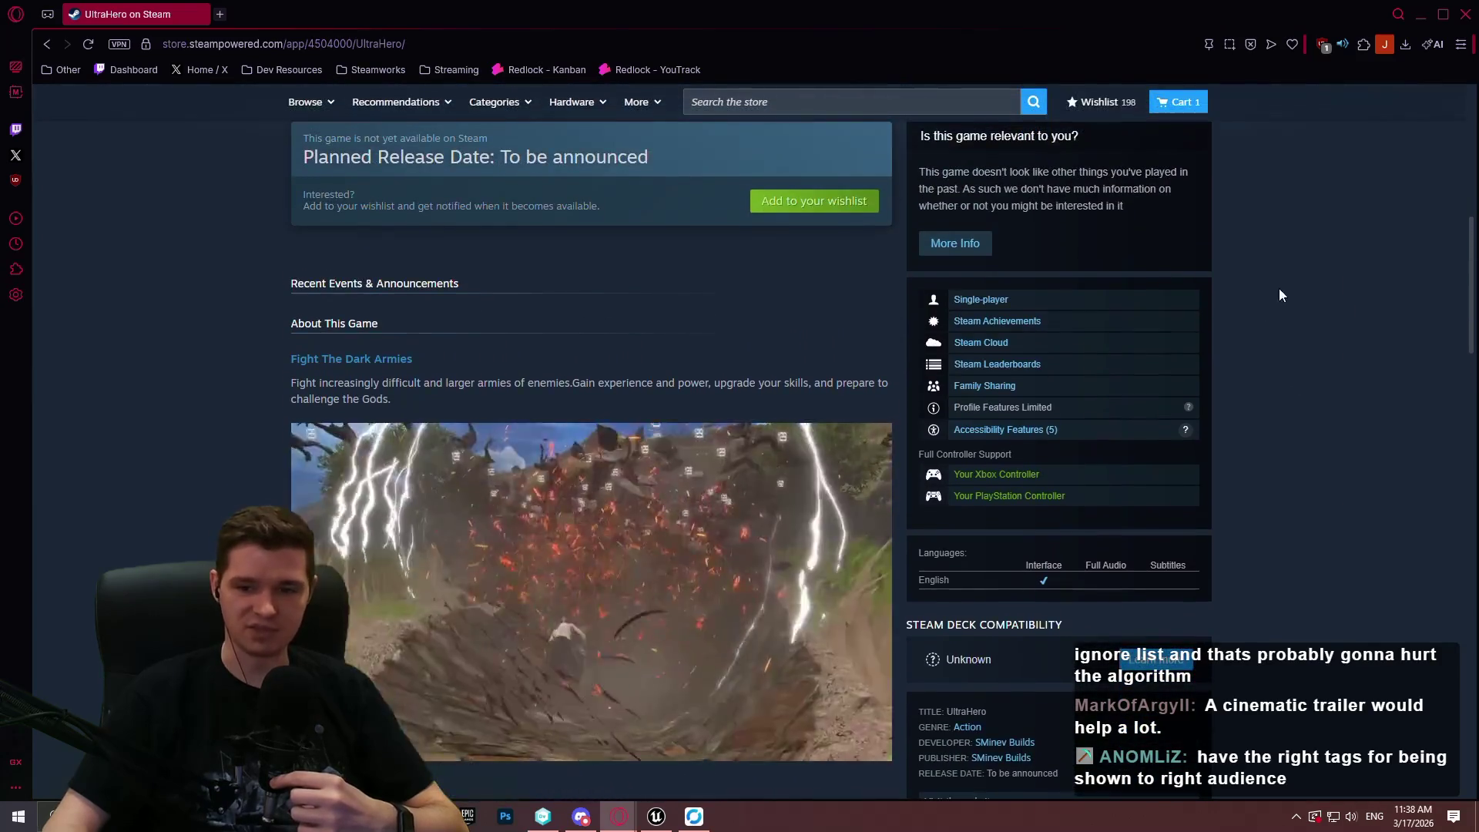
pyautogui.scroll(-3, 1208, 298)
pyautogui.scroll(4, 1245, 219)
pyautogui.scroll(1, 1244, 193)
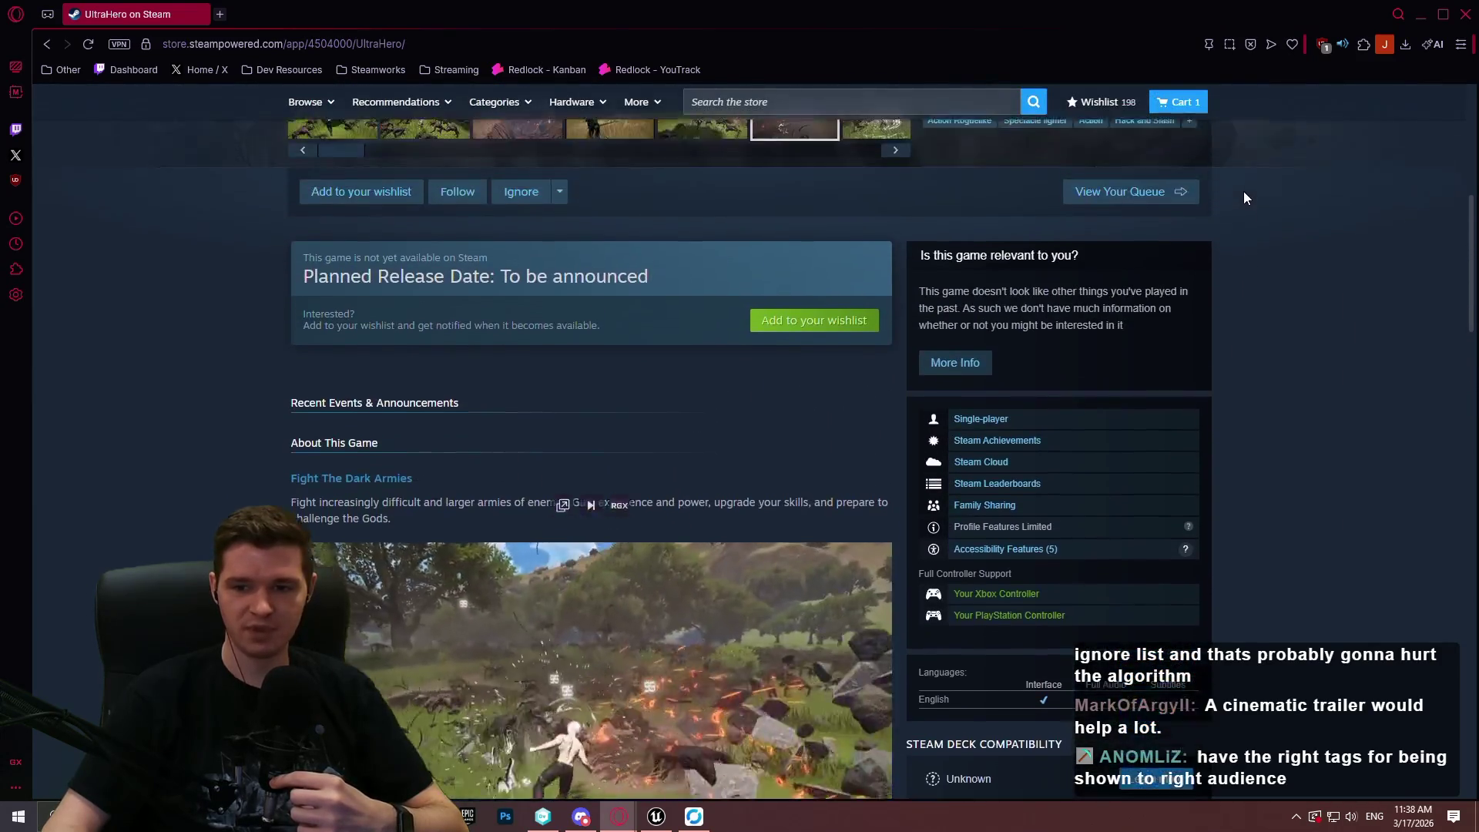
pyautogui.scroll(-5, 1248, 170)
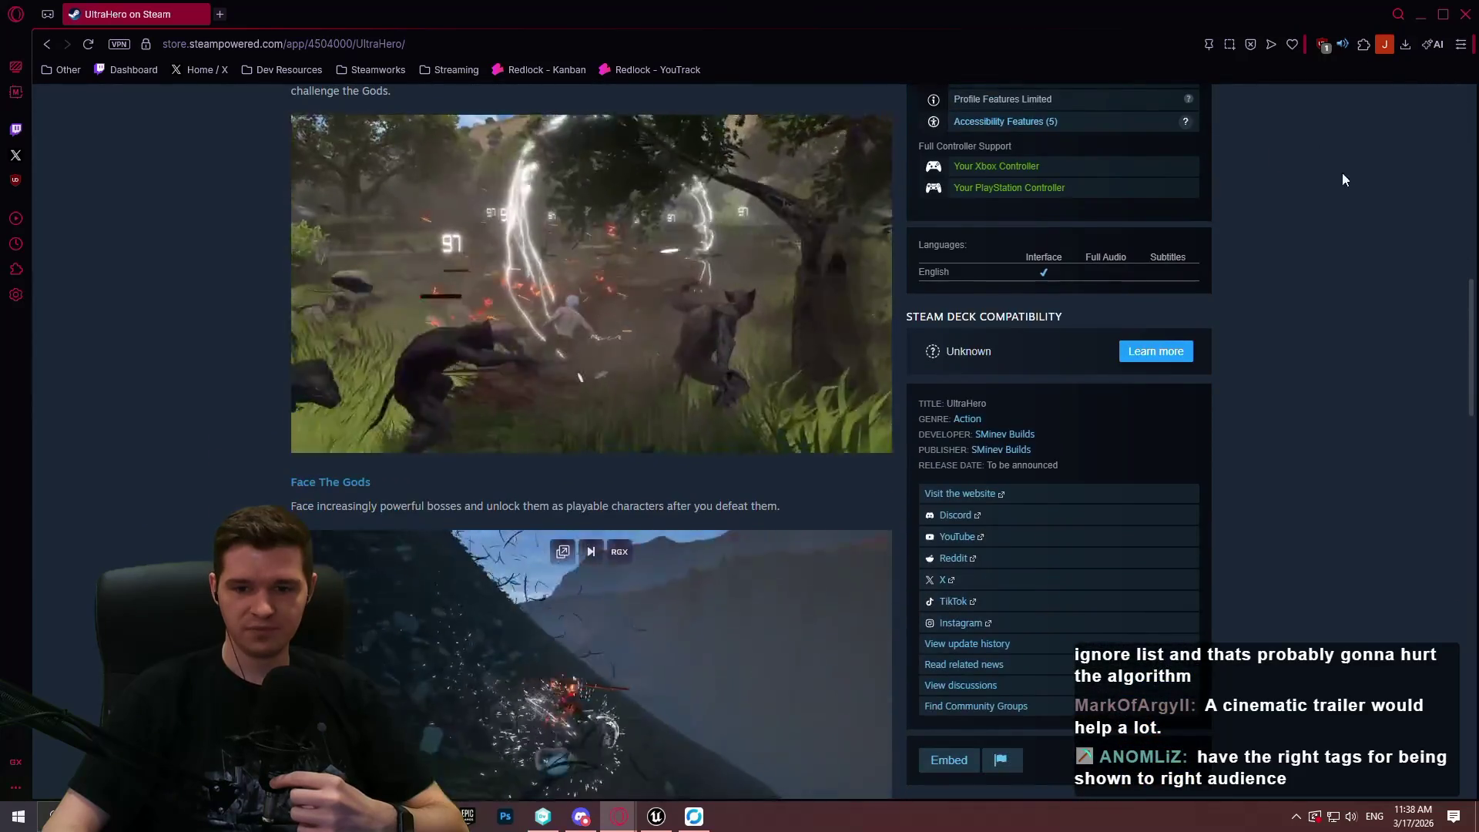
pyautogui.scroll(-1, 1464, 324)
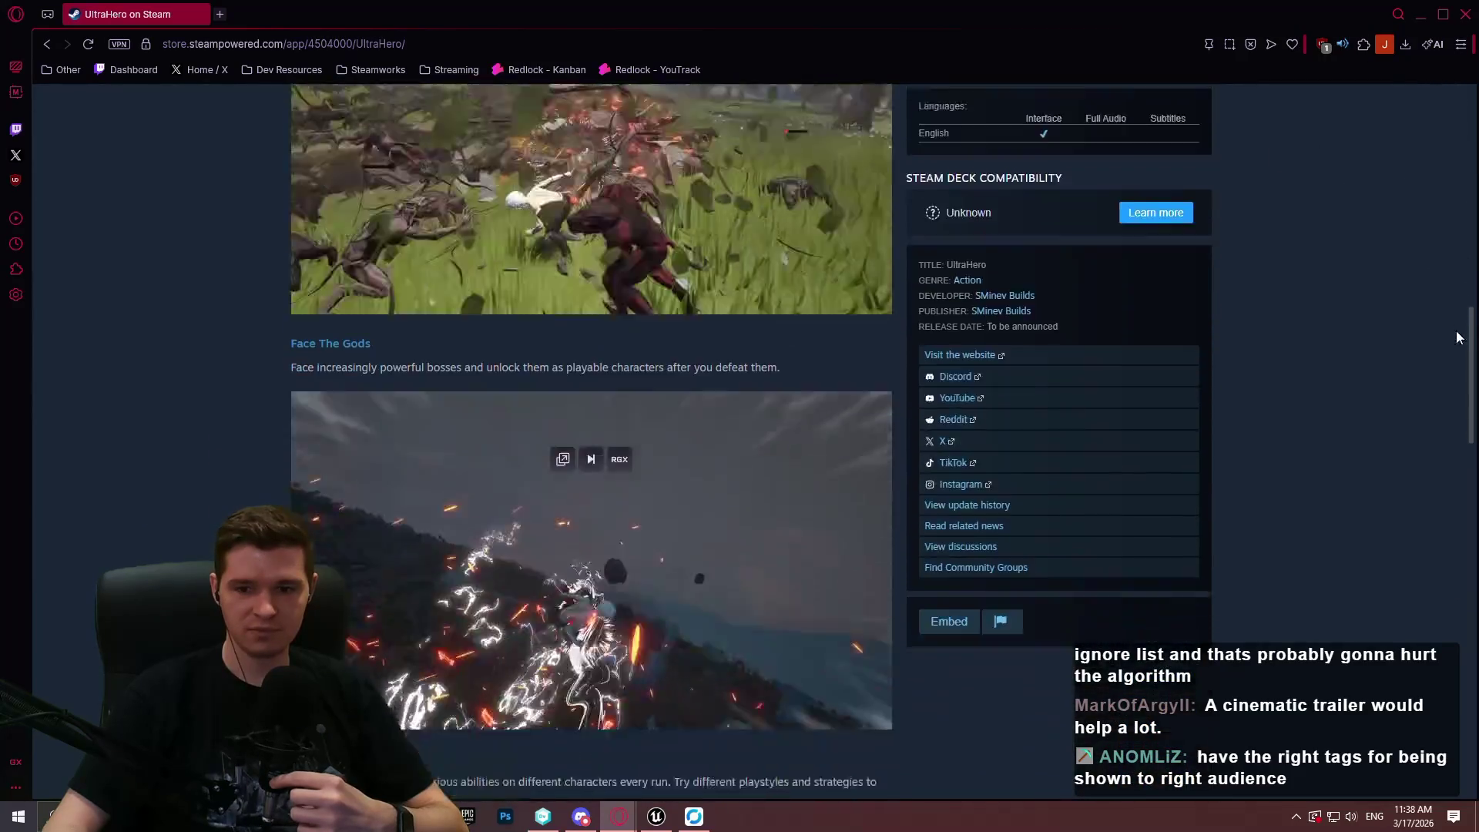
pyautogui.scroll(3, 1456, 304)
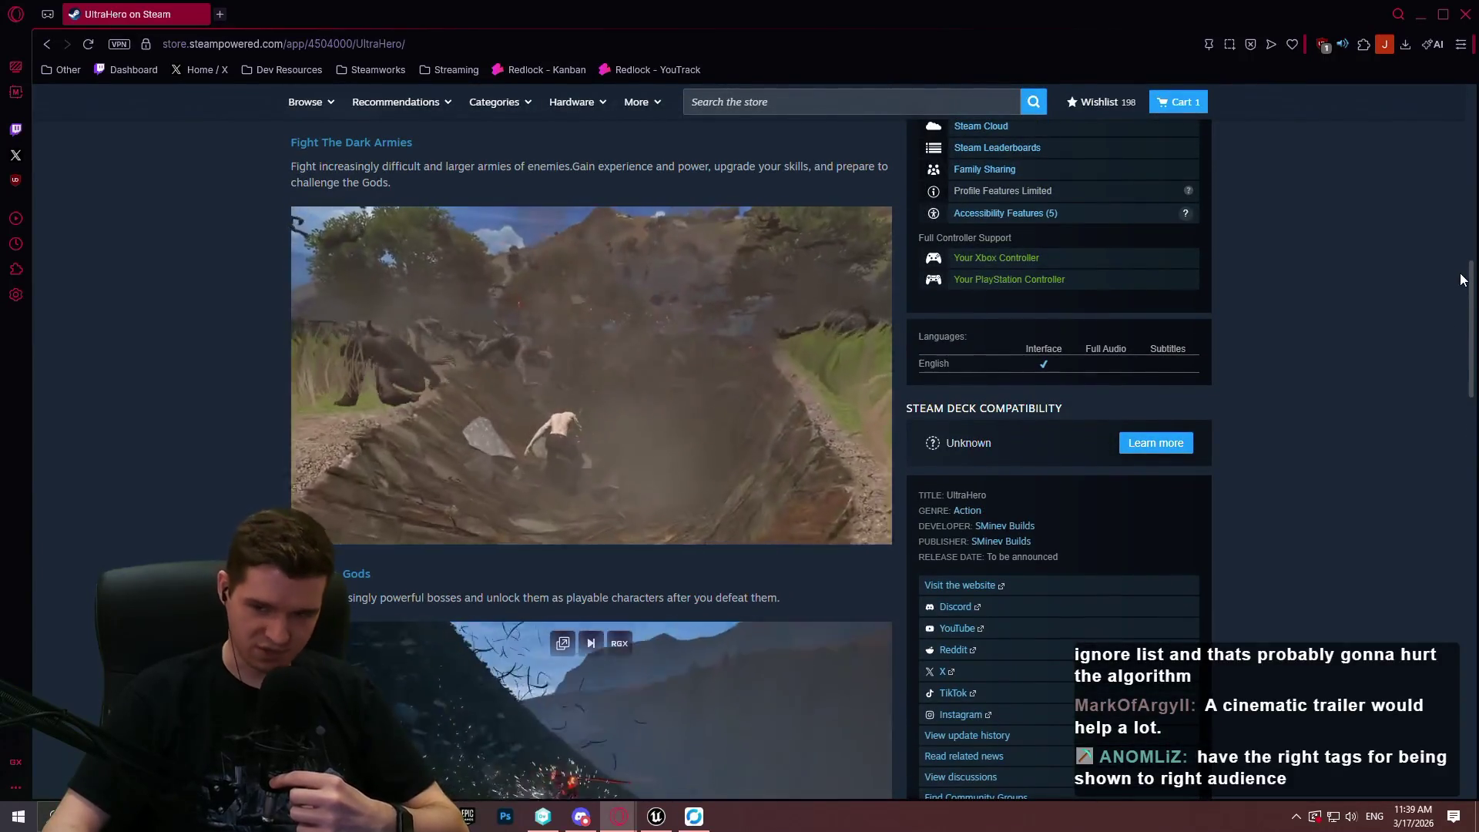
pyautogui.scroll(-3, 1456, 292)
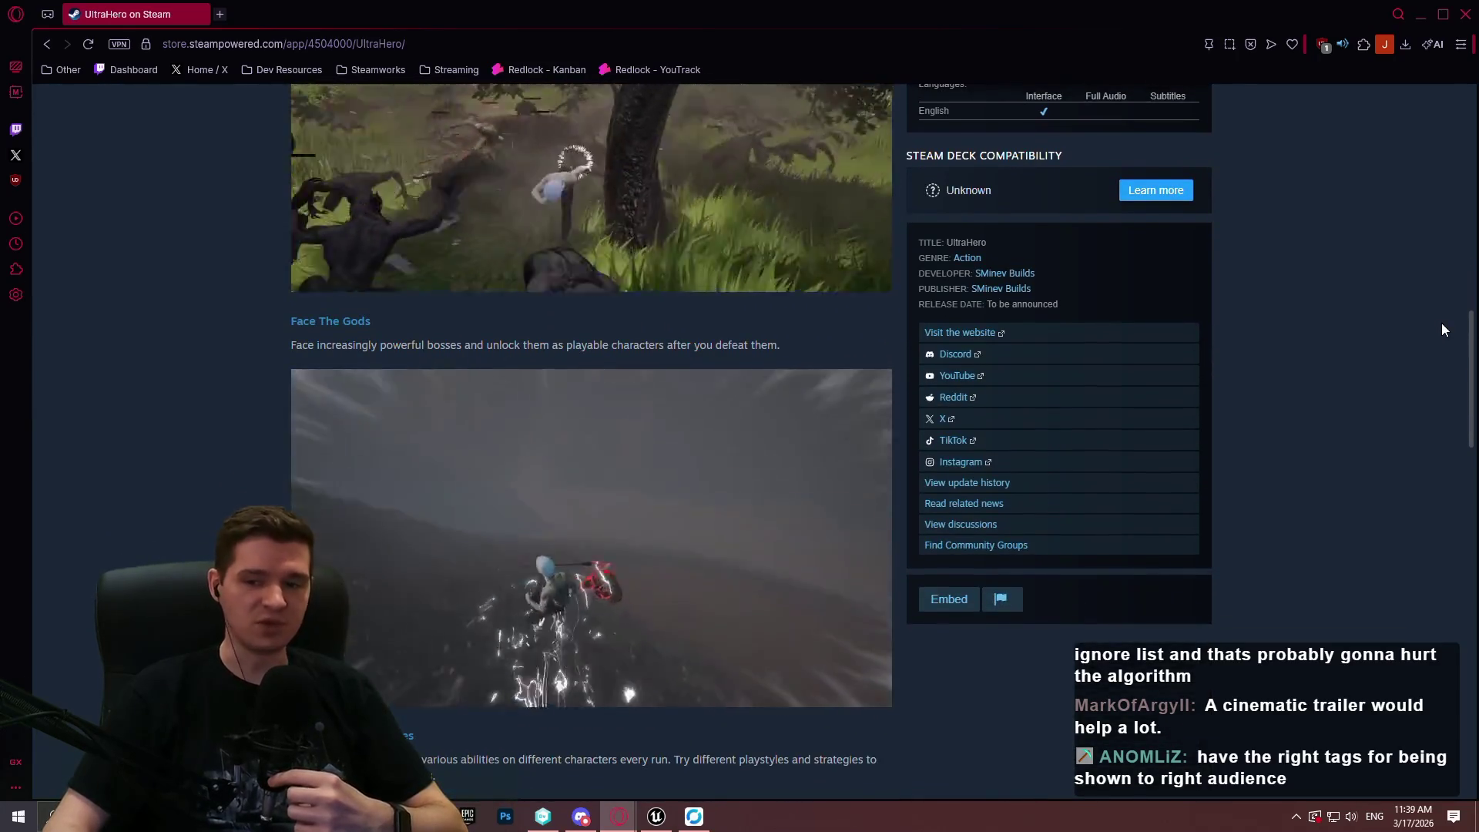
pyautogui.scroll(8, 1433, 254)
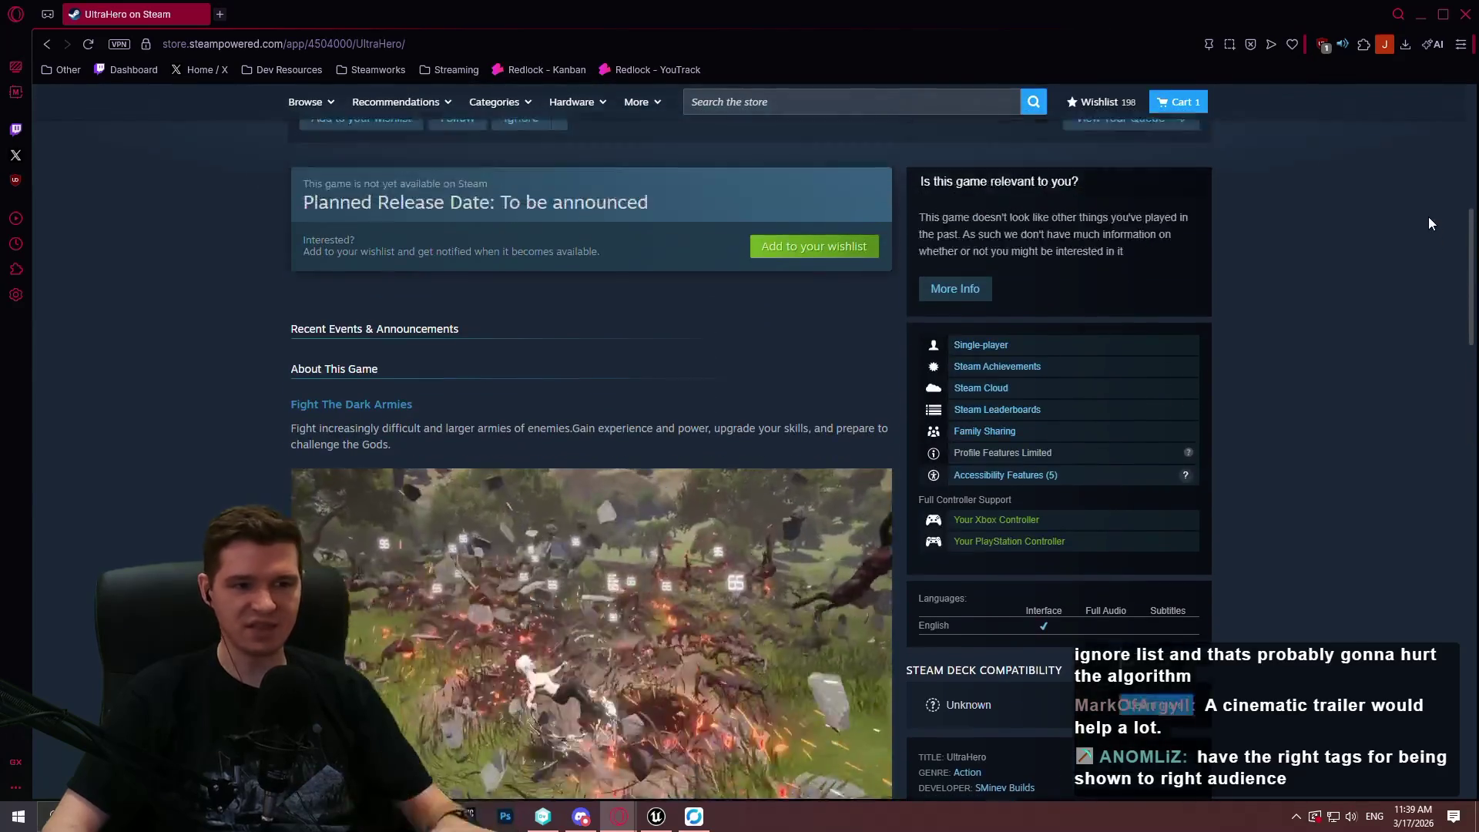
pyautogui.scroll(3, 1414, 188)
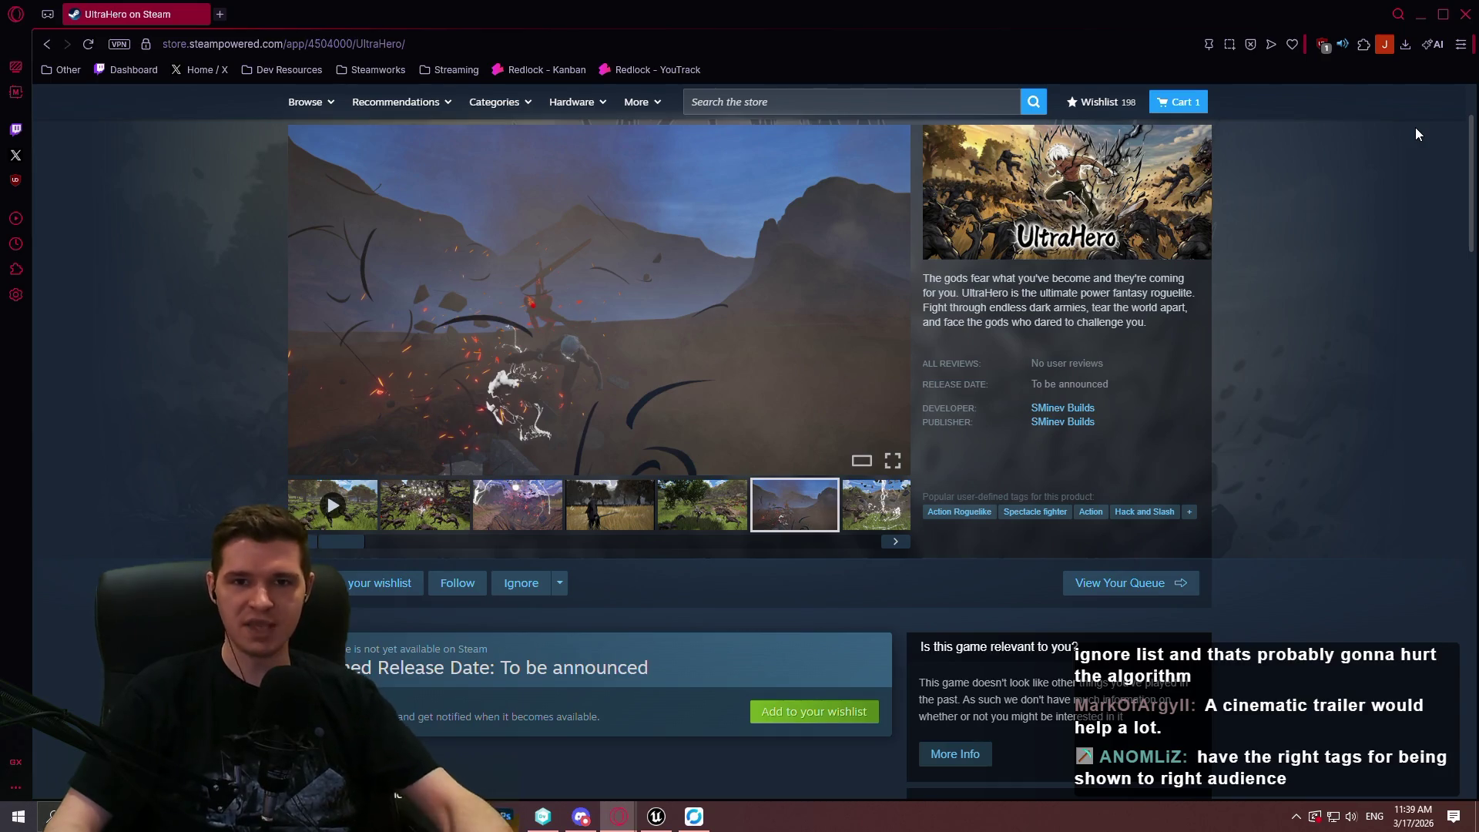
pyautogui.scroll(-1, 1412, 131)
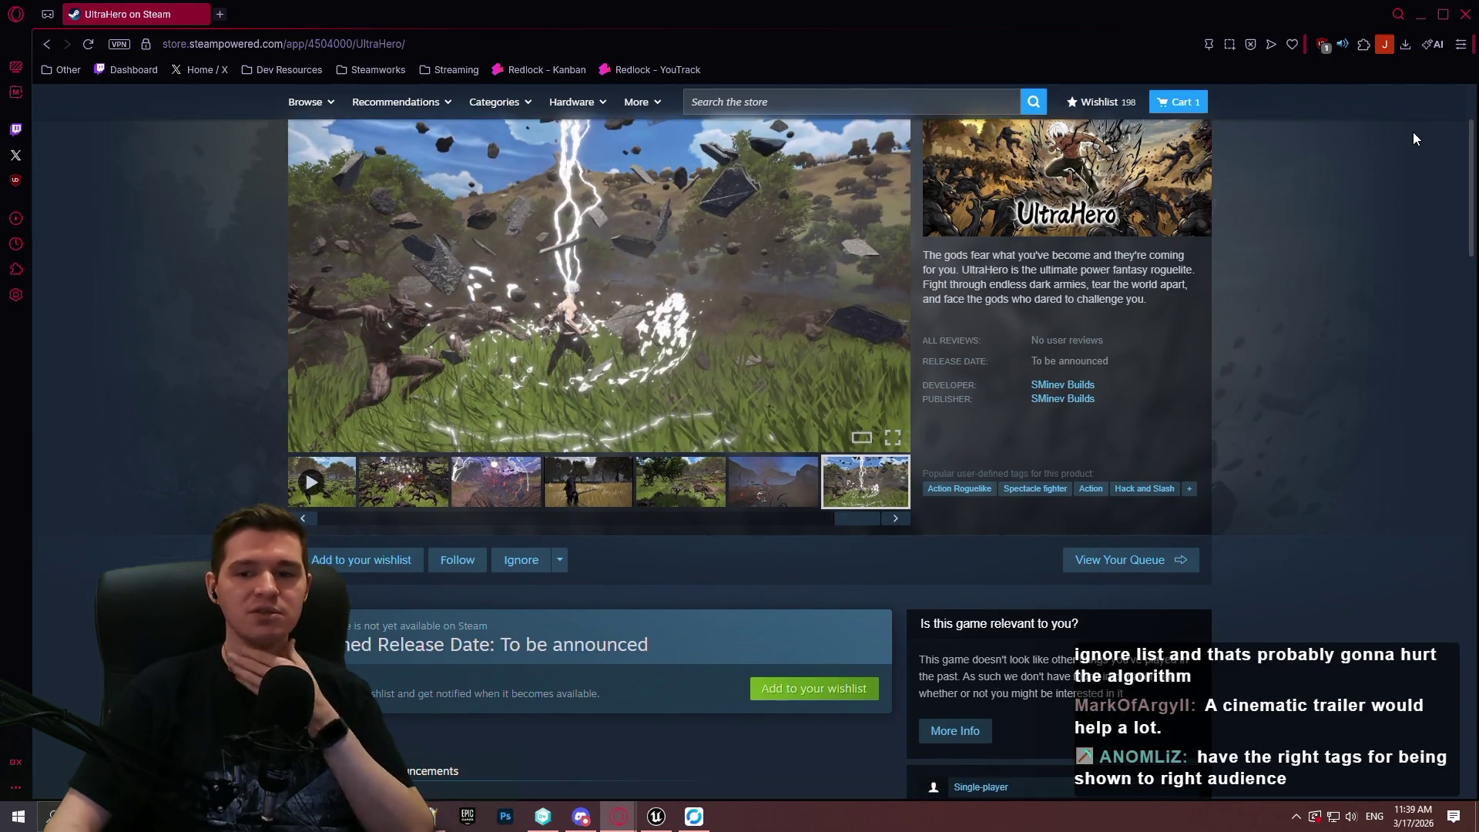
pyautogui.scroll(-4, 1410, 146)
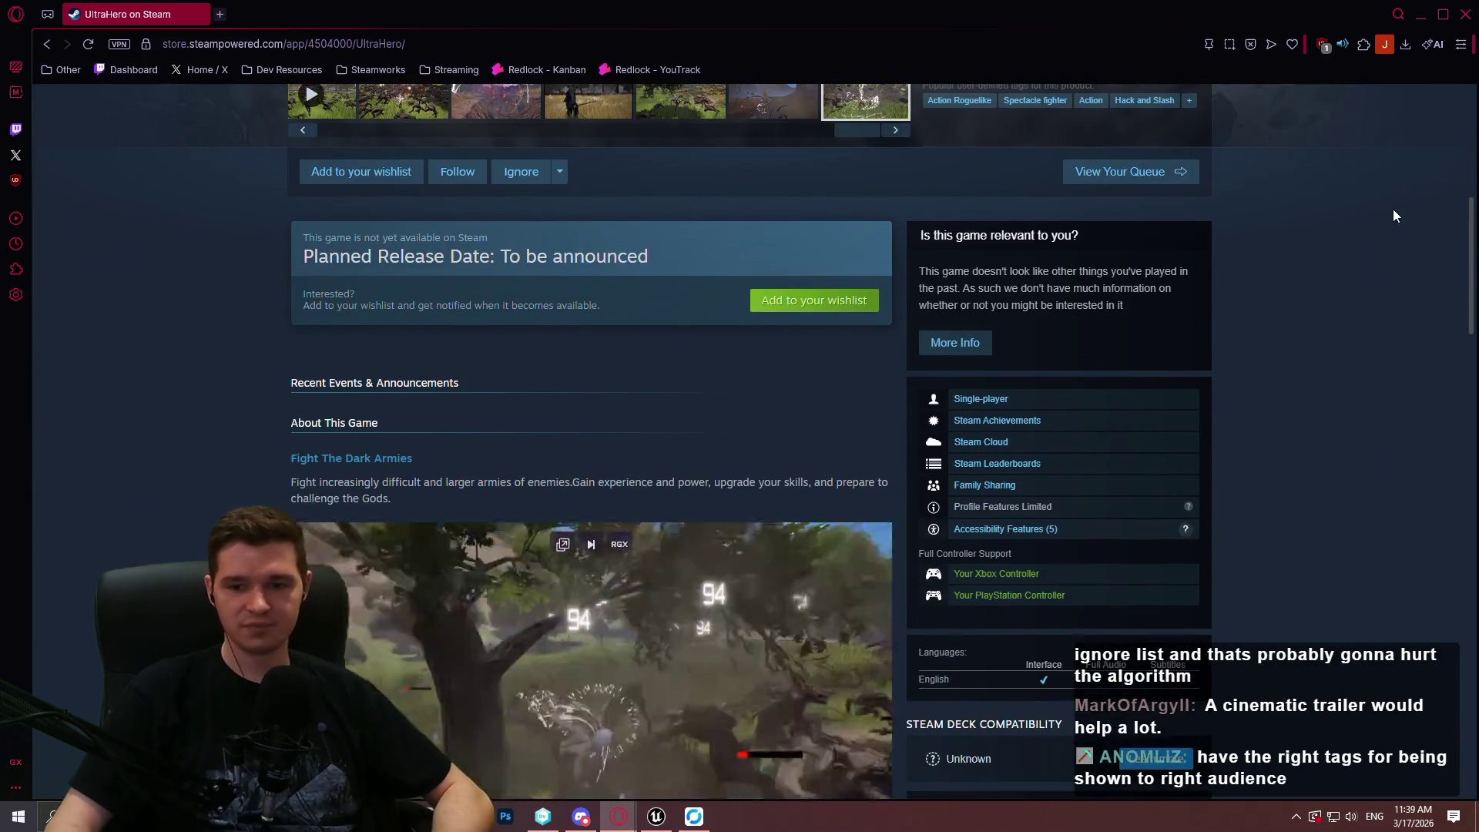
pyautogui.scroll(2, 1391, 201)
pyautogui.scroll(-6, 1393, 231)
pyautogui.scroll(1, 1396, 277)
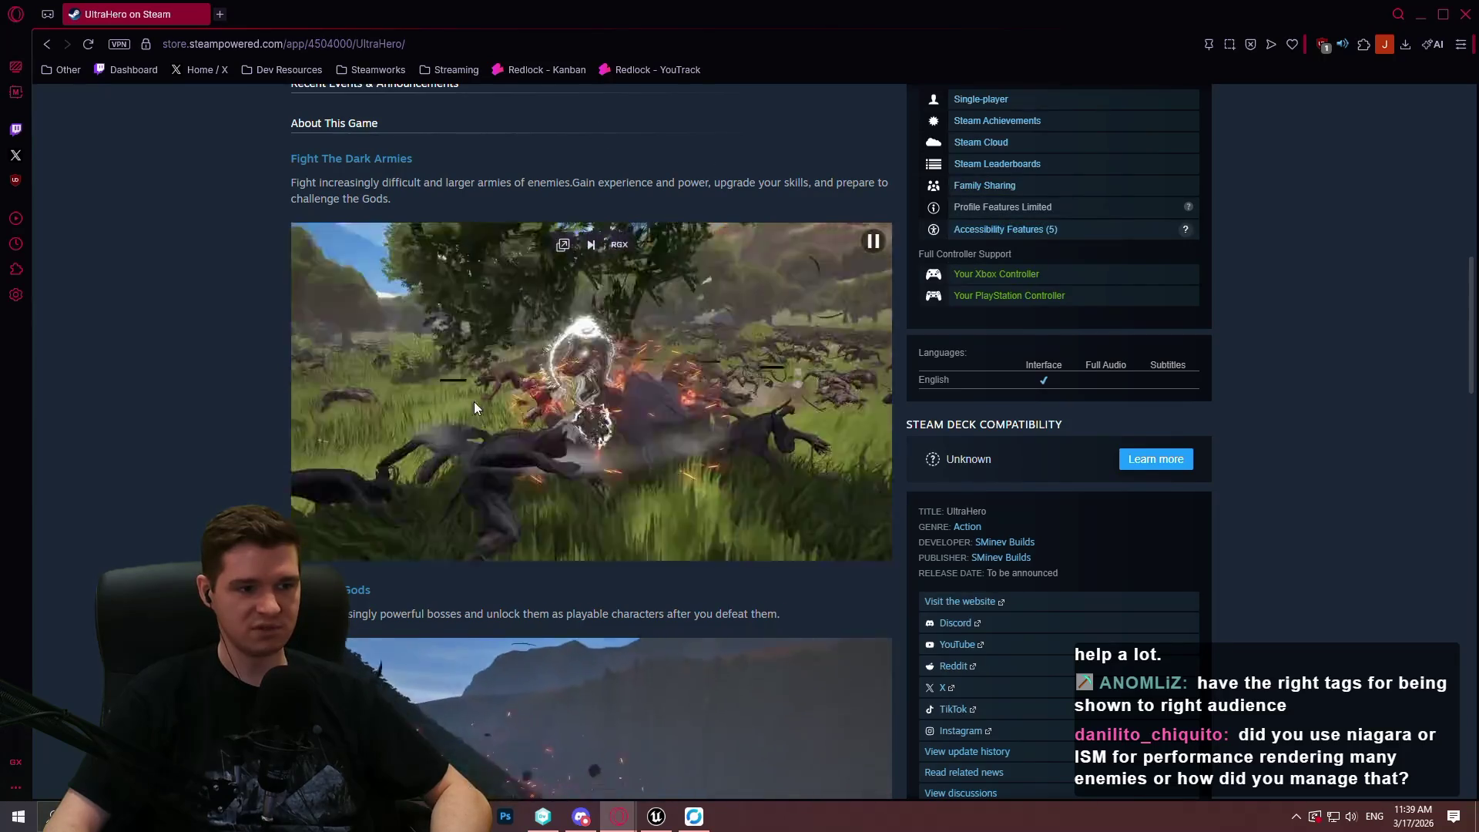
pyautogui.scroll(-3, 268, 300)
pyautogui.scroll(3, 268, 301)
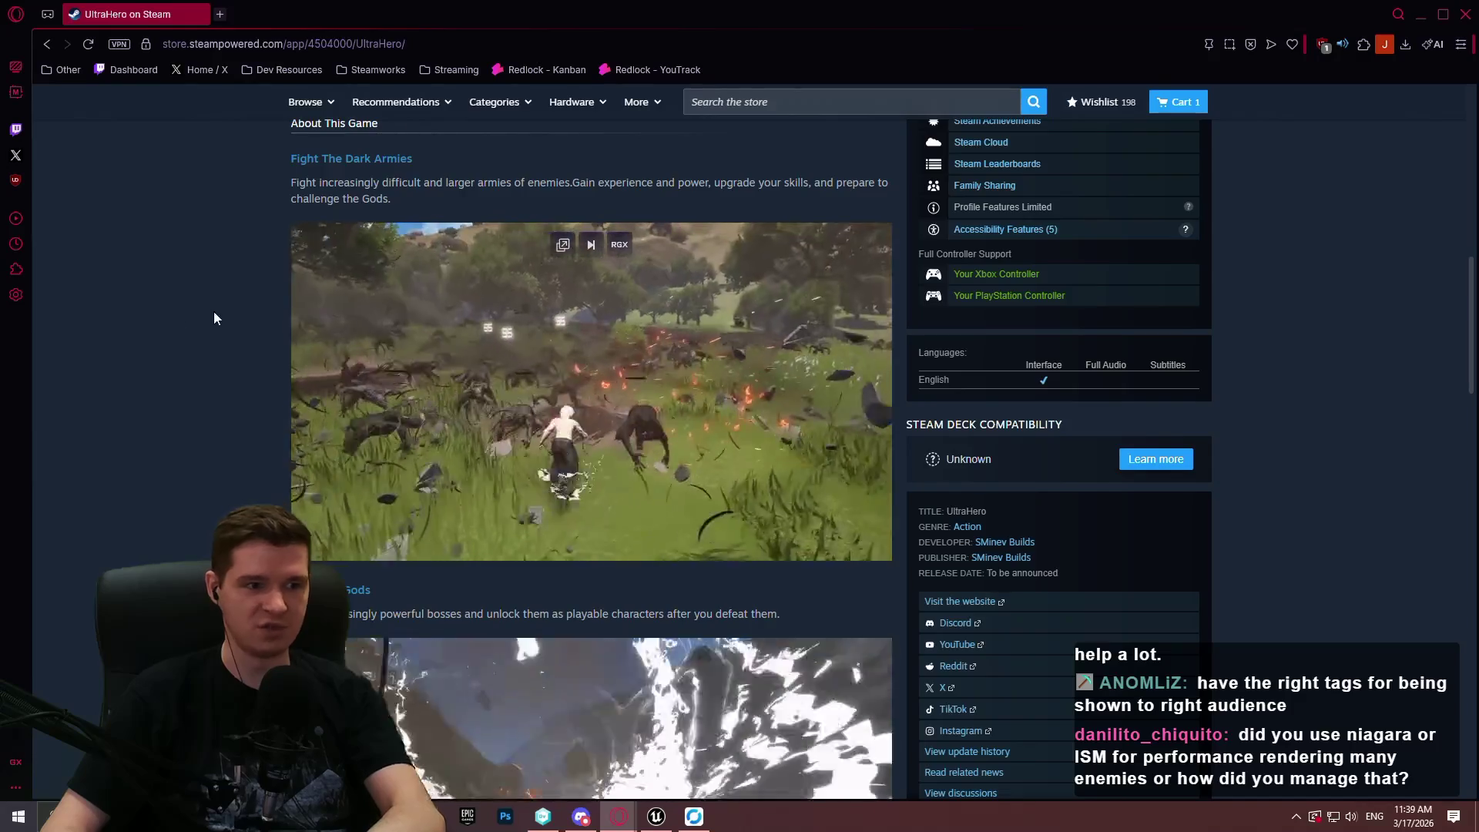
pyautogui.scroll(-1, 93, 340)
pyautogui.scroll(2, 84, 383)
pyautogui.scroll(-1, 84, 380)
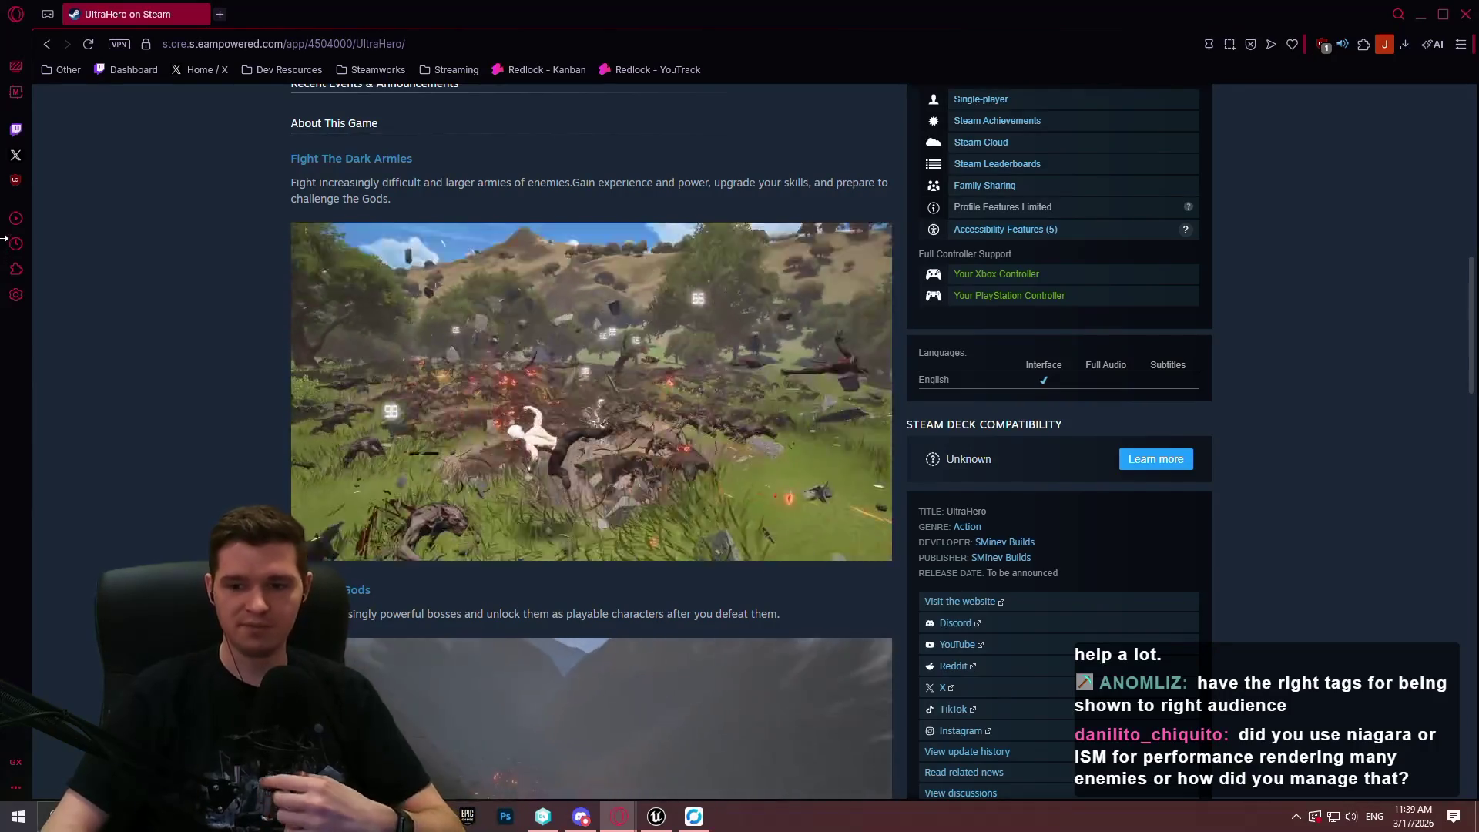
pyautogui.scroll(-10, 82, 271)
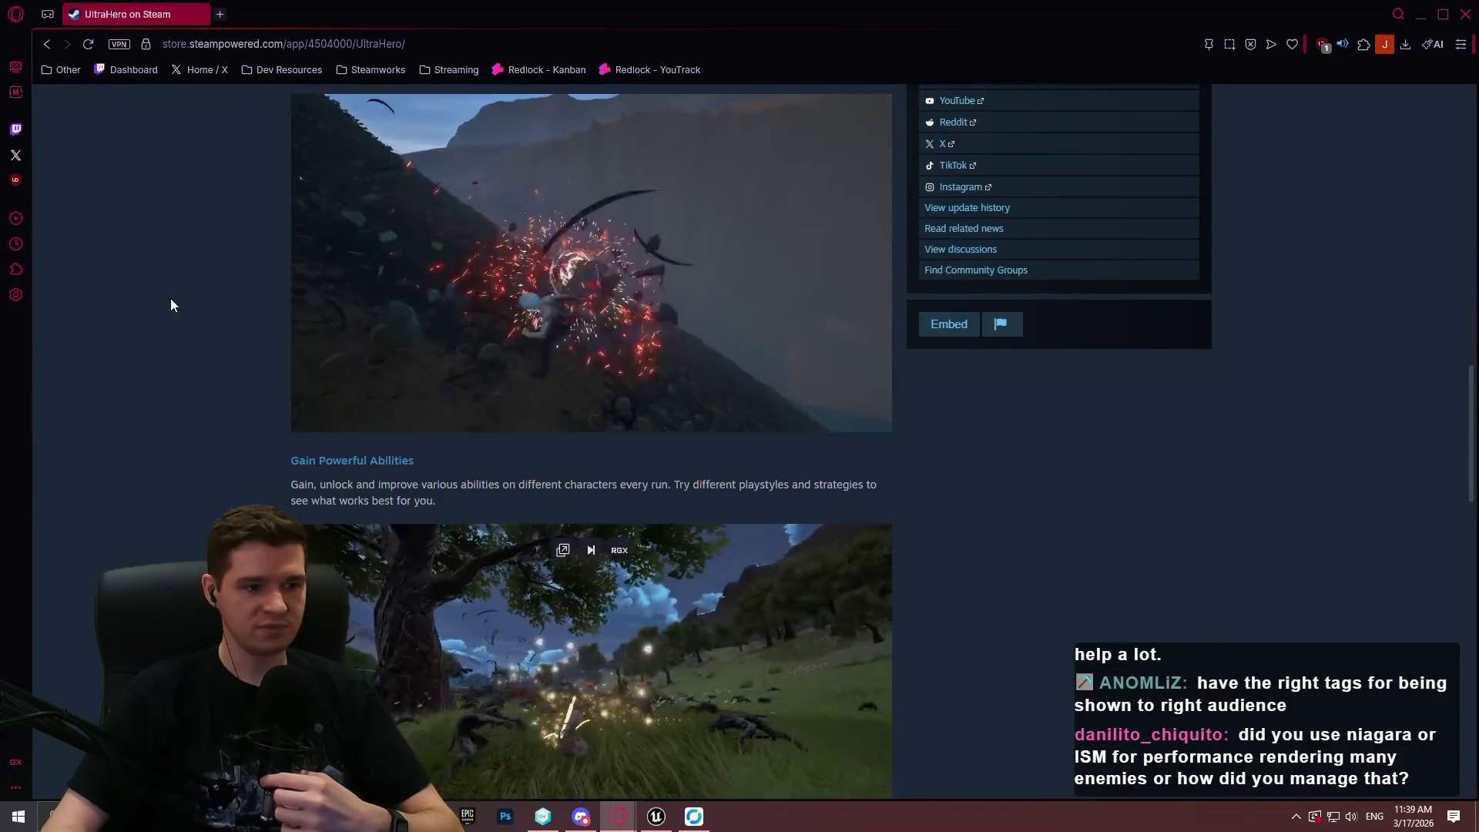
pyautogui.scroll(-1, 155, 271)
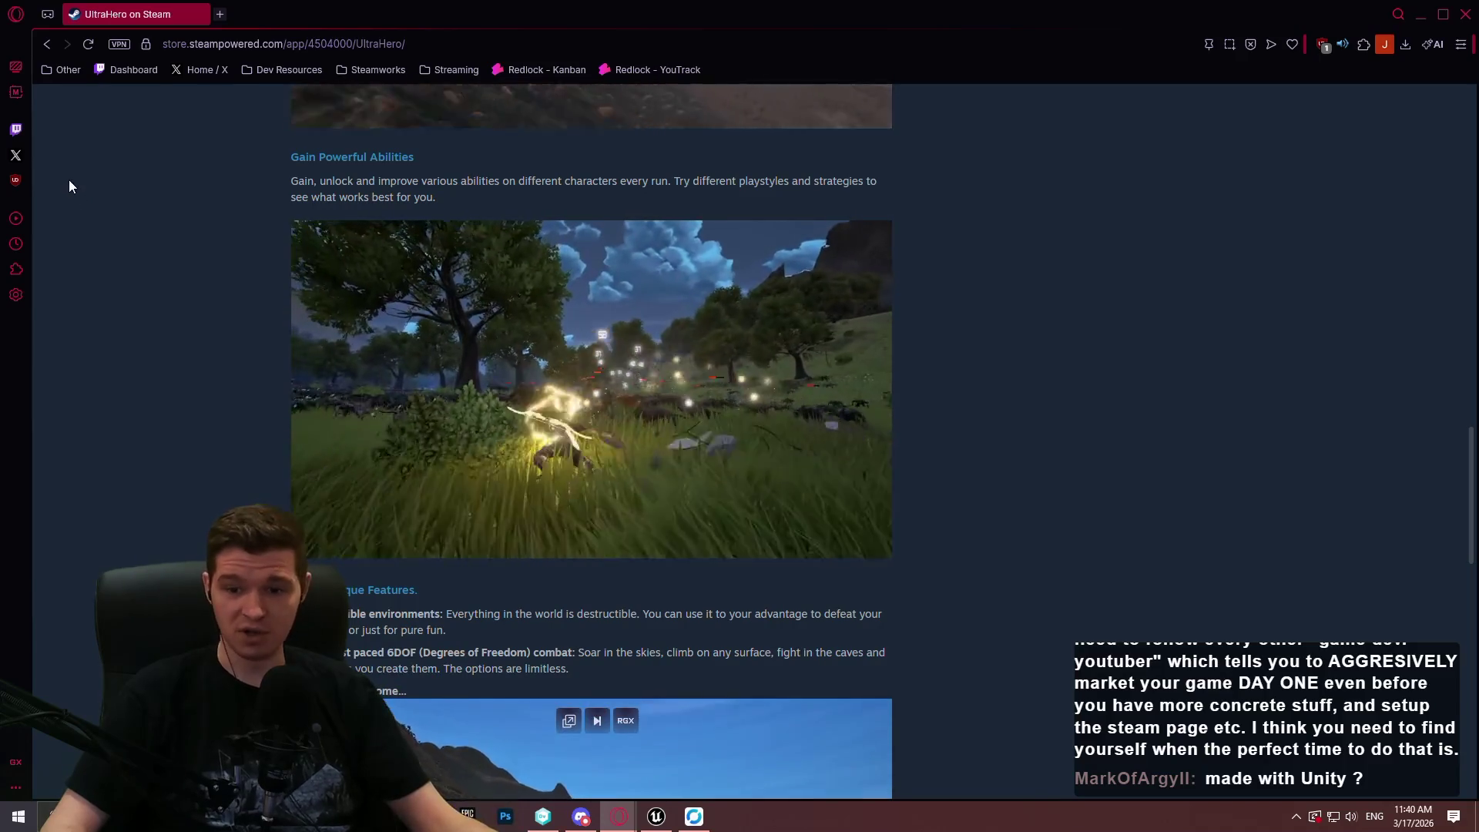
# Browse the UltraHero page to its release date and tags, then open the store search suggestions.
pyautogui.scroll(-7, 77, 191)
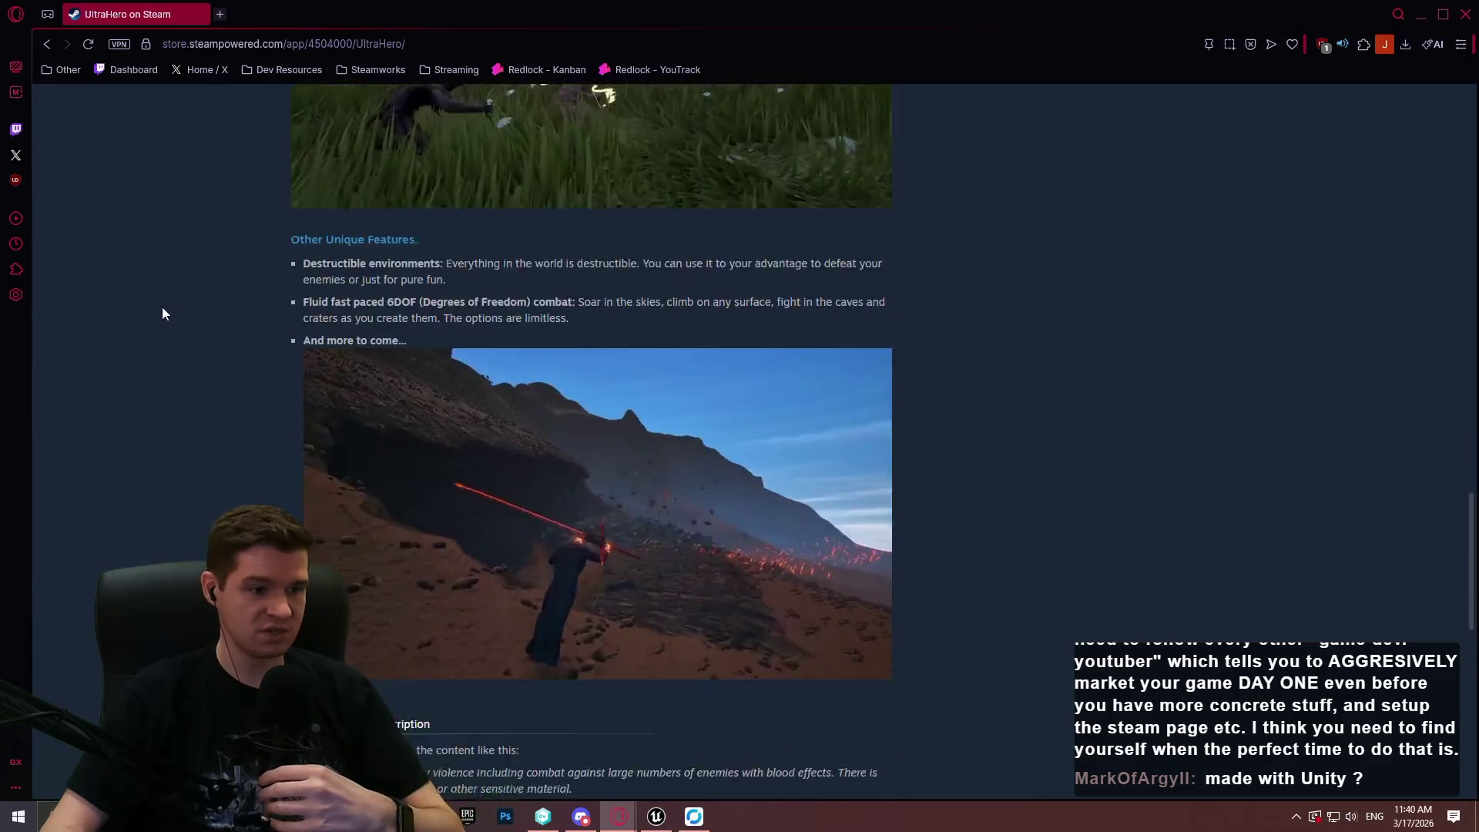
pyautogui.scroll(2, 162, 286)
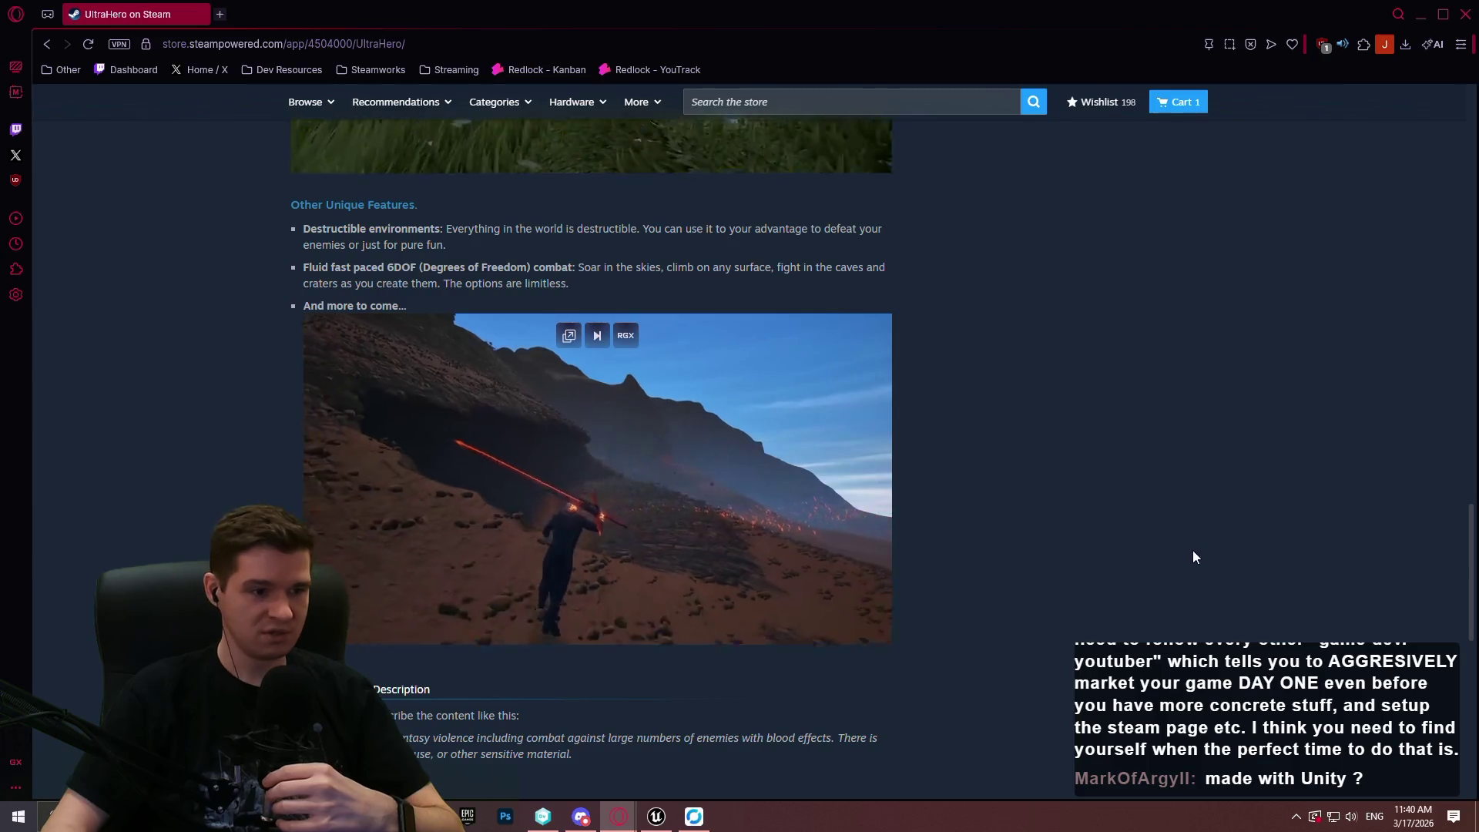
pyautogui.scroll(-2, 1378, 597)
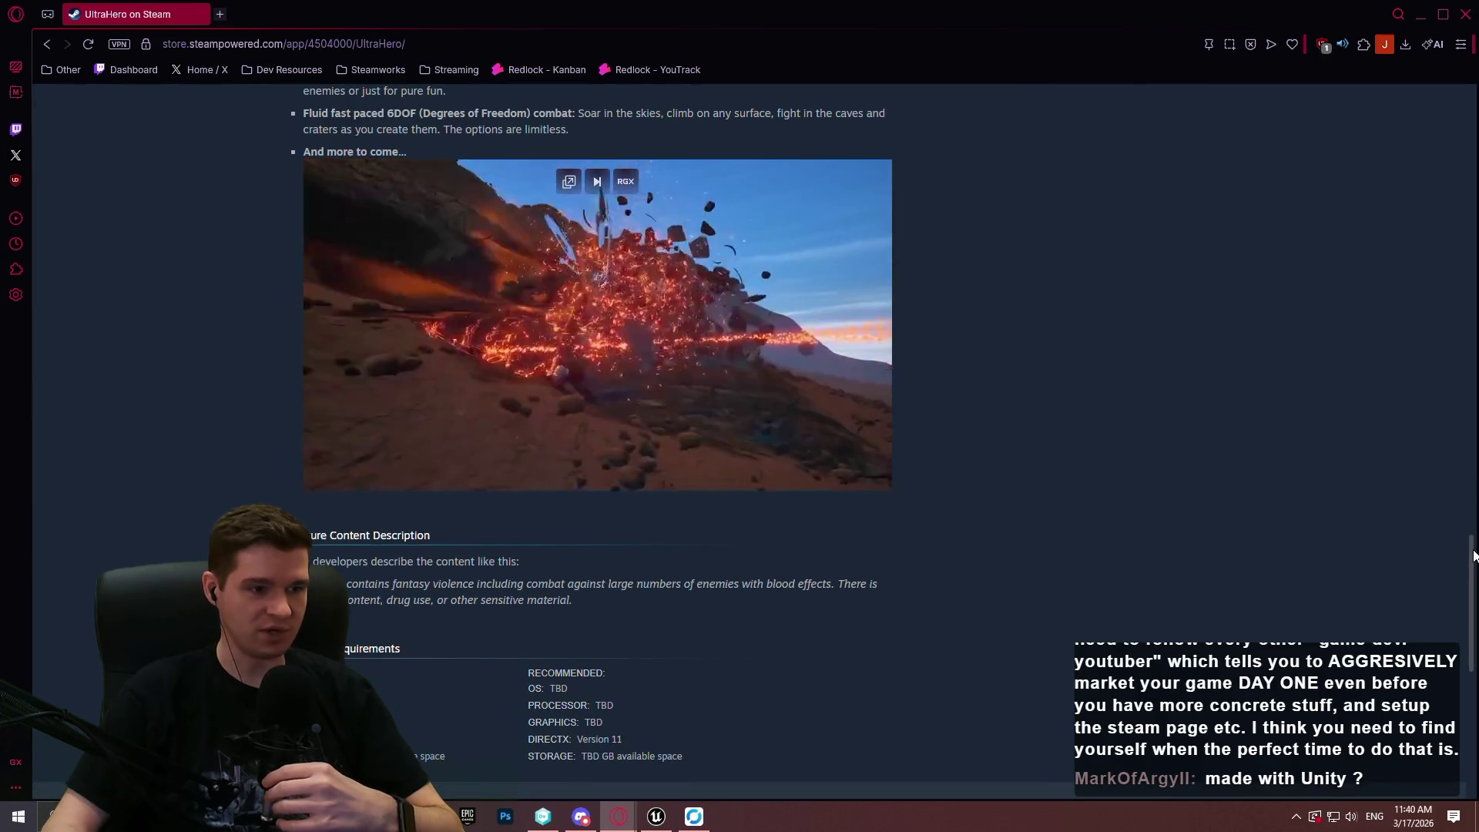
pyautogui.moveTo(1473, 556); pyautogui.dragTo(1472, 553)
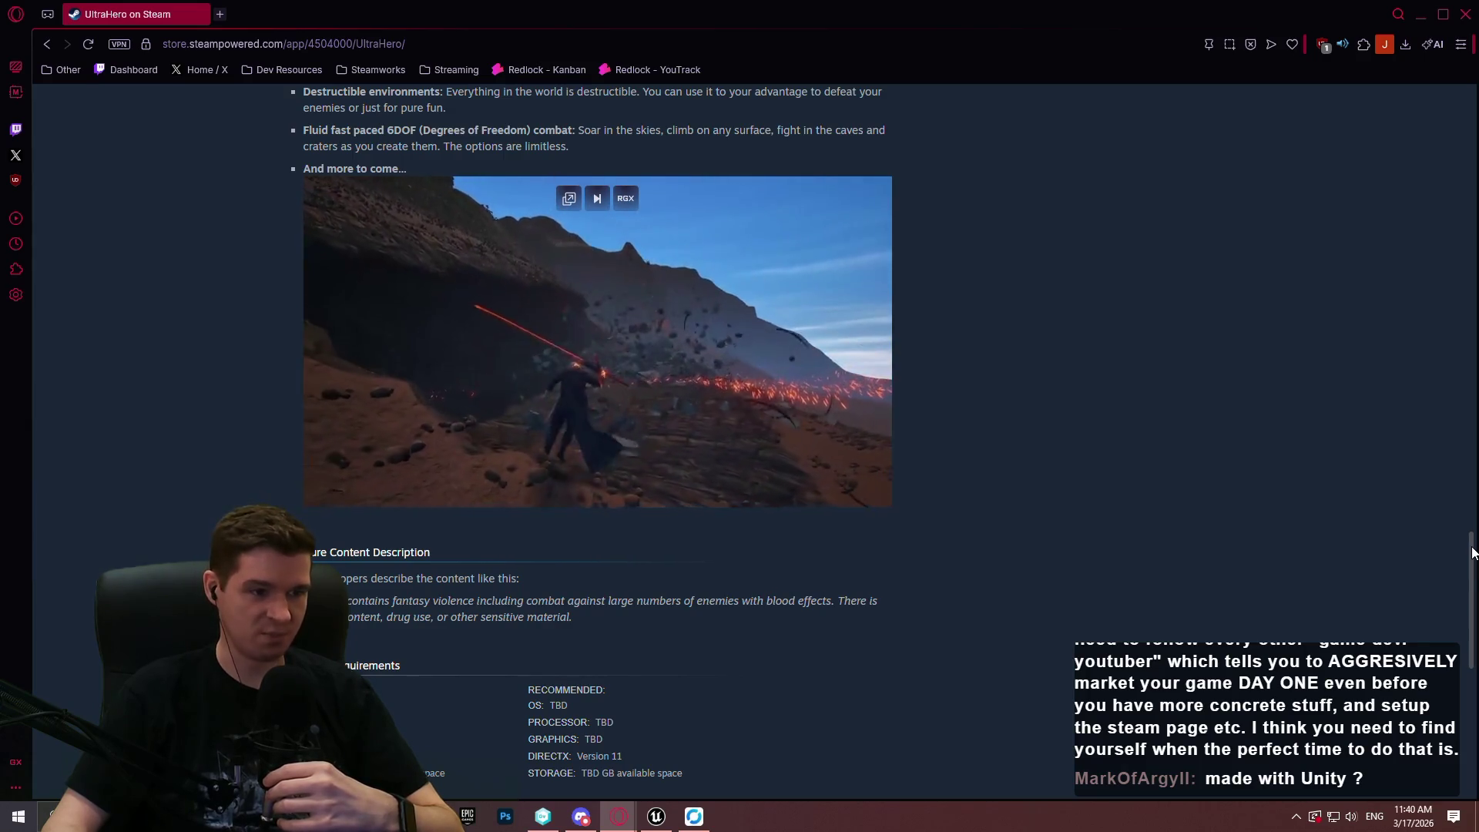
pyautogui.moveTo(1473, 553); pyautogui.dragTo(1465, 526)
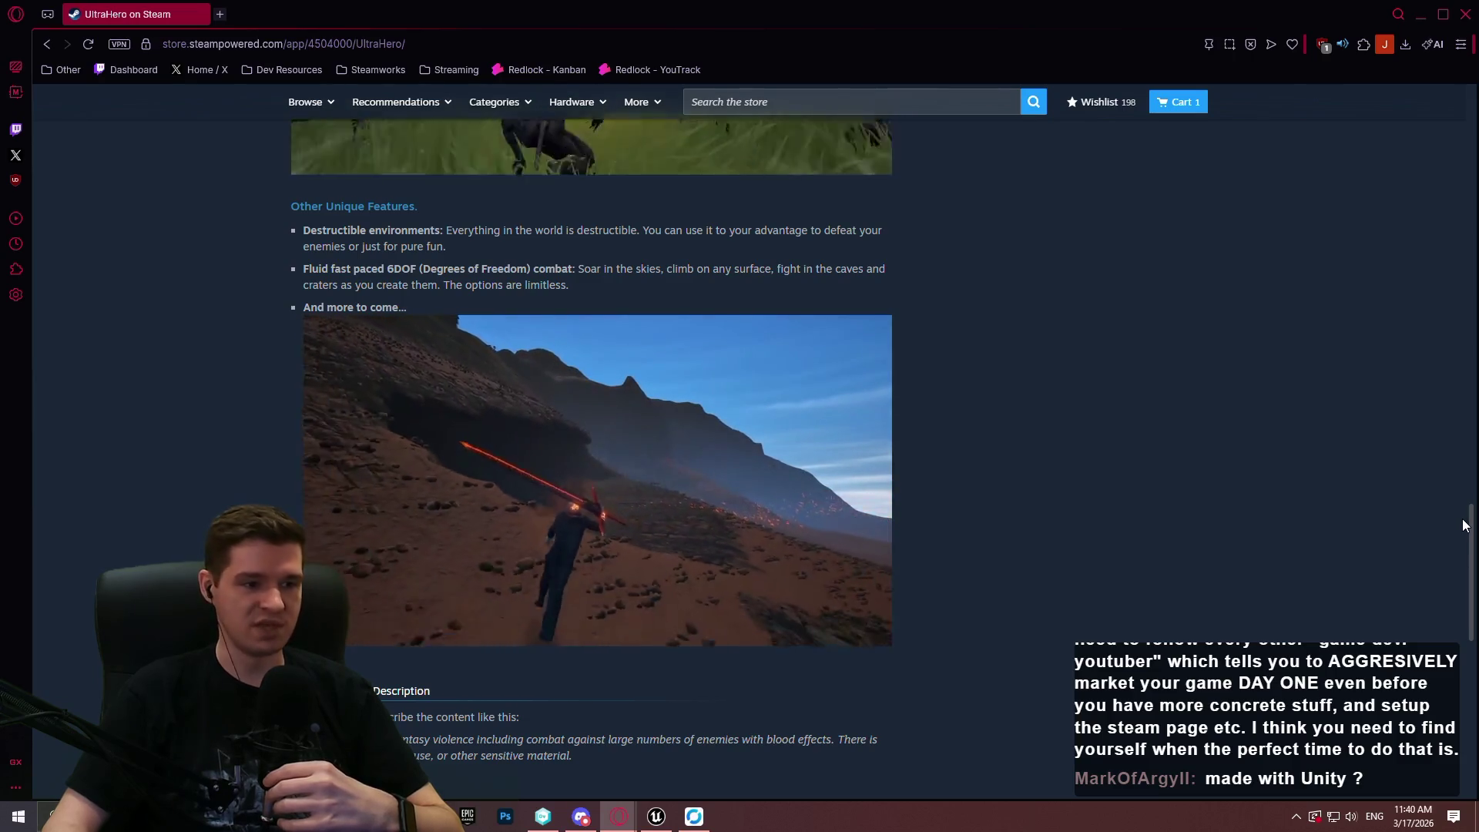
pyautogui.moveTo(1465, 526); pyautogui.dragTo(1469, 236)
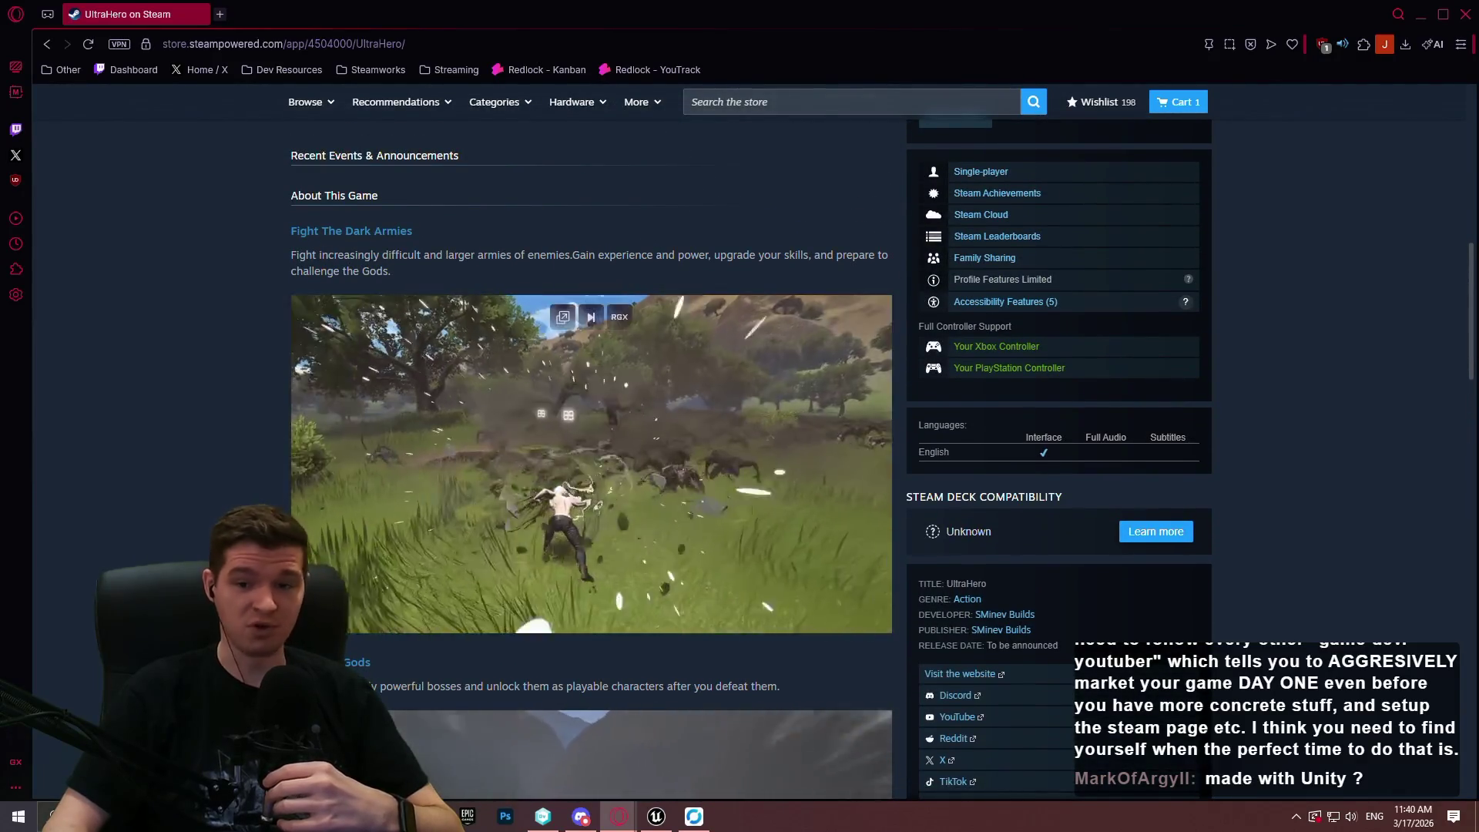
pyautogui.scroll(3, 752, 455)
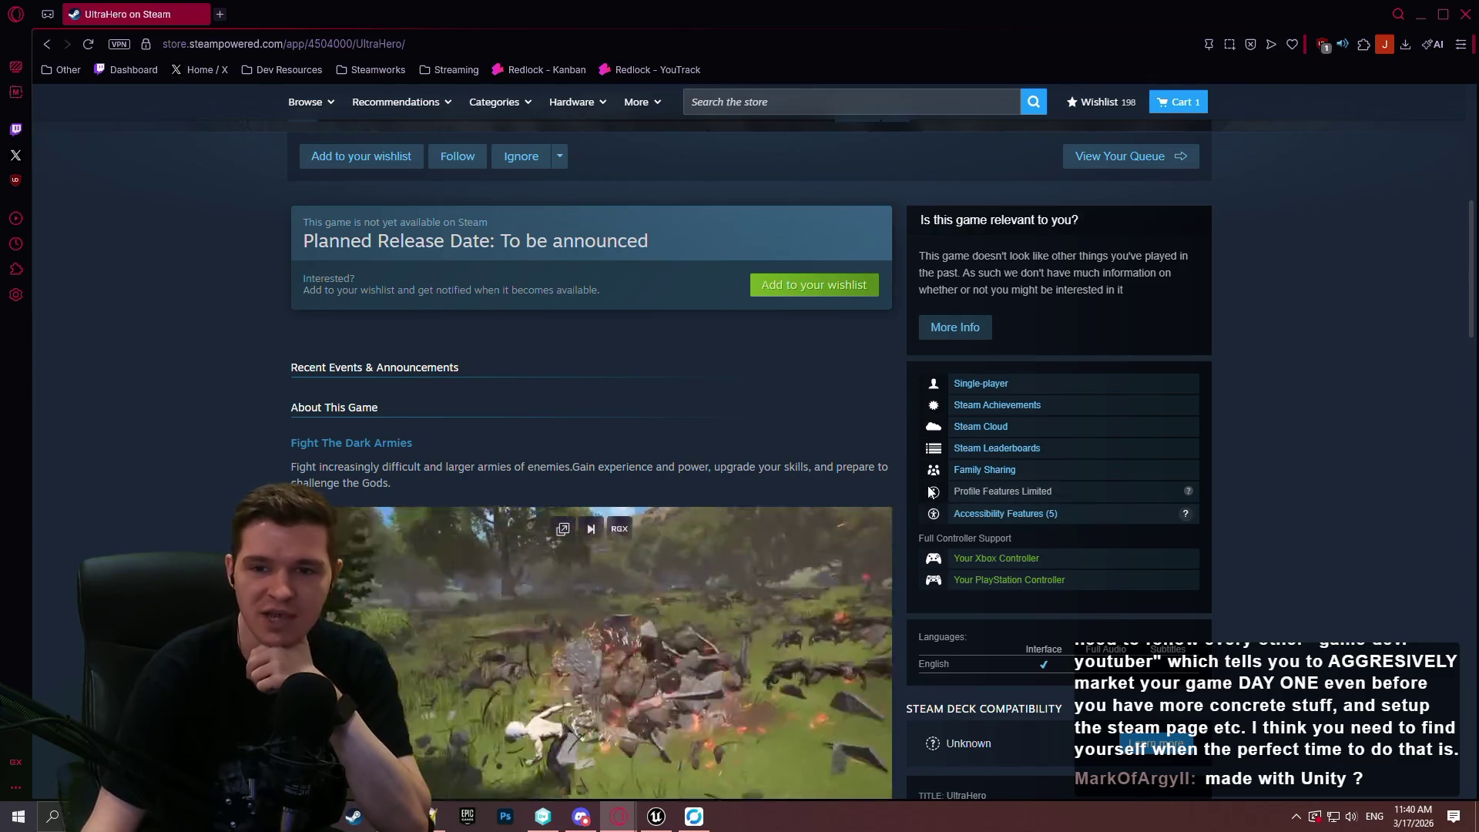
pyautogui.moveTo(842, 516)
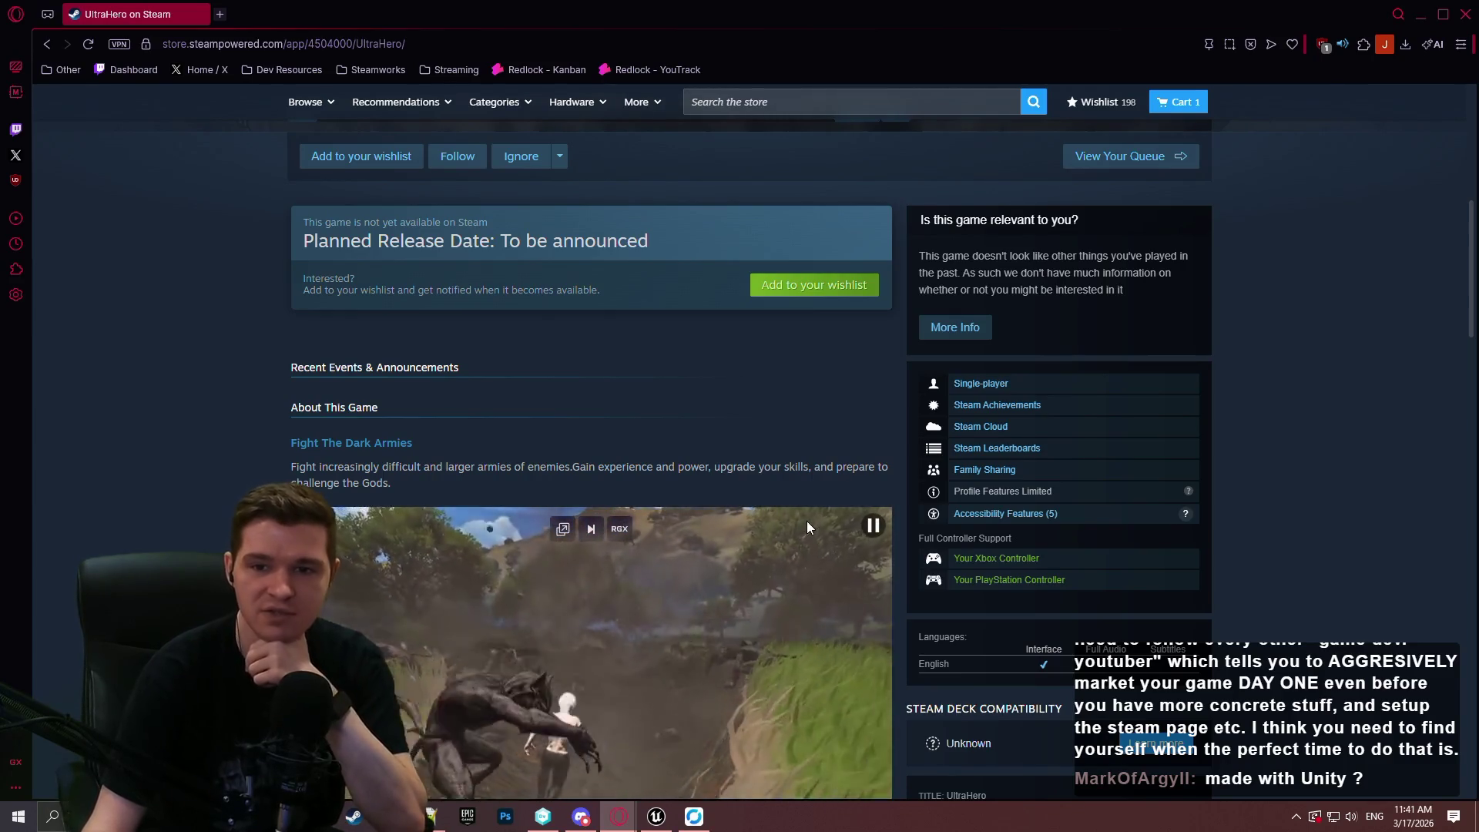
pyautogui.scroll(2, 807, 520)
pyautogui.scroll(-4, 1247, 497)
pyautogui.scroll(8, 1302, 495)
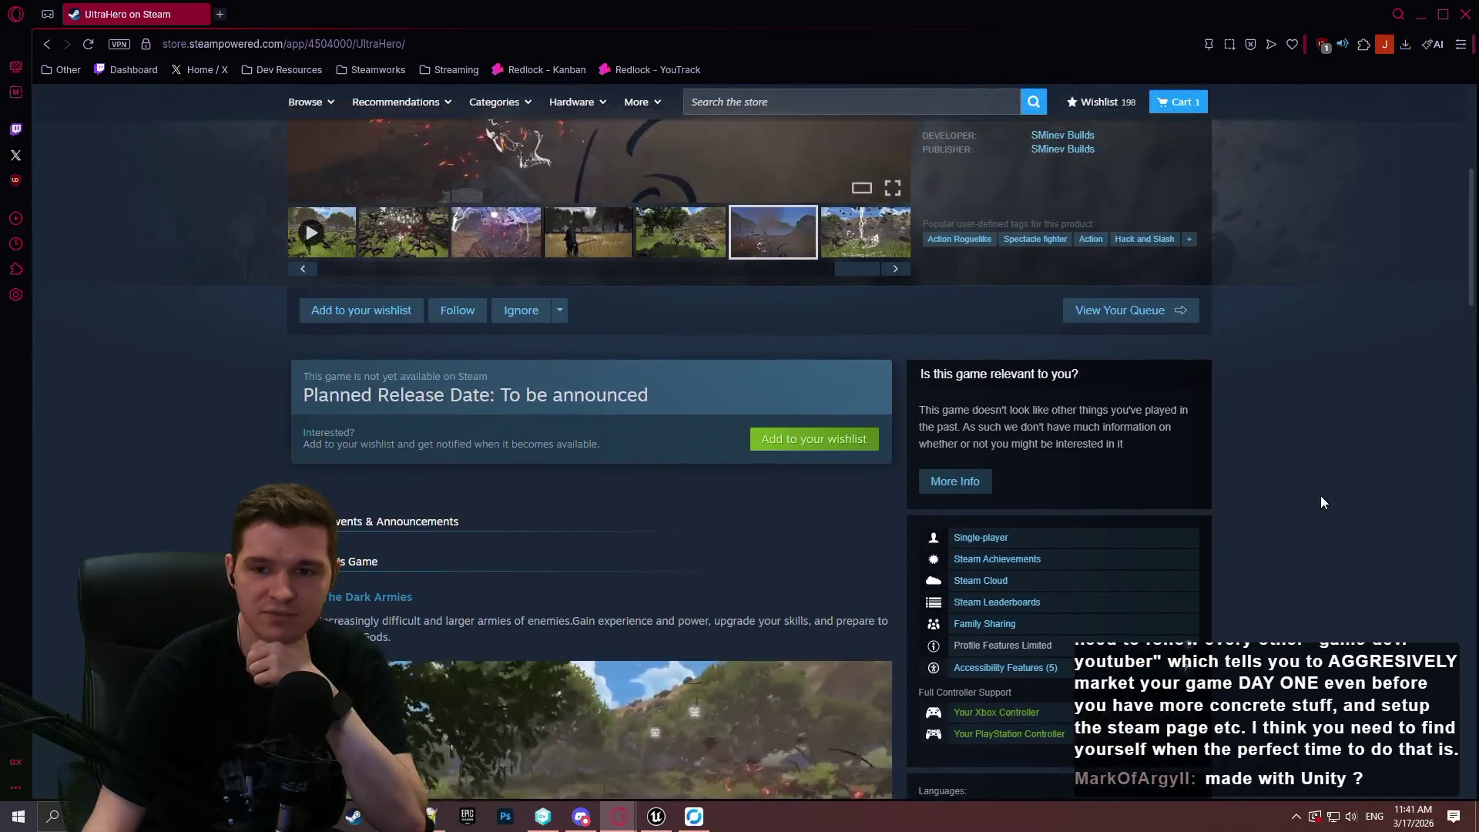
pyautogui.scroll(1, 1330, 487)
pyautogui.click(848, 153)
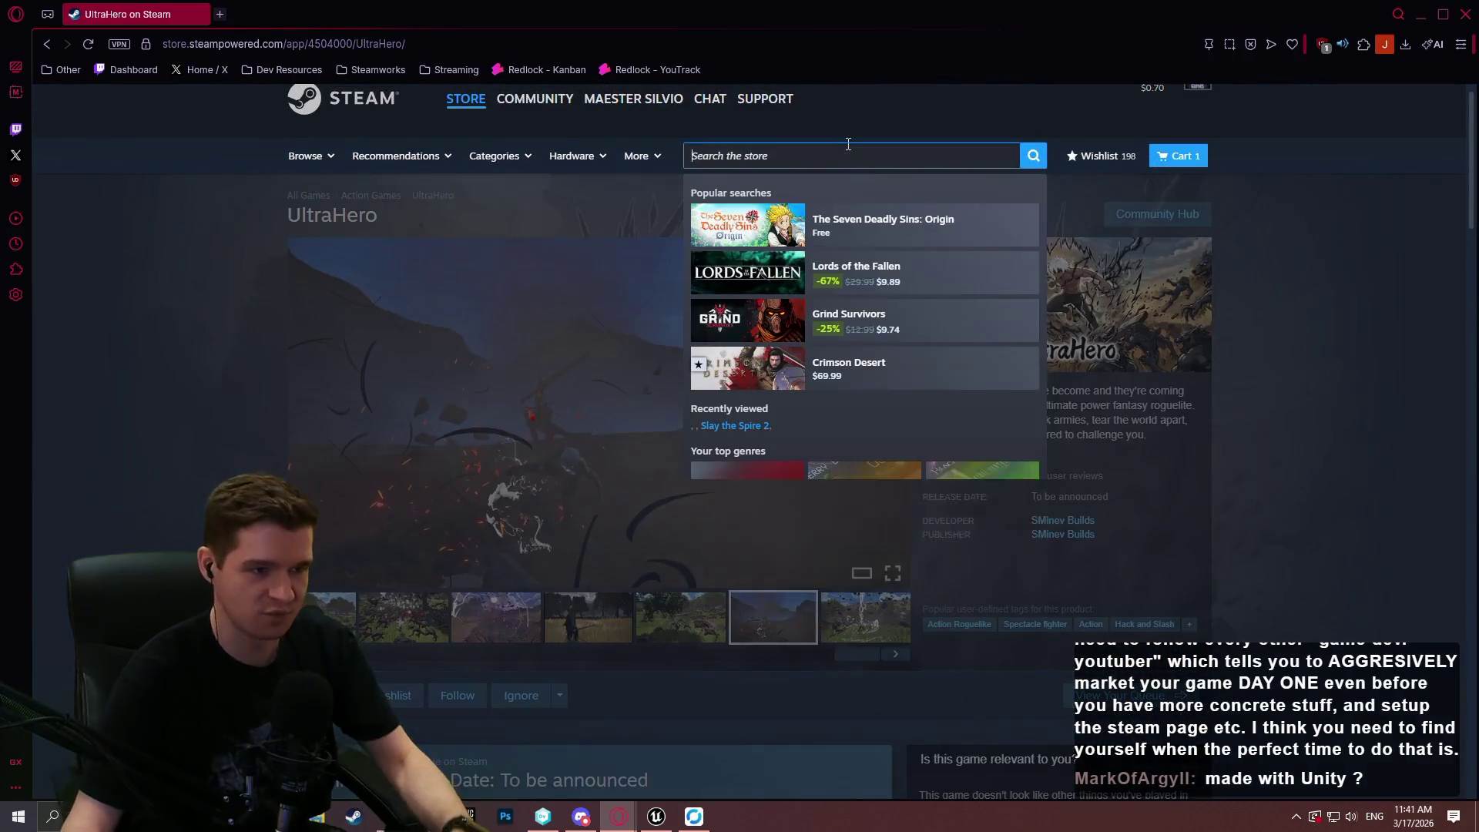
# Search 'risk of', open the Risk of Rain 2 page, and start its Launch Trailer.
pyautogui.write('risk of')
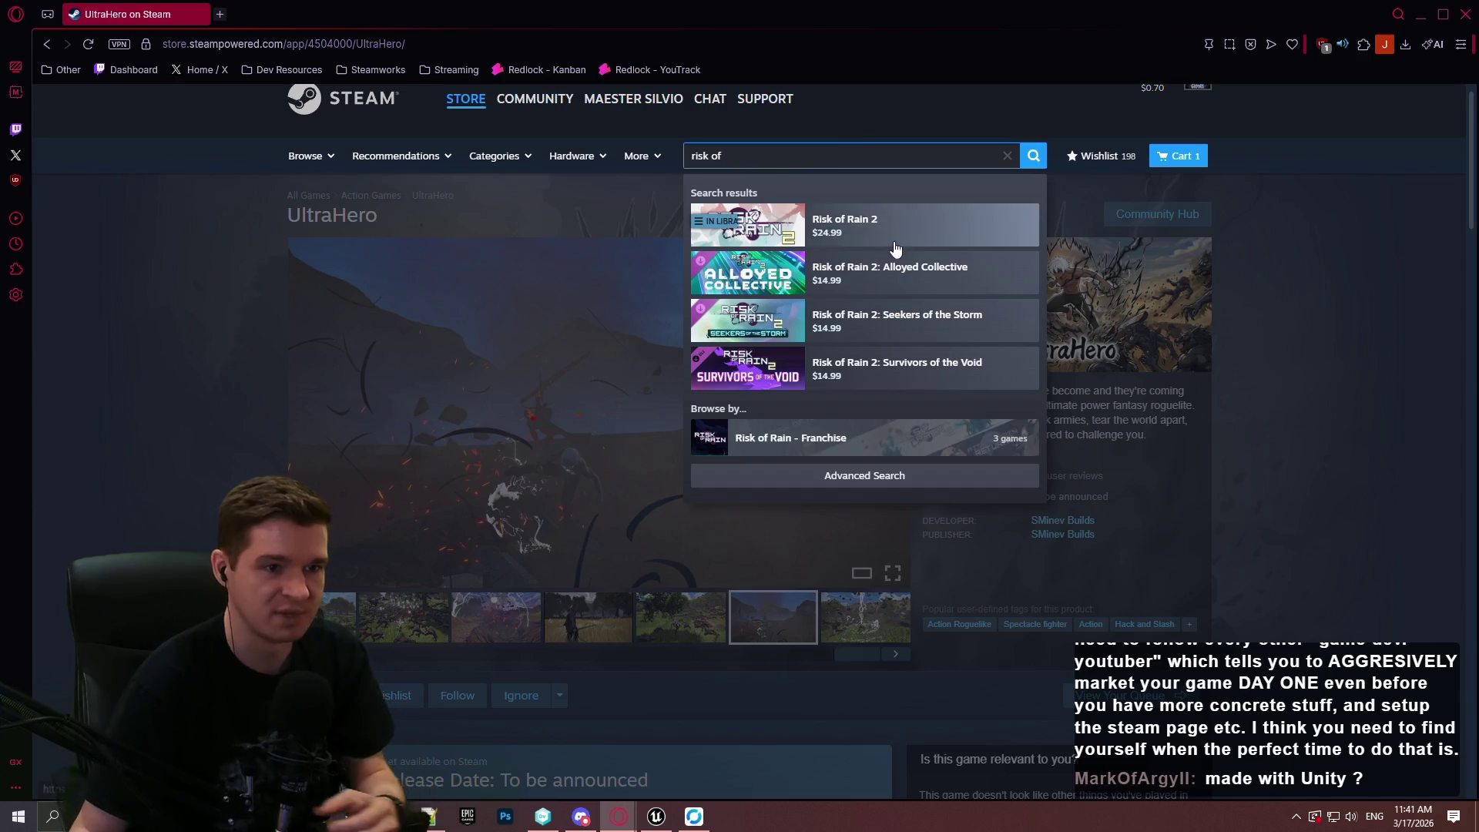
pyautogui.click(905, 232)
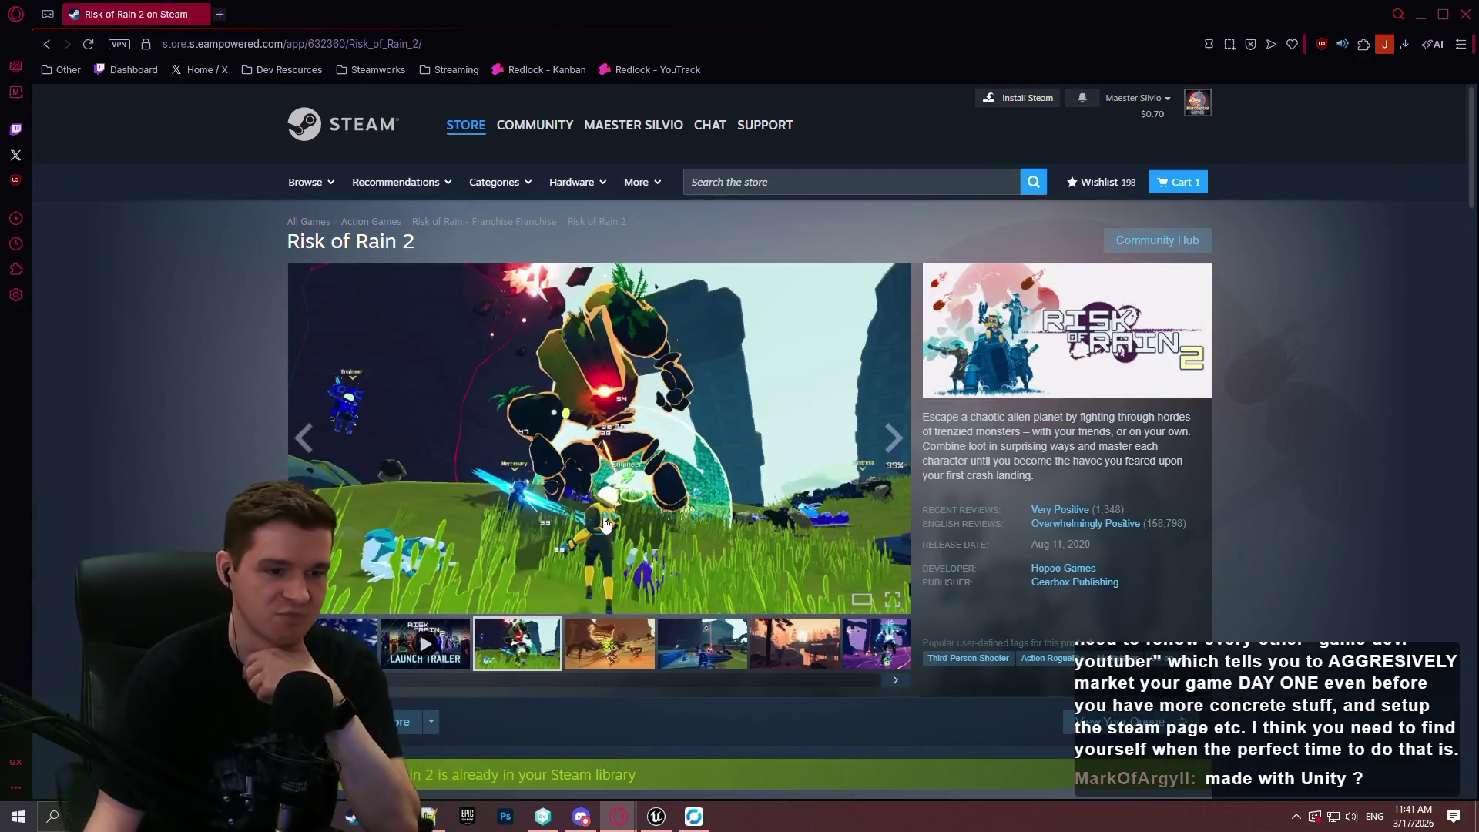
pyautogui.click(425, 647)
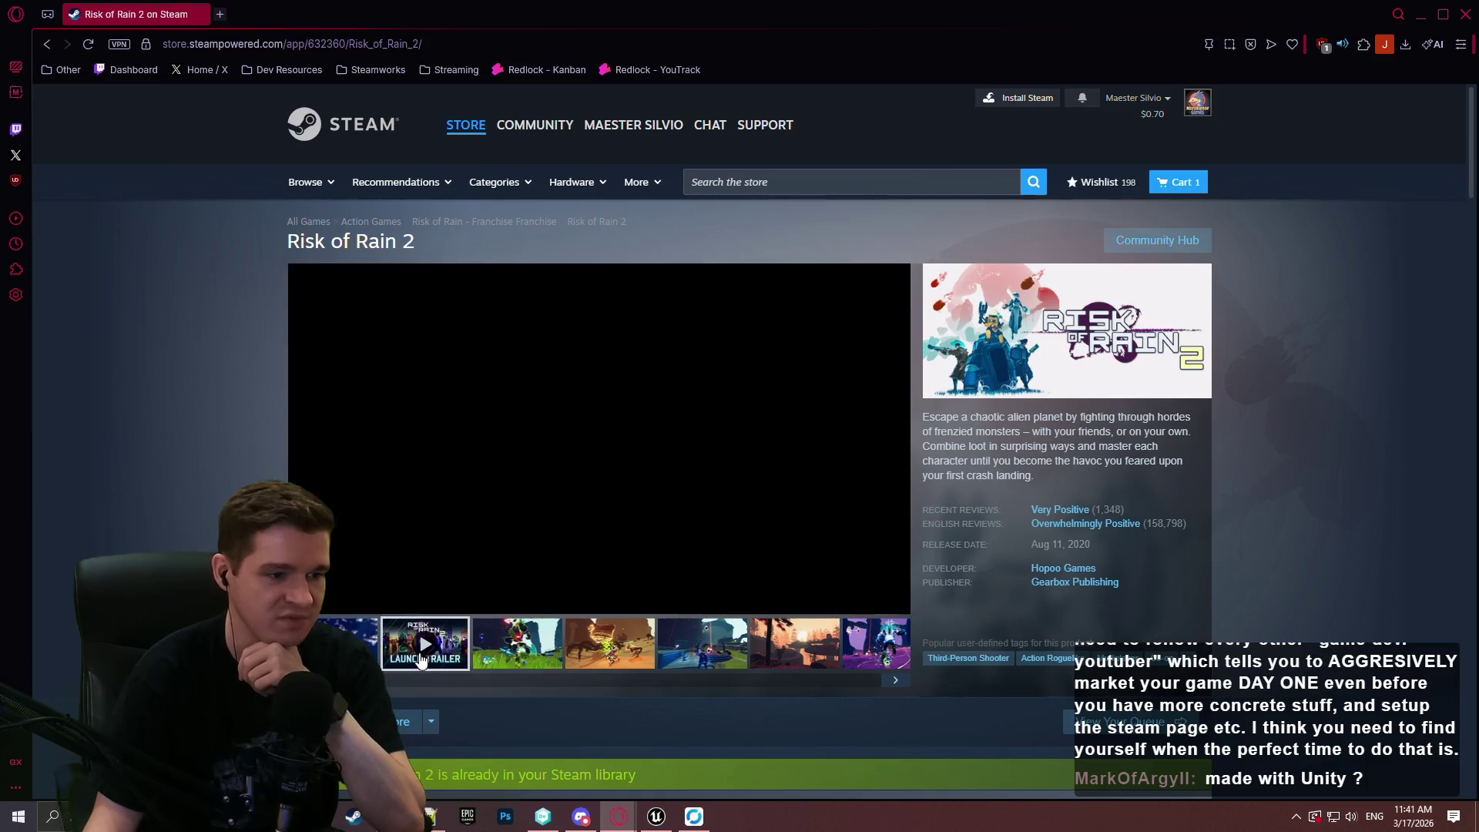
# Watch the Risk of Rain 2 trailer full screen, seek back, exit, and start a new search.
pyautogui.click(894, 600)
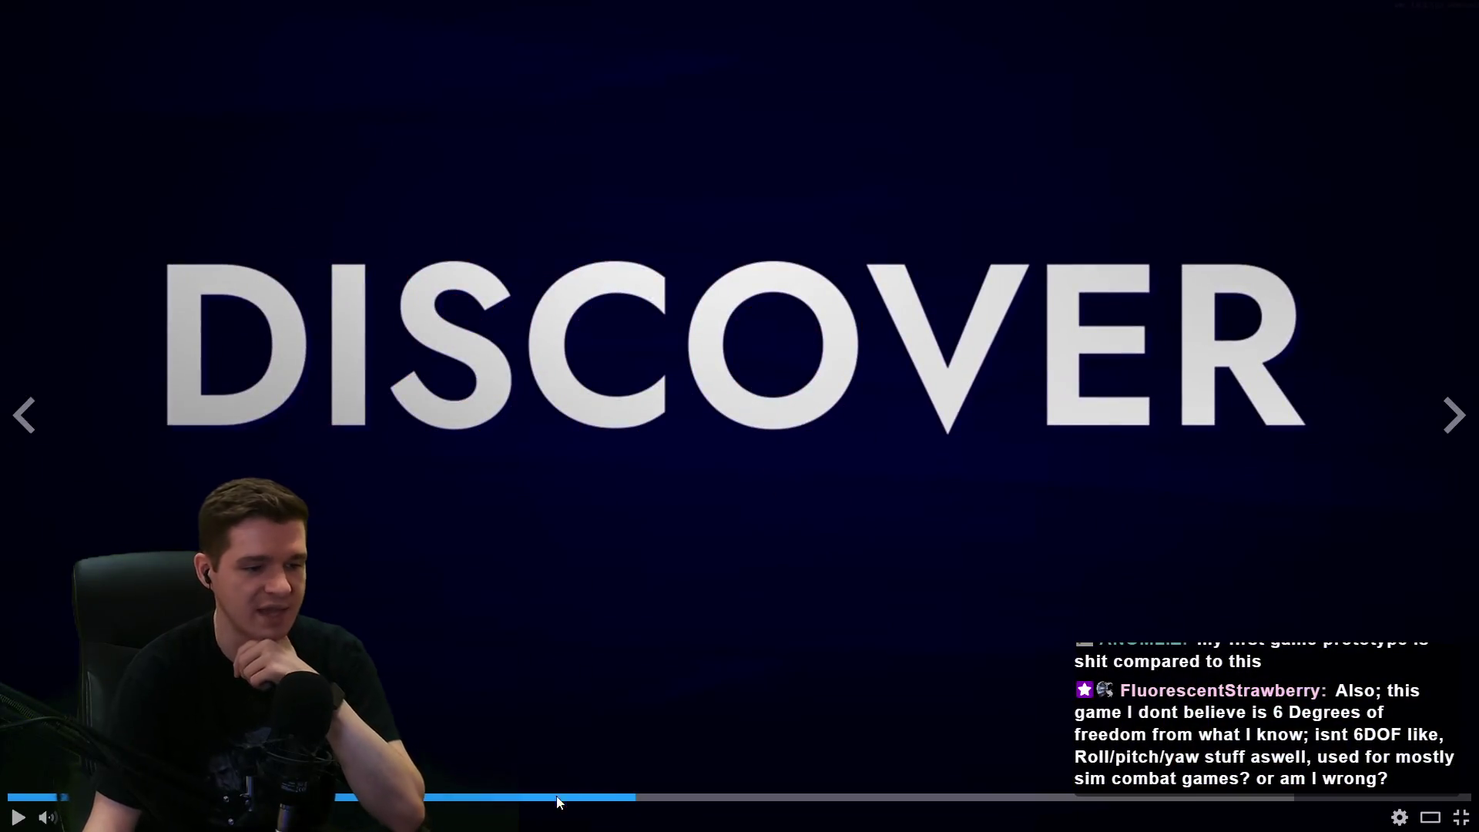
pyautogui.click(552, 800)
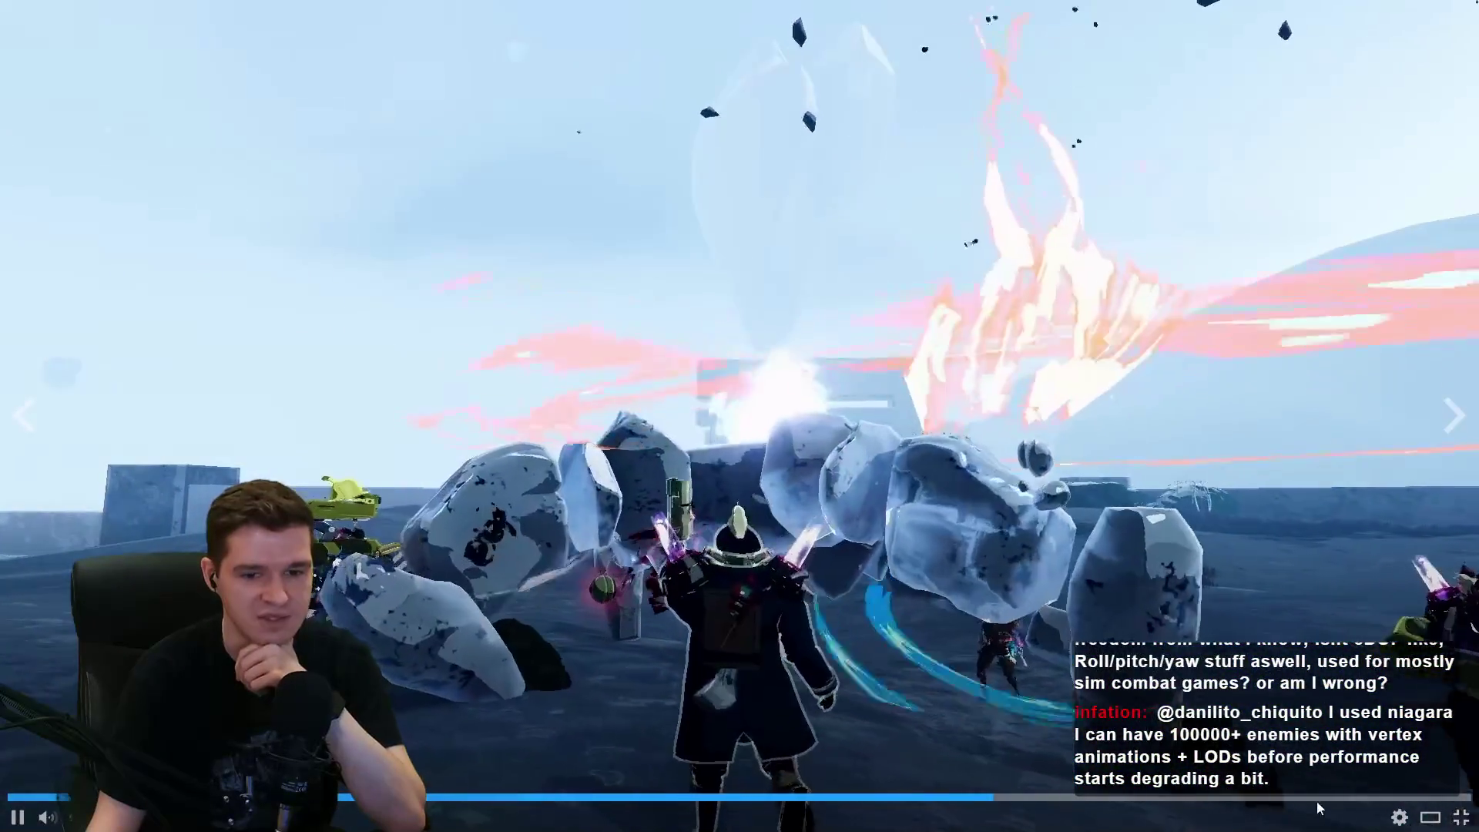
pyautogui.press('Escape')
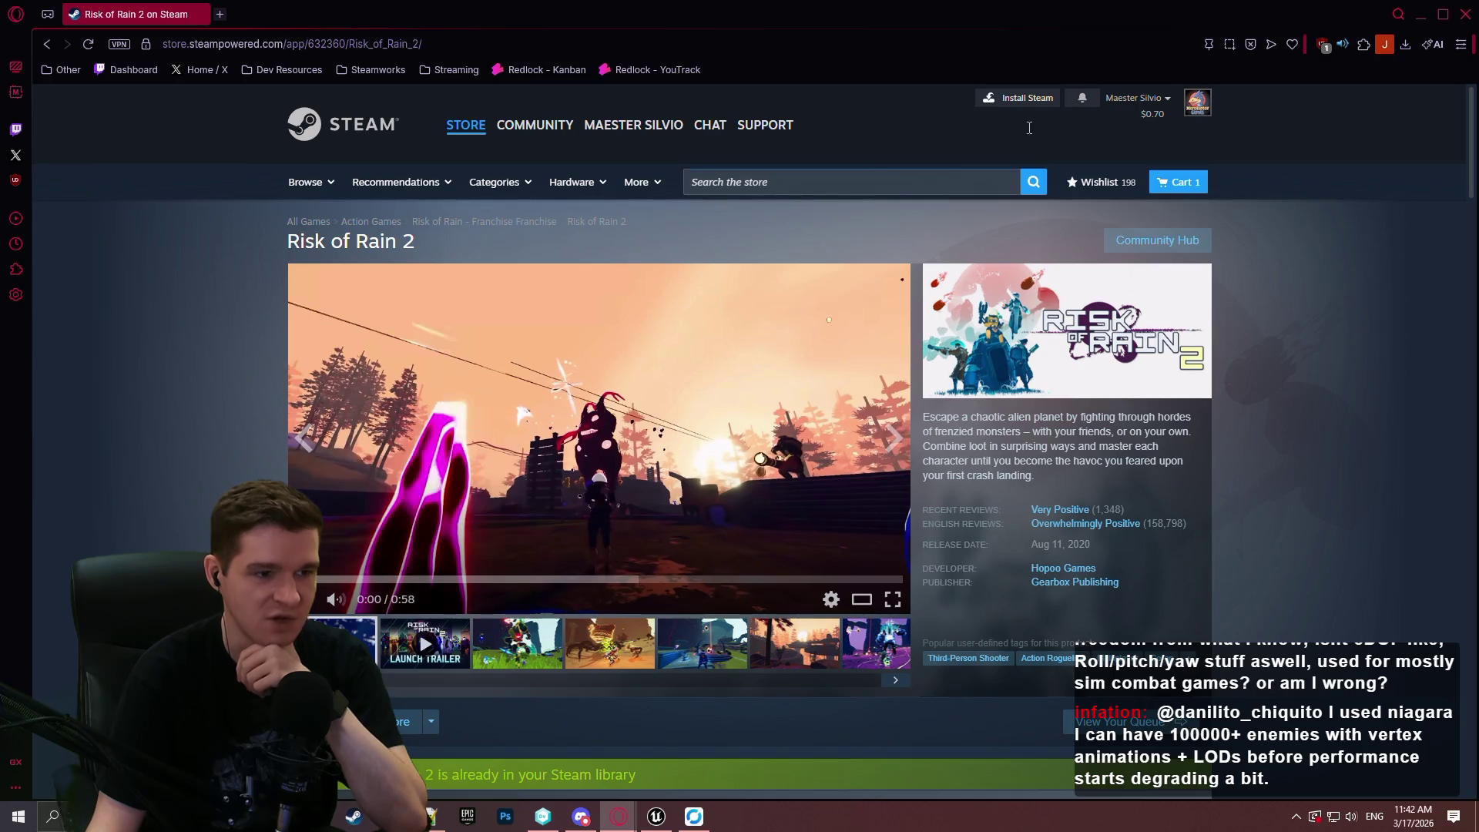
pyautogui.click(946, 187)
pyautogui.write('risk of rain')
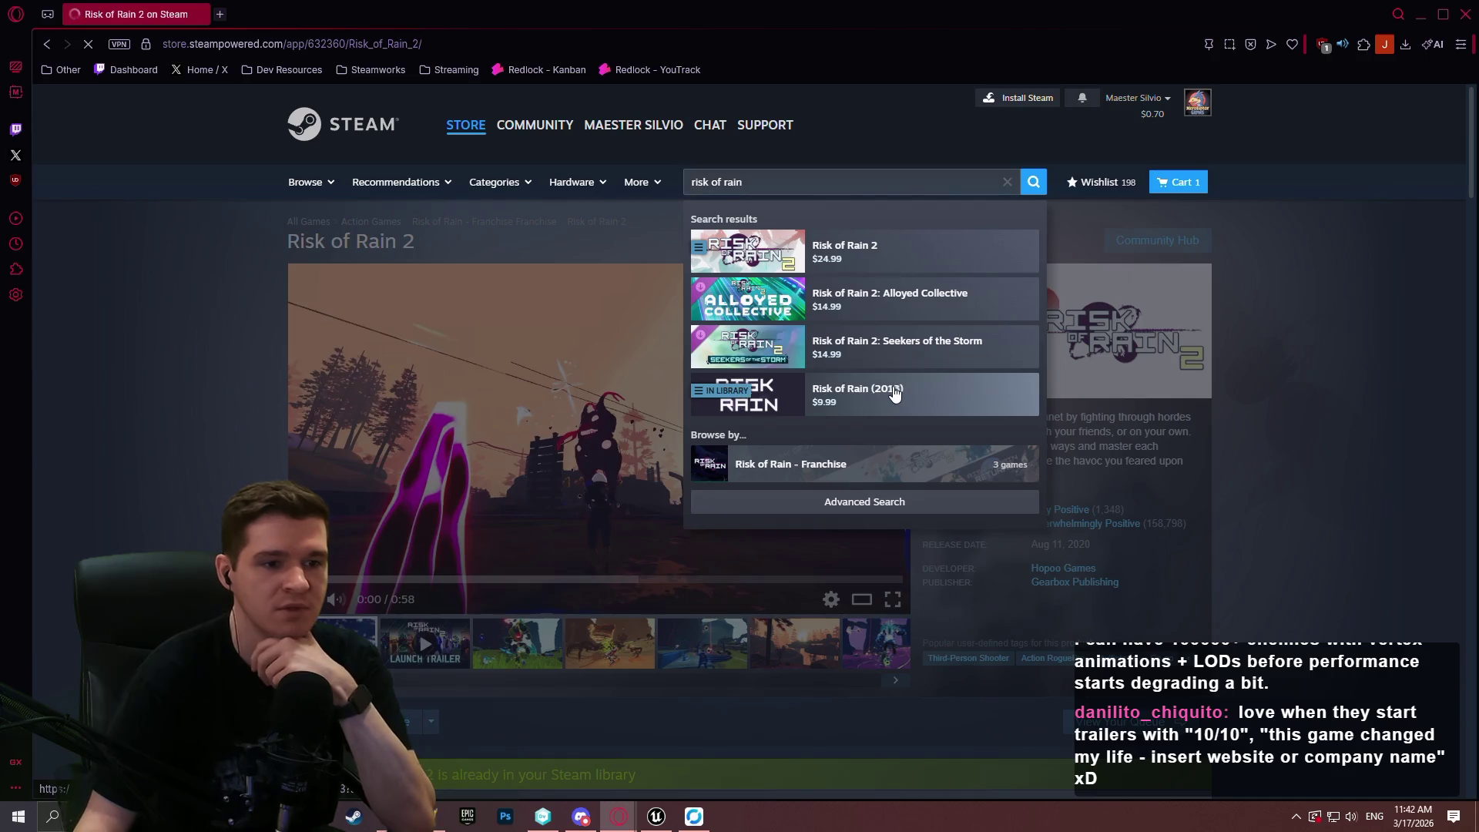
# Open Risk of Rain (2013) and watch its trailer full screen to the 'Play and unlock up to 10 unique characters!' card.
pyautogui.click(901, 391)
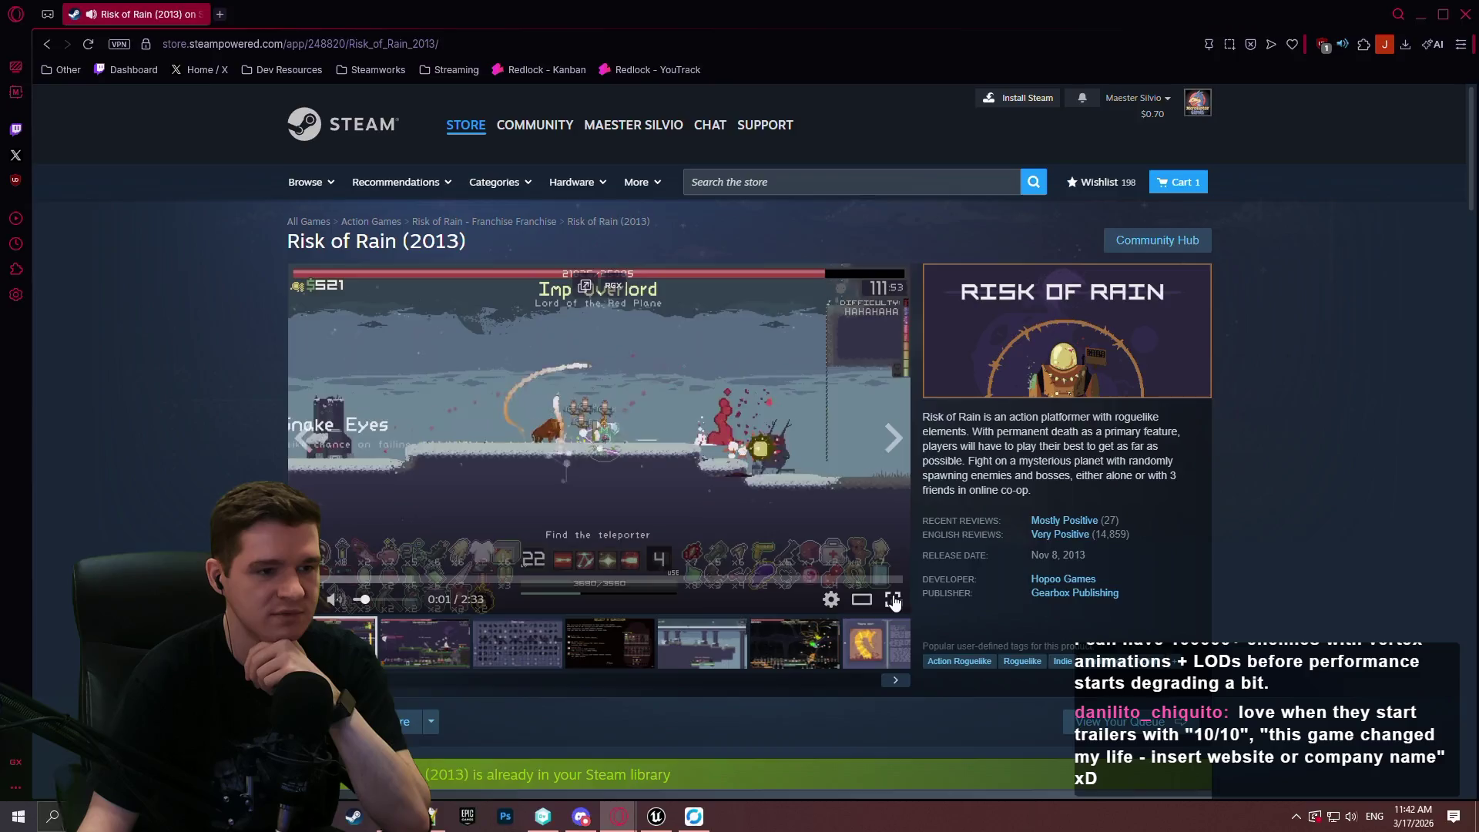
pyautogui.click(892, 598)
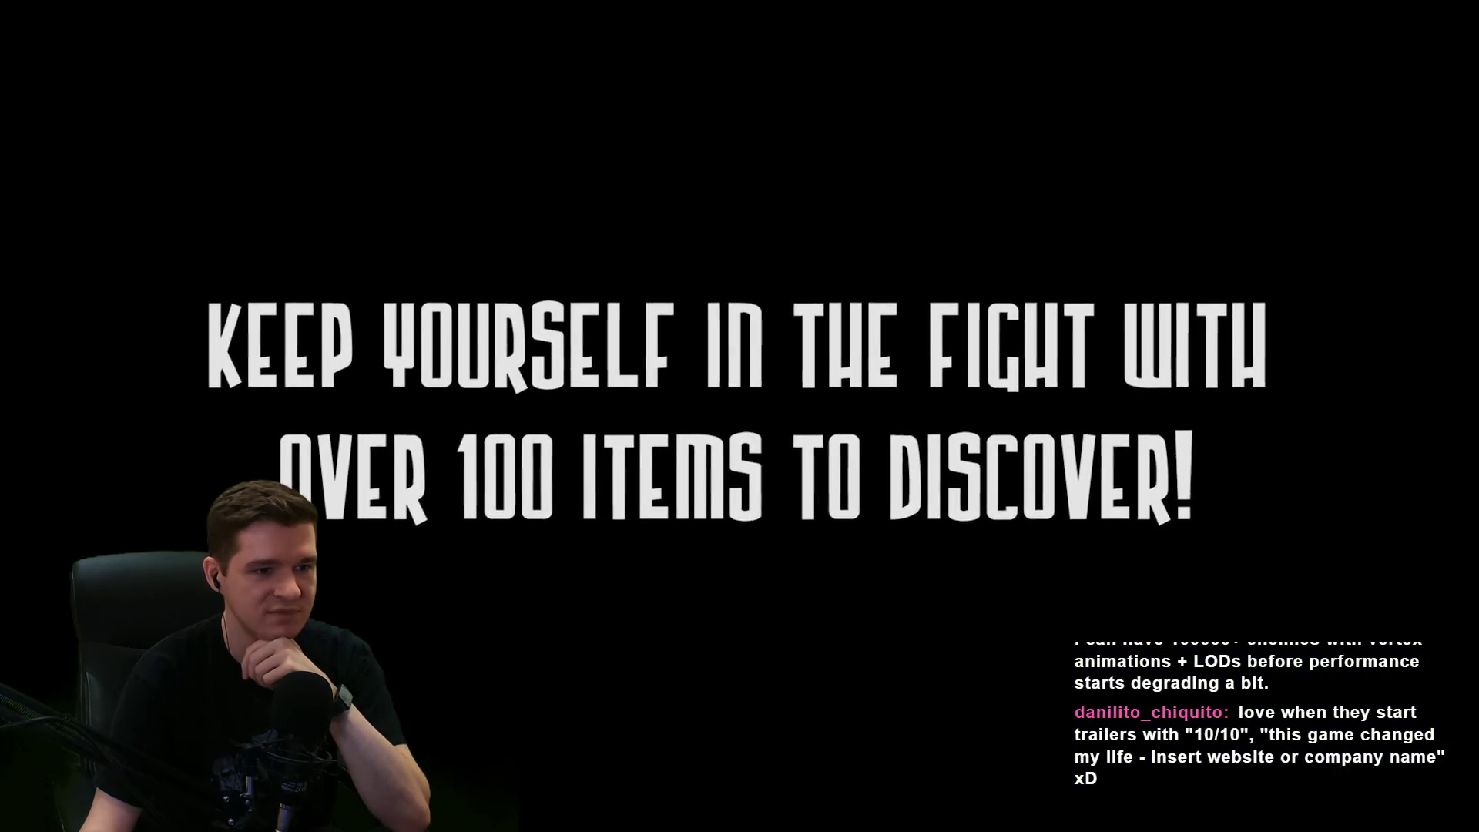
pyautogui.moveTo(450, 772)
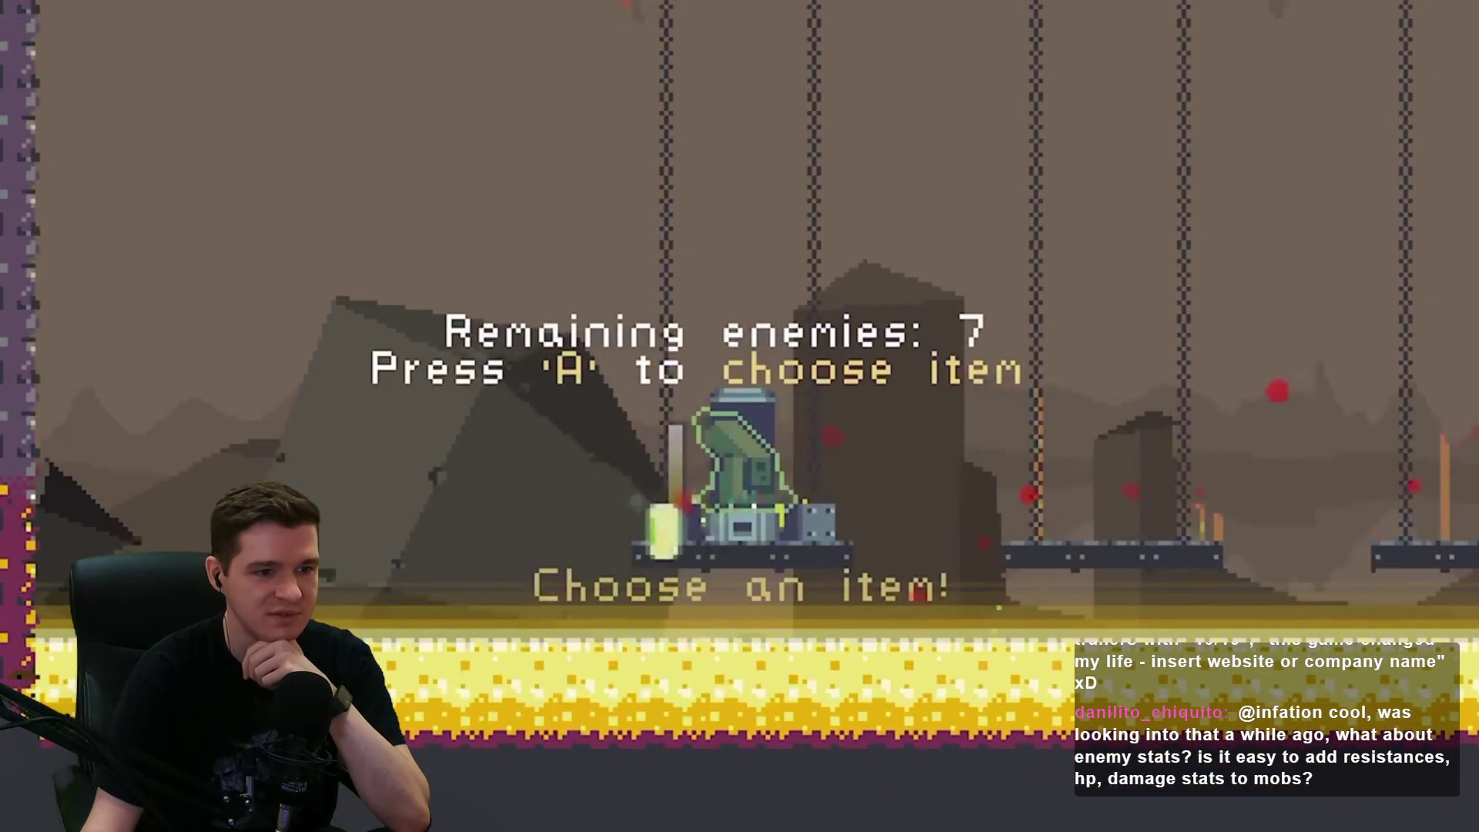
pyautogui.press('a')
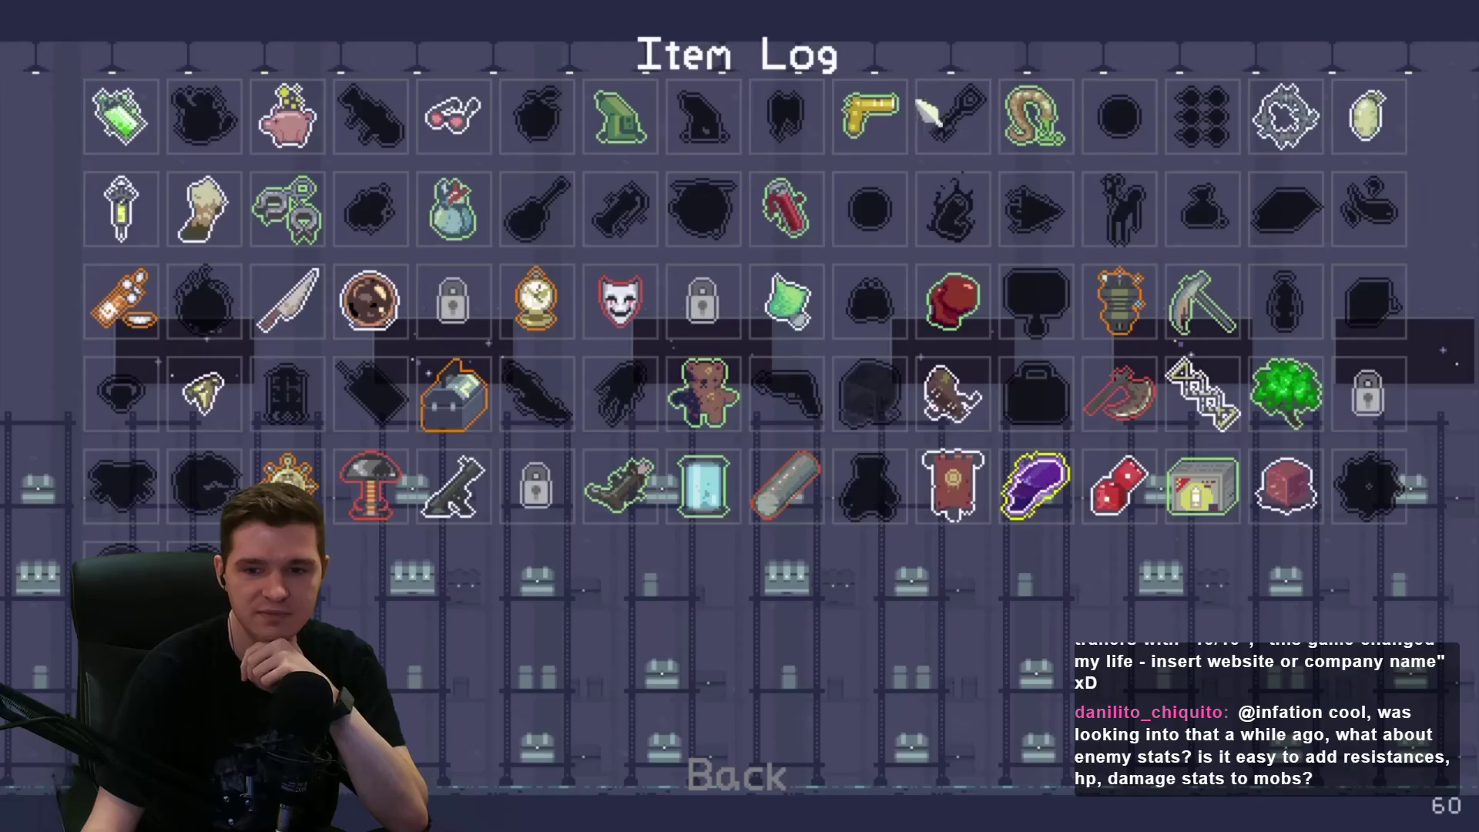
pyautogui.click(797, 224)
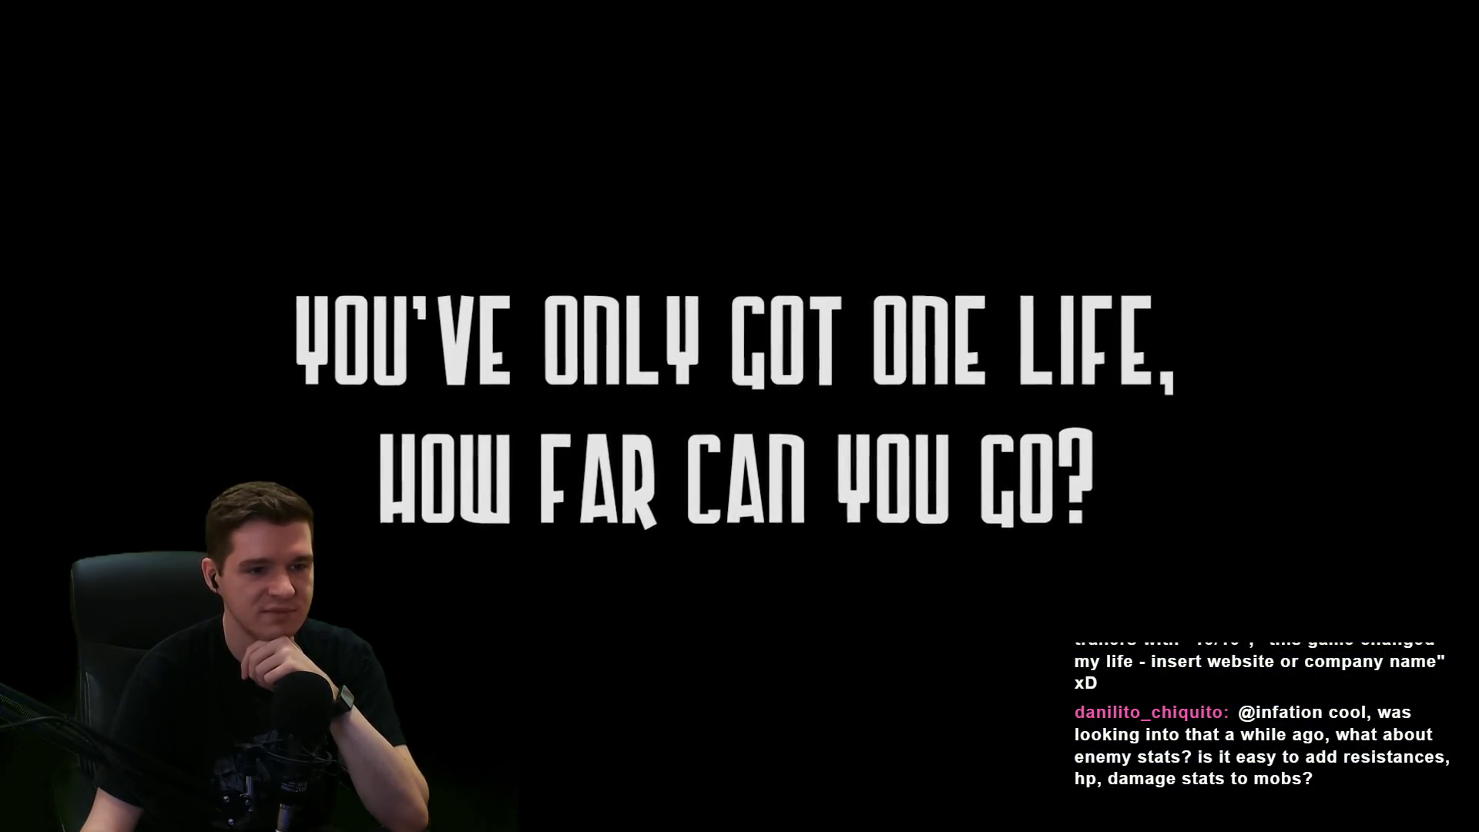
pyautogui.moveTo(1063, 361)
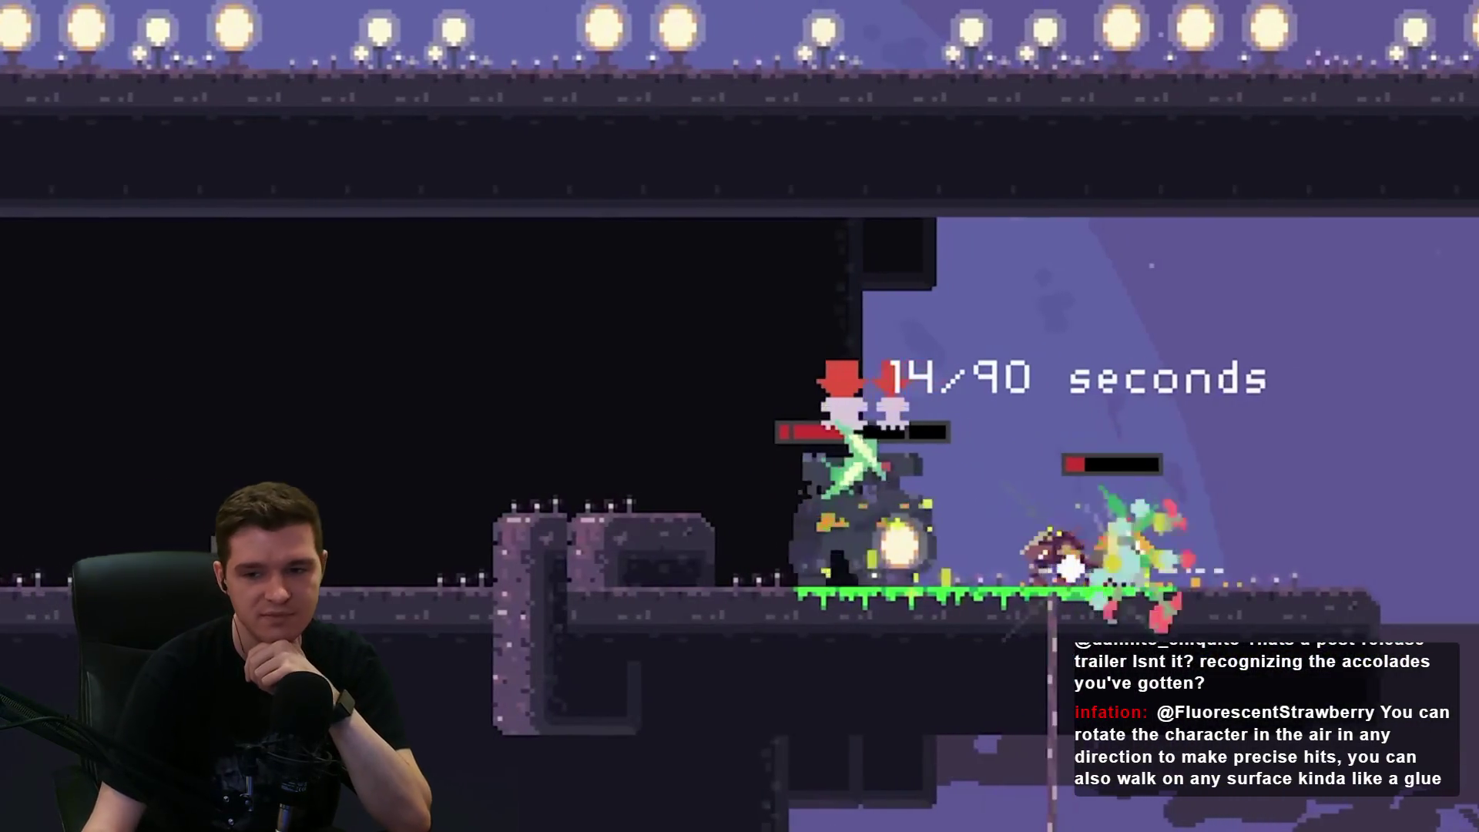
pyautogui.press('space')
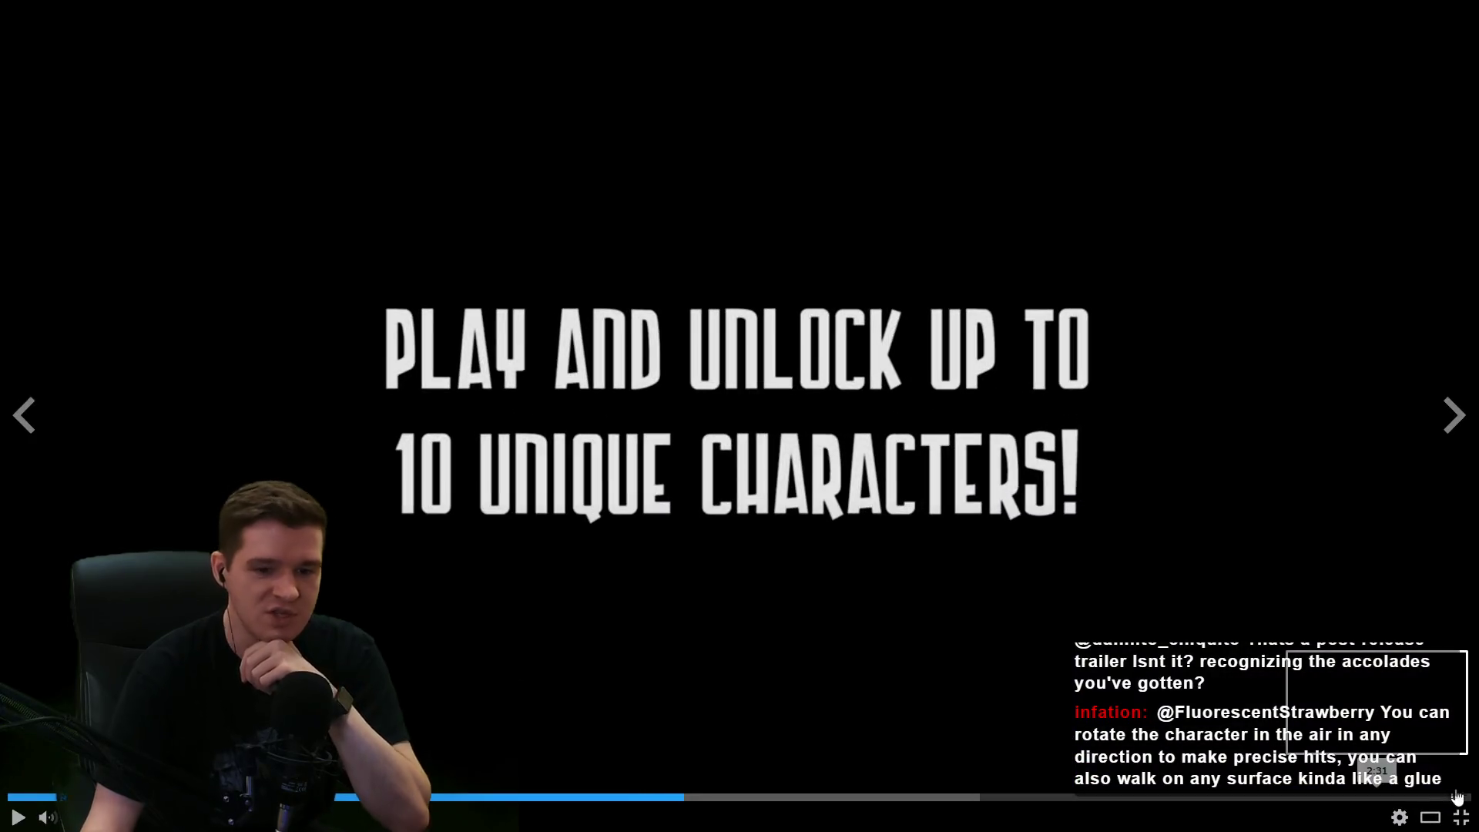
pyautogui.press('Escape')
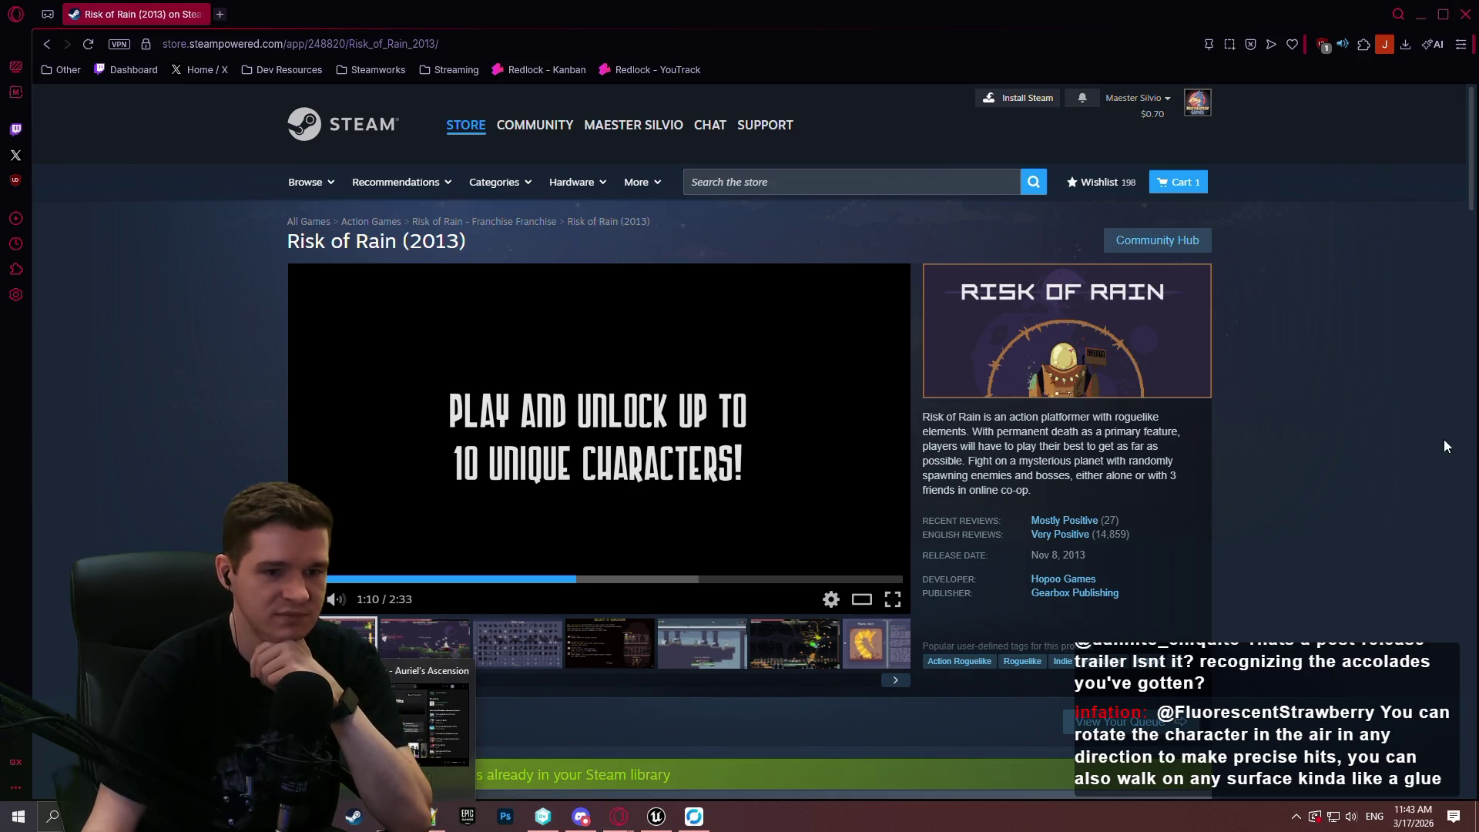
# Minimize Opera GX to reveal the Unreal Editor's UpdatePlatformLocations graph.
pyautogui.click(1466, 14)
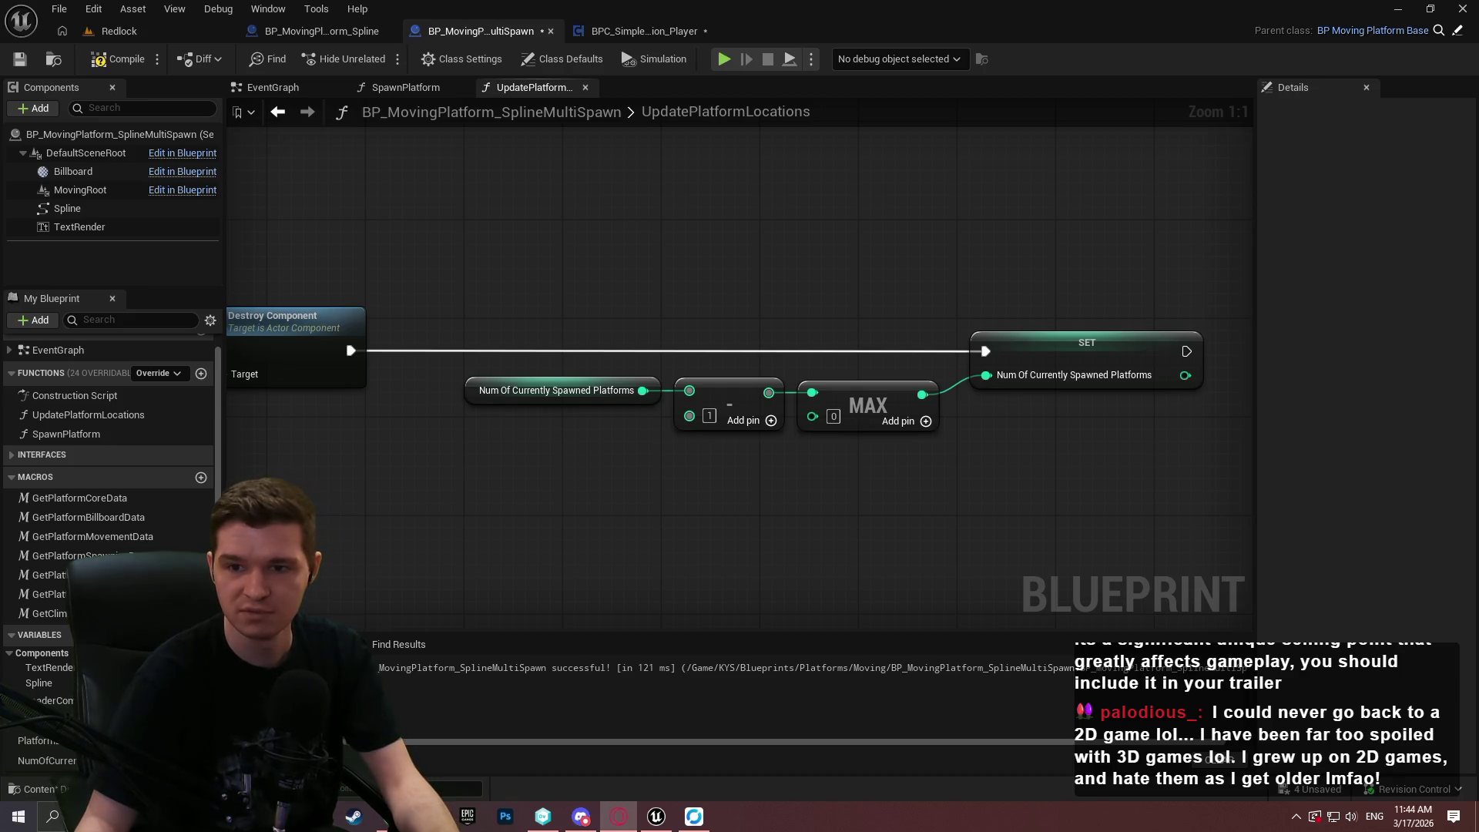
# Hide the browser and save the BP_MovingPlatform_SplineMultiSpawn Blueprint.
pyautogui.hotkey('alt', 'Tab')
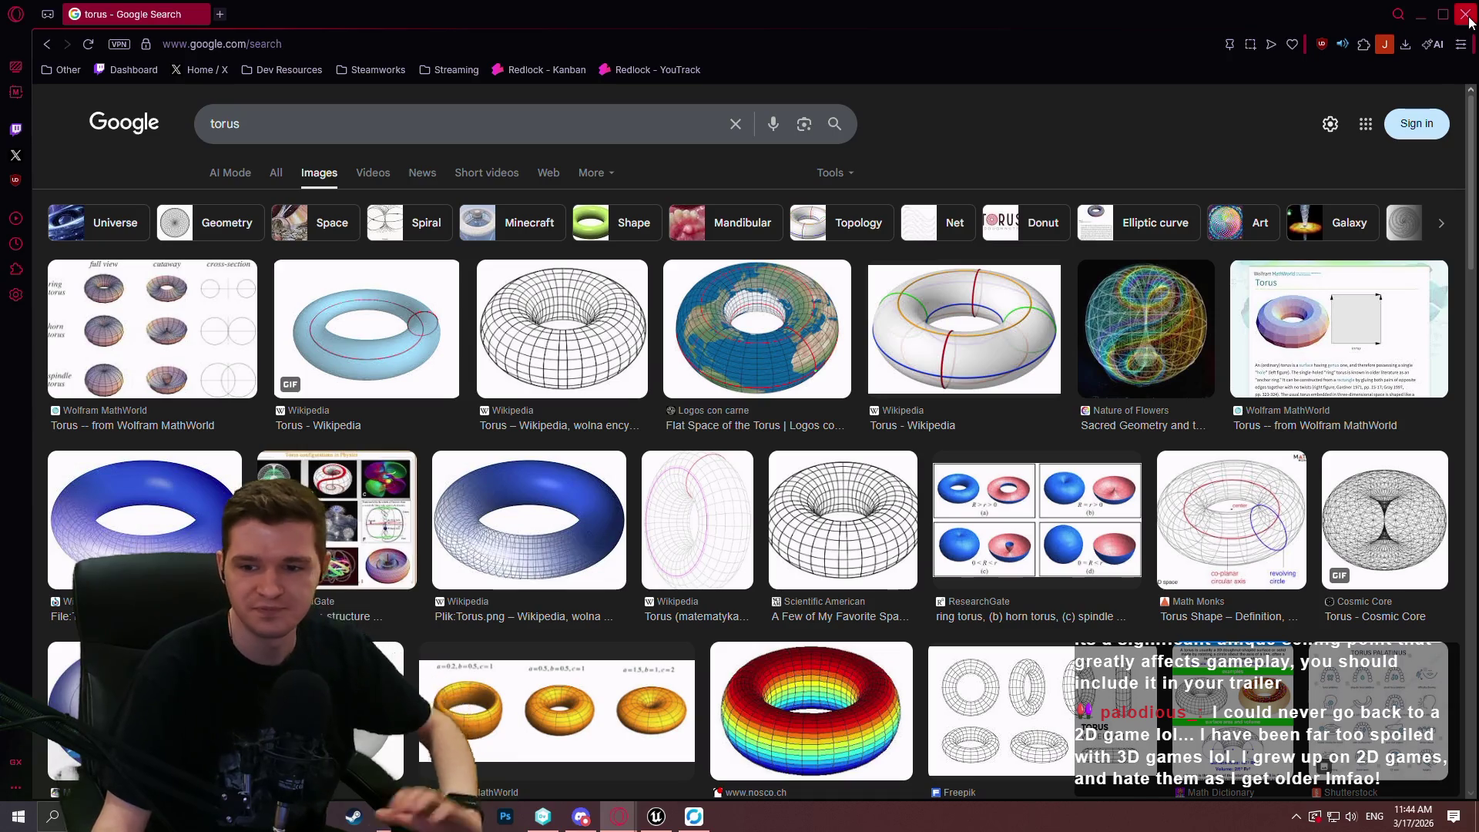
pyautogui.click(1420, 14)
pyautogui.scroll(-4, 674, 578)
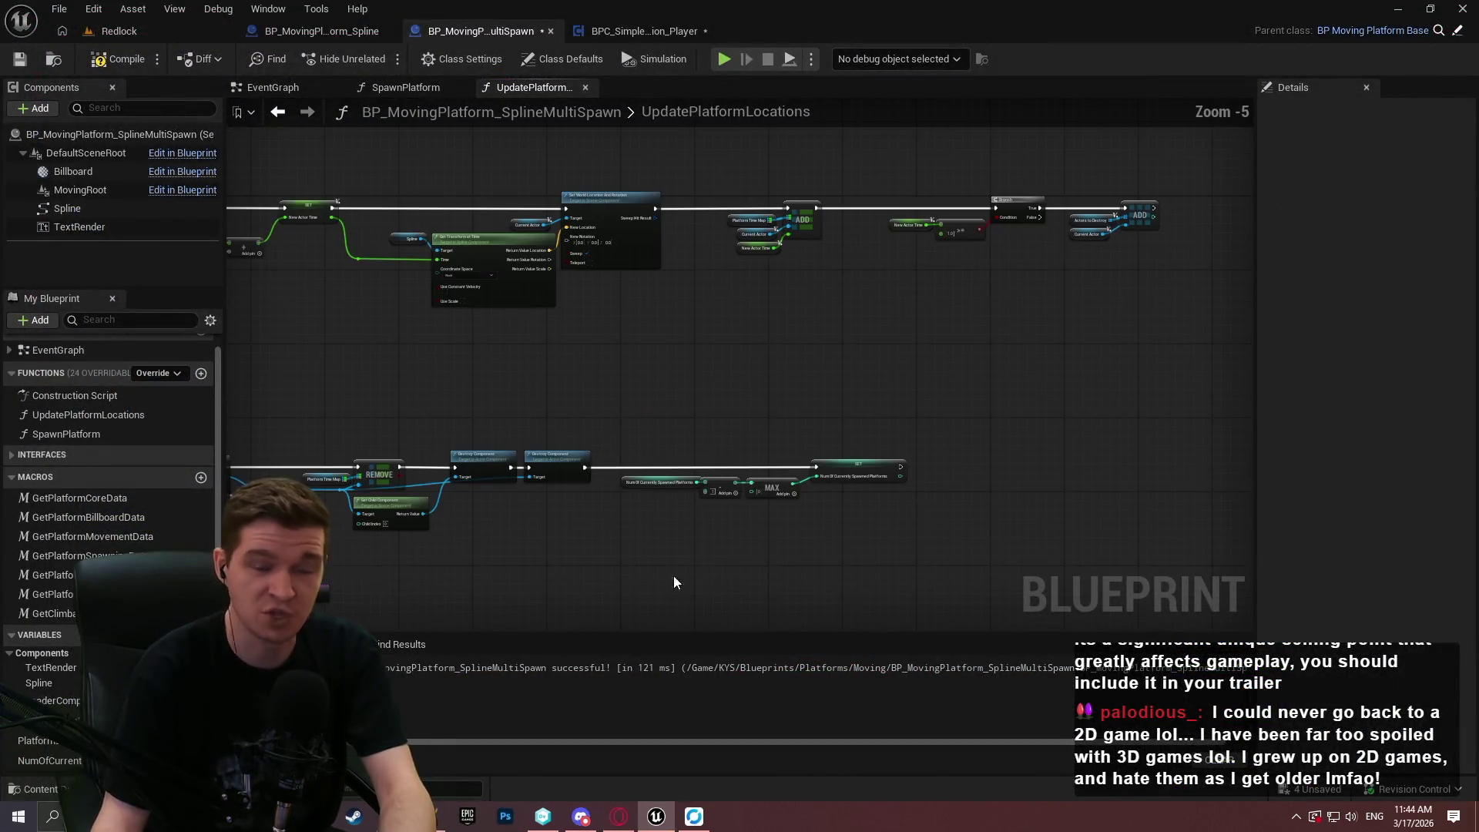
pyautogui.scroll(4, 755, 485)
pyautogui.scroll(-5, 737, 321)
pyautogui.scroll(4, 737, 322)
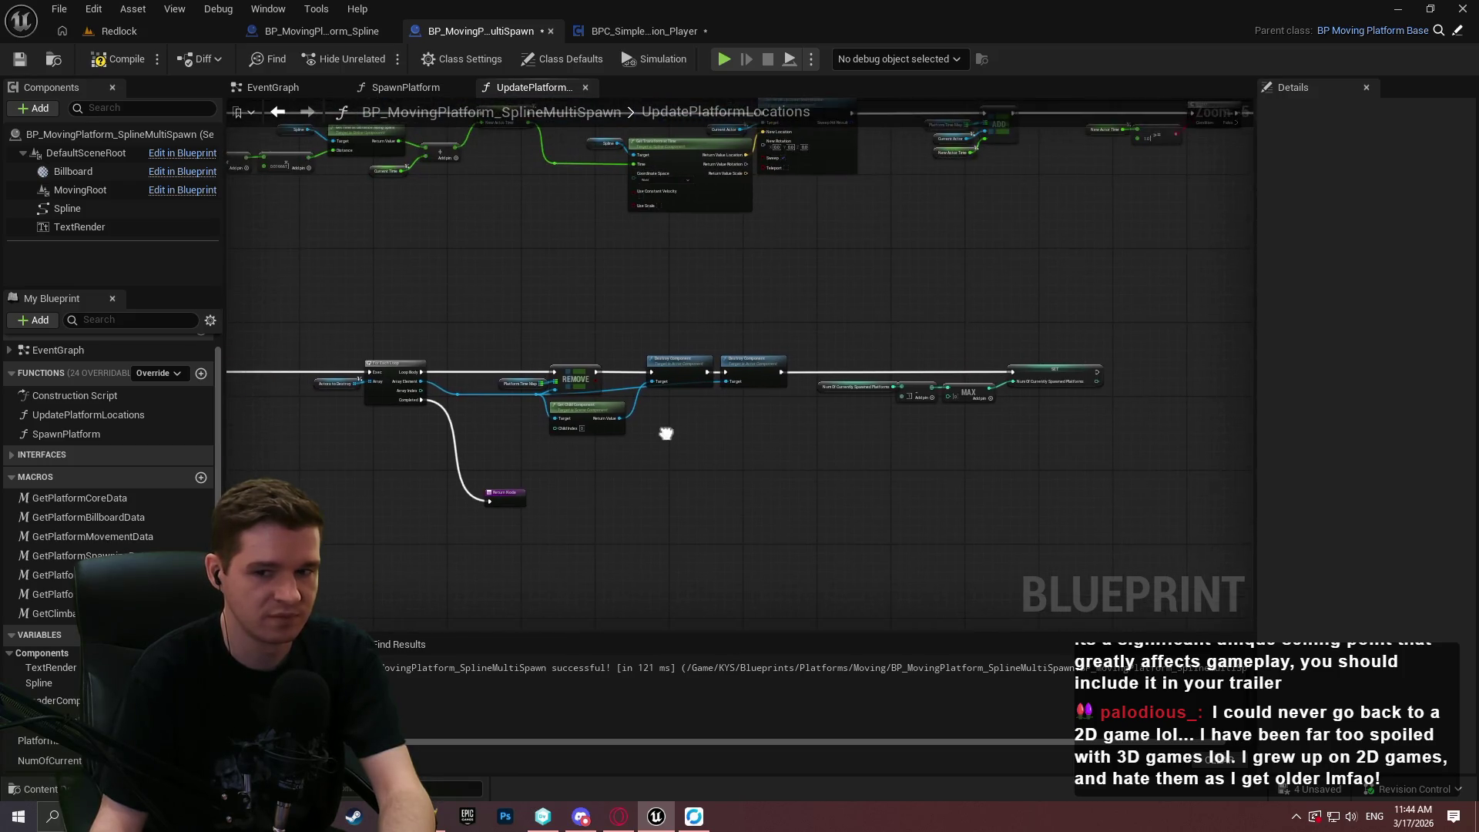
pyautogui.scroll(-1, 741, 391)
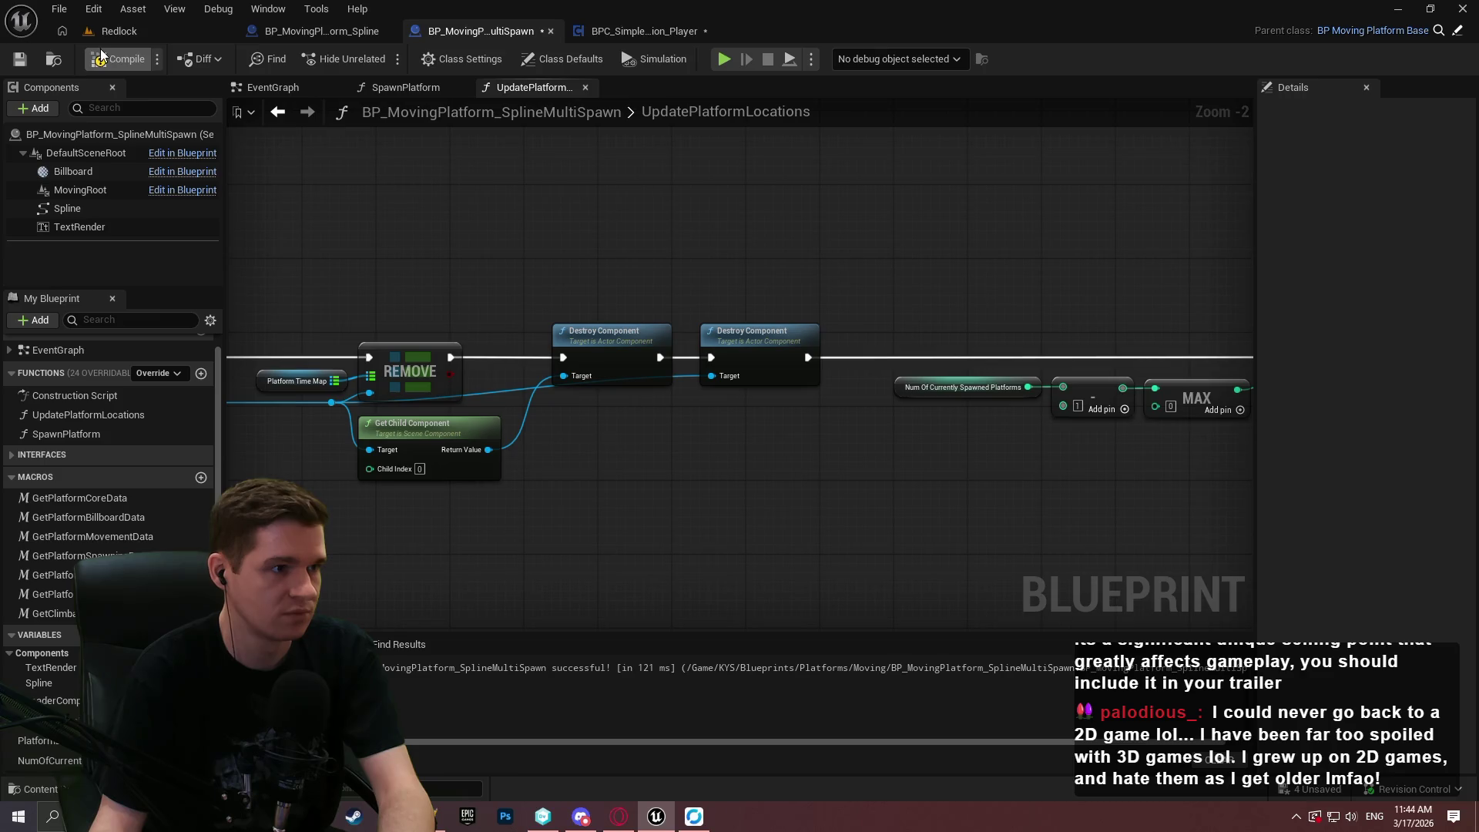
pyautogui.click(20, 60)
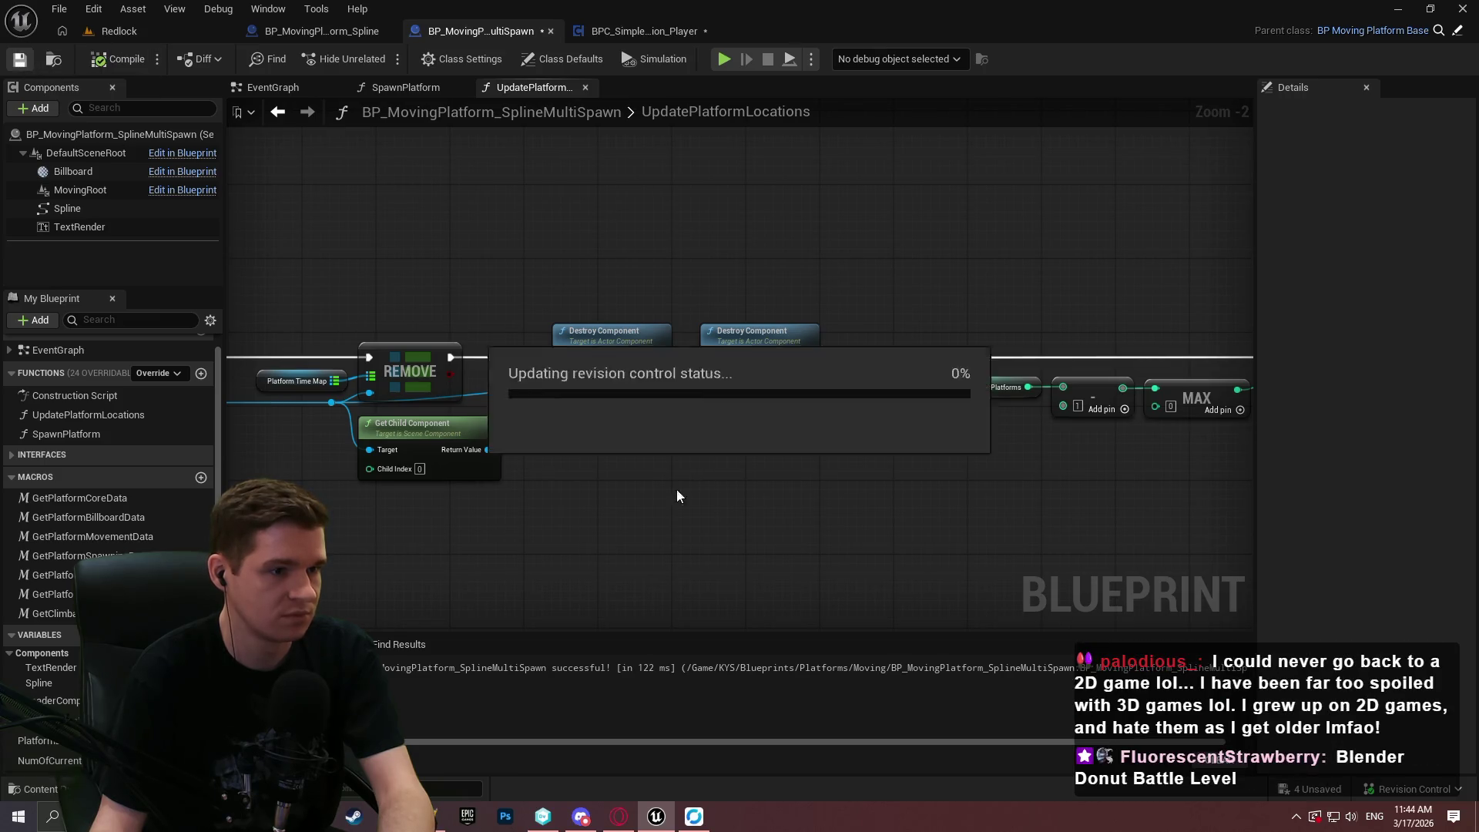
# Bring up the Steam store front page from the taskbar.
pyautogui.scroll(-3, 638, 343)
pyautogui.scroll(4, 670, 442)
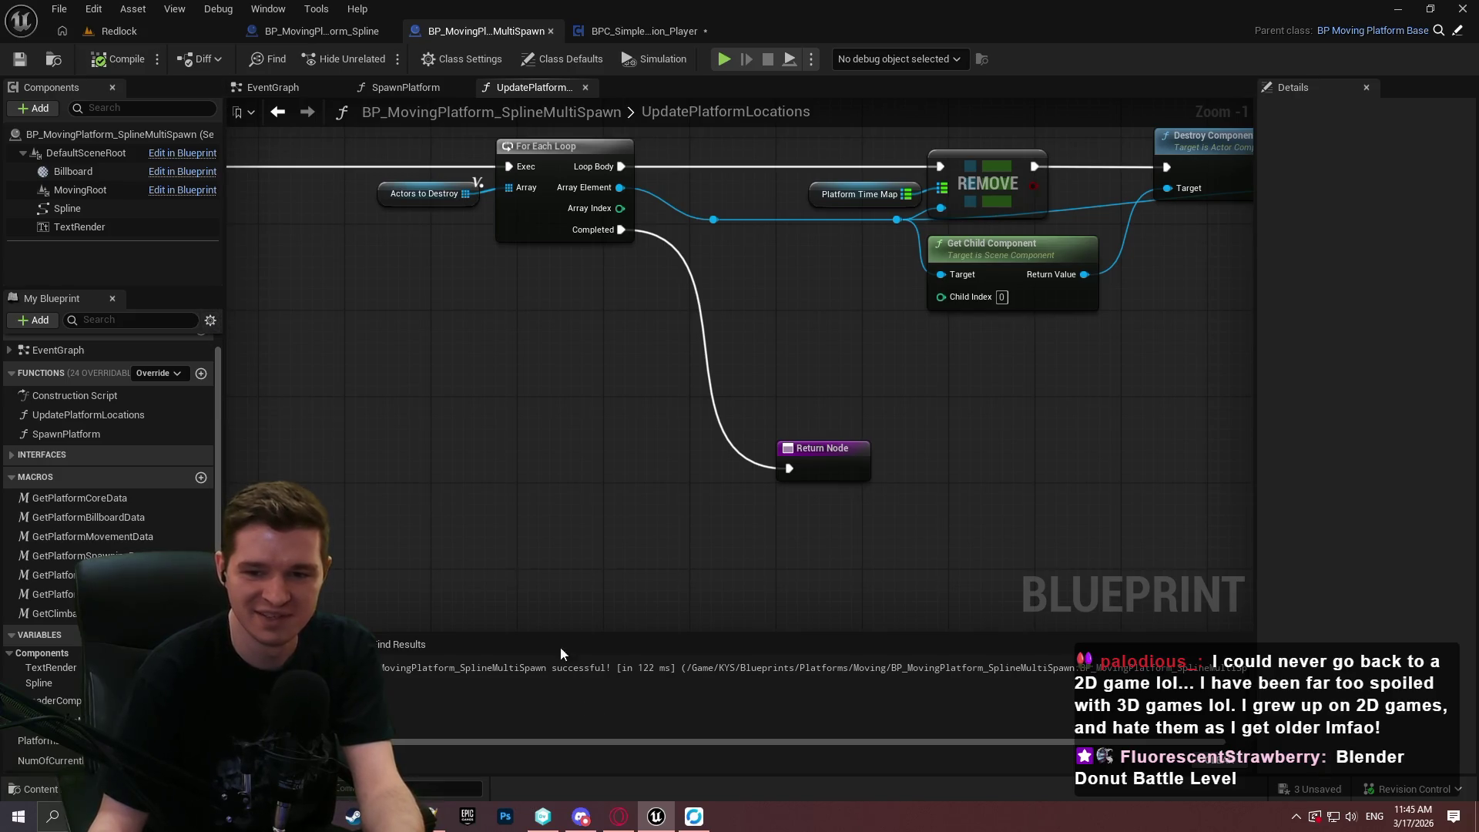
pyautogui.click(354, 816)
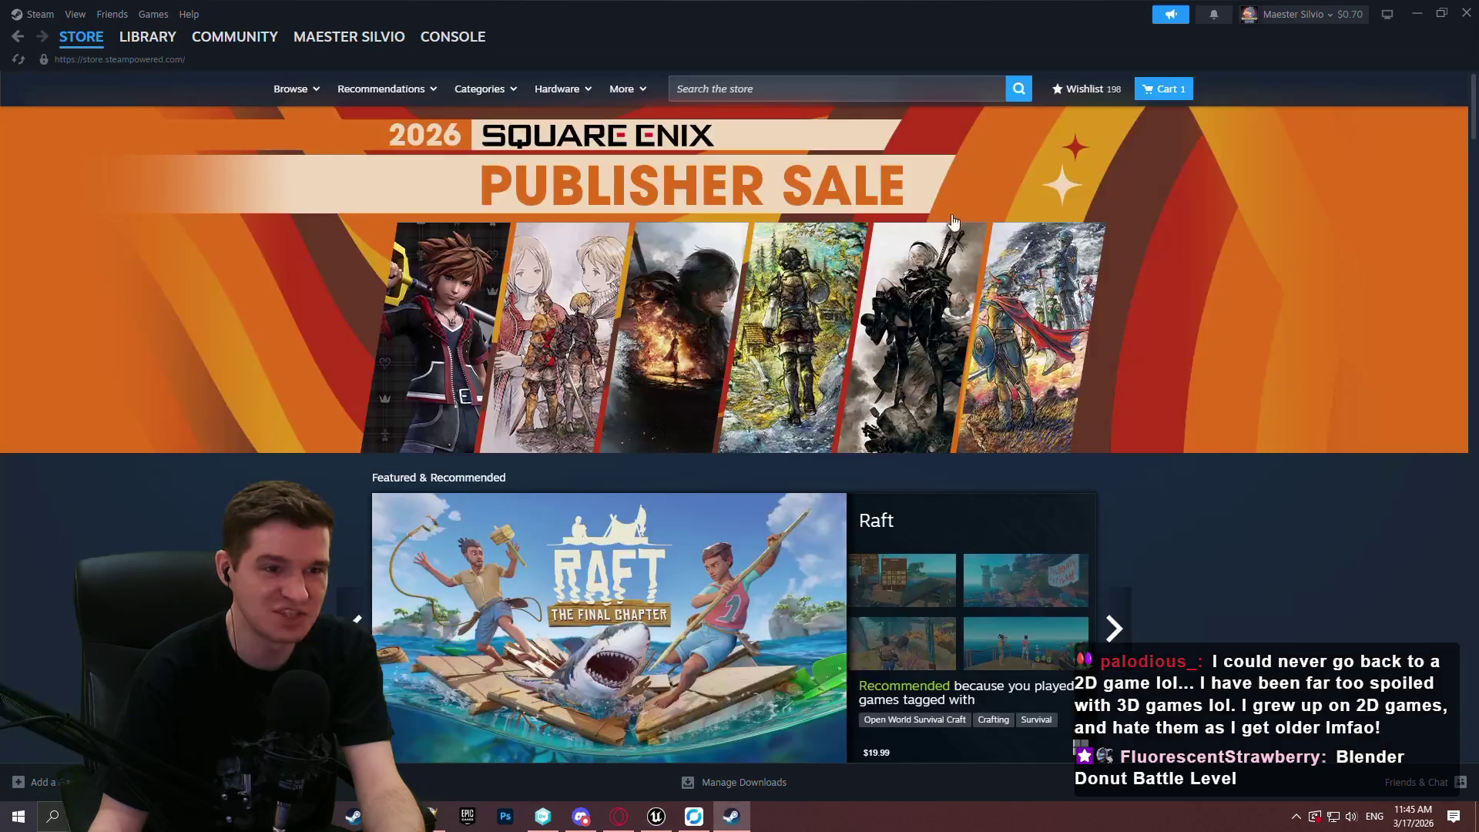
# Search the Steam store for Terraria and open its store page.
pyautogui.click(908, 90)
pyautogui.write('ra')
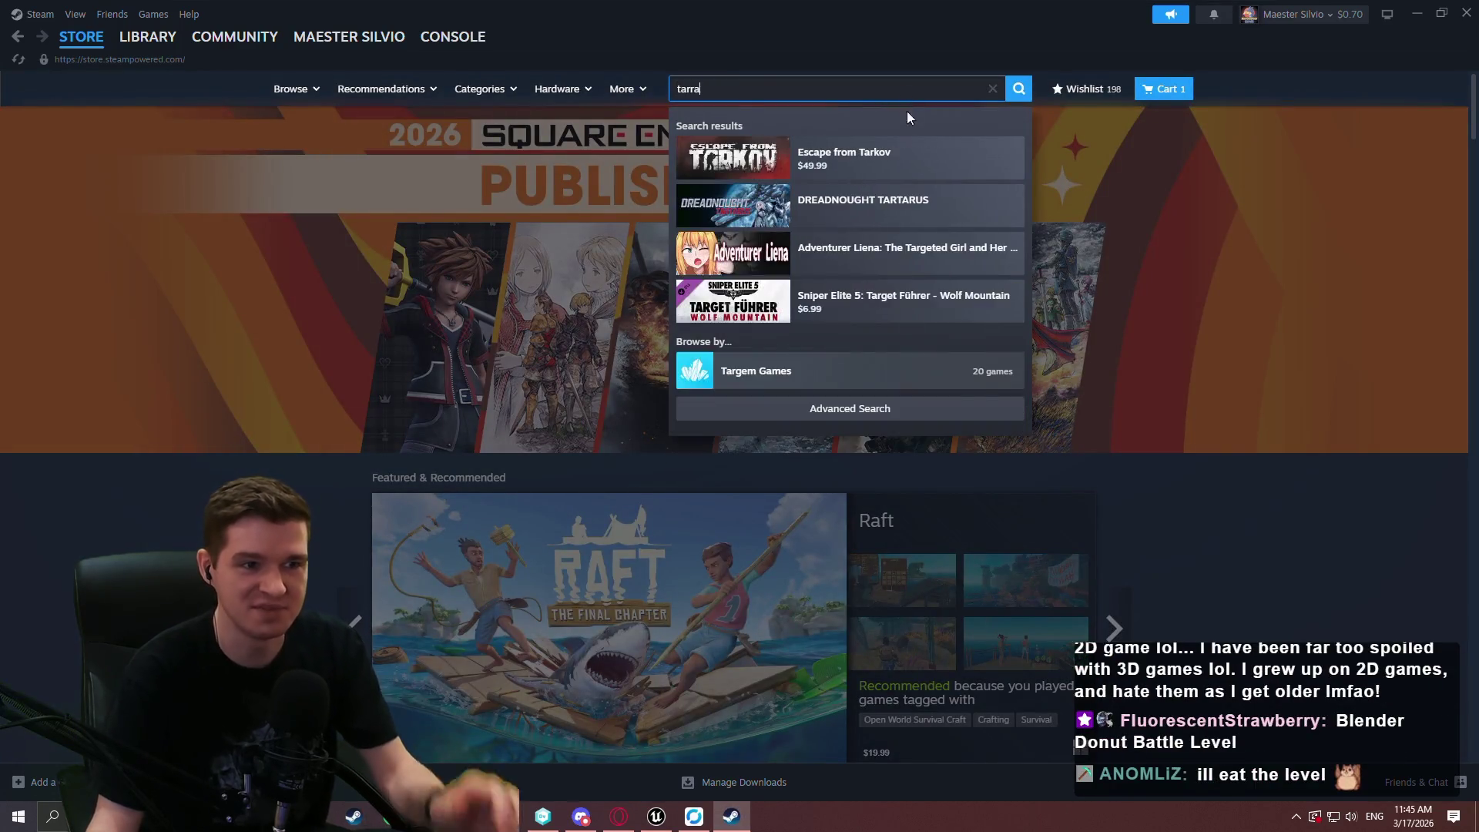
pyautogui.click(821, 161)
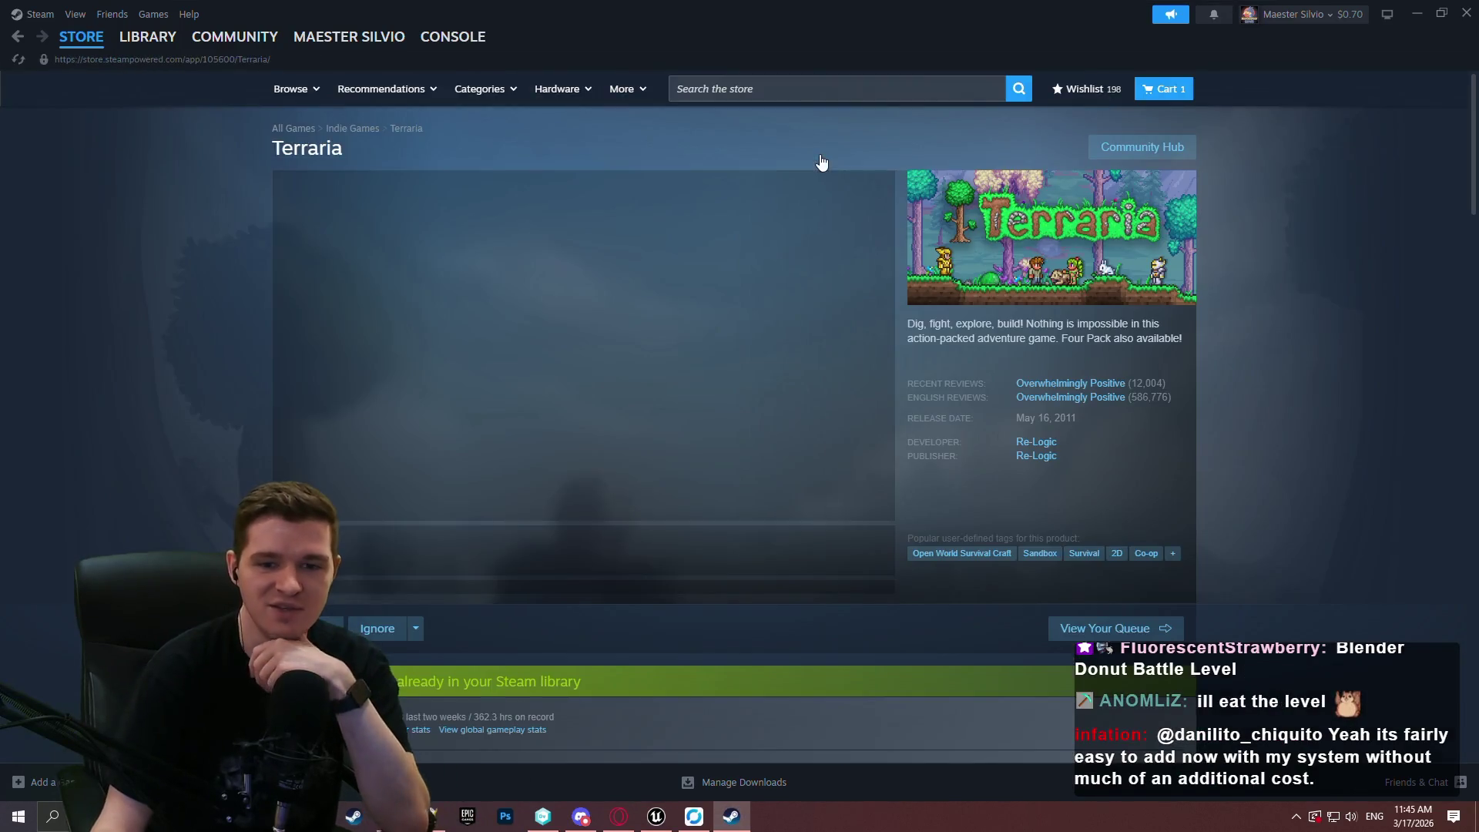
# View Terraria screenshots 4 through 7 of 24 full size, then close the viewer and Steam.
pyautogui.click(614, 571)
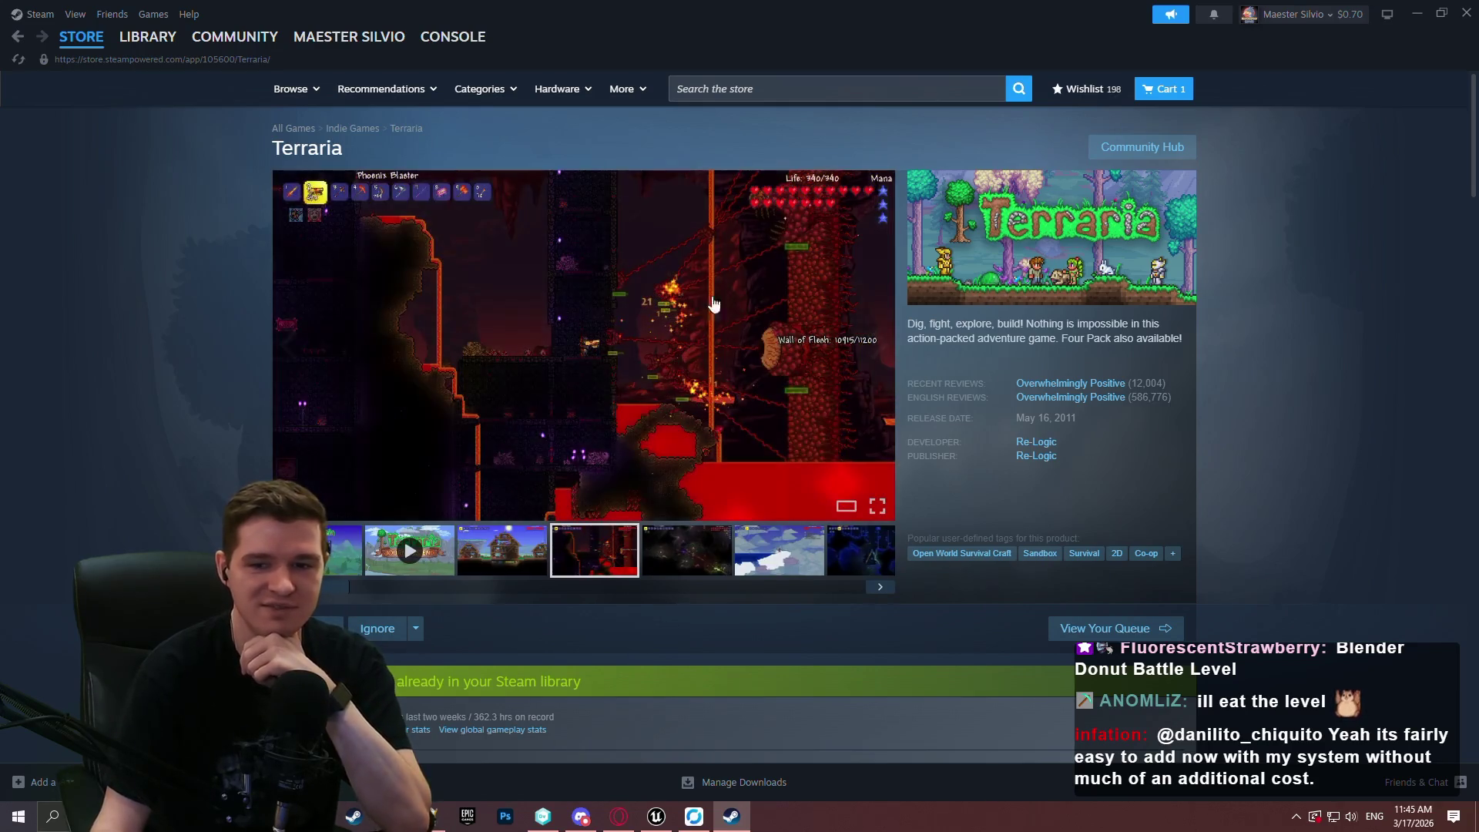
pyautogui.click(847, 385)
pyautogui.click(1267, 416)
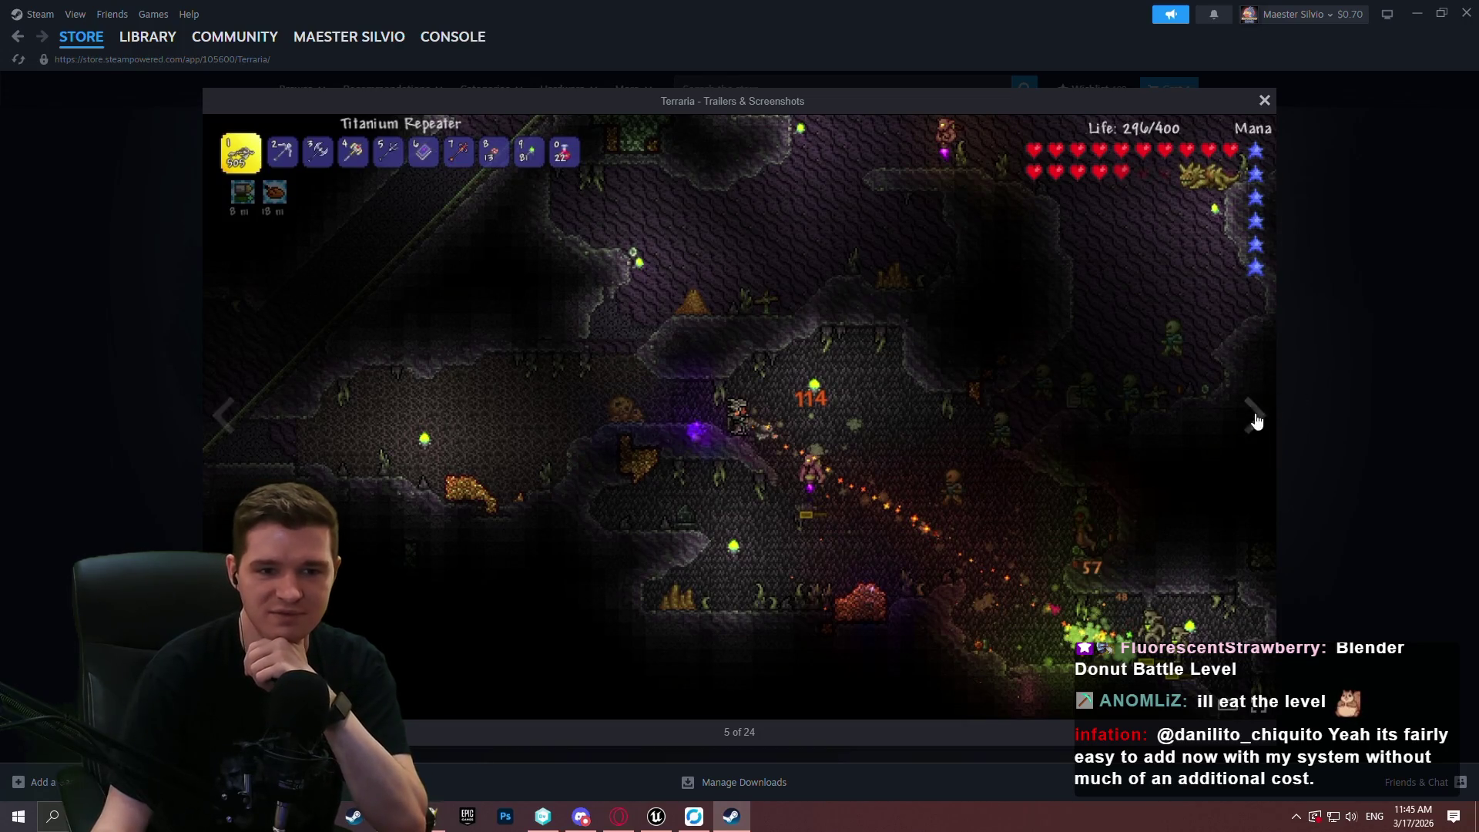
pyautogui.click(1253, 419)
pyautogui.click(1253, 419)
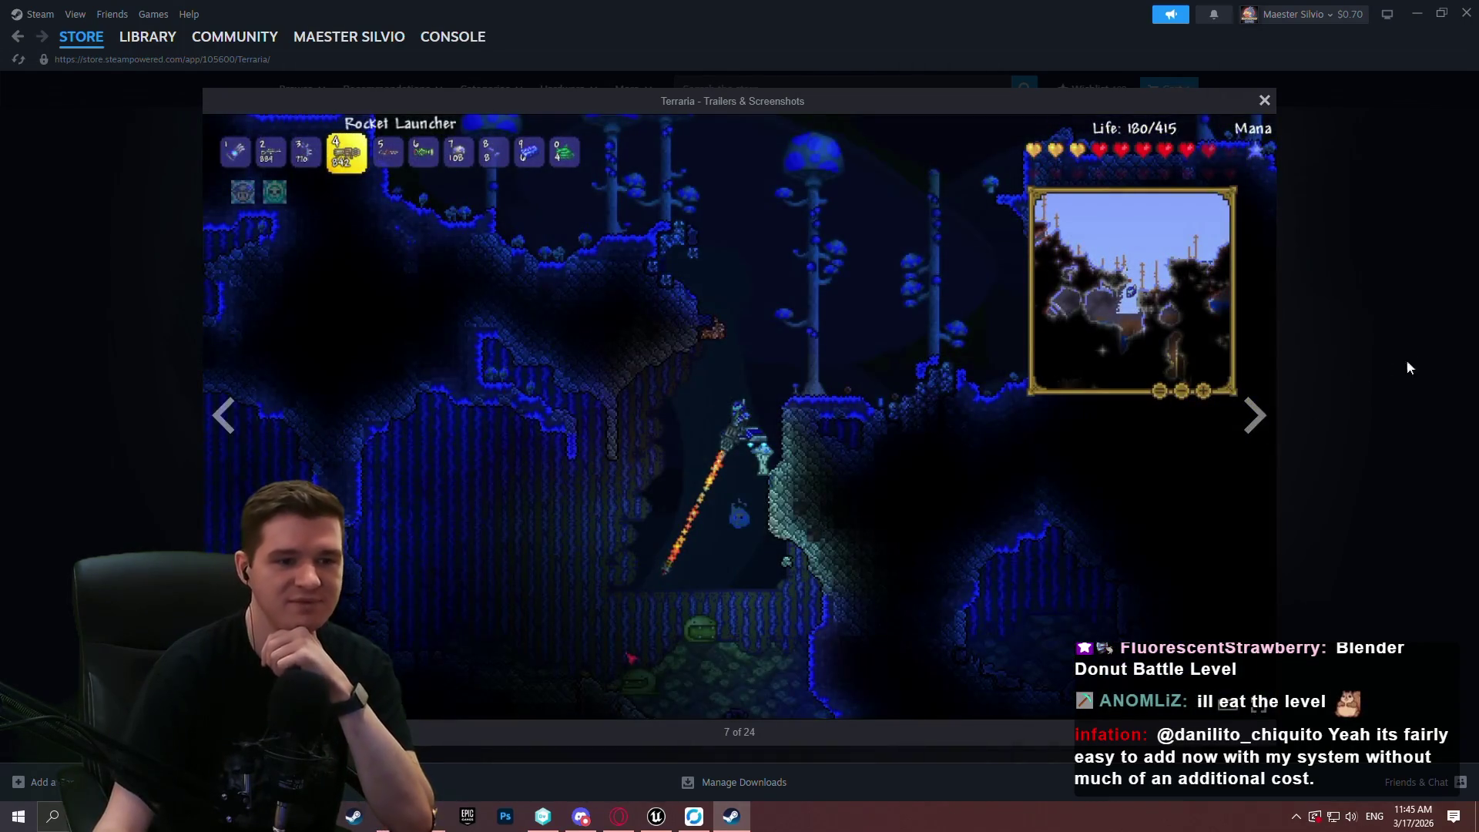
pyautogui.click(1422, 339)
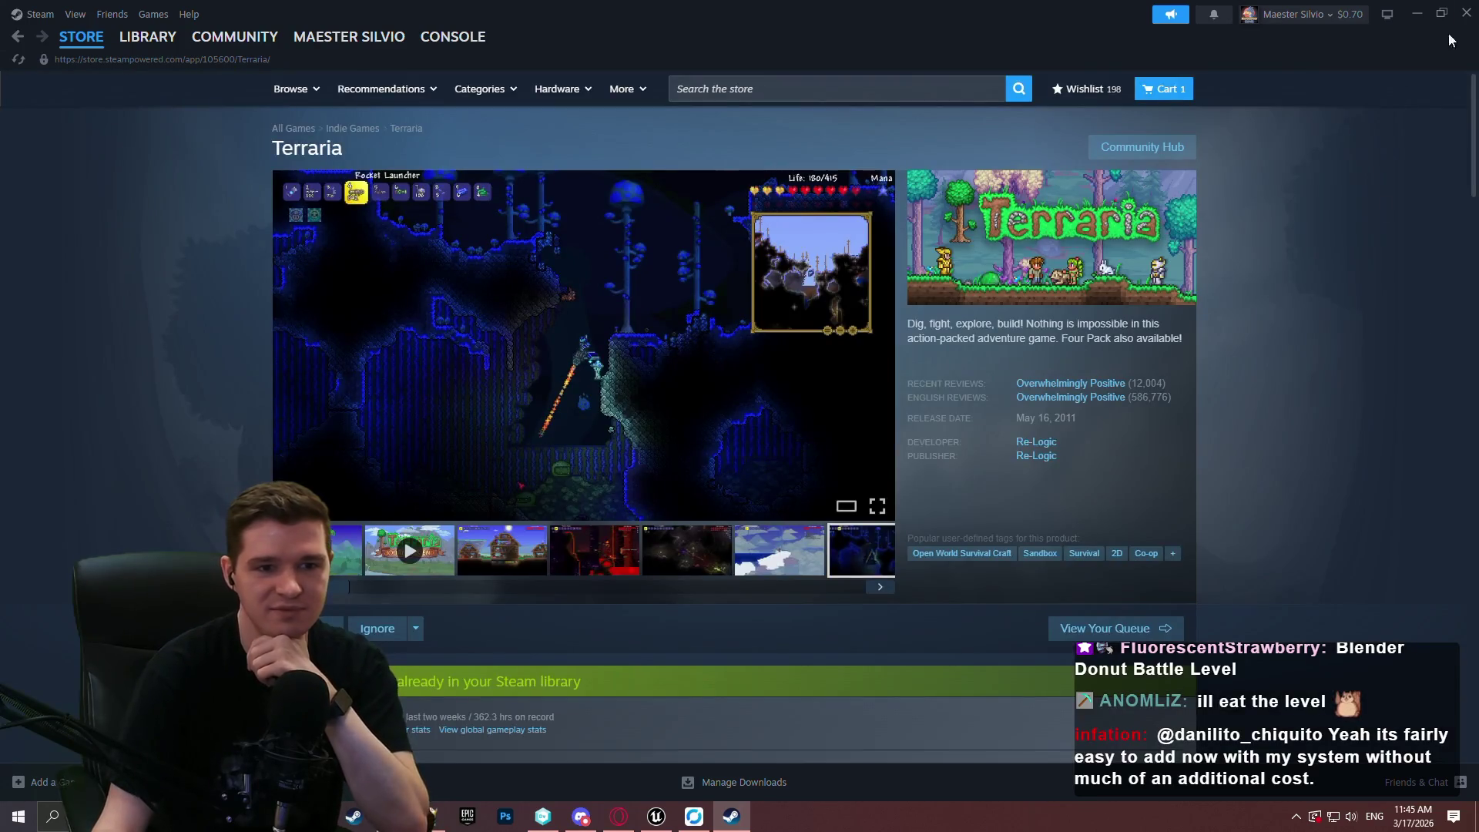
pyautogui.click(1473, 9)
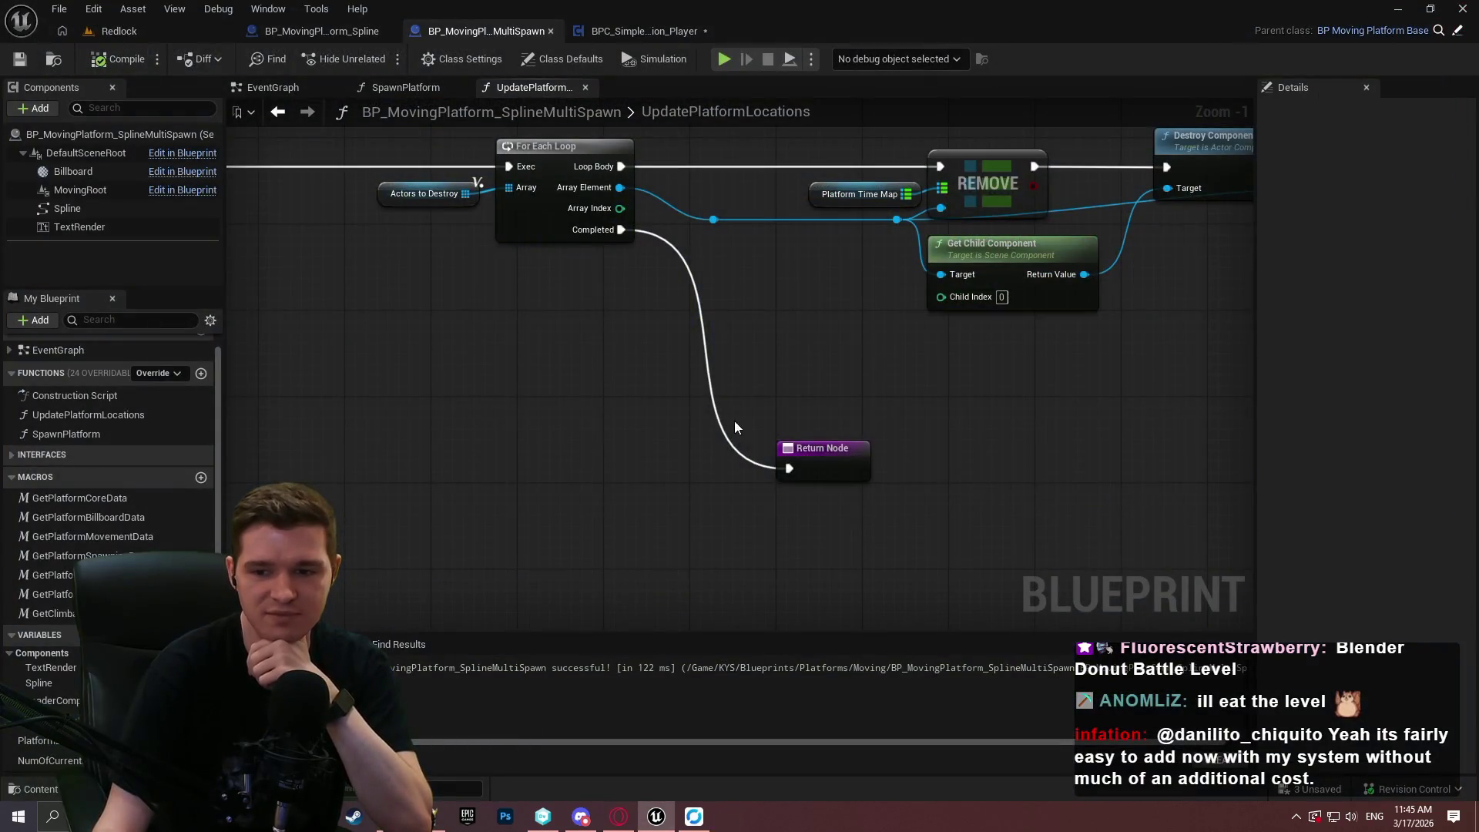
# Move the Return Node aside, add a Num Of Currently Spawned Platforms getter, and recompile.
pyautogui.moveTo(795, 394)
pyautogui.mouseDown()
pyautogui.moveTo(704, 288)
pyautogui.moveTo(637, 303)
pyautogui.mouseUp()
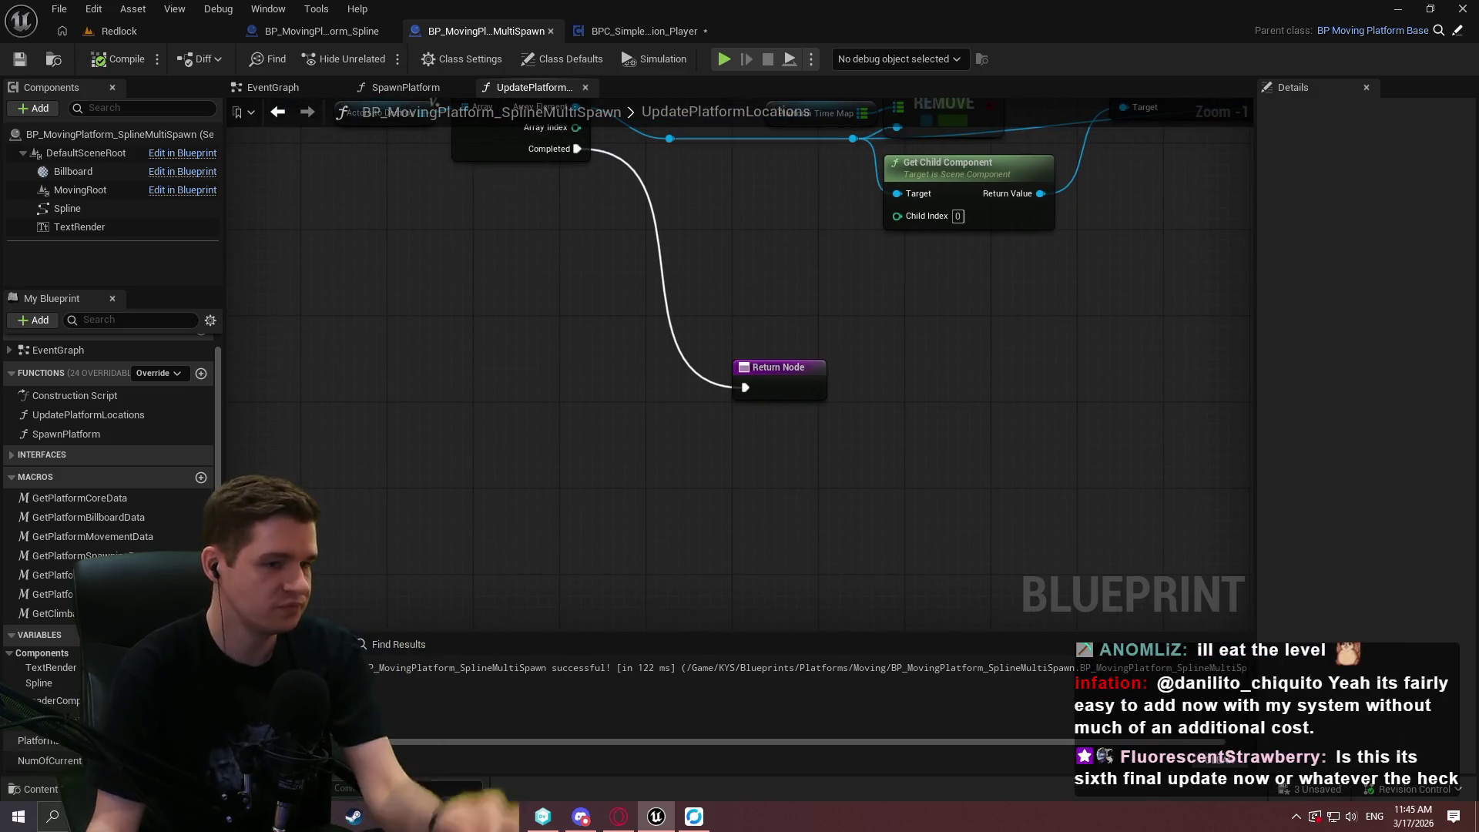
pyautogui.scroll(-2, 583, 360)
pyautogui.scroll(-2, 583, 360)
pyautogui.scroll(3, 570, 337)
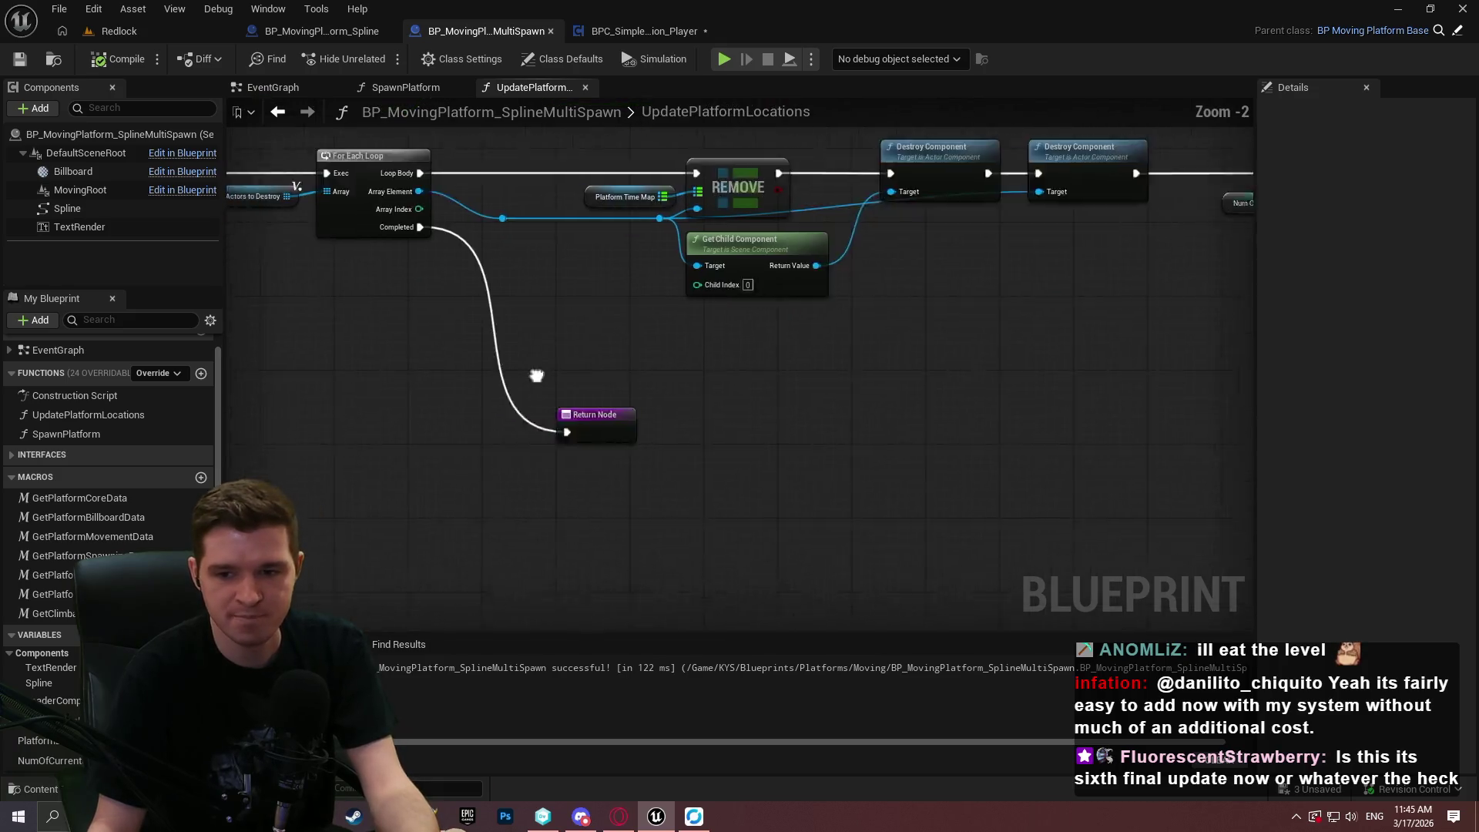
pyautogui.moveTo(571, 337); pyautogui.dragTo(544, 288)
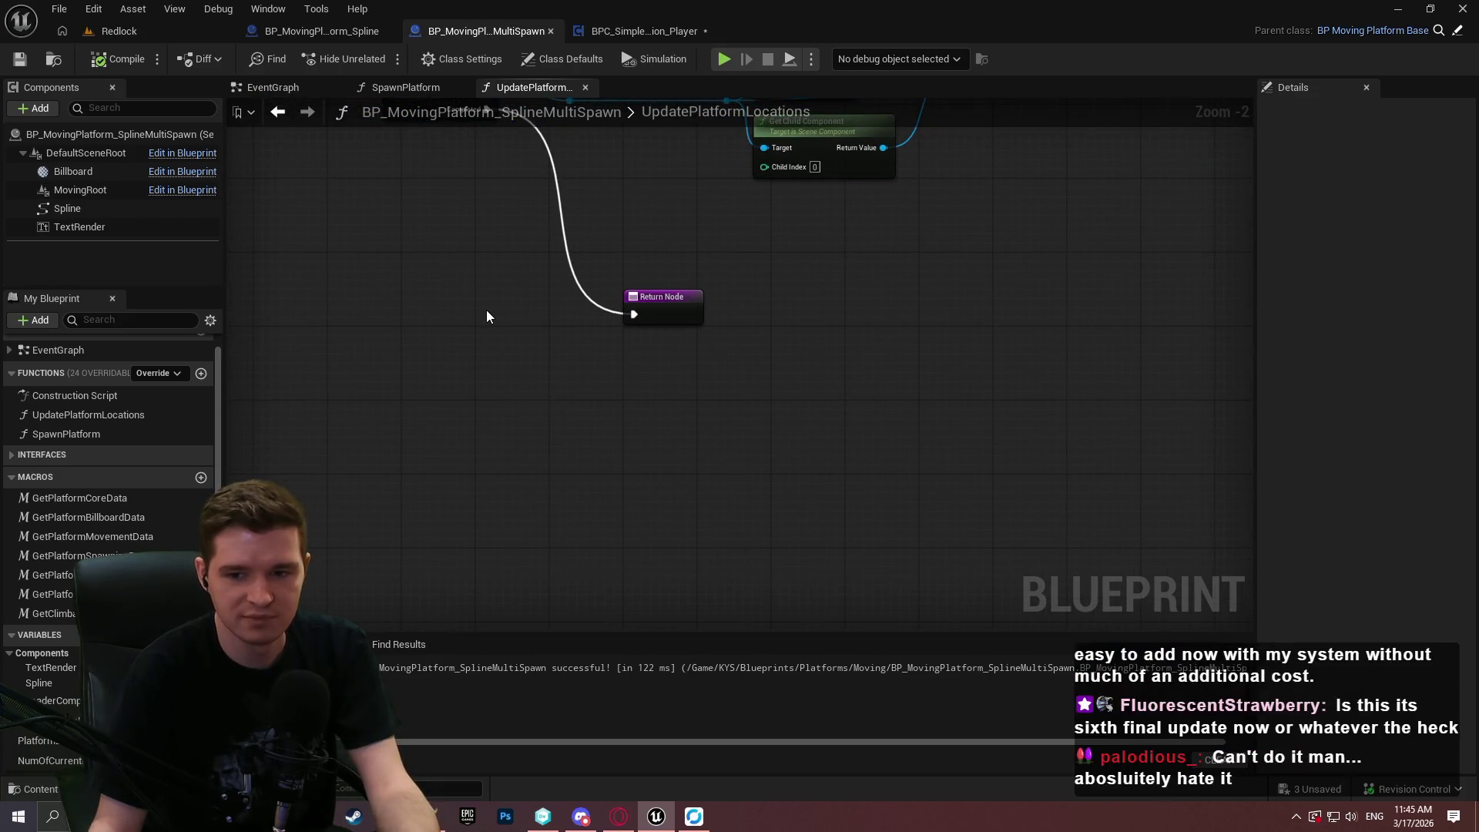
pyautogui.moveTo(701, 331); pyautogui.dragTo(815, 468)
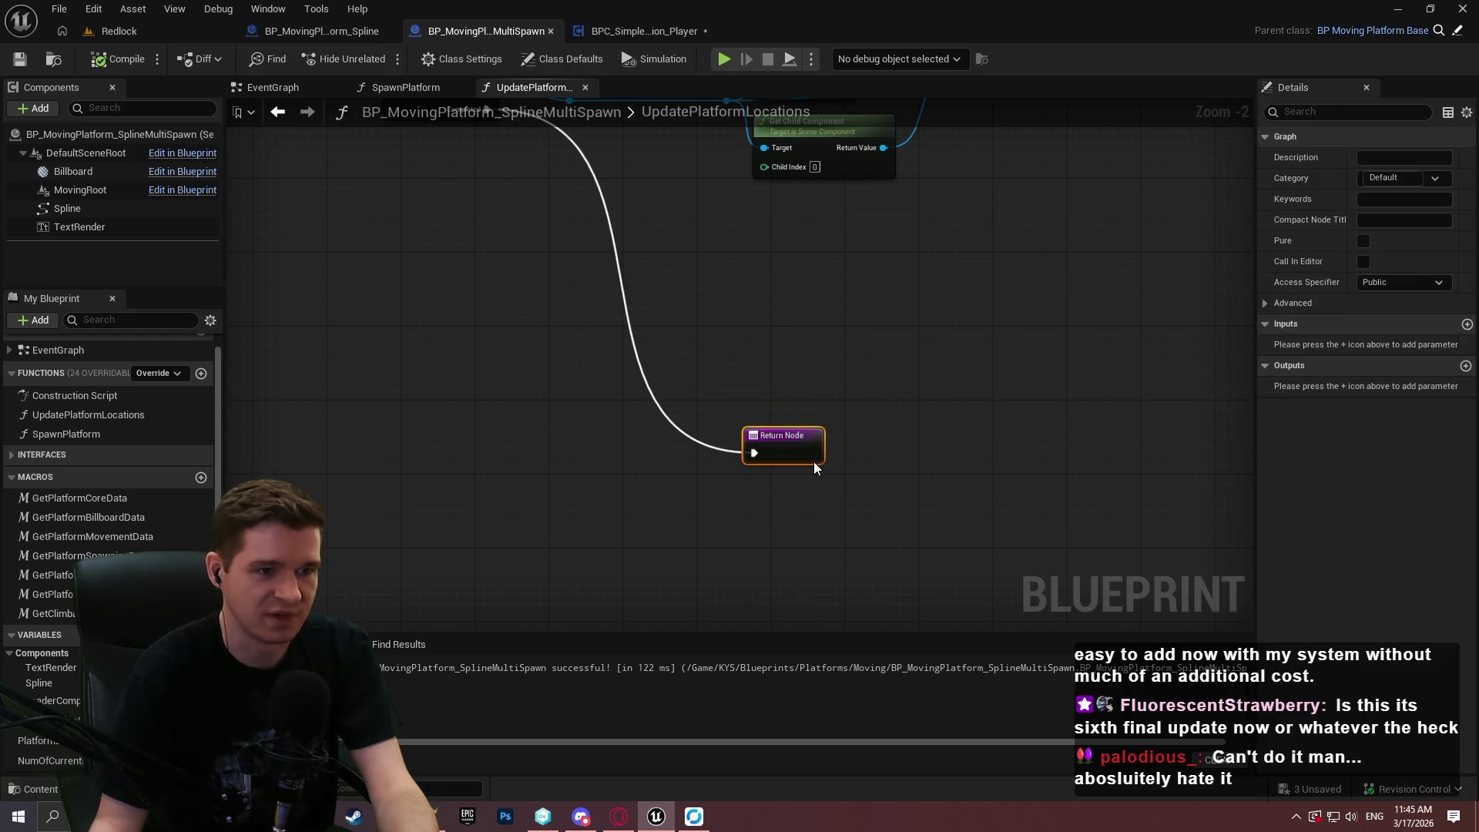
pyautogui.moveTo(50, 760); pyautogui.dragTo(482, 386)
pyautogui.press('Escape')
pyautogui.scroll(2, 459, 358)
pyautogui.moveTo(544, 331); pyautogui.dragTo(571, 420)
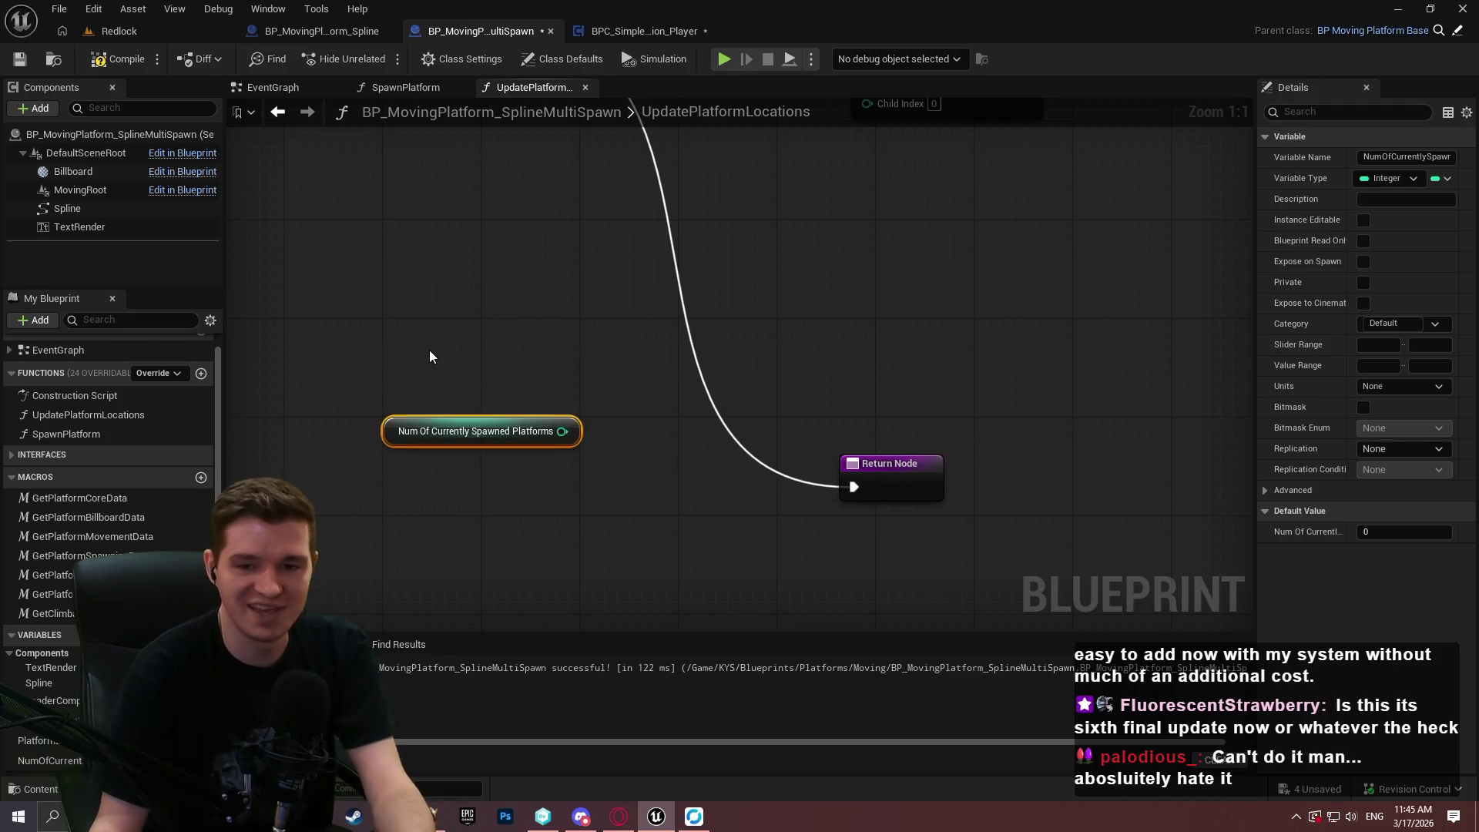
pyautogui.moveTo(543, 436); pyautogui.dragTo(614, 475)
pyautogui.press('F7')
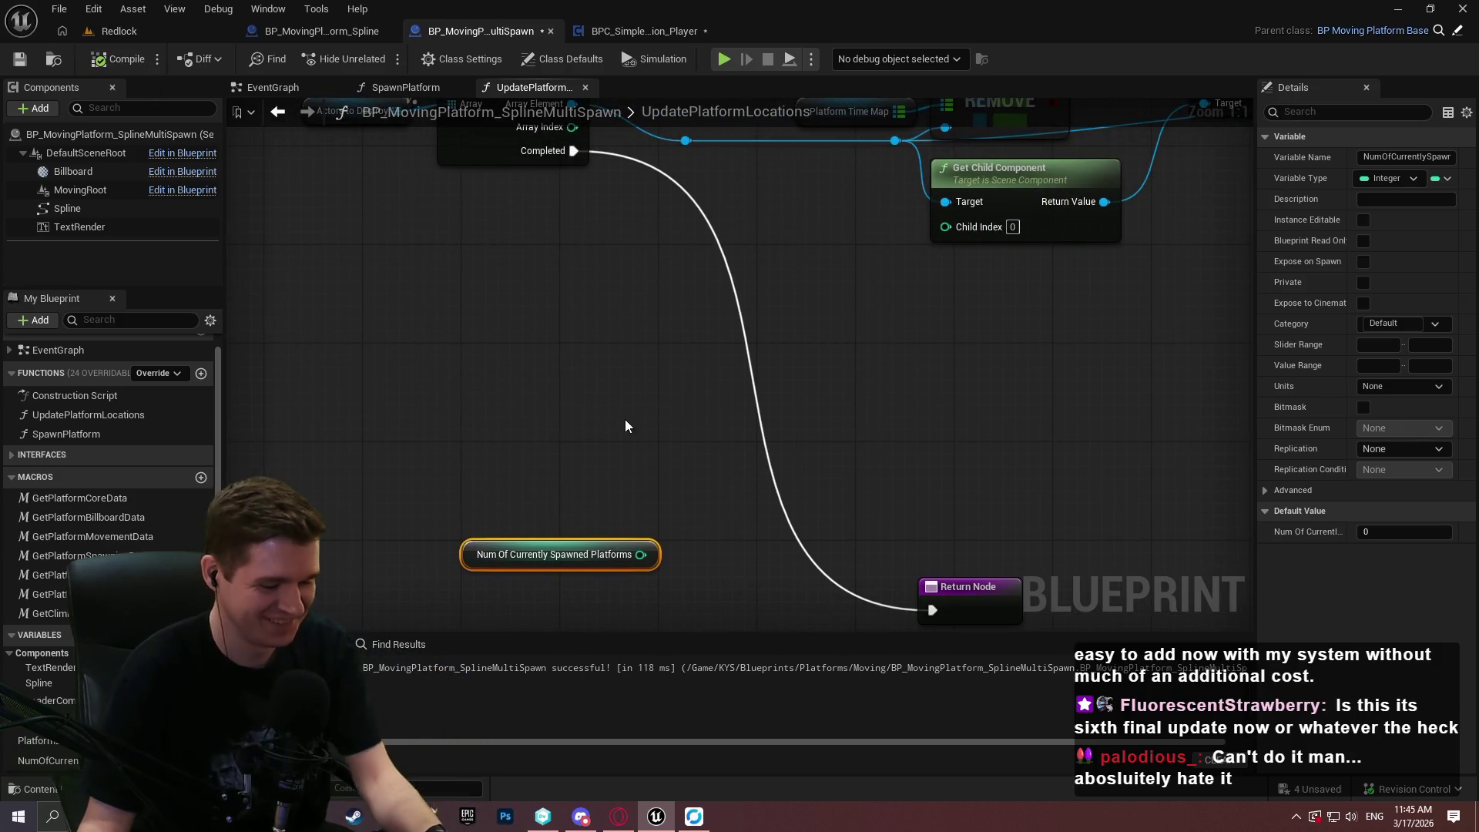
# Add a Less node comparing Num Of Currently Spawned Platforms against Platform Limit.
pyautogui.moveTo(706, 439); pyautogui.dragTo(708, 354)
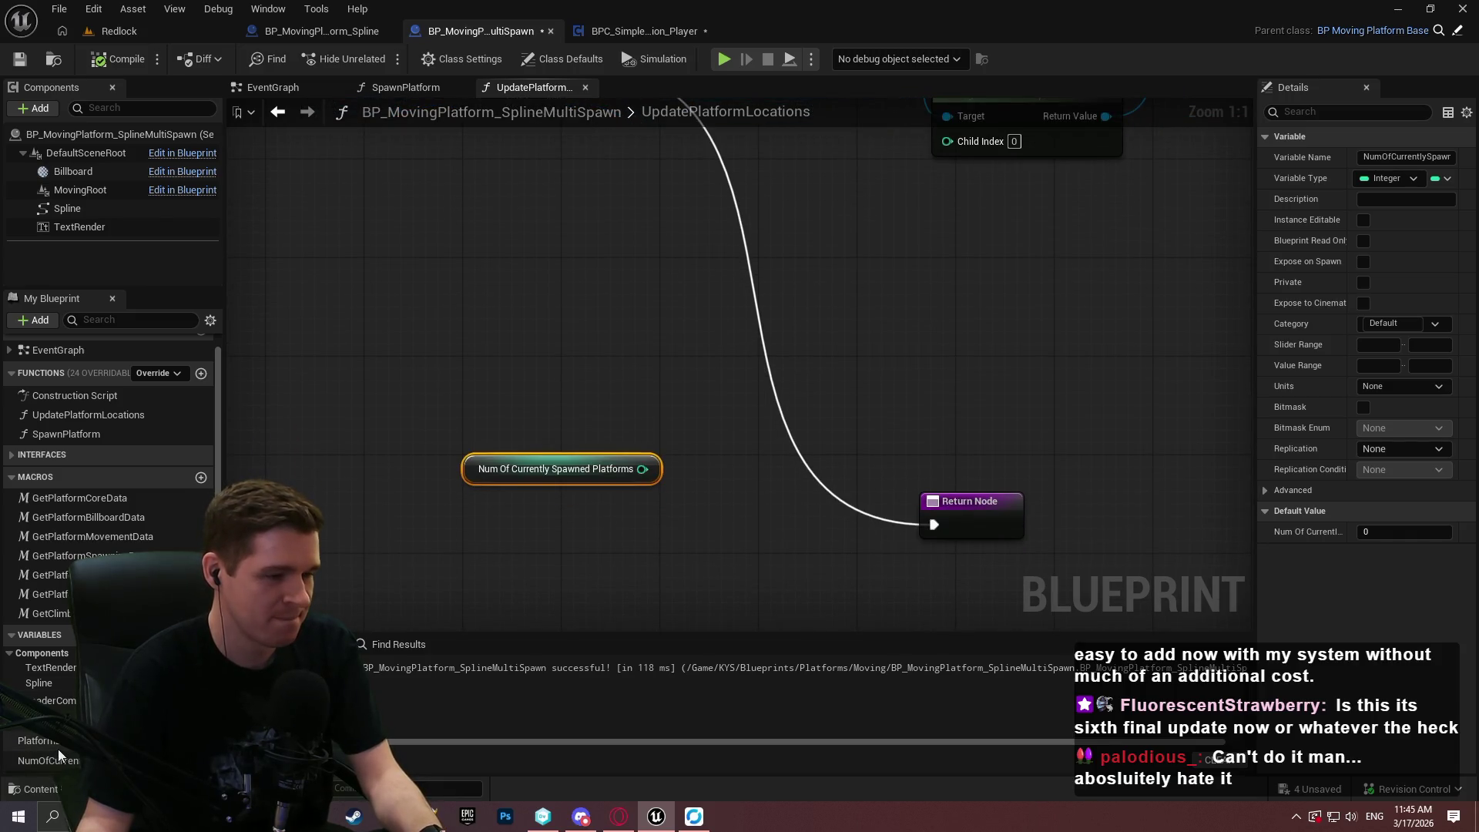
pyautogui.moveTo(694, 462)
pyautogui.mouseDown()
pyautogui.moveTo(693, 324)
pyautogui.moveTo(740, 231)
pyautogui.moveTo(323, 432)
pyautogui.moveTo(1050, 399)
pyautogui.moveTo(874, 304)
pyautogui.moveTo(1112, 270)
pyautogui.moveTo(865, 194)
pyautogui.mouseUp()
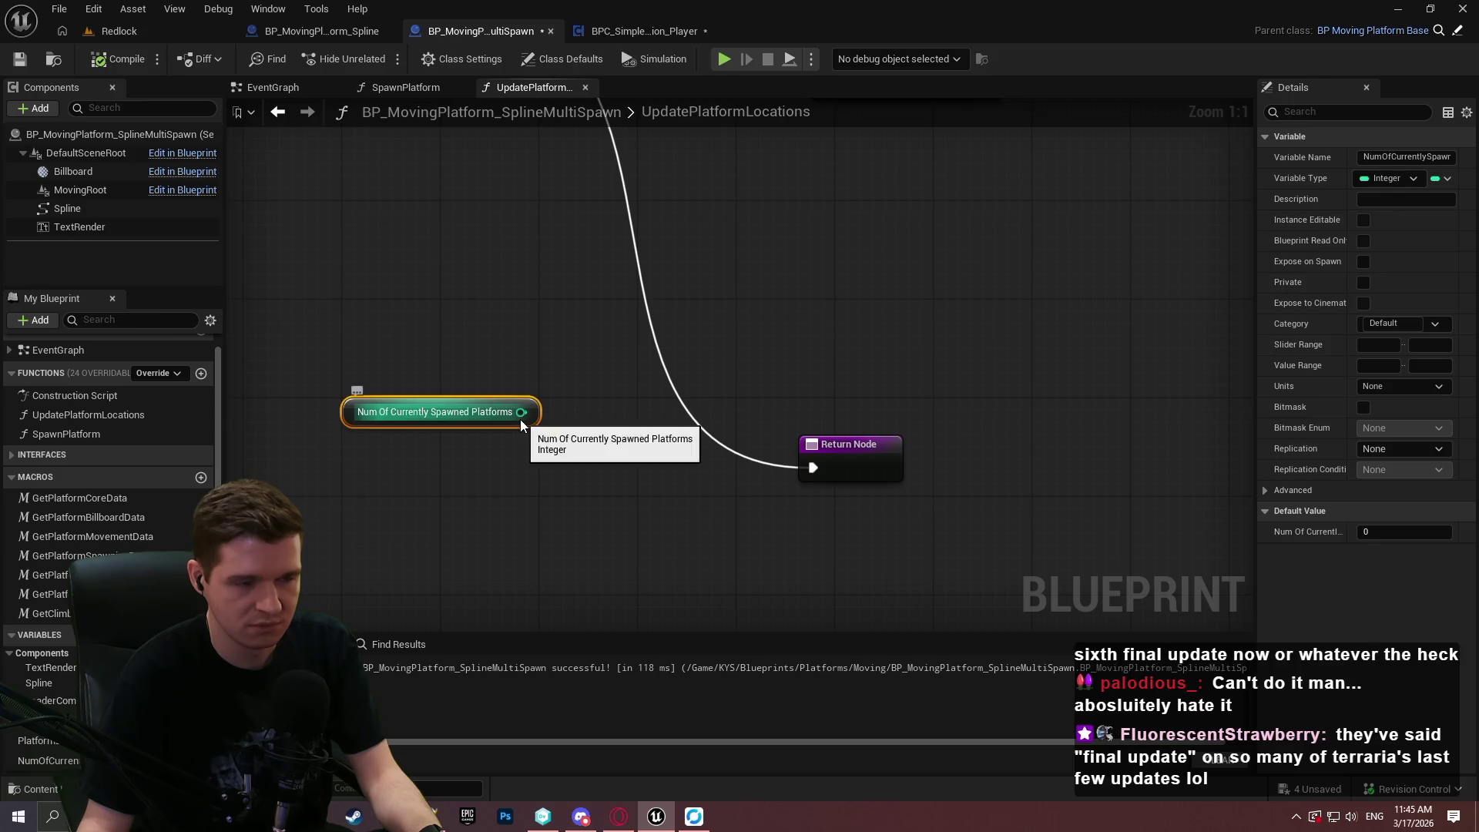
pyautogui.moveTo(521, 414)
pyautogui.mouseDown()
pyautogui.moveTo(626, 389)
pyautogui.moveTo(607, 414)
pyautogui.moveTo(575, 410)
pyautogui.mouseUp()
pyautogui.write('<')
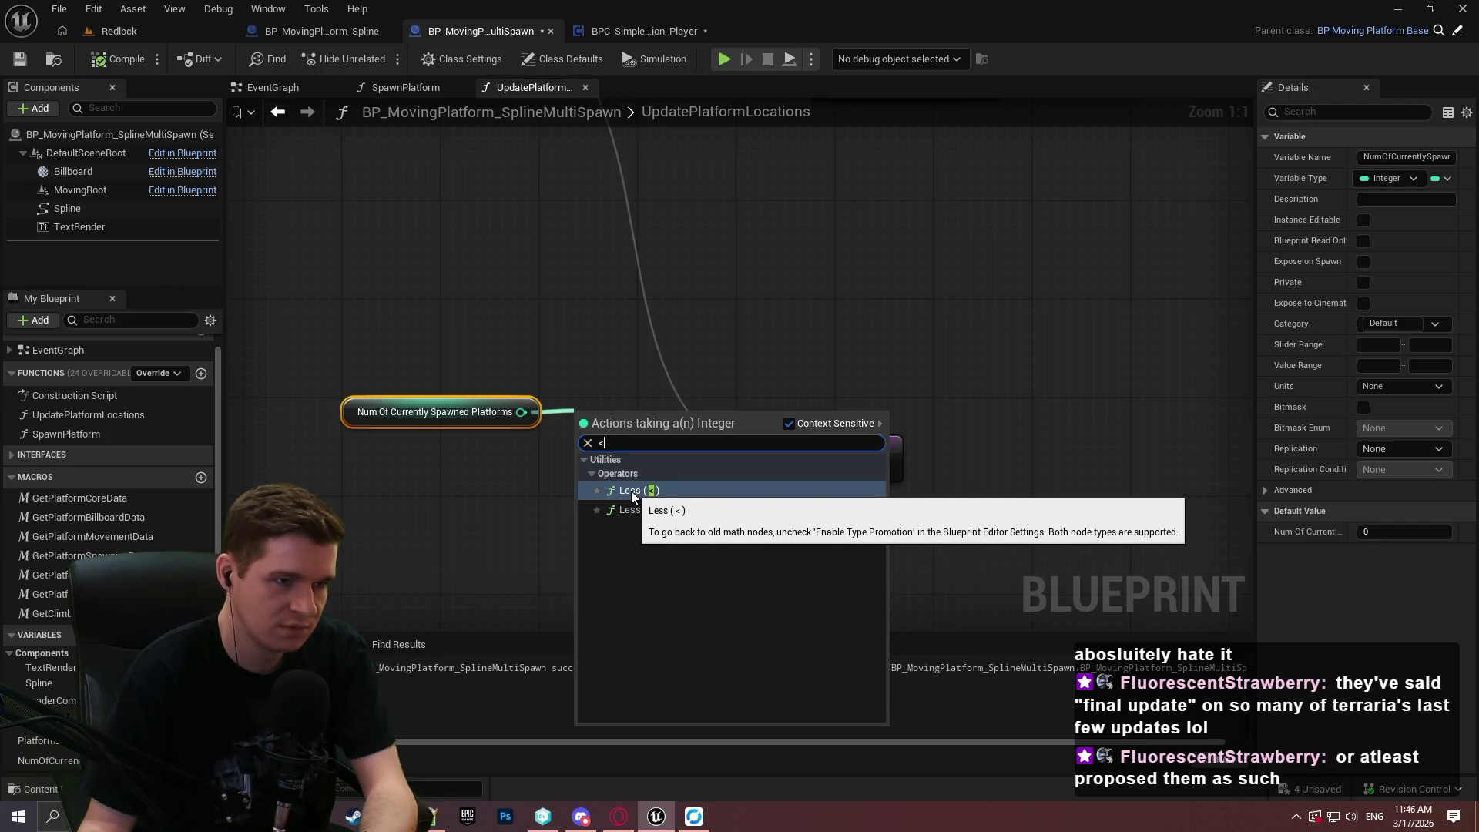
pyautogui.click(631, 491)
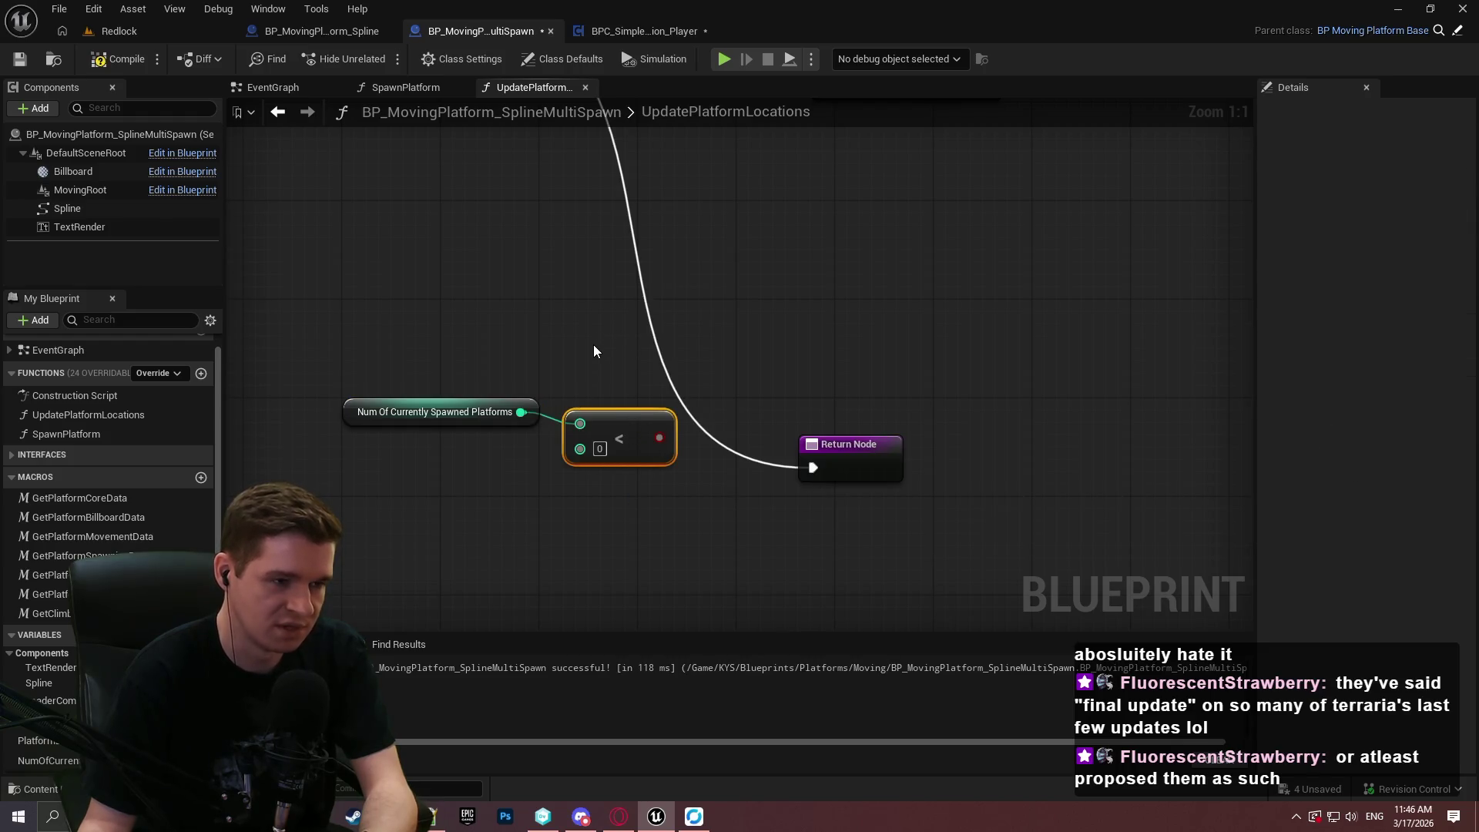
pyautogui.moveTo(588, 349)
pyautogui.mouseDown()
pyautogui.moveTo(592, 510)
pyautogui.moveTo(781, 511)
pyautogui.moveTo(713, 230)
pyautogui.mouseUp()
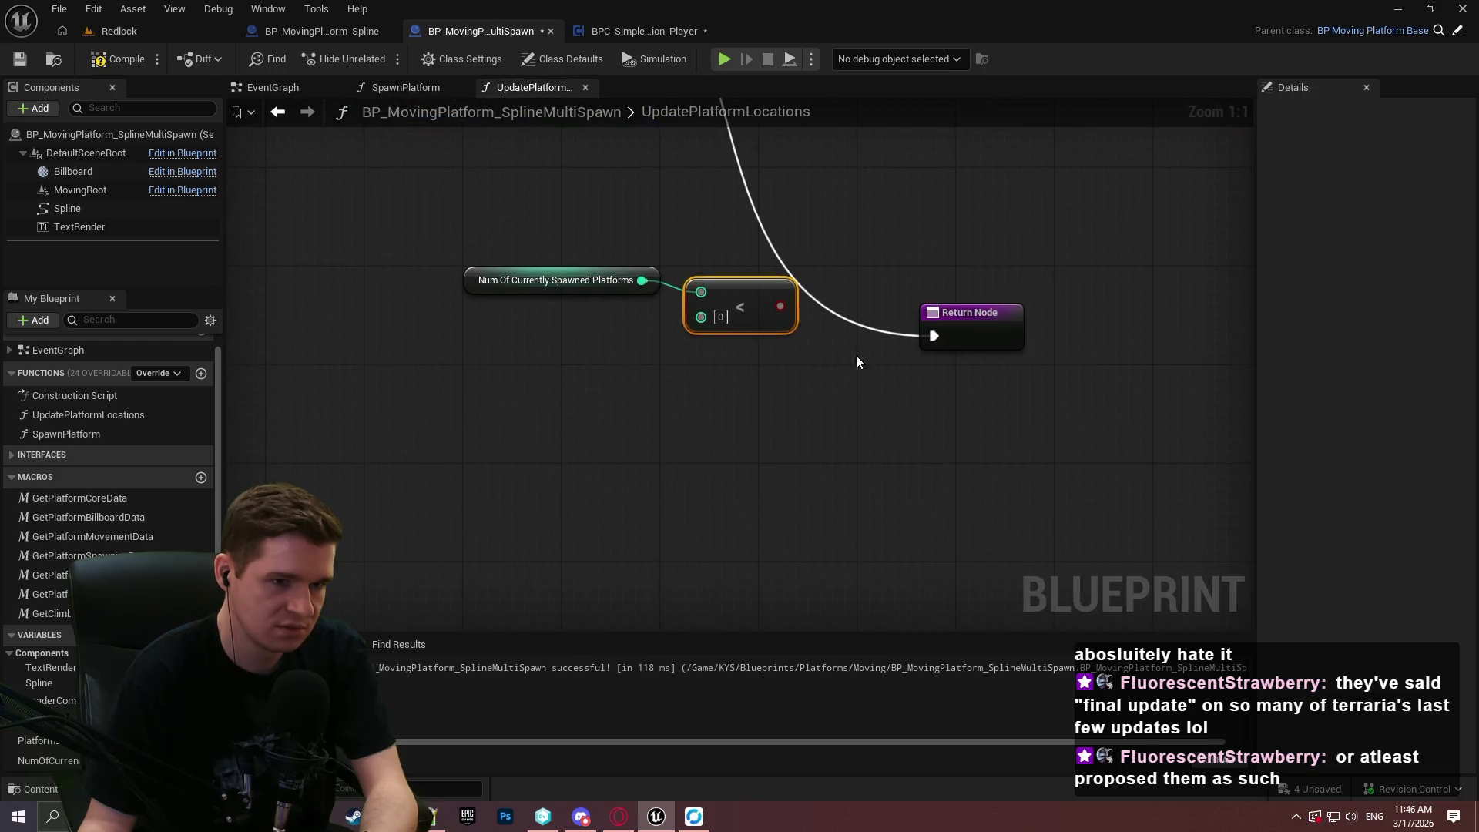
pyautogui.scroll(-2, 53, 724)
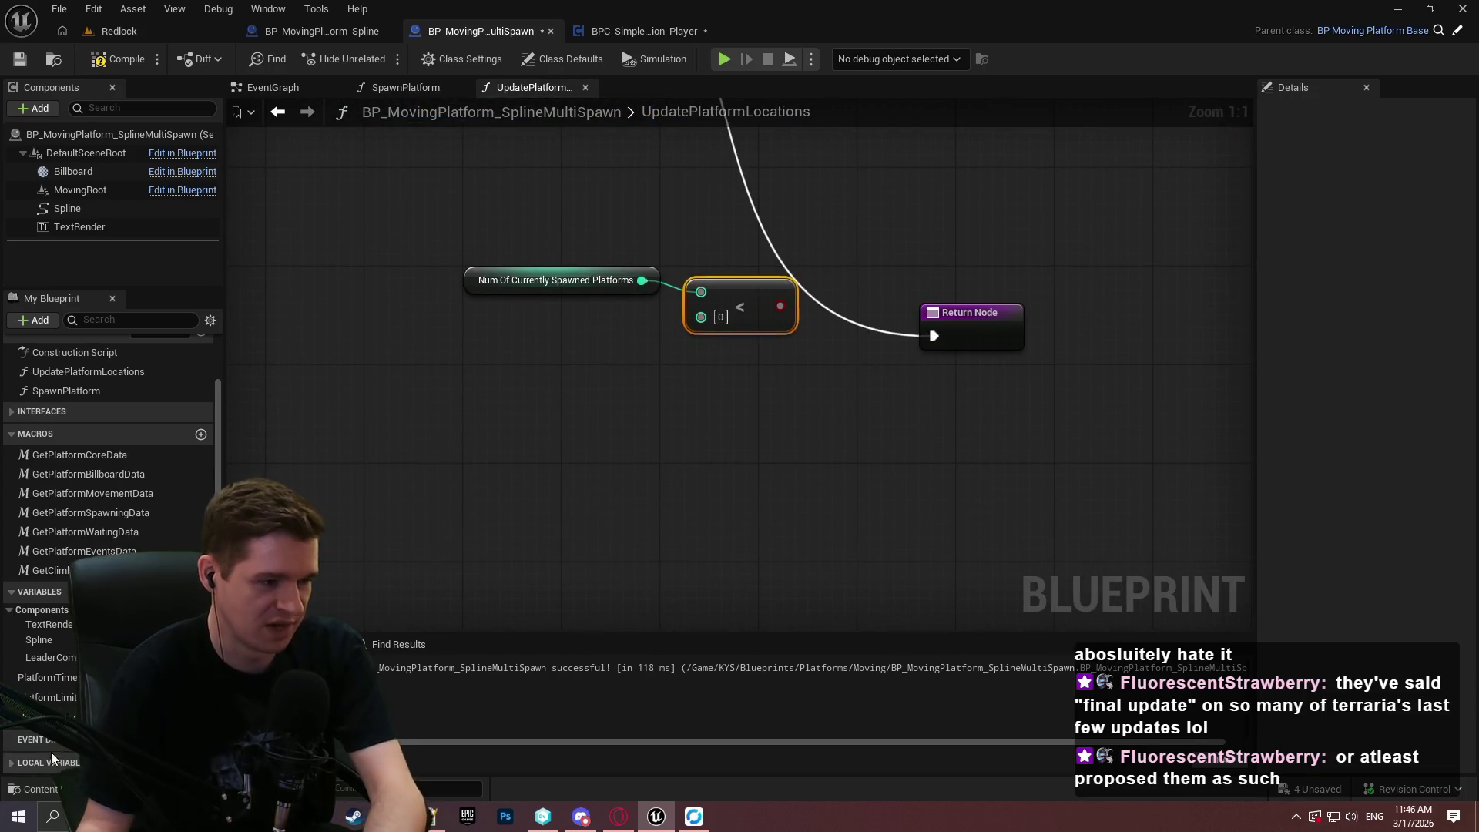
pyautogui.moveTo(53, 705)
pyautogui.mouseDown()
pyautogui.moveTo(735, 313)
pyautogui.moveTo(649, 332)
pyautogui.mouseUp()
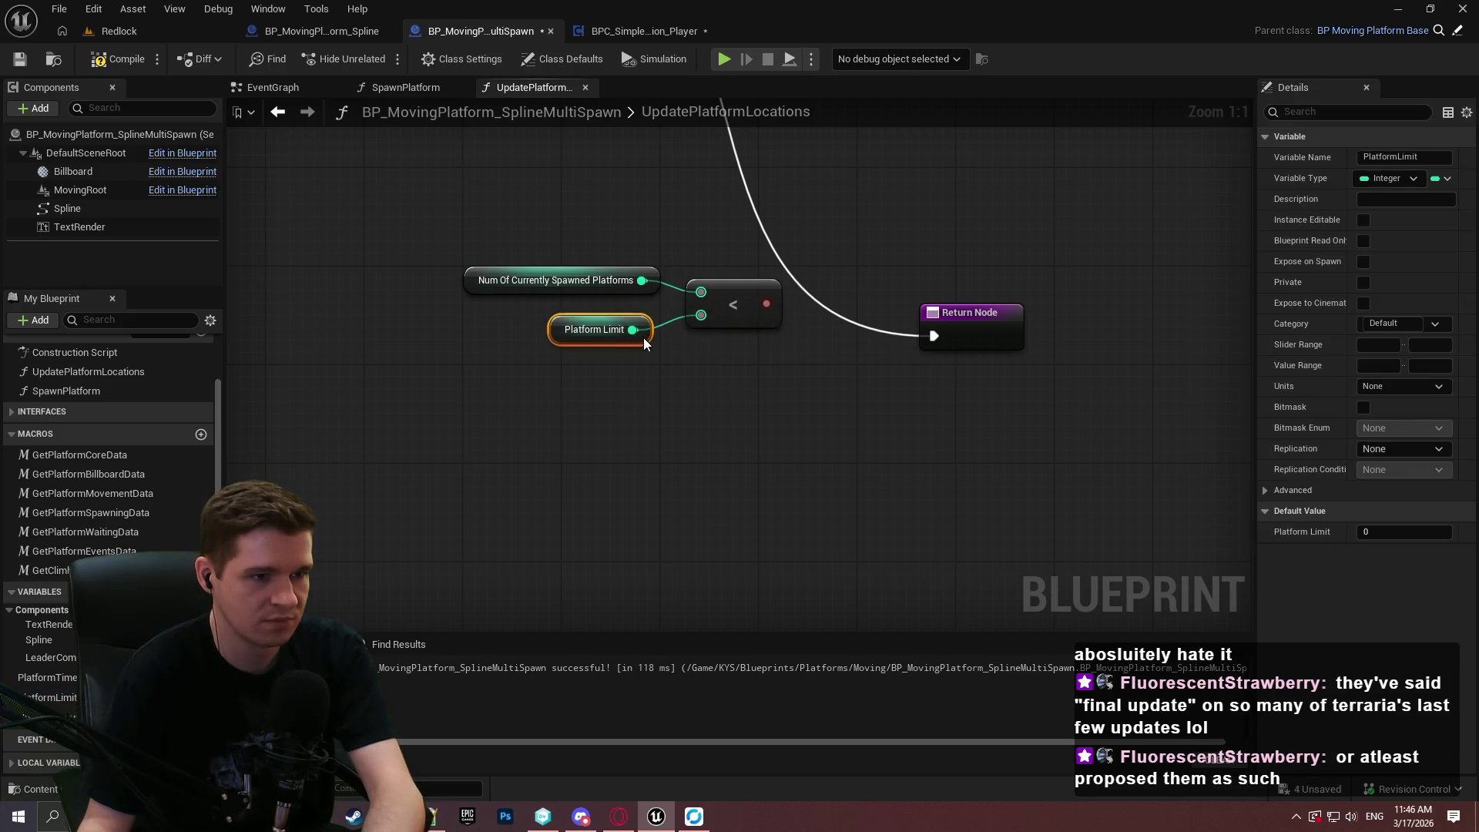
pyautogui.click(722, 289)
# Add a Branch run from the loop's Completed pin, with the Less result as its Condition.
pyautogui.press('Home')
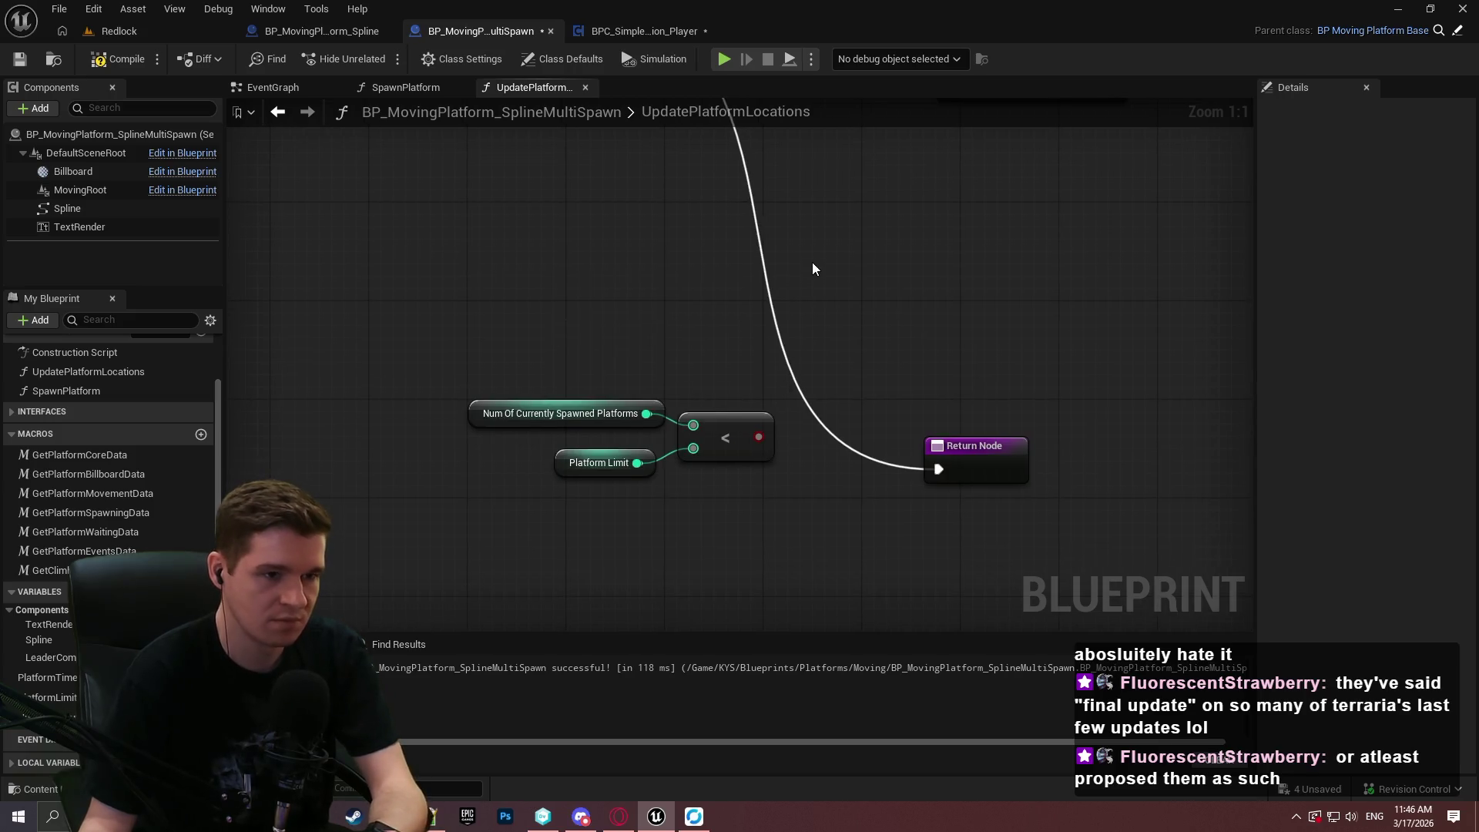
pyautogui.click(840, 359)
pyautogui.moveTo(847, 412); pyautogui.dragTo(758, 436)
pyautogui.moveTo(647, 369); pyautogui.dragTo(580, 128)
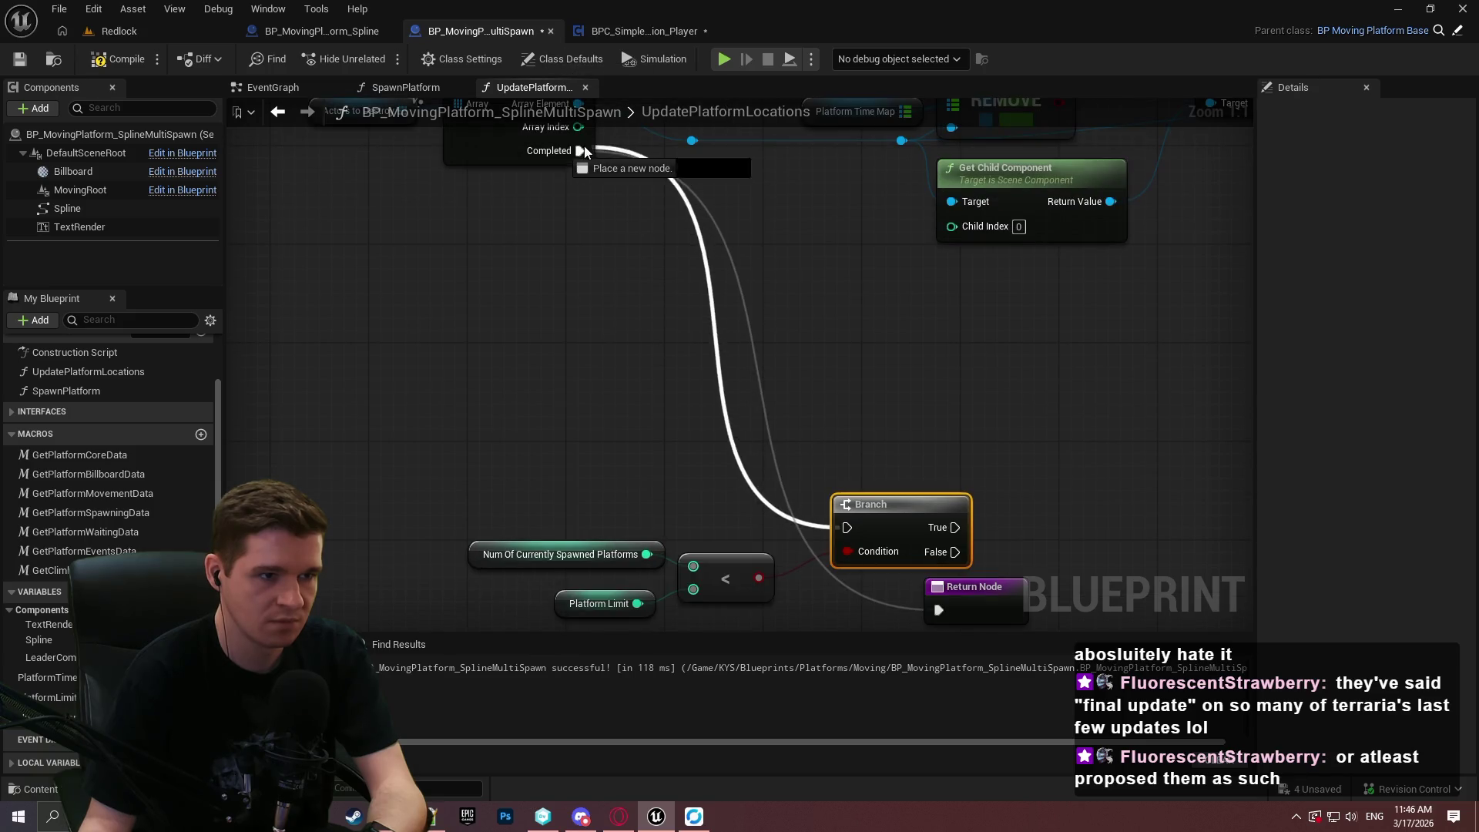
pyautogui.moveTo(855, 389); pyautogui.dragTo(1175, 439)
pyautogui.moveTo(973, 528); pyautogui.dragTo(339, 285)
pyautogui.moveTo(755, 304)
pyautogui.mouseDown()
pyautogui.moveTo(819, 432)
pyautogui.moveTo(637, 307)
pyautogui.moveTo(422, 319)
pyautogui.mouseUp()
# Add a Spawn Platform call with a Select node feeding Is Leader, then compile.
pyautogui.moveTo(86, 393); pyautogui.dragTo(759, 262)
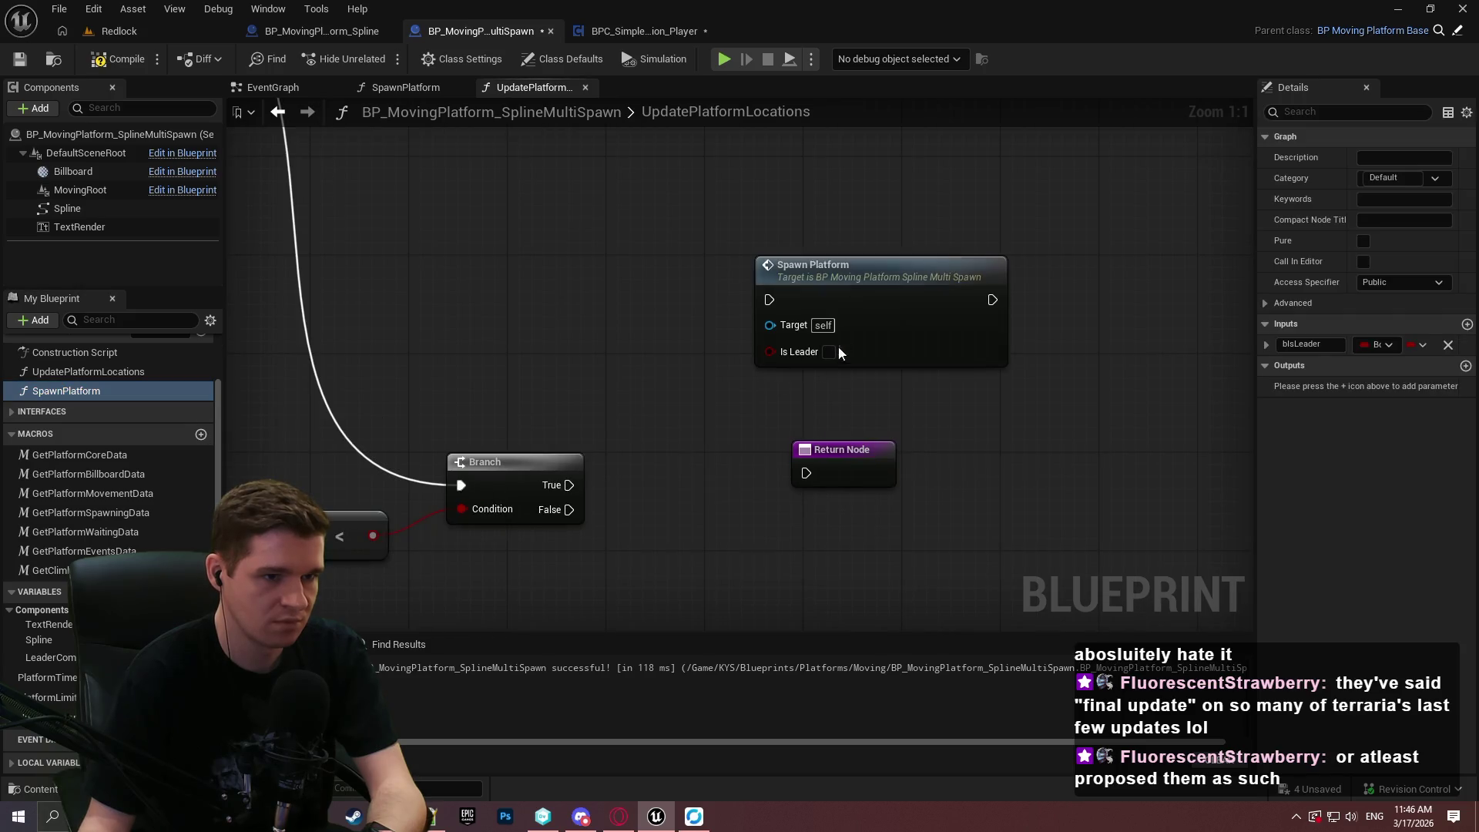
pyautogui.moveTo(953, 162); pyautogui.dragTo(1157, 290)
pyautogui.moveTo(1065, 255); pyautogui.dragTo(1018, 404)
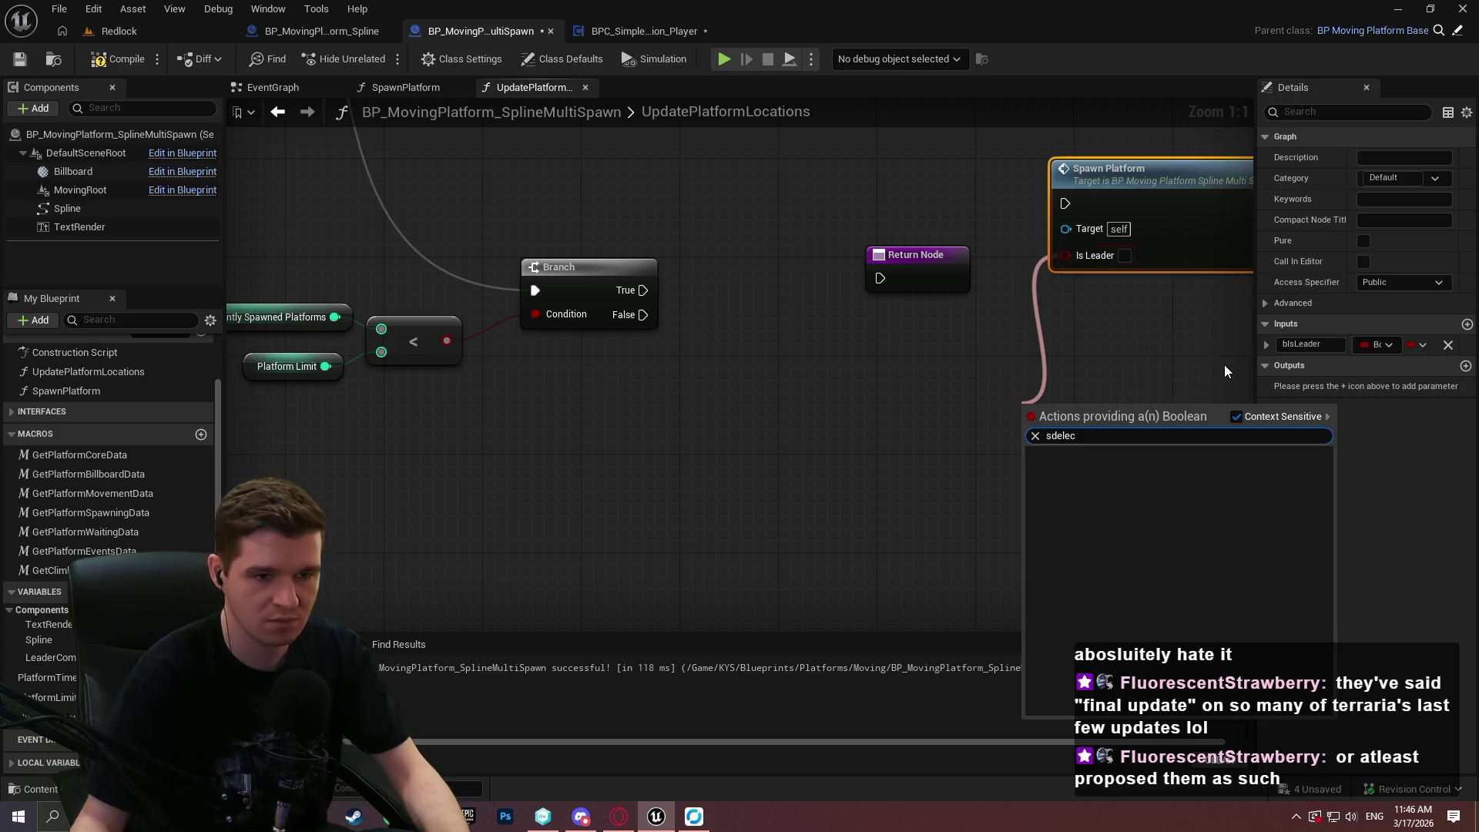
pyautogui.write('sele')
pyautogui.press('Return')
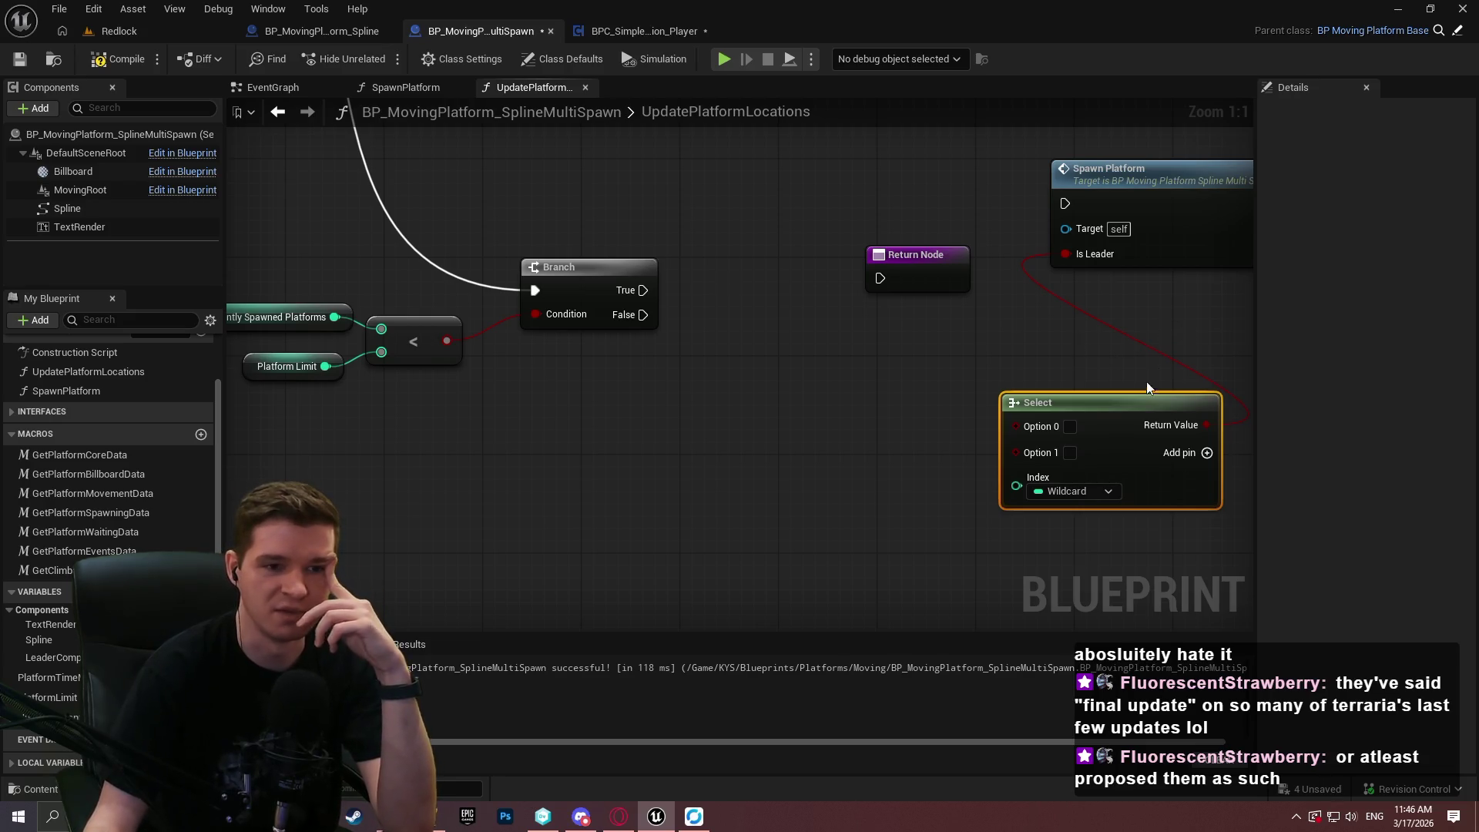
pyautogui.moveTo(849, 228)
pyautogui.mouseDown()
pyautogui.moveTo(905, 251)
pyautogui.moveTo(1043, 359)
pyautogui.mouseUp()
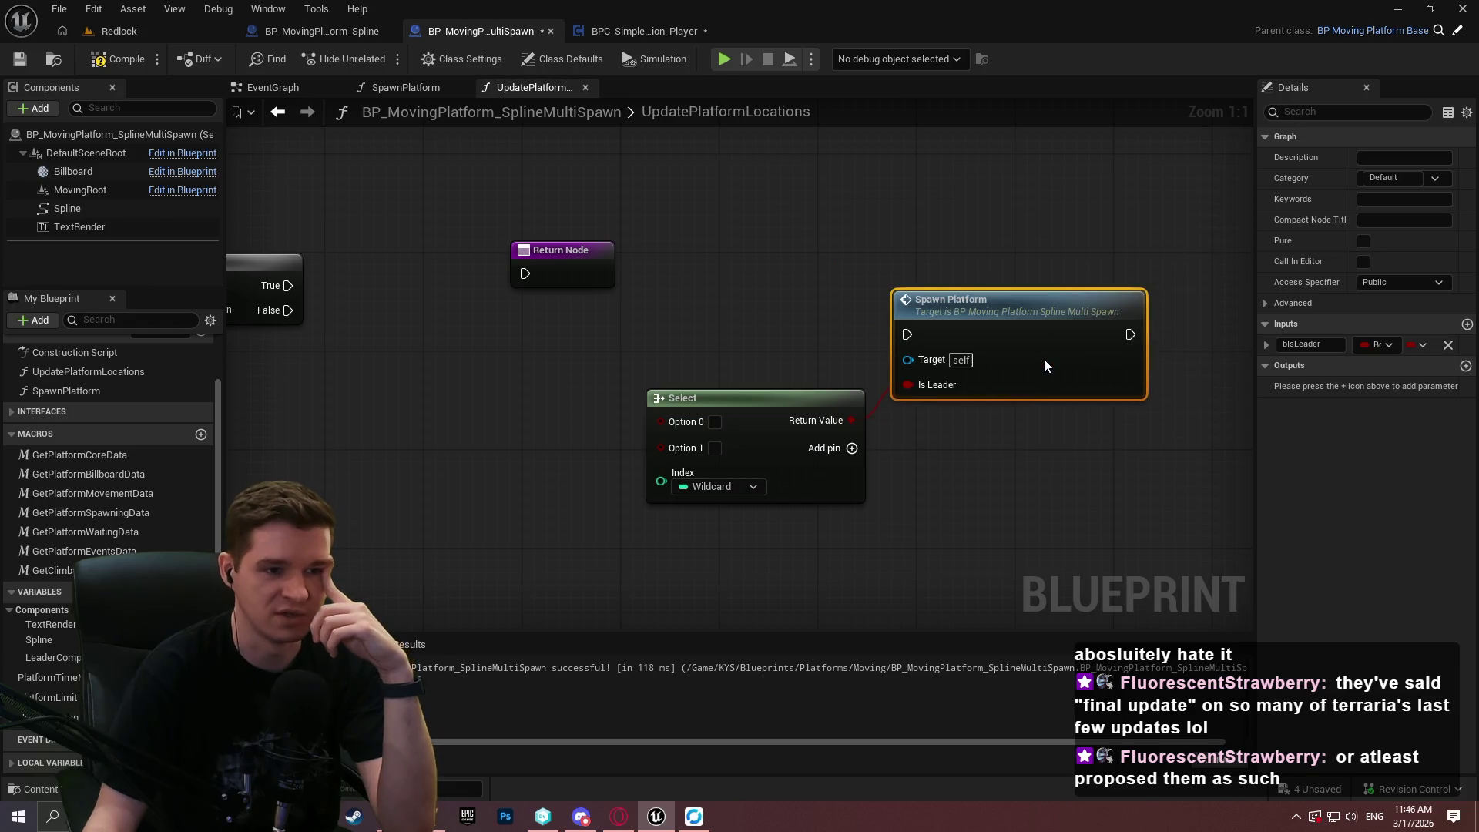
pyautogui.moveTo(944, 460); pyautogui.dragTo(1117, 432)
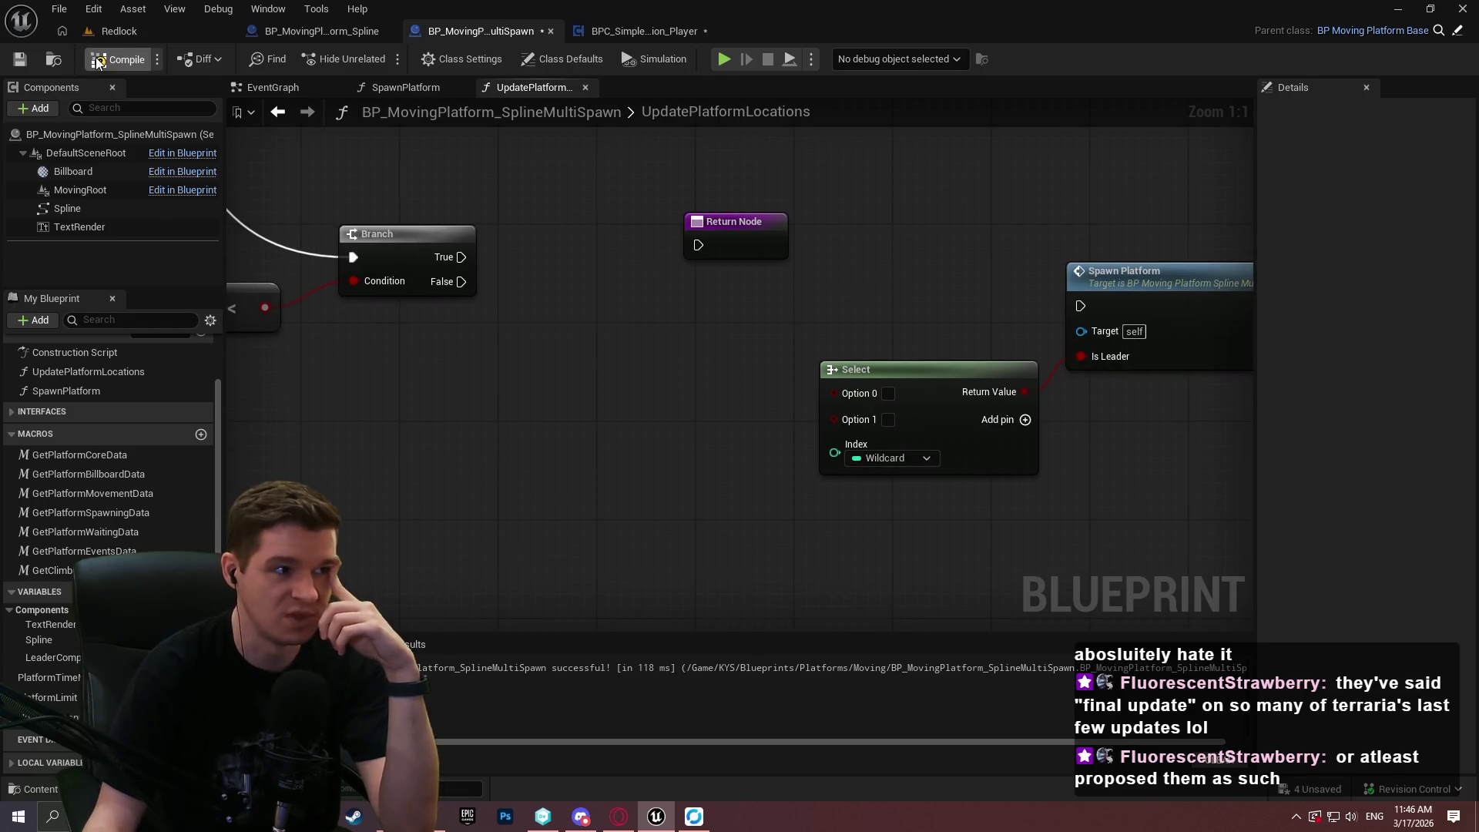
pyautogui.click(98, 61)
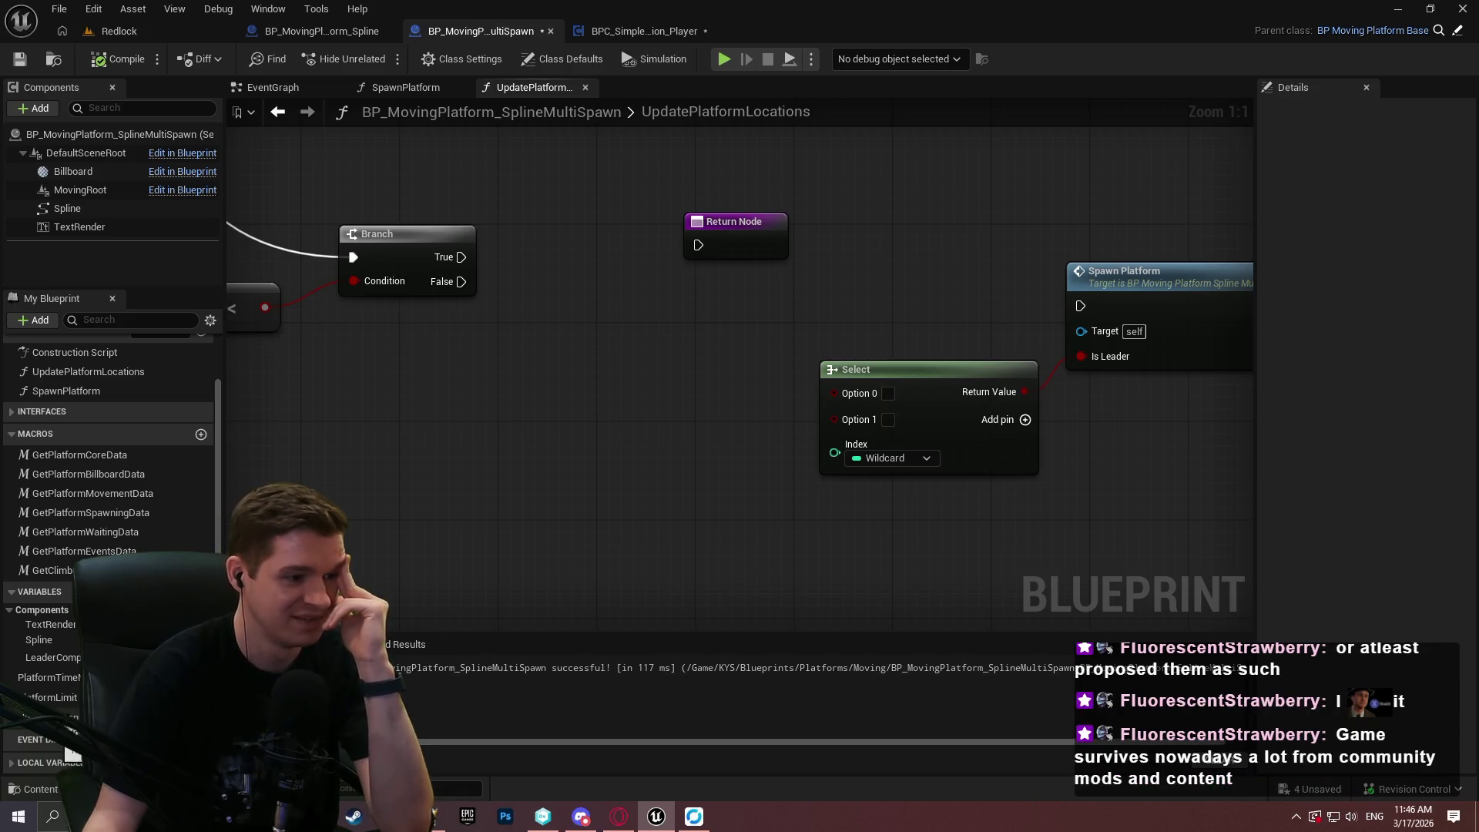
# Add a Num Of Currently Spawned Platforms getter and feed it into an integer == node.
pyautogui.moveTo(46, 717)
pyautogui.mouseDown()
pyautogui.moveTo(504, 500)
pyautogui.moveTo(418, 516)
pyautogui.mouseUp()
pyautogui.click(553, 545)
pyautogui.moveTo(591, 522); pyautogui.dragTo(697, 537)
pyautogui.write('==')
pyautogui.click(755, 327)
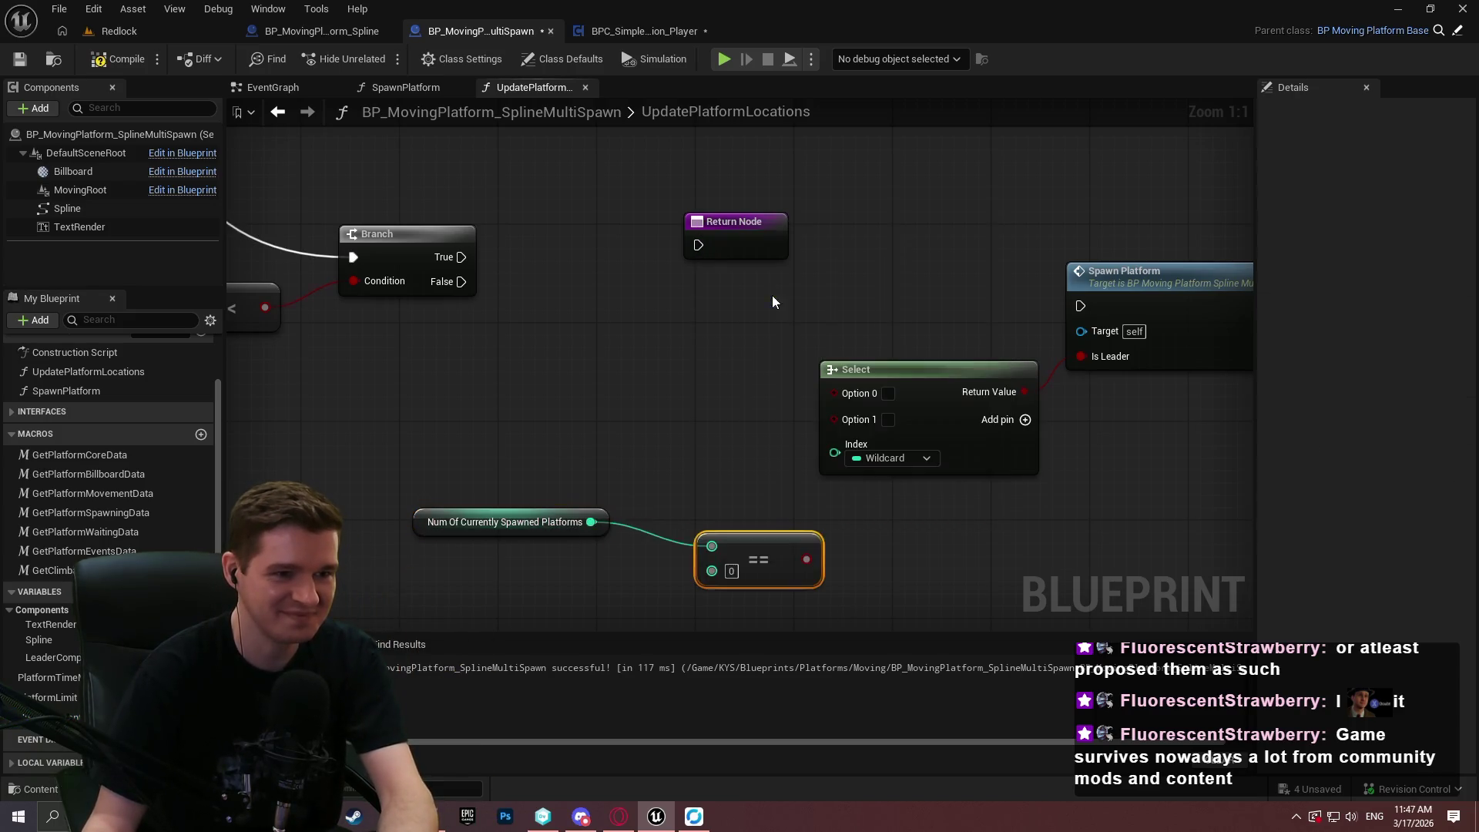
pyautogui.moveTo(815, 533)
pyautogui.mouseDown()
pyautogui.moveTo(716, 530)
pyautogui.moveTo(702, 513)
pyautogui.moveTo(740, 521)
pyautogui.moveTo(856, 463)
pyautogui.moveTo(834, 452)
pyautogui.mouseUp()
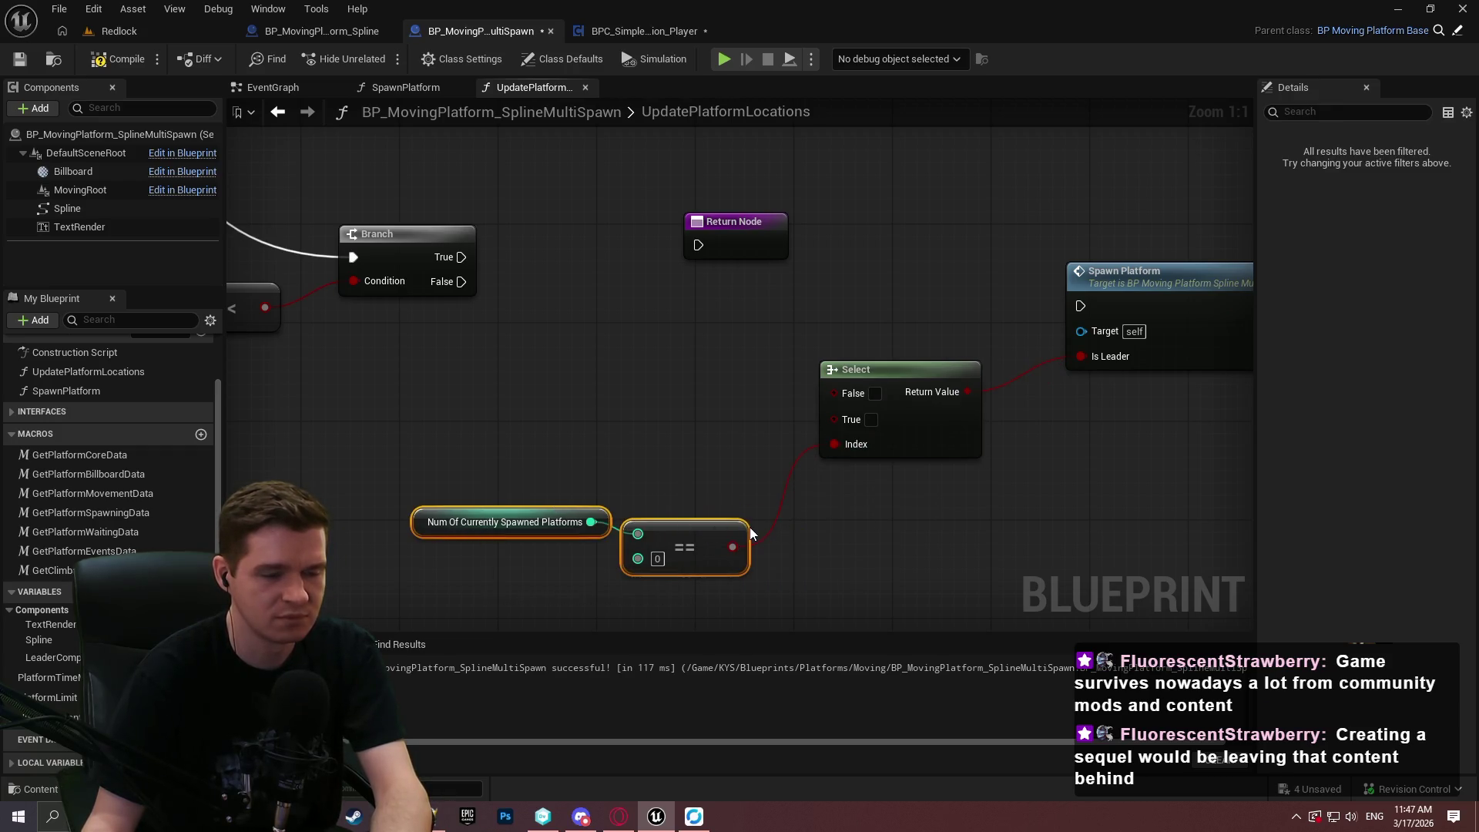
# Wire the equals-0 result into Is Leader and delete the unused Select node.
pyautogui.moveTo(735, 546); pyautogui.dragTo(1123, 358)
pyautogui.click(899, 409)
pyautogui.press('Delete')
pyautogui.moveTo(422, 439); pyautogui.dragTo(762, 586)
pyautogui.moveTo(701, 546)
pyautogui.mouseDown()
pyautogui.moveTo(997, 391)
pyautogui.moveTo(1001, 368)
pyautogui.mouseUp()
pyautogui.click(1066, 376)
pyautogui.moveTo(994, 305)
pyautogui.mouseDown()
pyautogui.moveTo(806, 427)
pyautogui.moveTo(303, 372)
pyautogui.moveTo(892, 419)
pyautogui.mouseUp()
pyautogui.press('Escape')
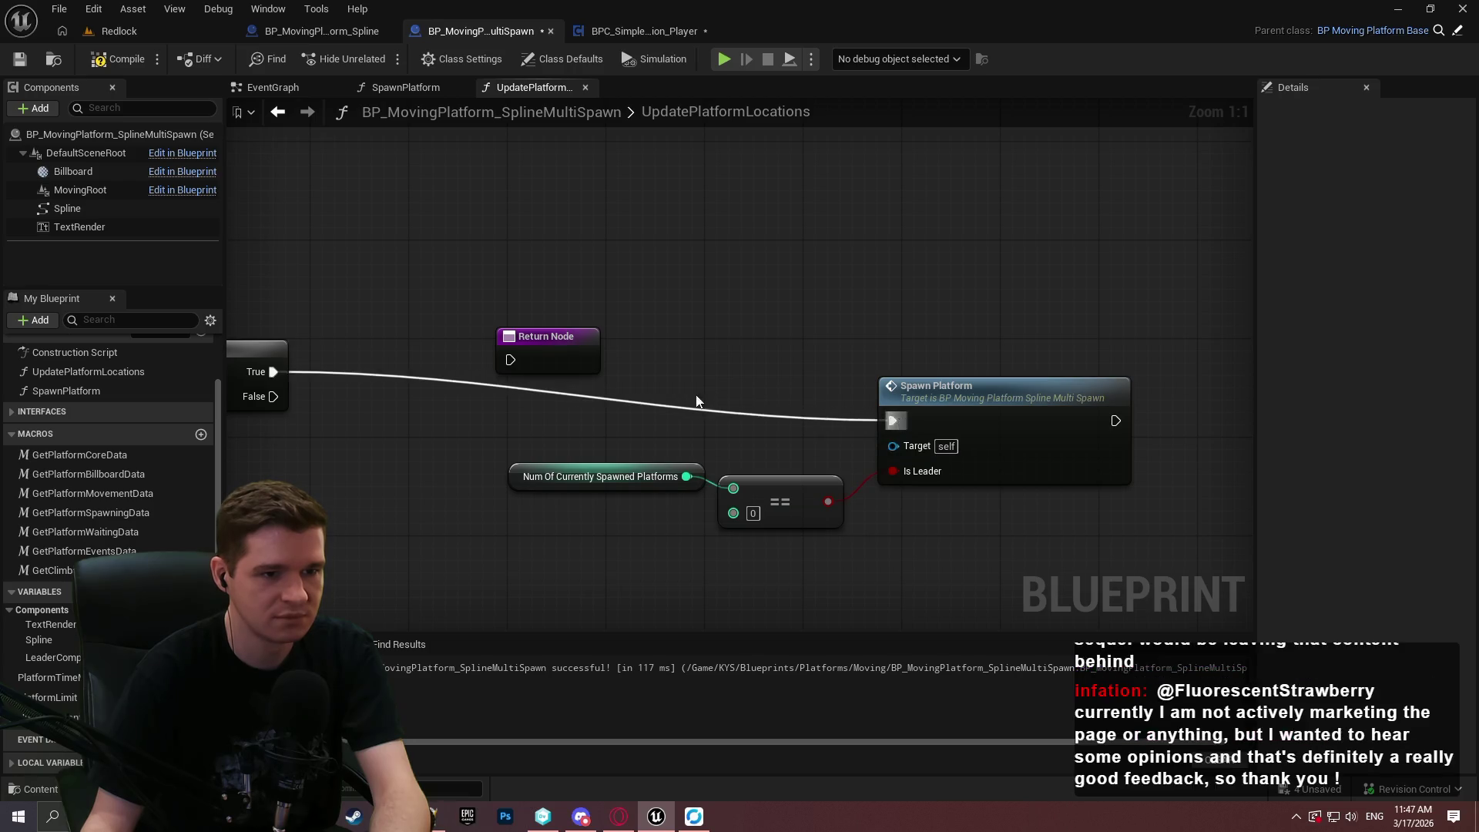
# Connect Branch True to Spawn Platform, then Spawn Platform on to the Return Node.
pyautogui.moveTo(546, 337); pyautogui.dragTo(644, 386)
pyautogui.moveTo(1089, 575); pyautogui.dragTo(540, 362)
pyautogui.moveTo(1016, 386); pyautogui.dragTo(1065, 350)
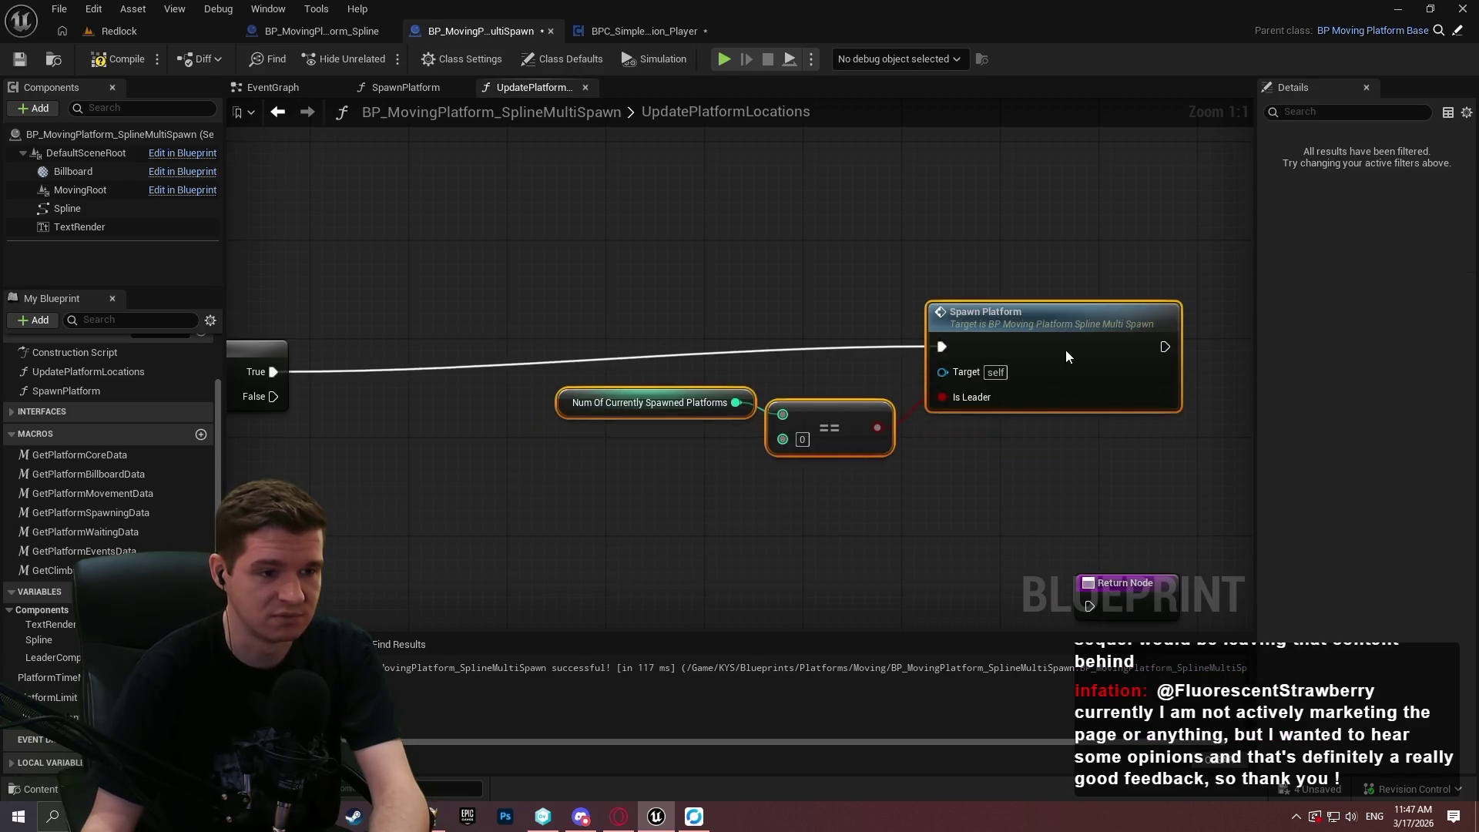
pyautogui.click(986, 520)
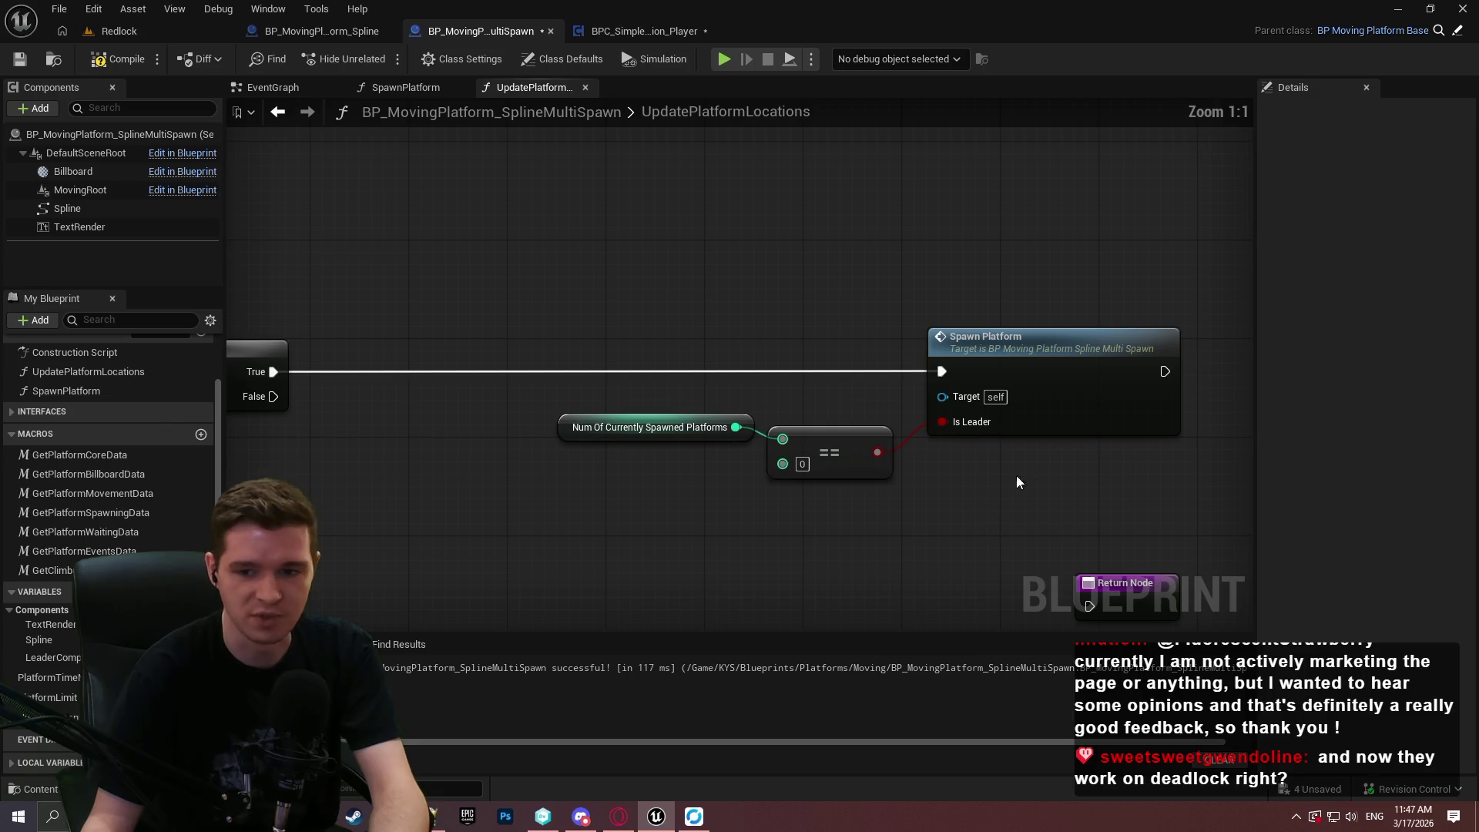
pyautogui.moveTo(1016, 474); pyautogui.dragTo(764, 518)
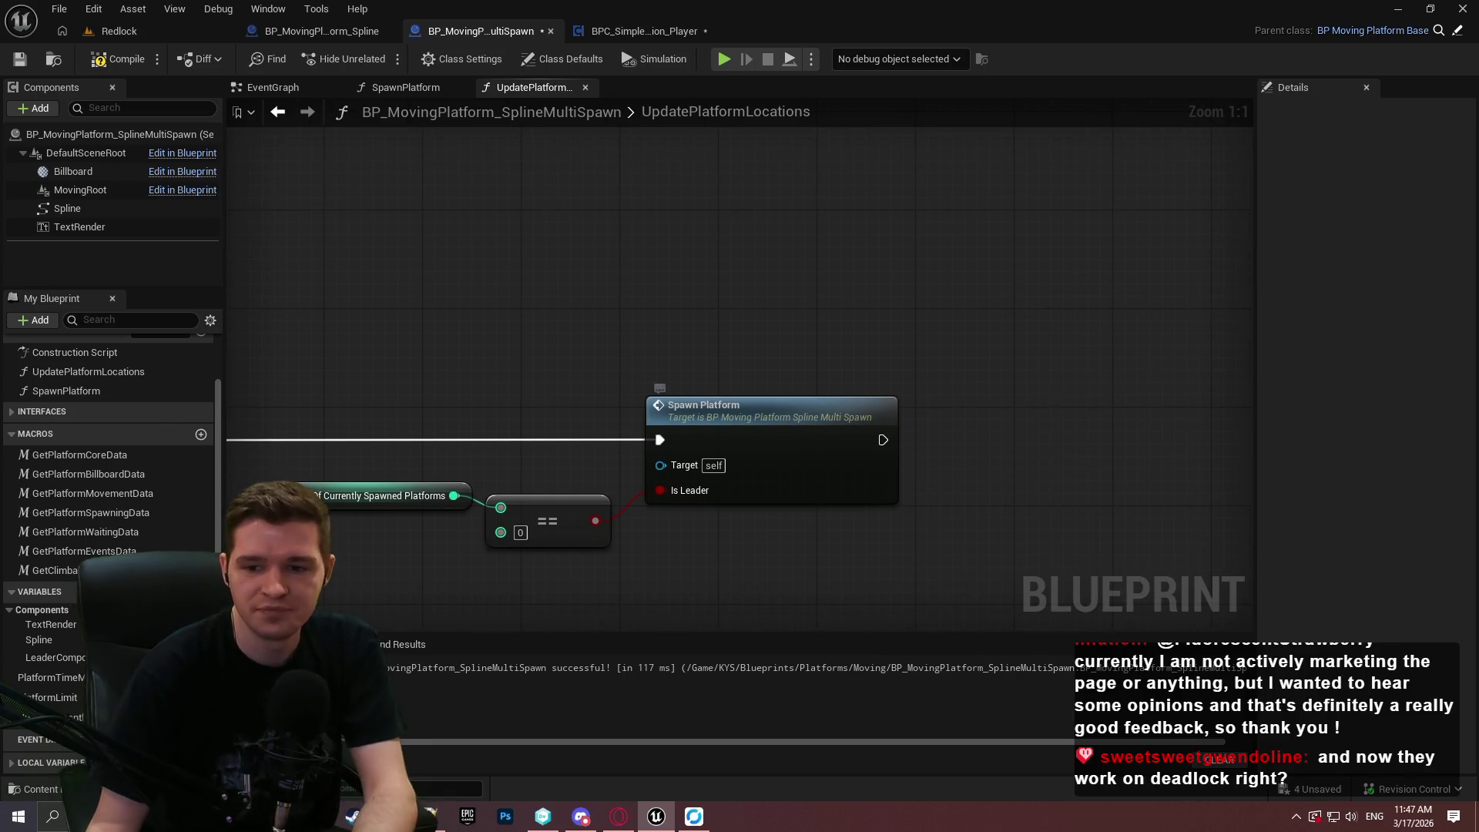
pyautogui.moveTo(982, 614); pyautogui.dragTo(902, 501)
pyautogui.moveTo(769, 545)
pyautogui.mouseDown()
pyautogui.moveTo(954, 311)
pyautogui.moveTo(802, 328)
pyautogui.mouseUp()
# End the Branch False path at its own Return Node.
pyautogui.moveTo(960, 308); pyautogui.dragTo(949, 308)
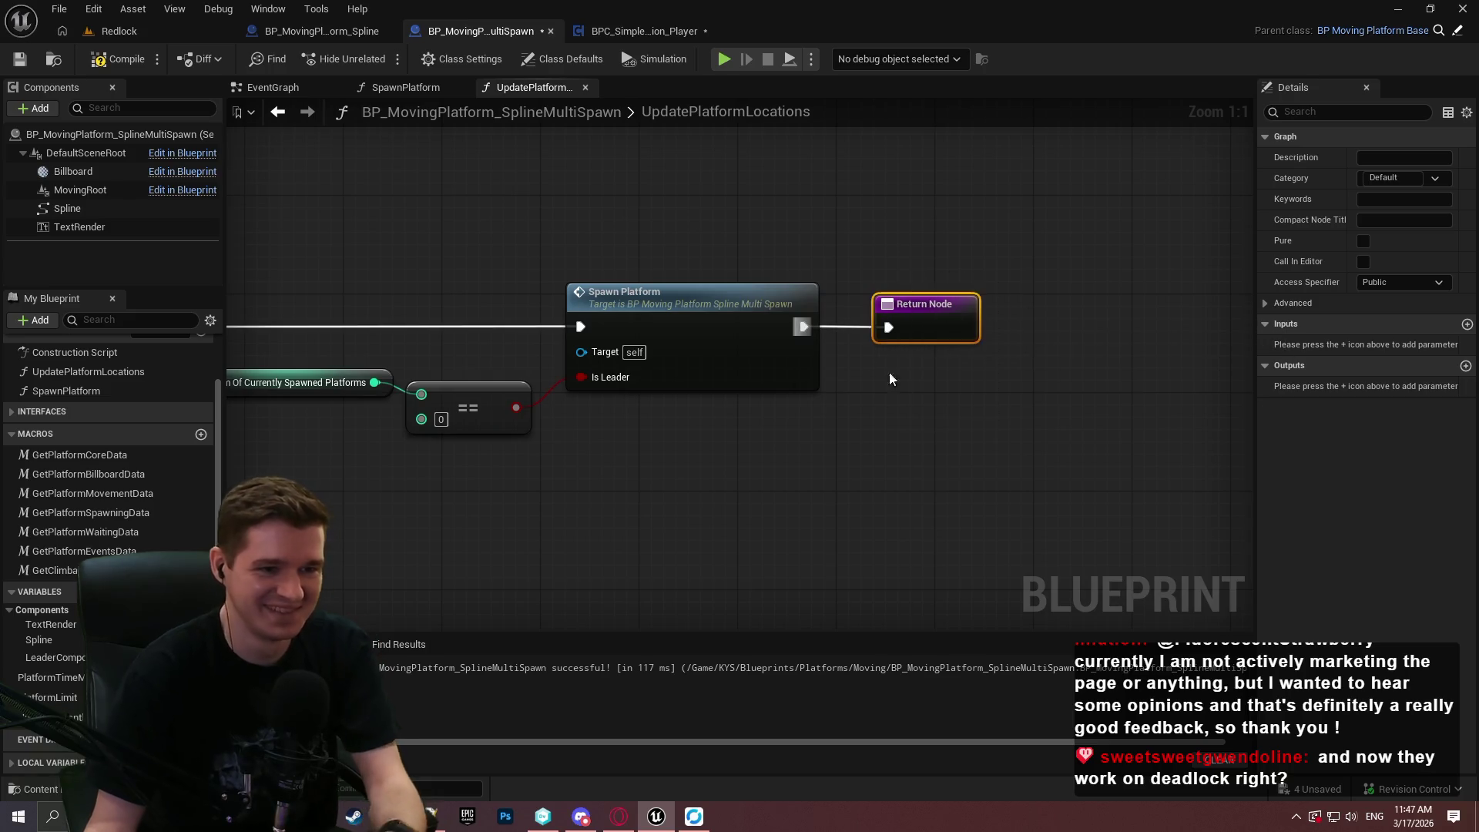
pyautogui.moveTo(583, 550); pyautogui.dragTo(1088, 421)
pyautogui.moveTo(610, 436)
pyautogui.mouseDown()
pyautogui.moveTo(824, 444)
pyautogui.moveTo(648, 216)
pyautogui.mouseUp()
pyautogui.moveTo(865, 431); pyautogui.dragTo(938, 580)
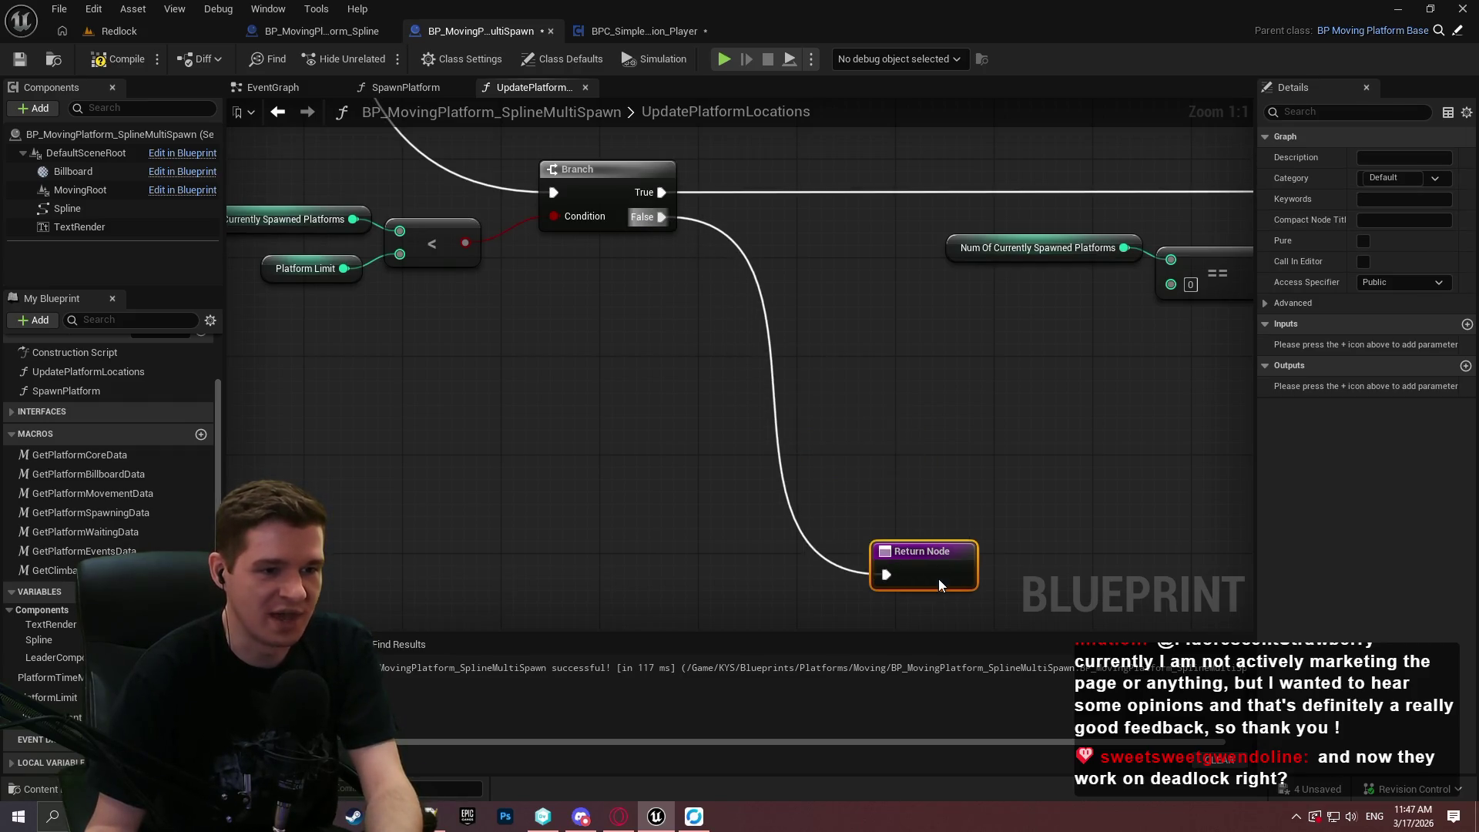
# Compile and save the Blueprint, then zoom around the graph to review it.
pyautogui.moveTo(1018, 453); pyautogui.dragTo(804, 436)
pyautogui.click(120, 59)
pyautogui.click(19, 59)
pyautogui.scroll(-5, 629, 282)
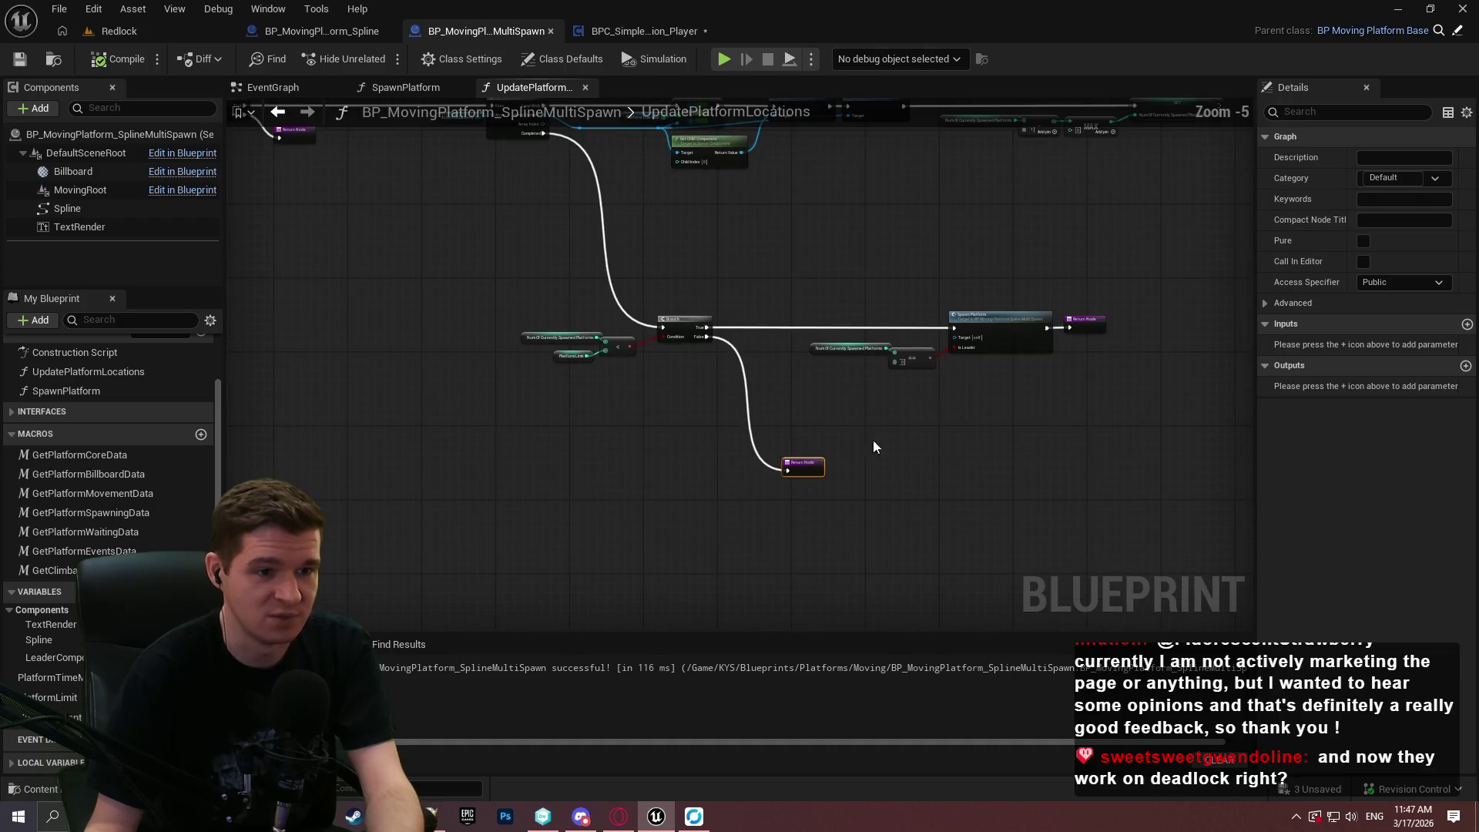
pyautogui.scroll(-2, 1140, 570)
pyautogui.scroll(2, 961, 253)
pyautogui.scroll(1, 950, 339)
pyautogui.scroll(-1, 853, 366)
pyautogui.scroll(2, 696, 271)
pyautogui.scroll(3, 922, 302)
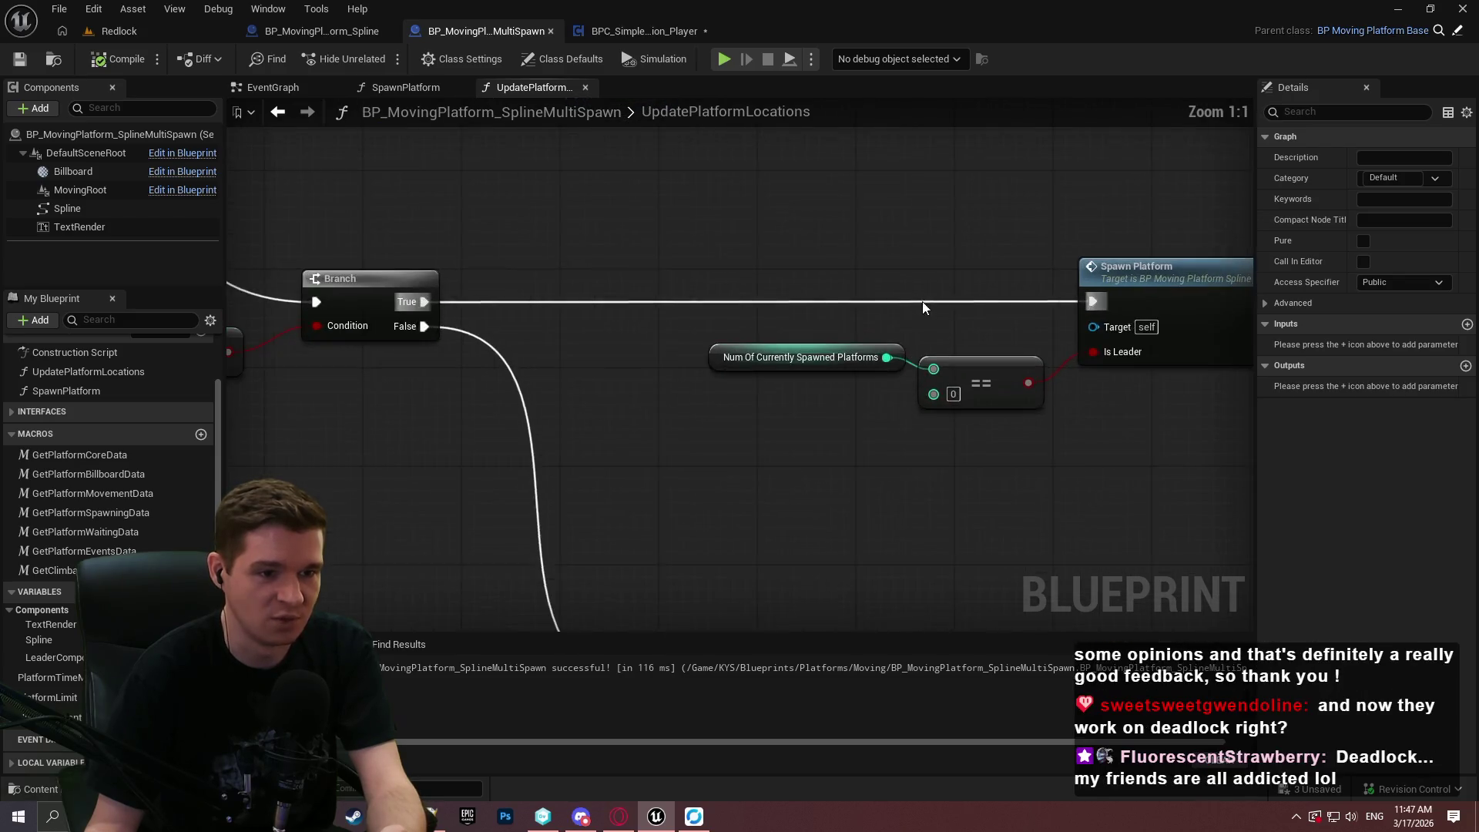
pyautogui.moveTo(922, 302); pyautogui.dragTo(627, 316)
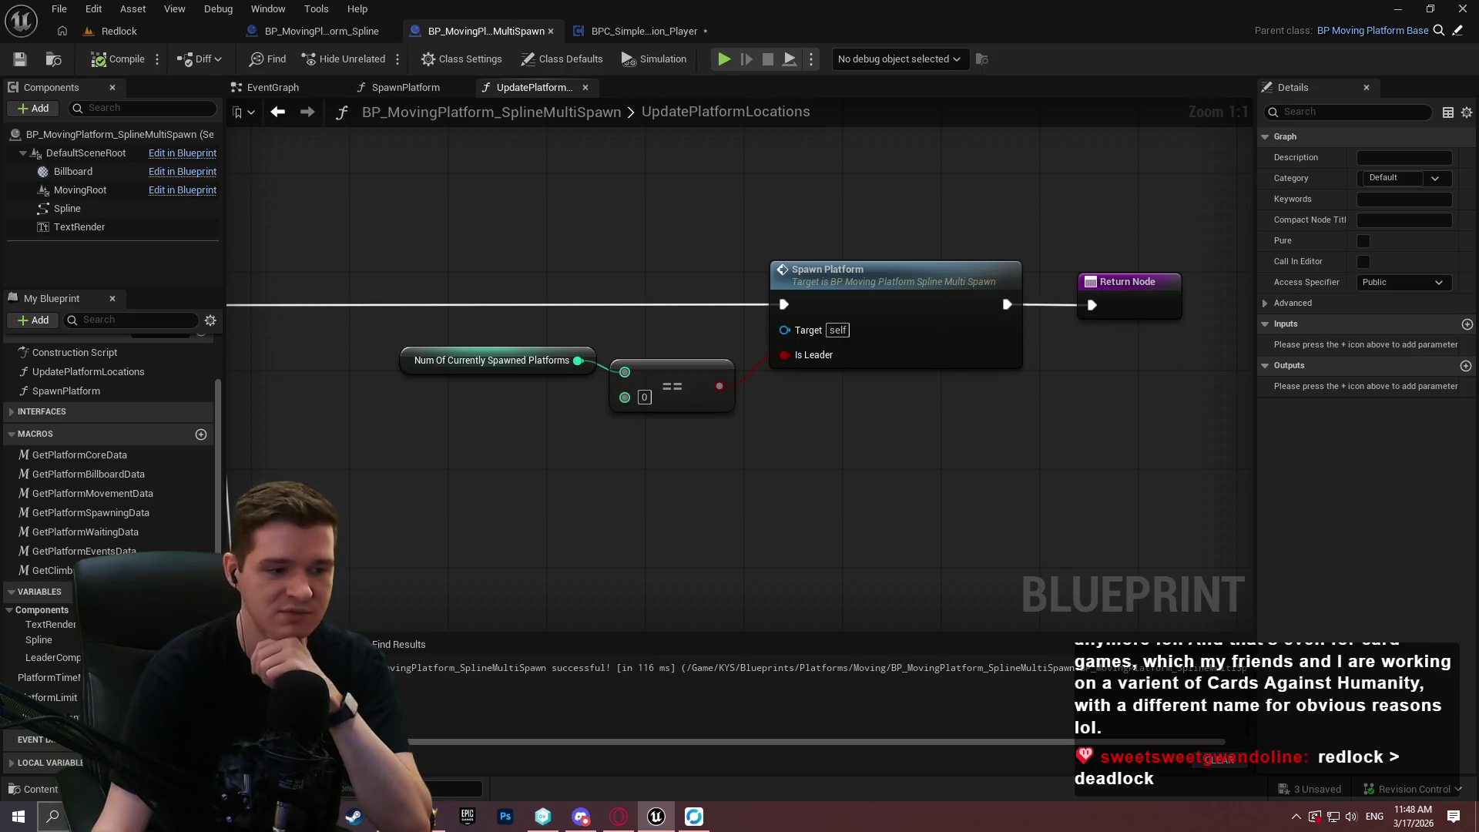
pyautogui.click(353, 816)
# Search the Steam store for 'balat' and open the Balatro page.
pyautogui.click(786, 90)
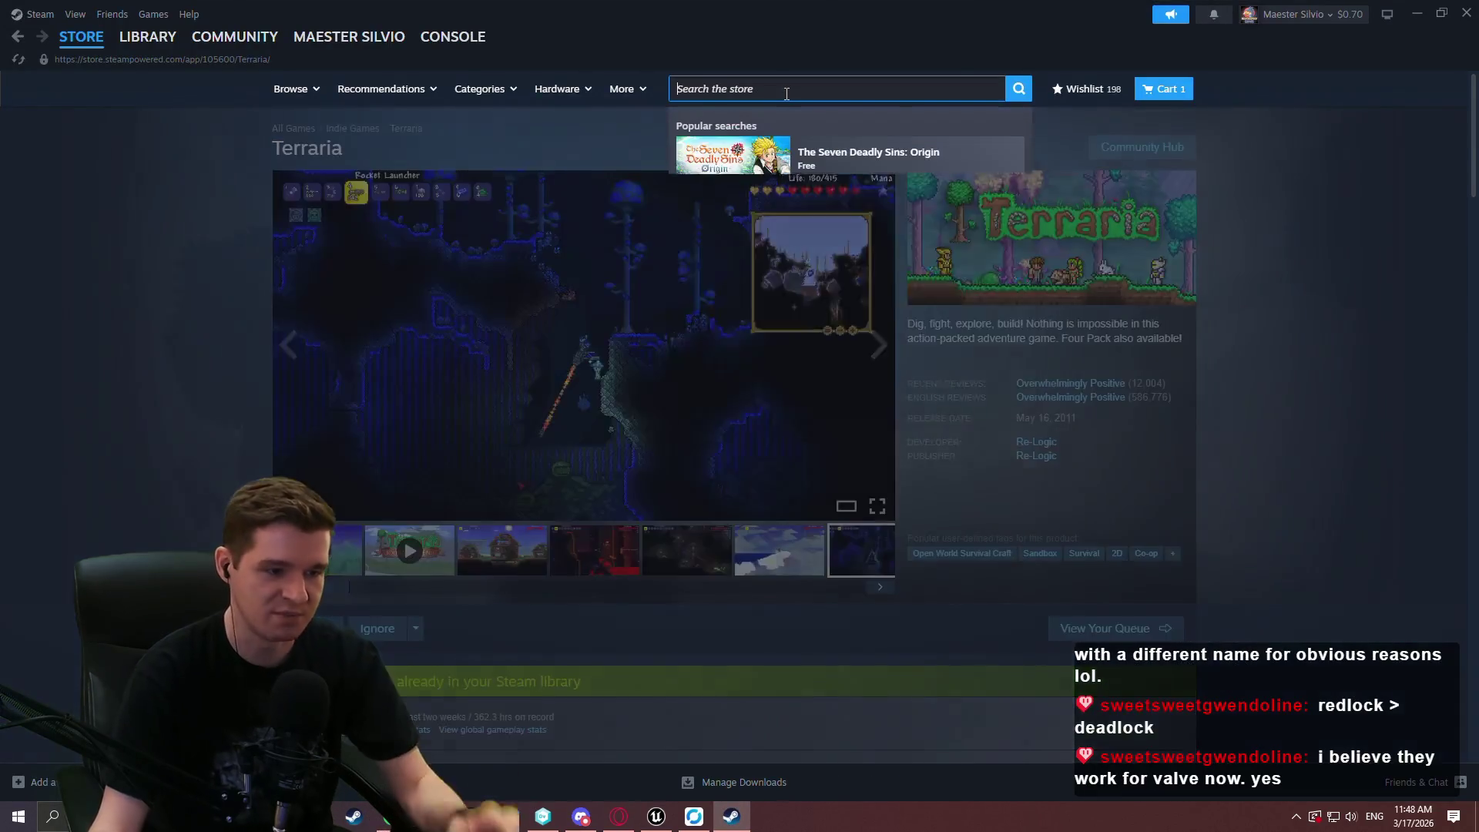
pyautogui.write('balat')
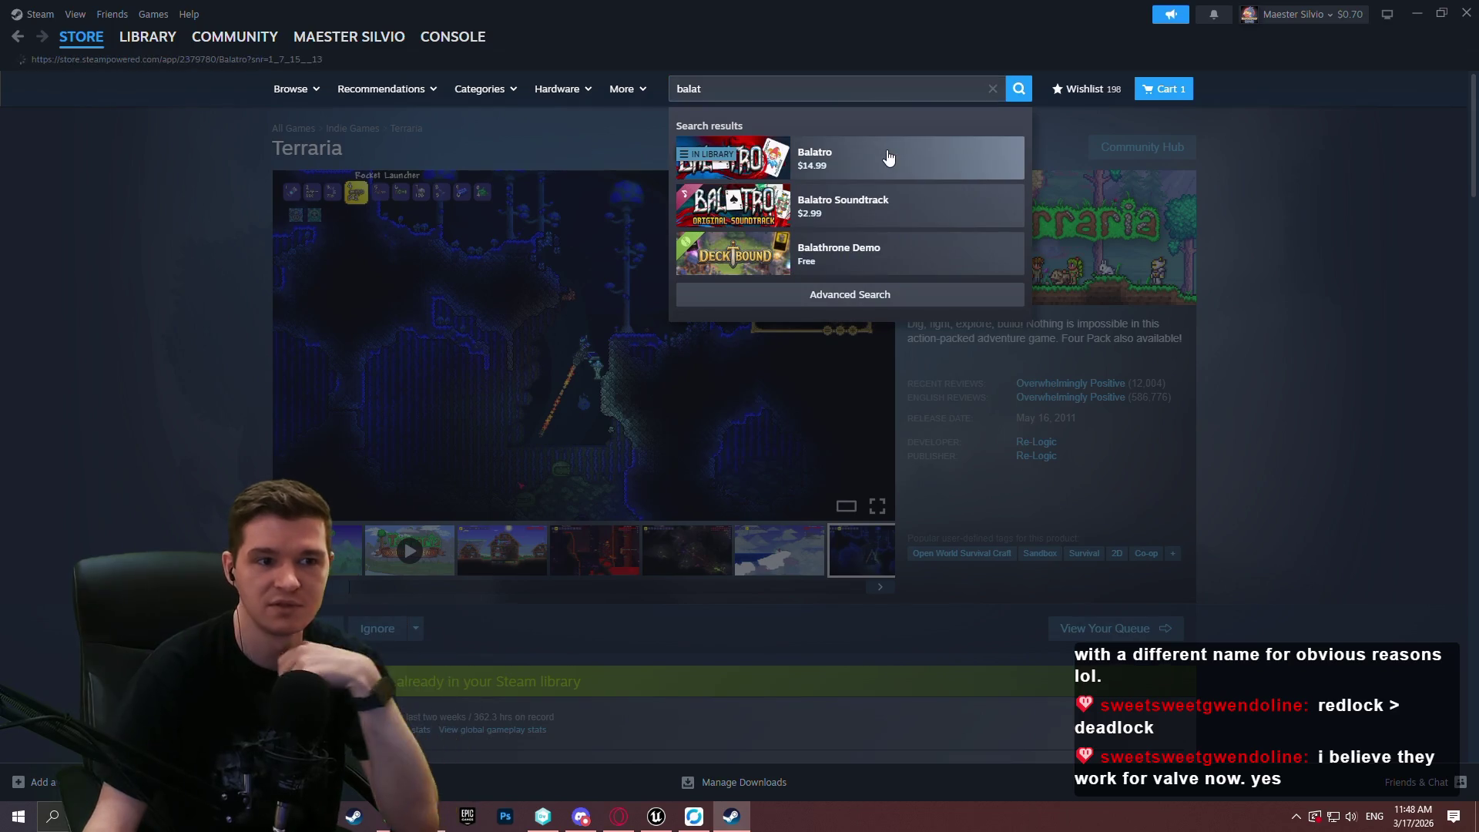
pyautogui.click(886, 160)
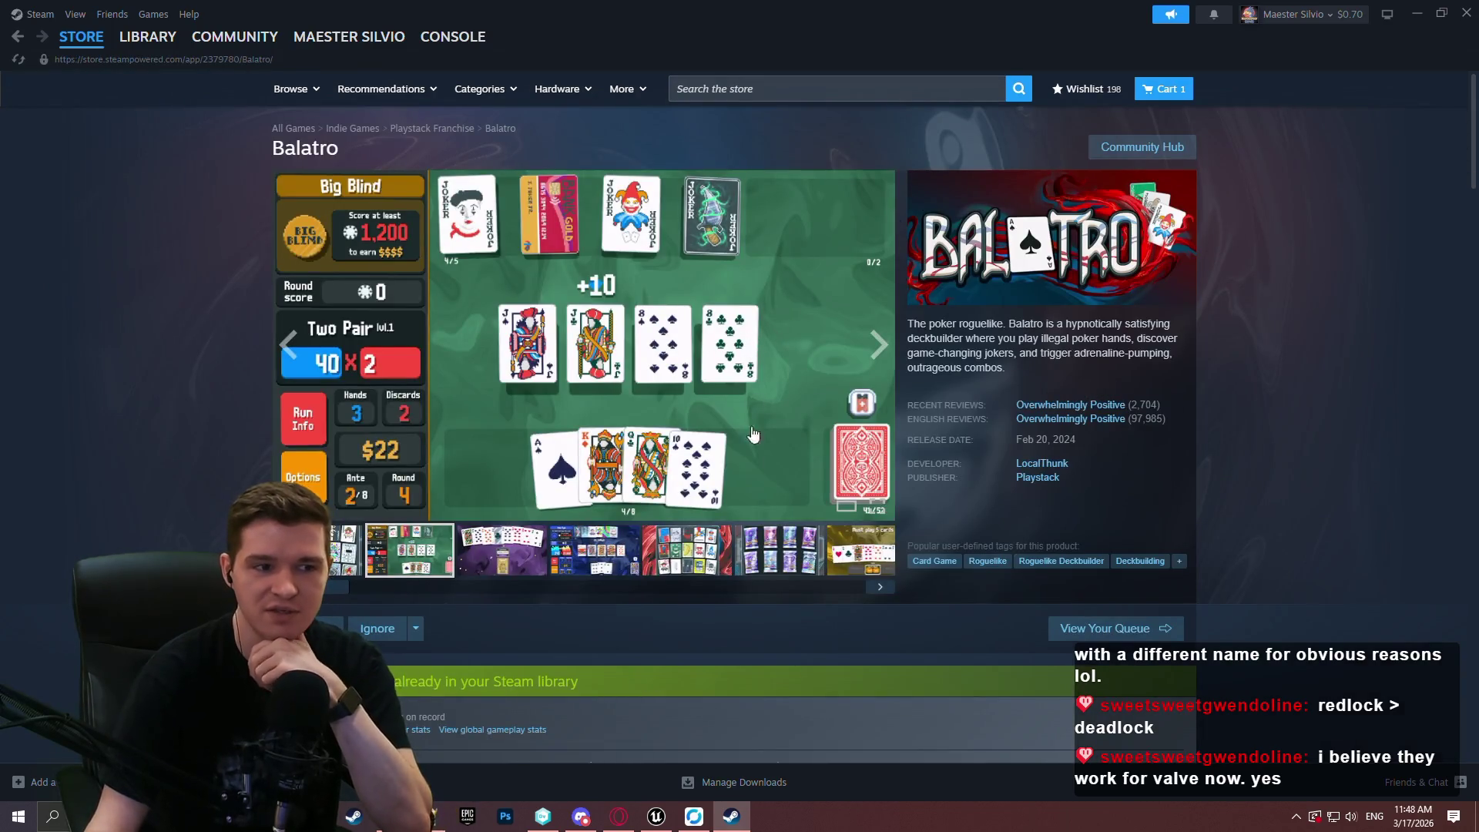
# Browse the Balatro screenshots, then close the Steam window.
pyautogui.click(499, 548)
pyautogui.click(605, 564)
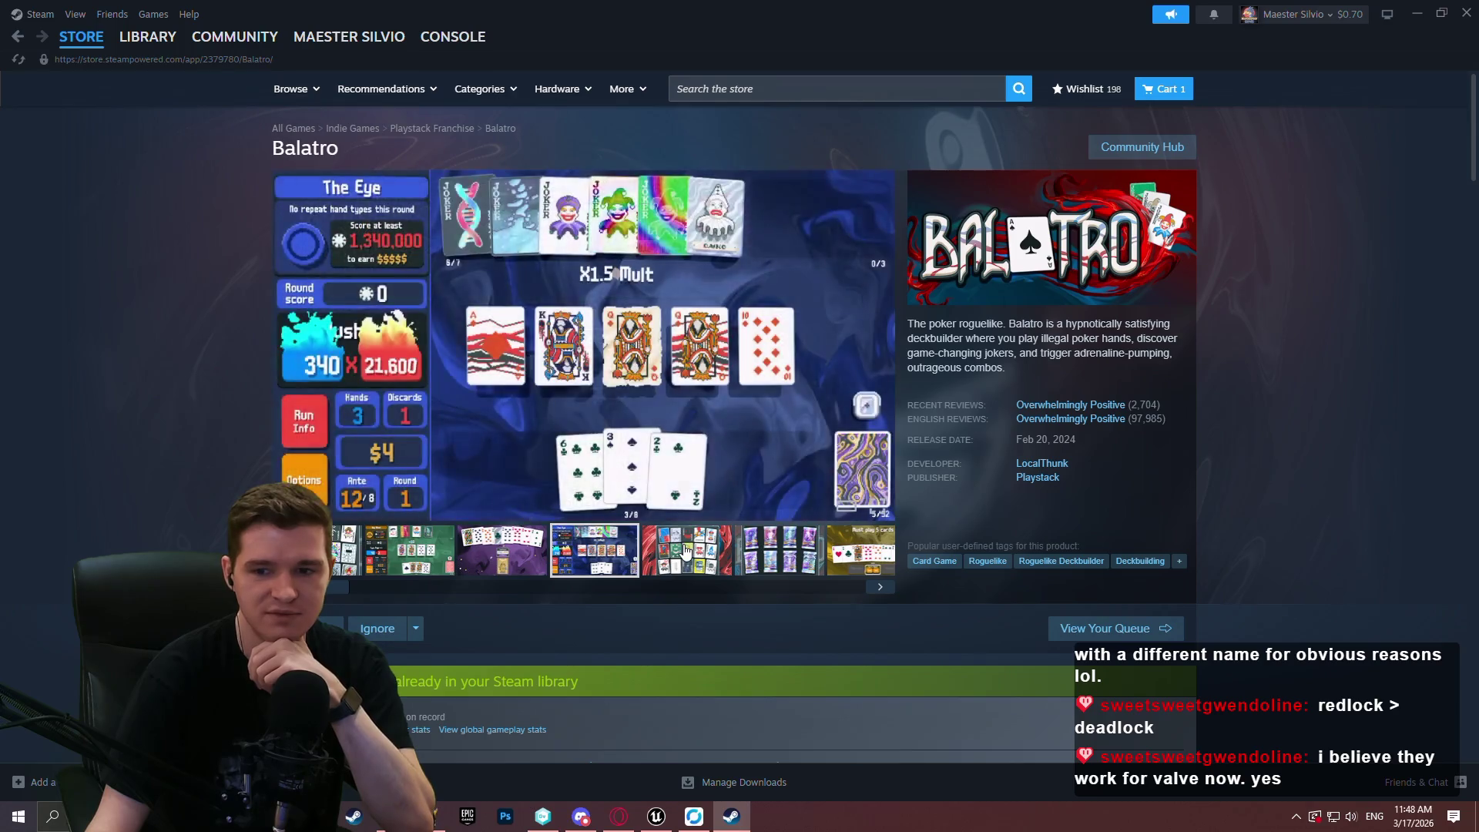
pyautogui.click(682, 543)
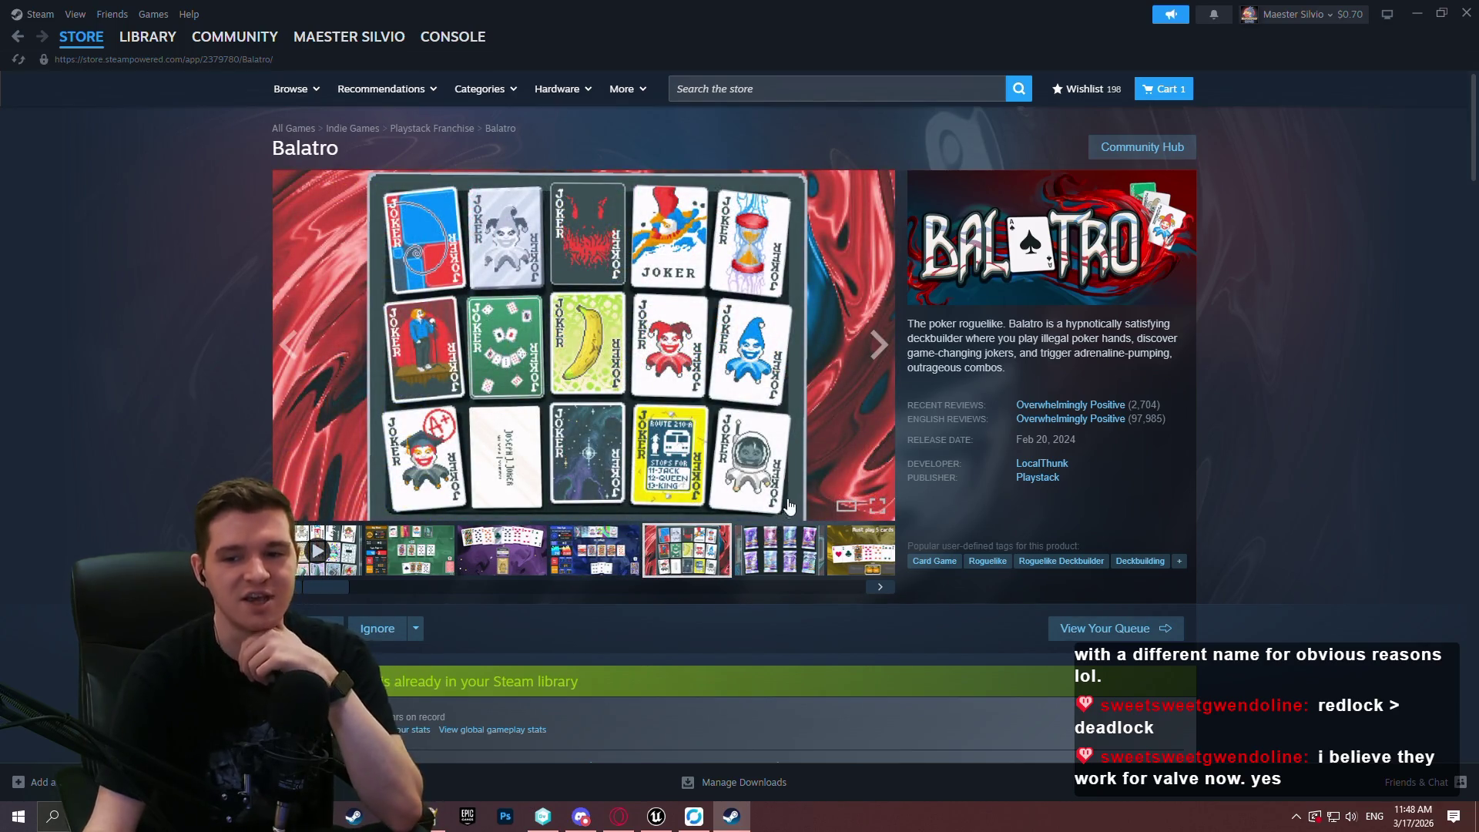
pyautogui.click(785, 548)
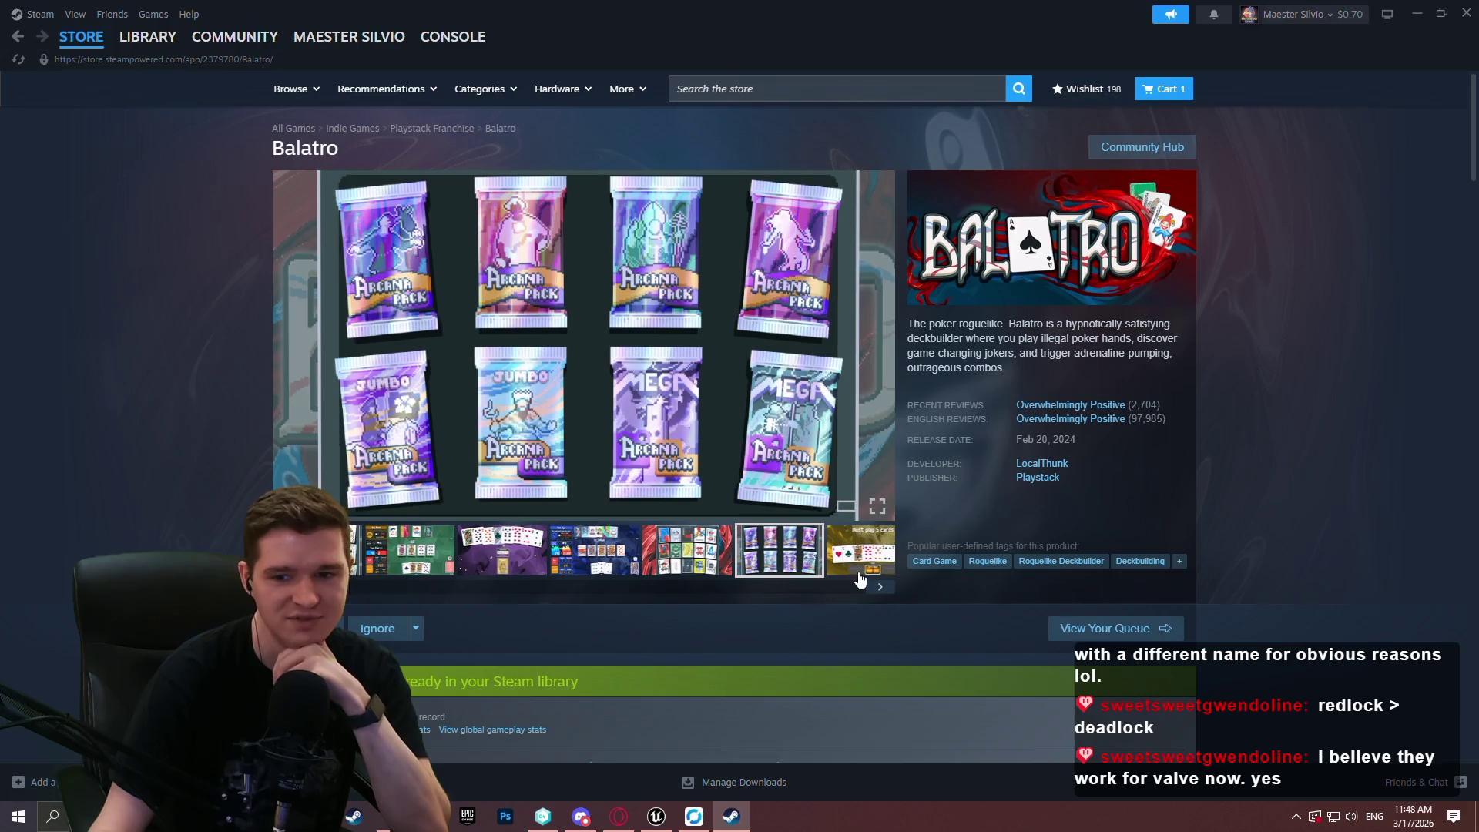
pyautogui.click(414, 545)
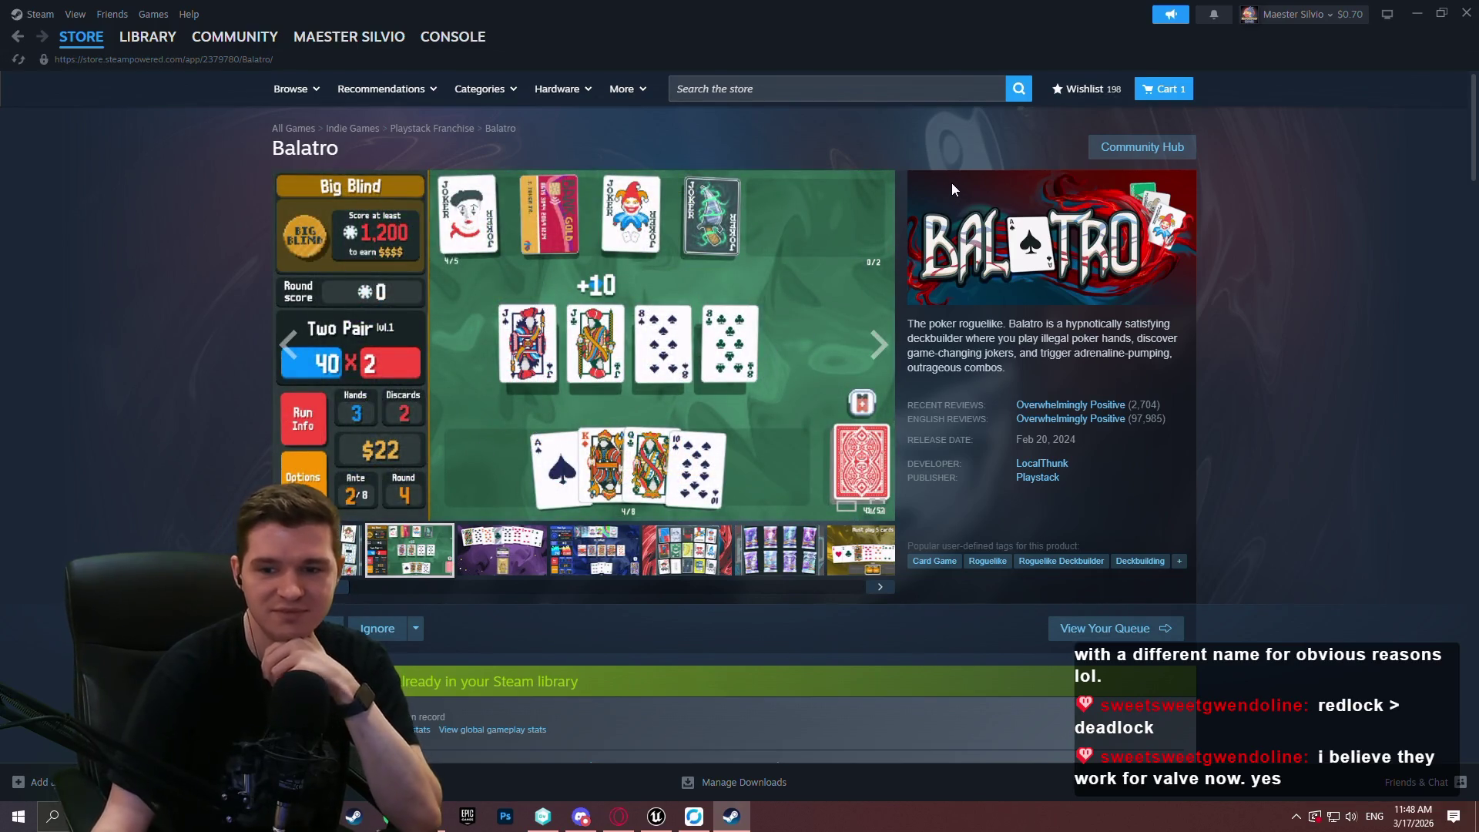
pyautogui.click(1465, 11)
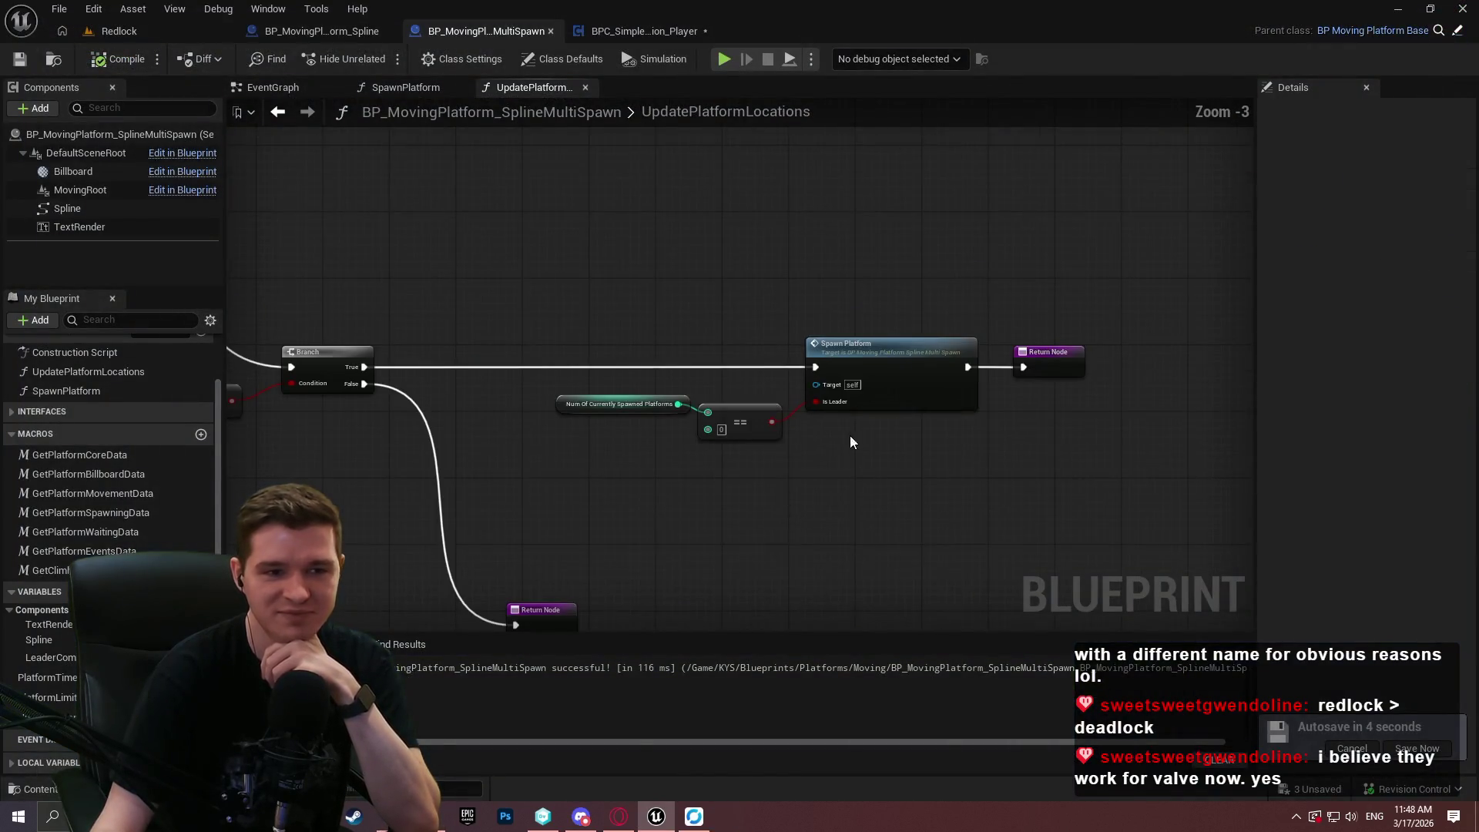
# Pan and zoom over the Branch and Spawn Platform nodes, then switch to the Redlock level.
pyautogui.moveTo(850, 441); pyautogui.dragTo(1041, 347)
pyautogui.scroll(1, 1005, 336)
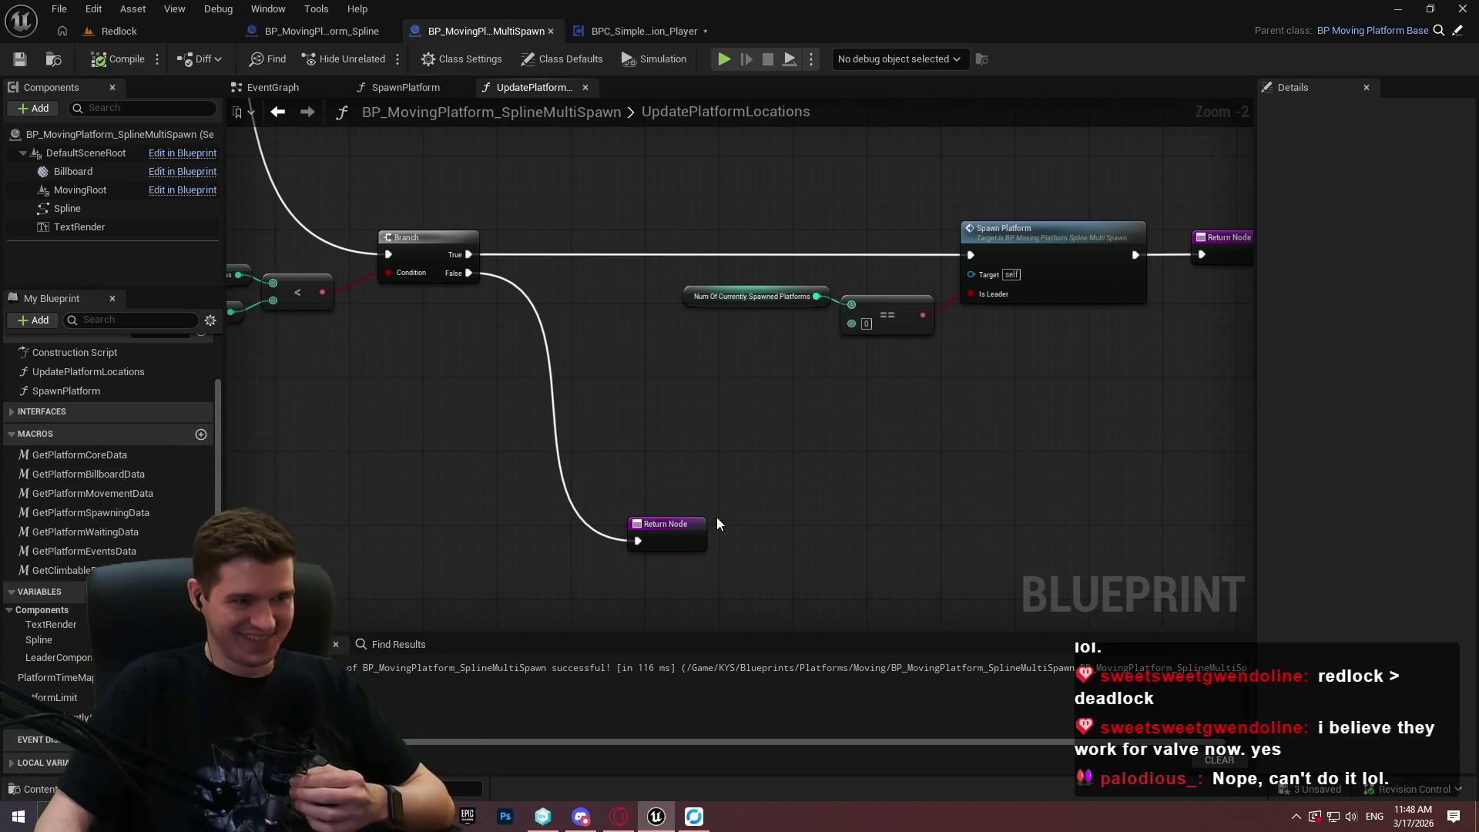
pyautogui.scroll(-2, 763, 399)
pyautogui.scroll(-2, 855, 421)
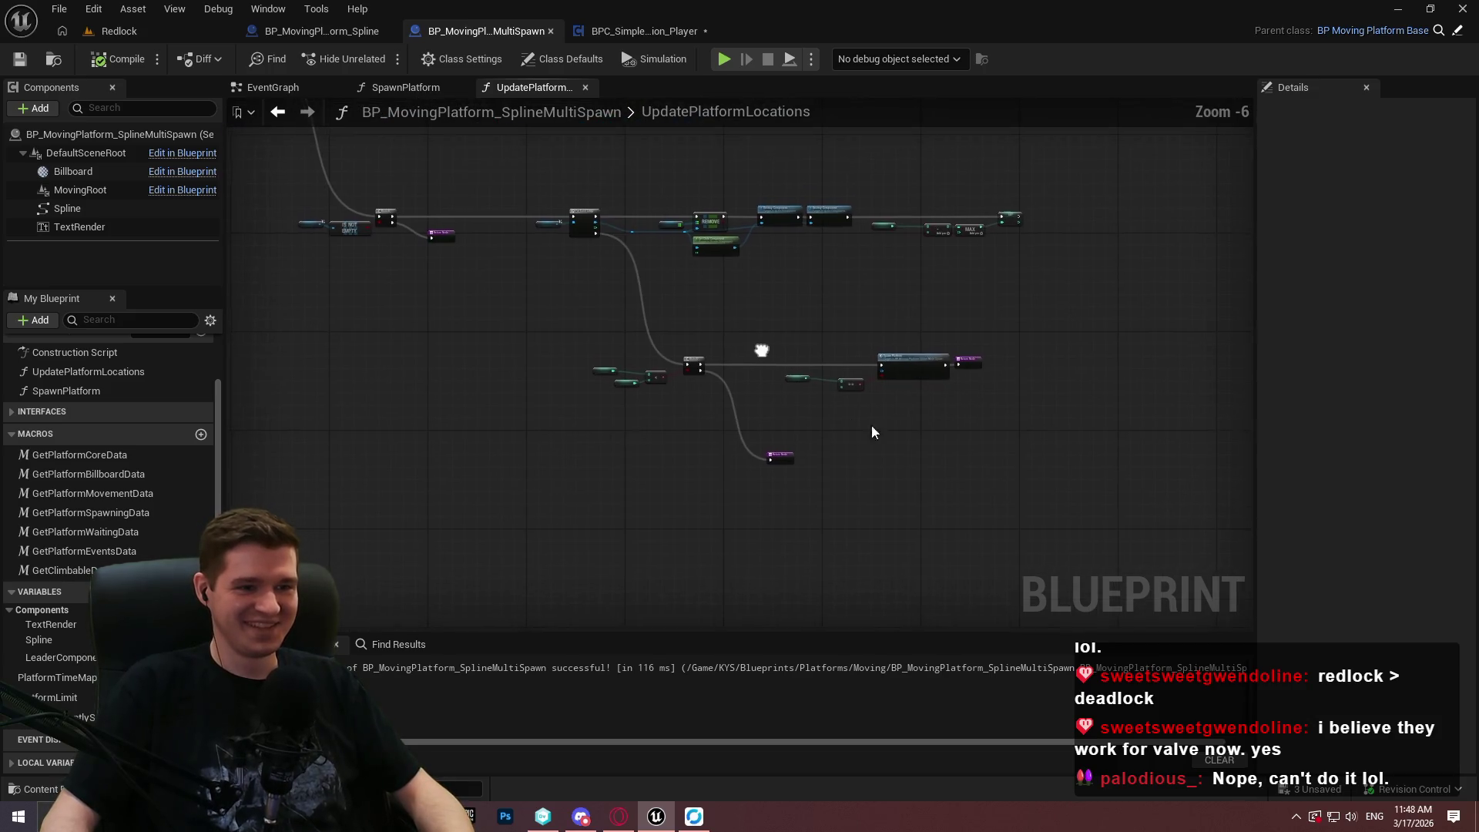
pyautogui.scroll(4, 847, 366)
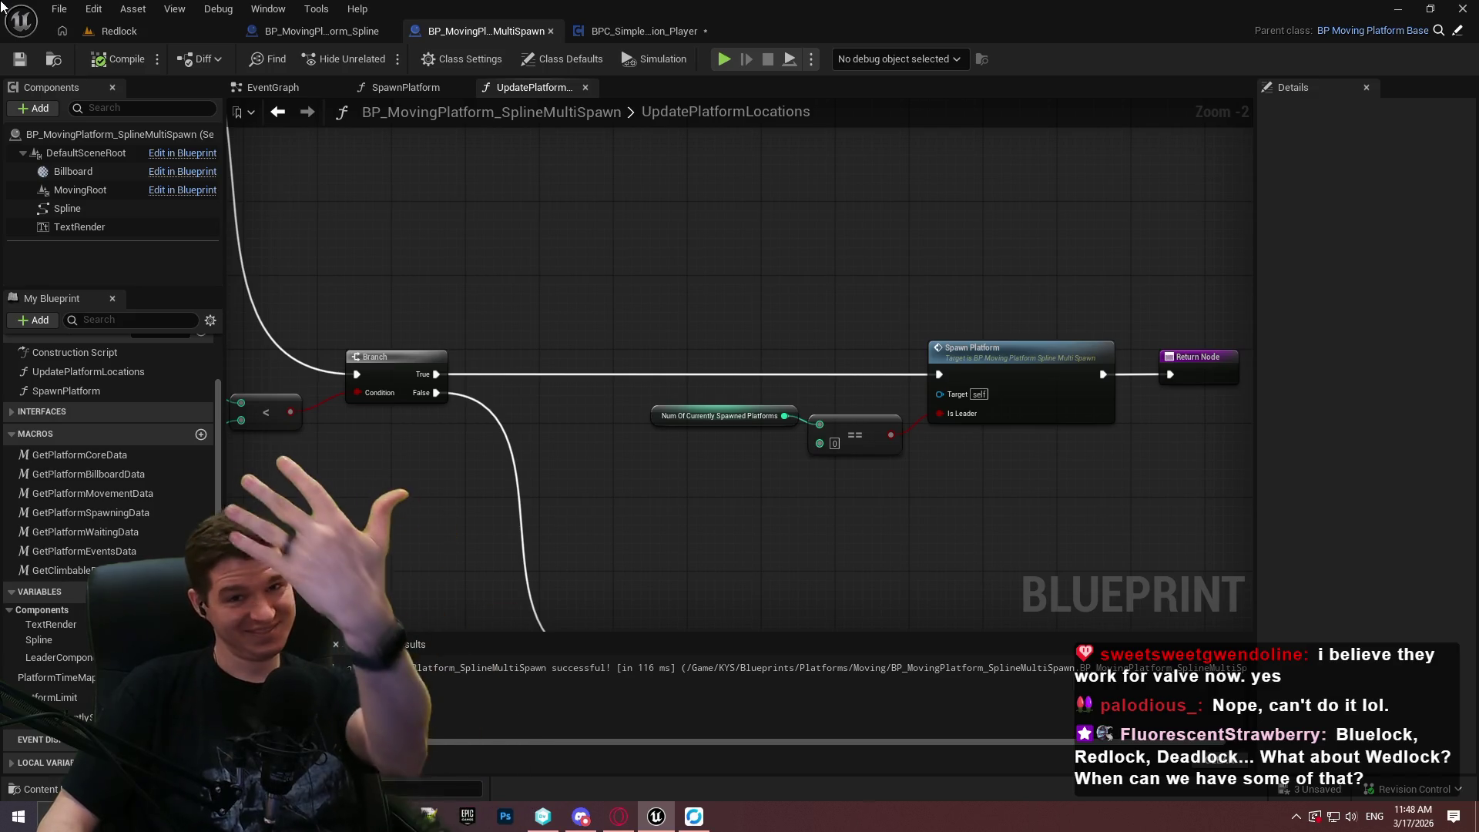
pyautogui.click(119, 31)
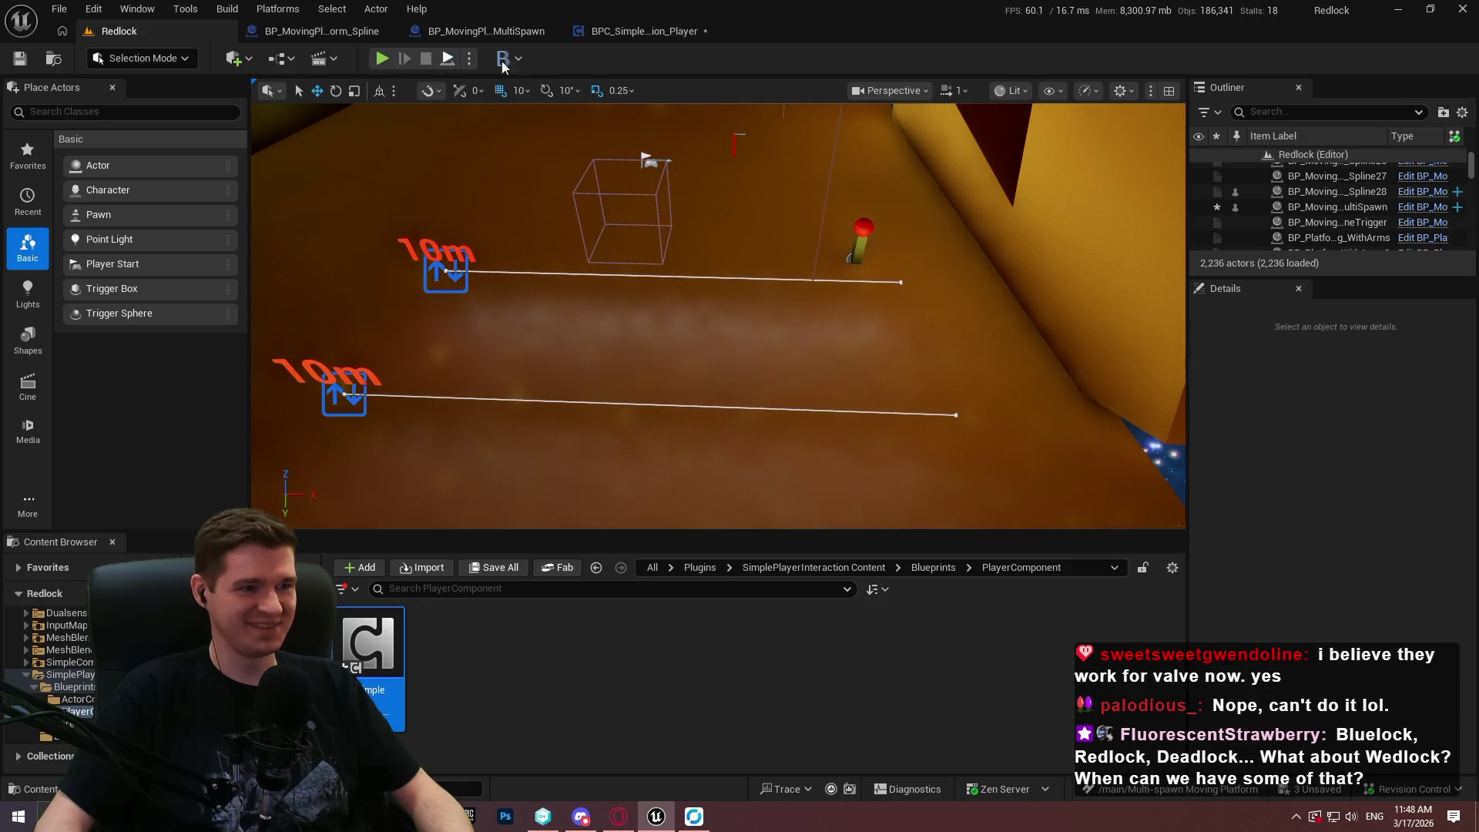
pyautogui.click(639, 30)
pyautogui.click(470, 29)
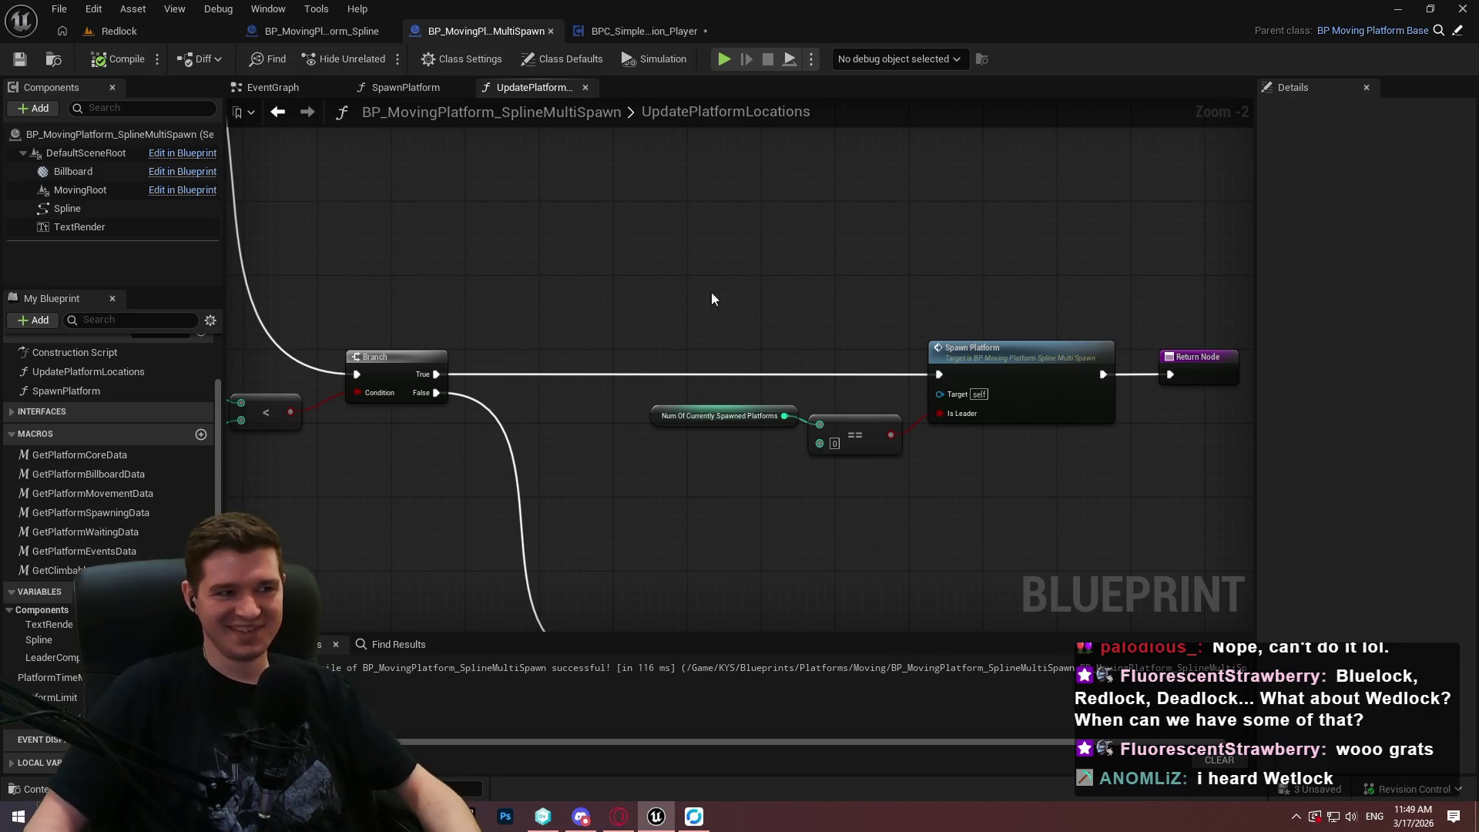
pyautogui.click(160, 25)
pyautogui.moveTo(809, 292); pyautogui.dragTo(809, 331)
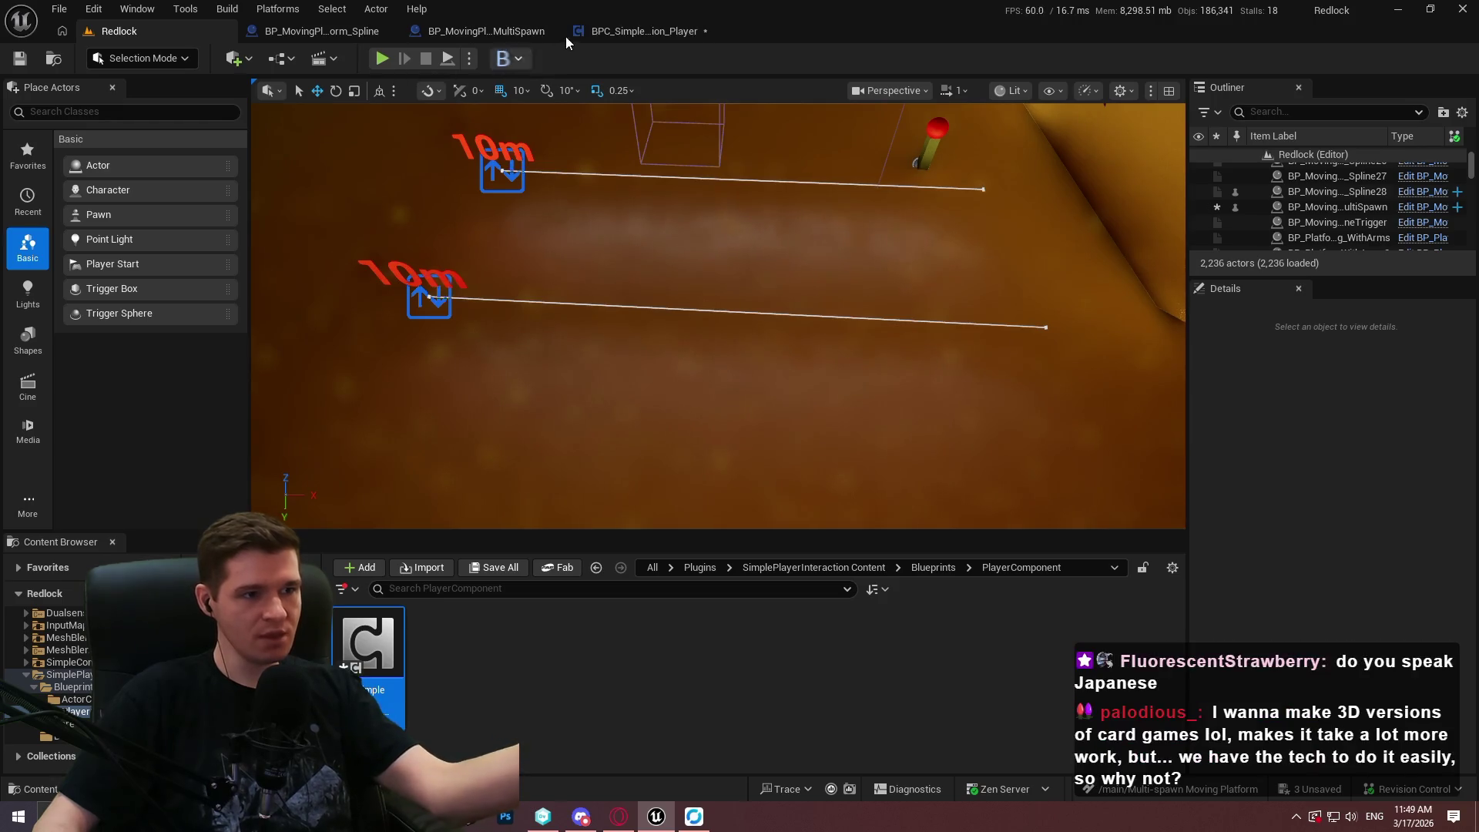
# In the multi-spawn platform Blueprint, make PlatformLimit instance editable.
pyautogui.click(632, 32)
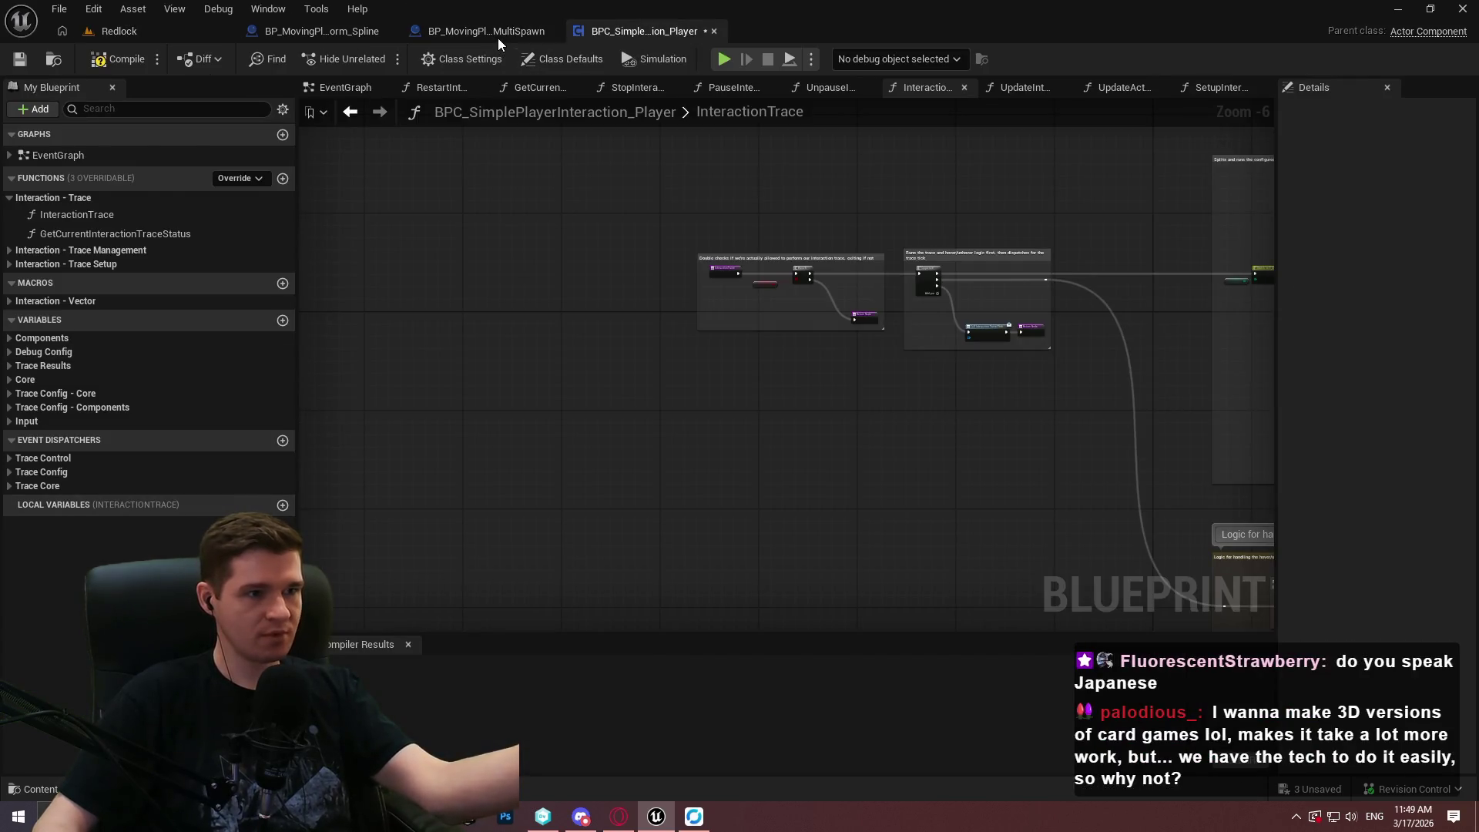
pyautogui.click(498, 37)
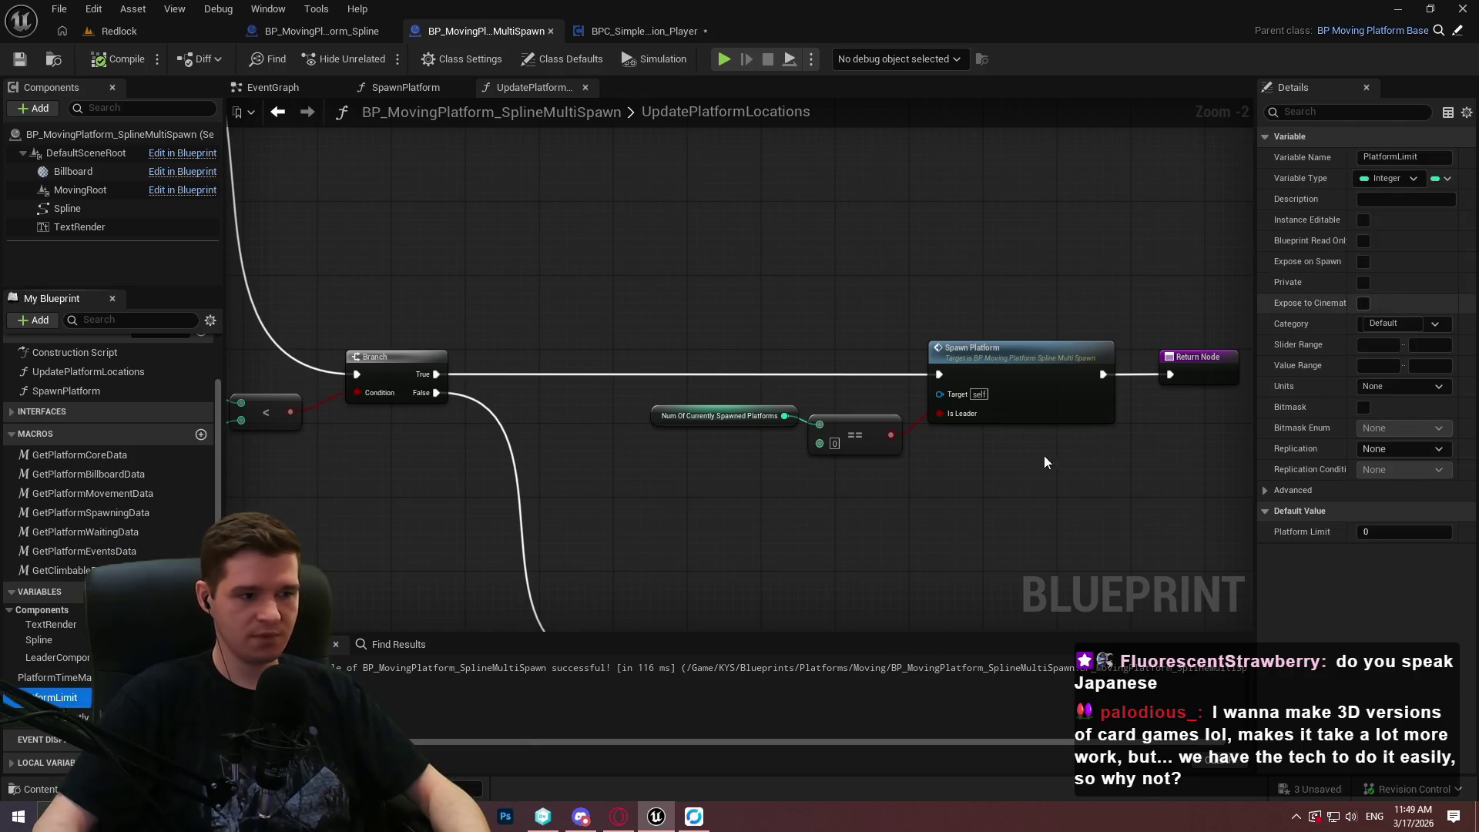
pyautogui.click(1364, 220)
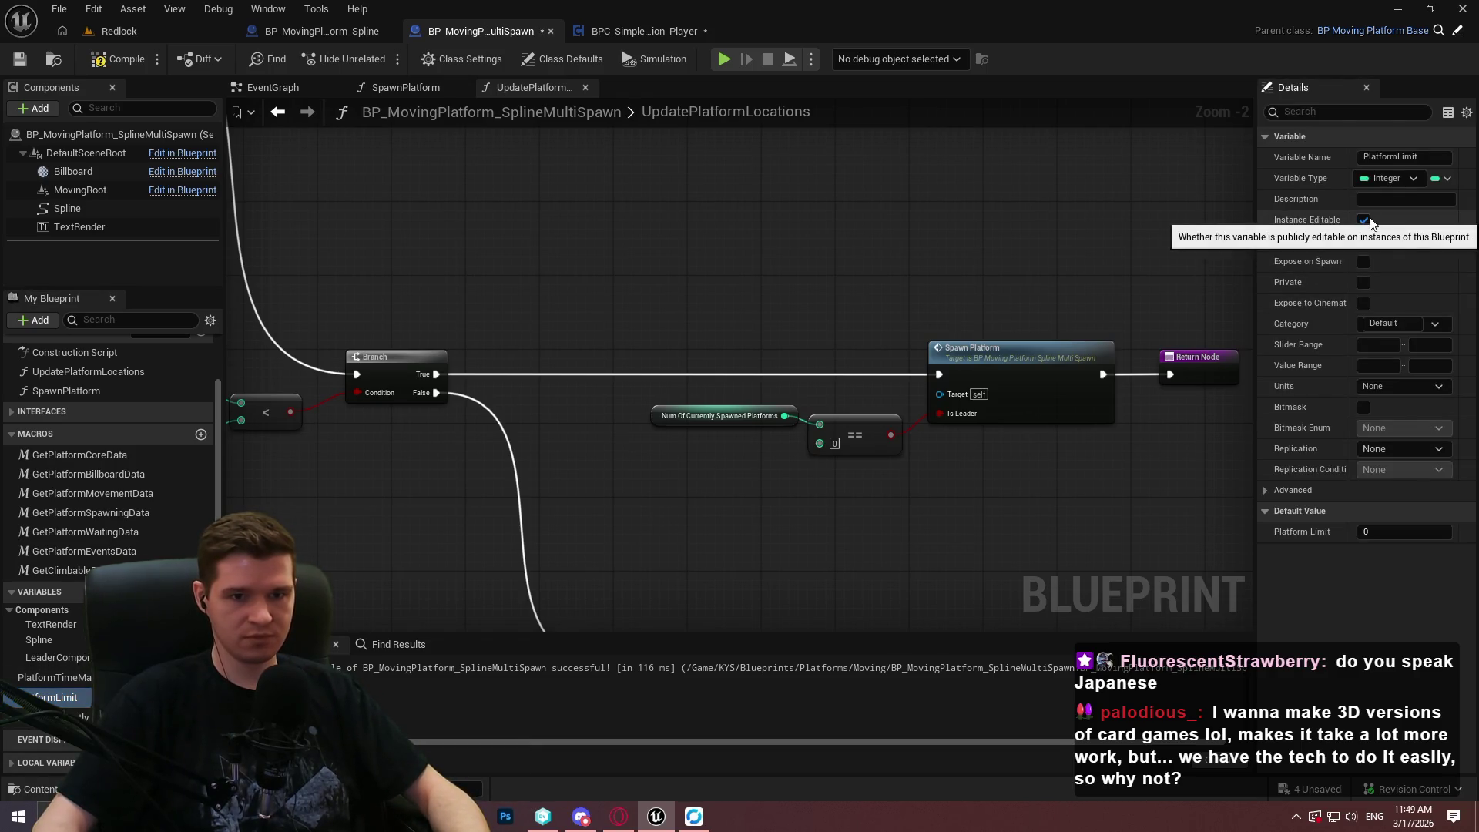
pyautogui.press('Down')
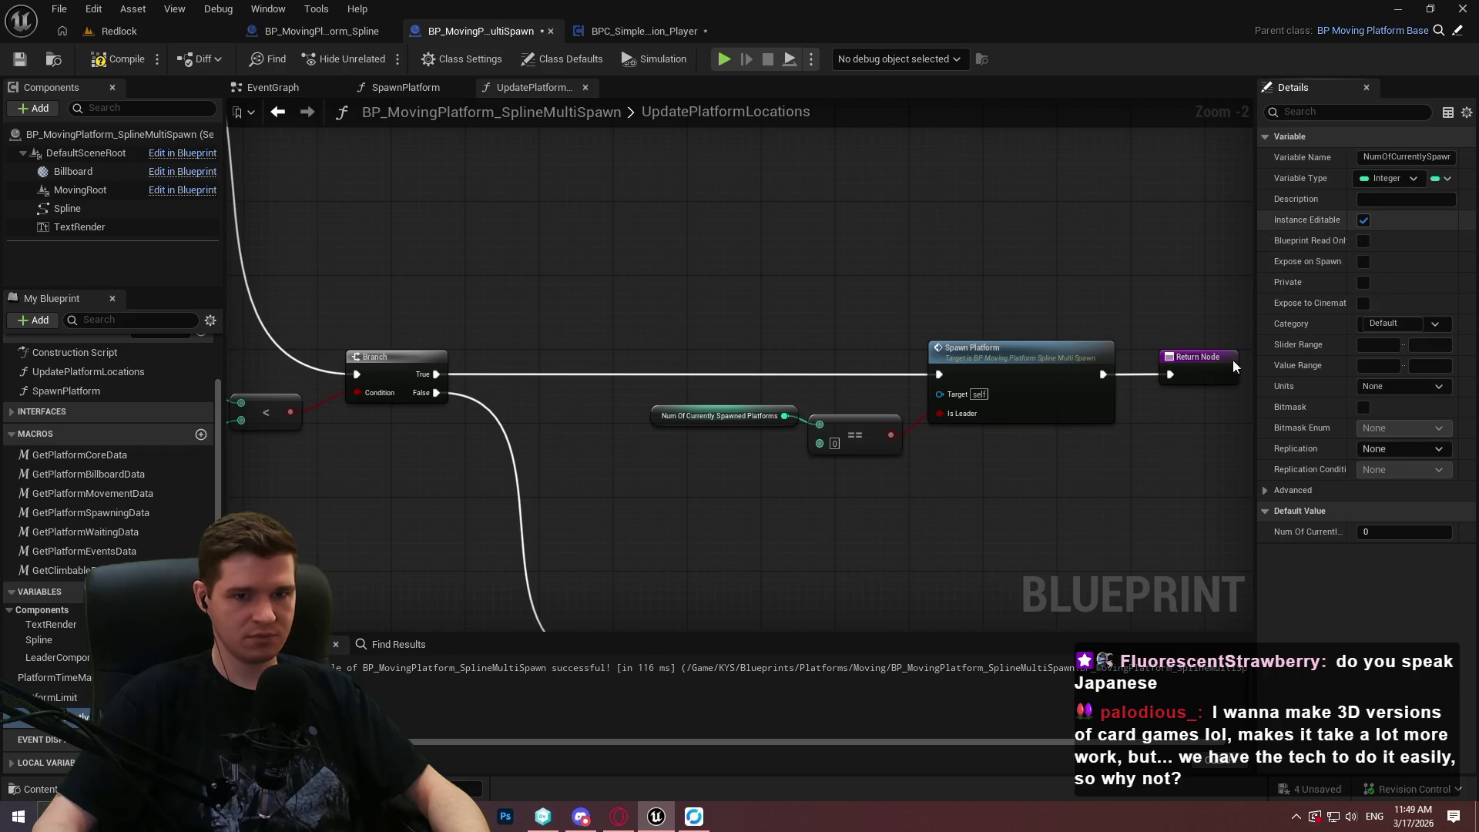
pyautogui.press('Up')
# Set PlatformLimit's default value to 1 and save the Blueprint.
pyautogui.click(1384, 530)
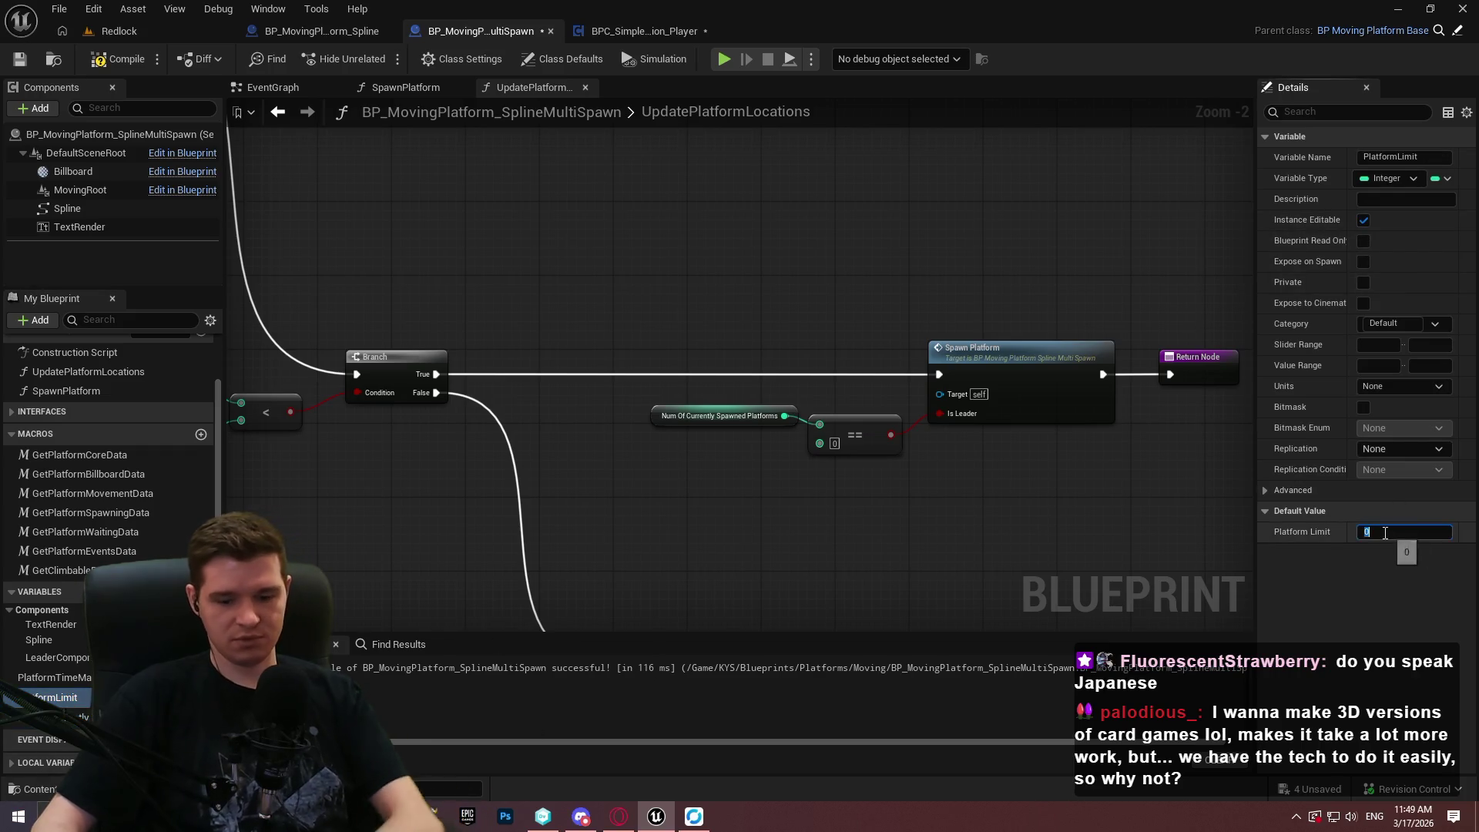
pyautogui.write('1')
pyautogui.click(655, 222)
pyautogui.click(30, 57)
pyautogui.click(109, 31)
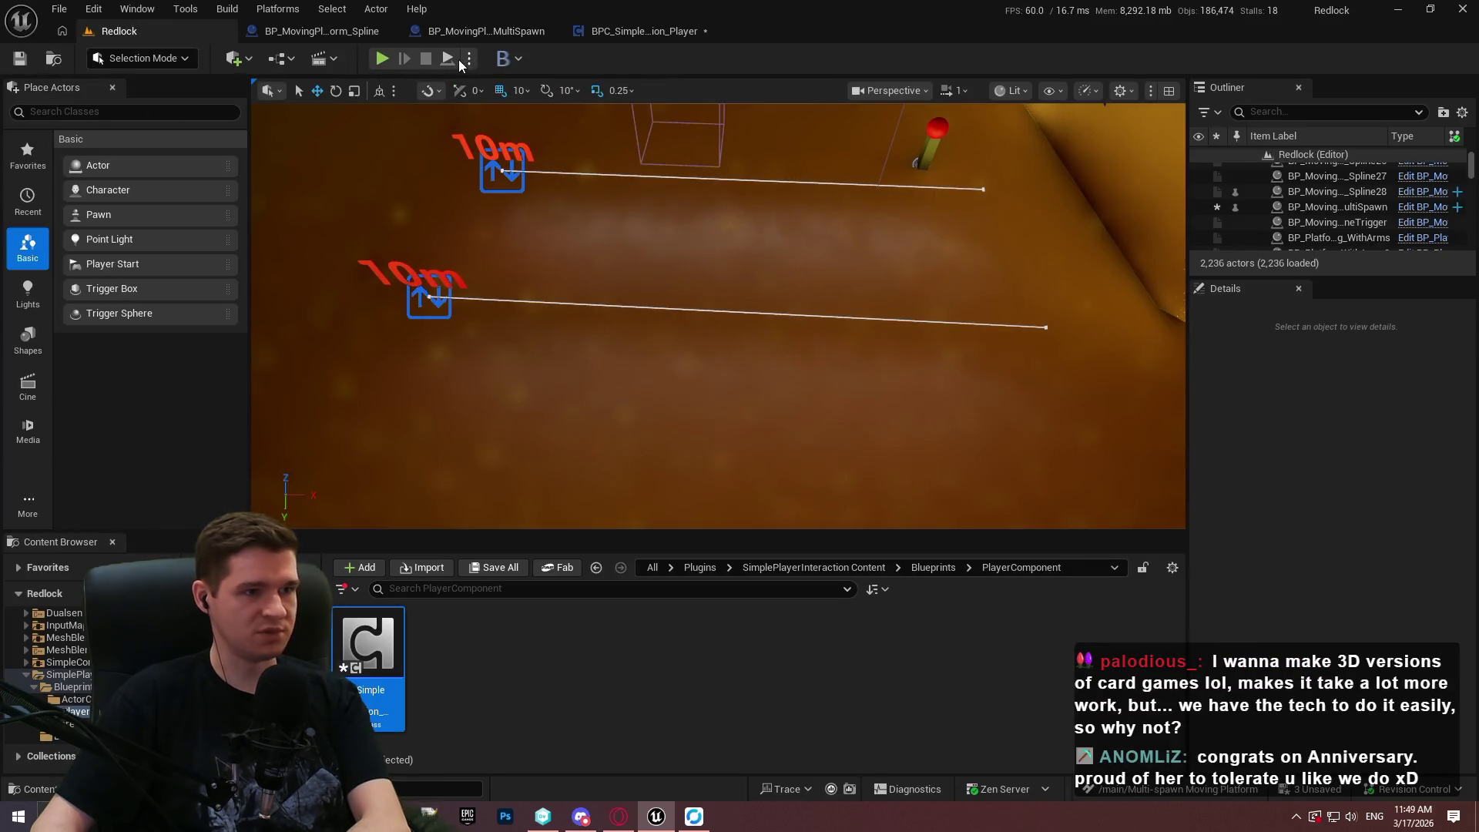
# Play the Redlock level in the editor, watch the platforms spawn, then stop the session.
pyautogui.click(391, 65)
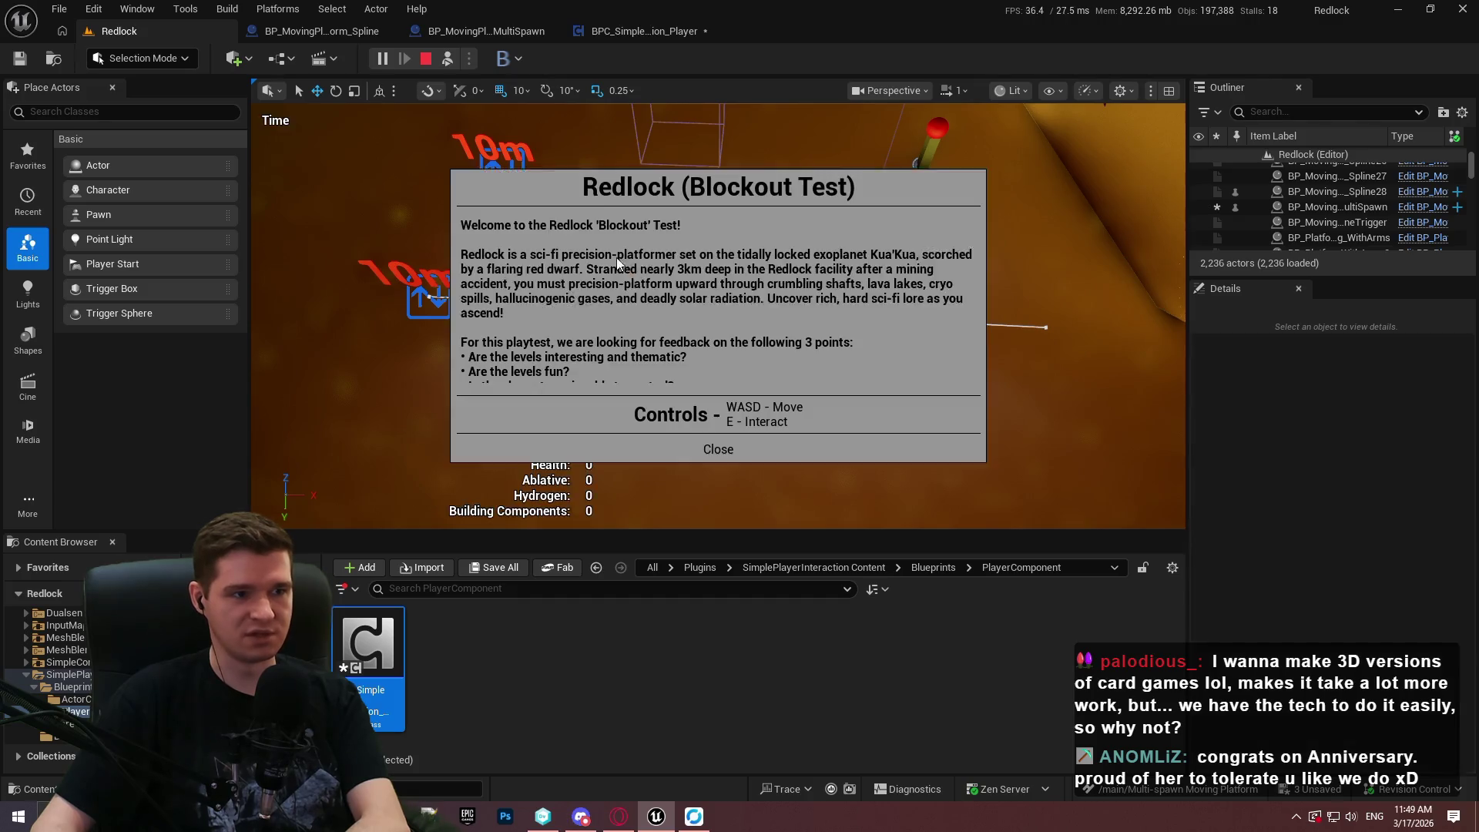
pyautogui.click(742, 437)
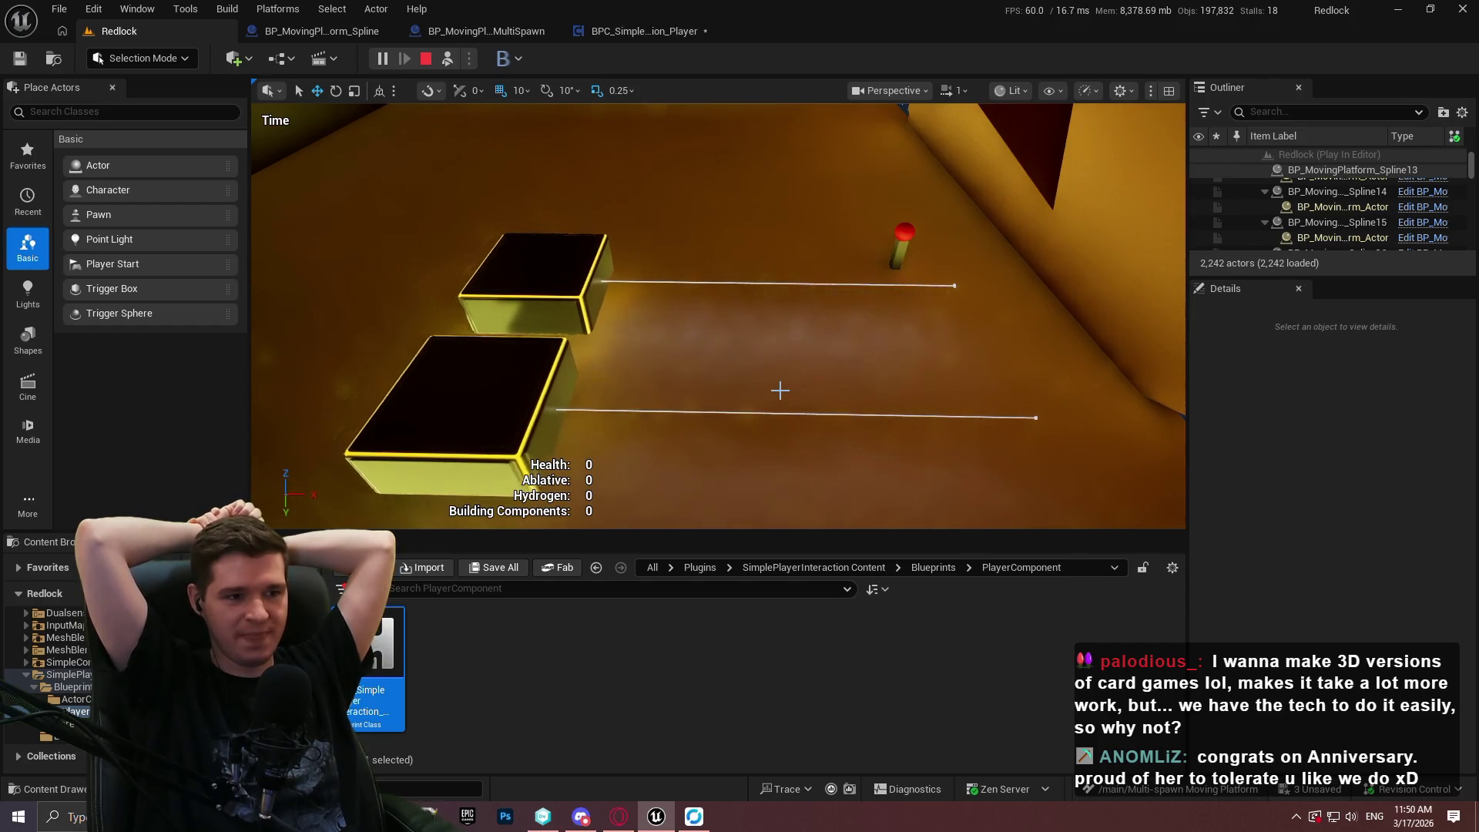
pyautogui.press('Escape')
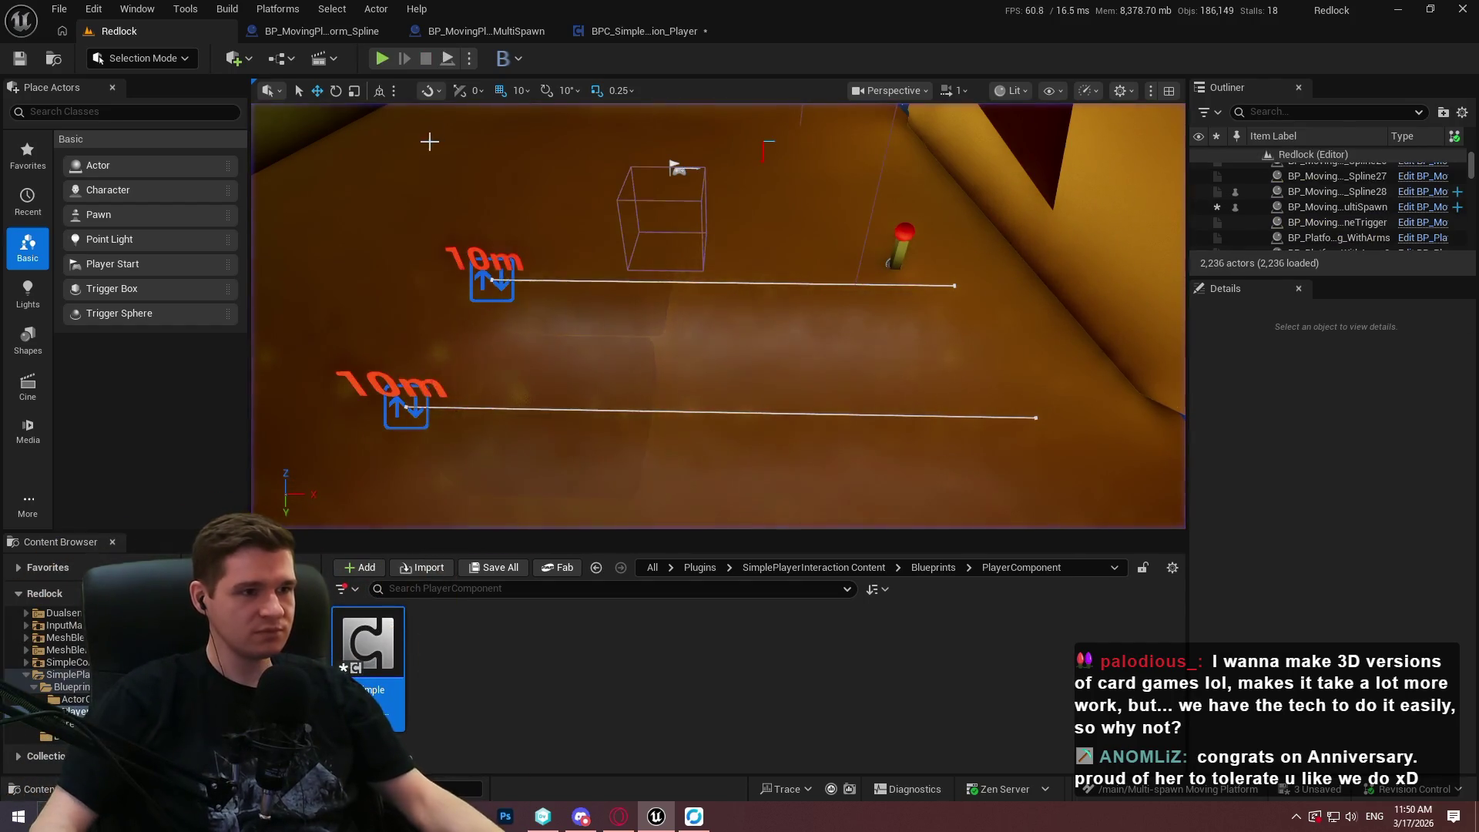
pyautogui.click(638, 31)
# Add a new Float variable named TimeBetweenSpawns to the multi-spawn Blueprint.
pyautogui.click(475, 31)
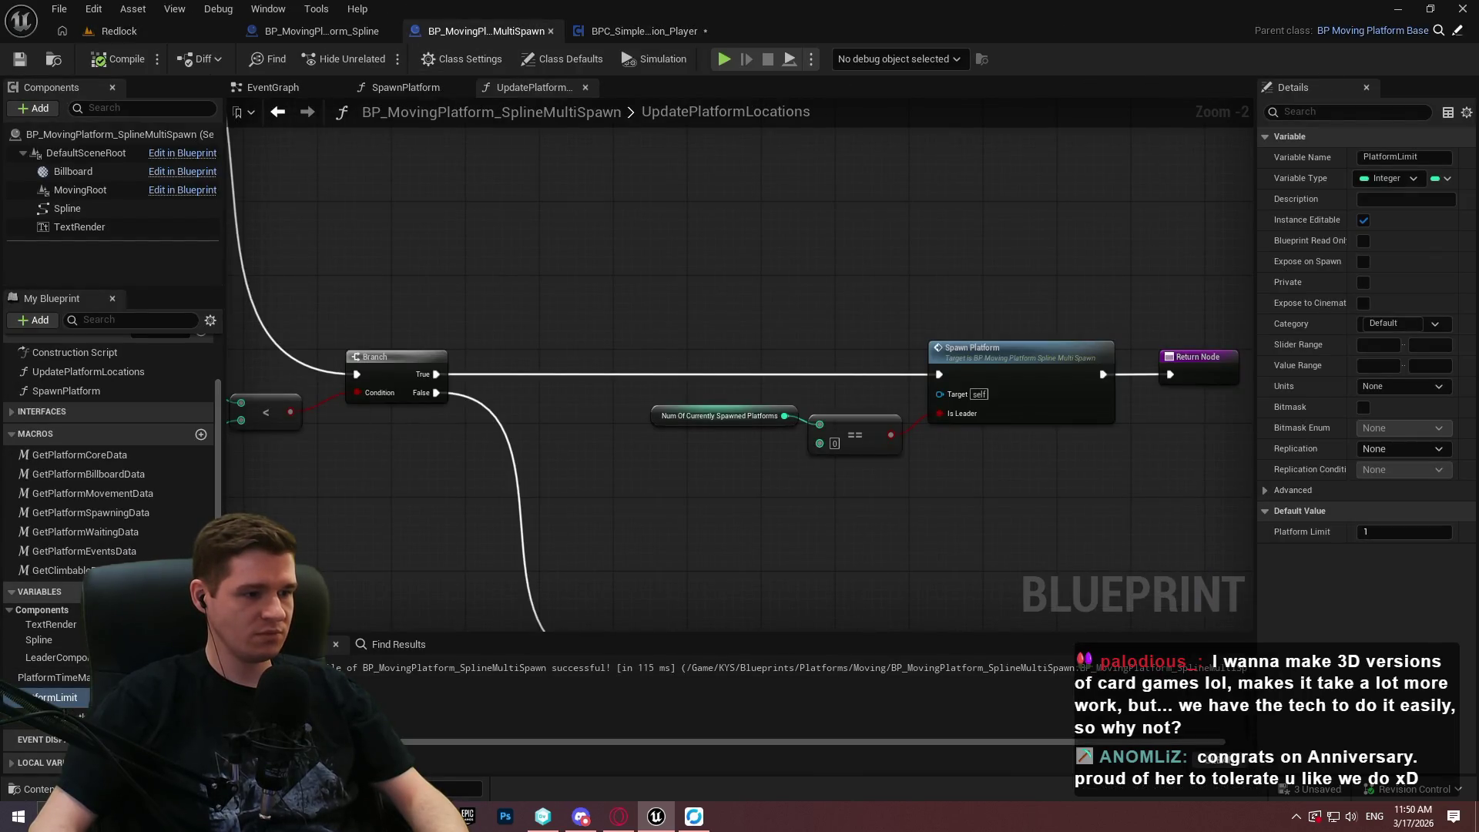
pyautogui.click(201, 591)
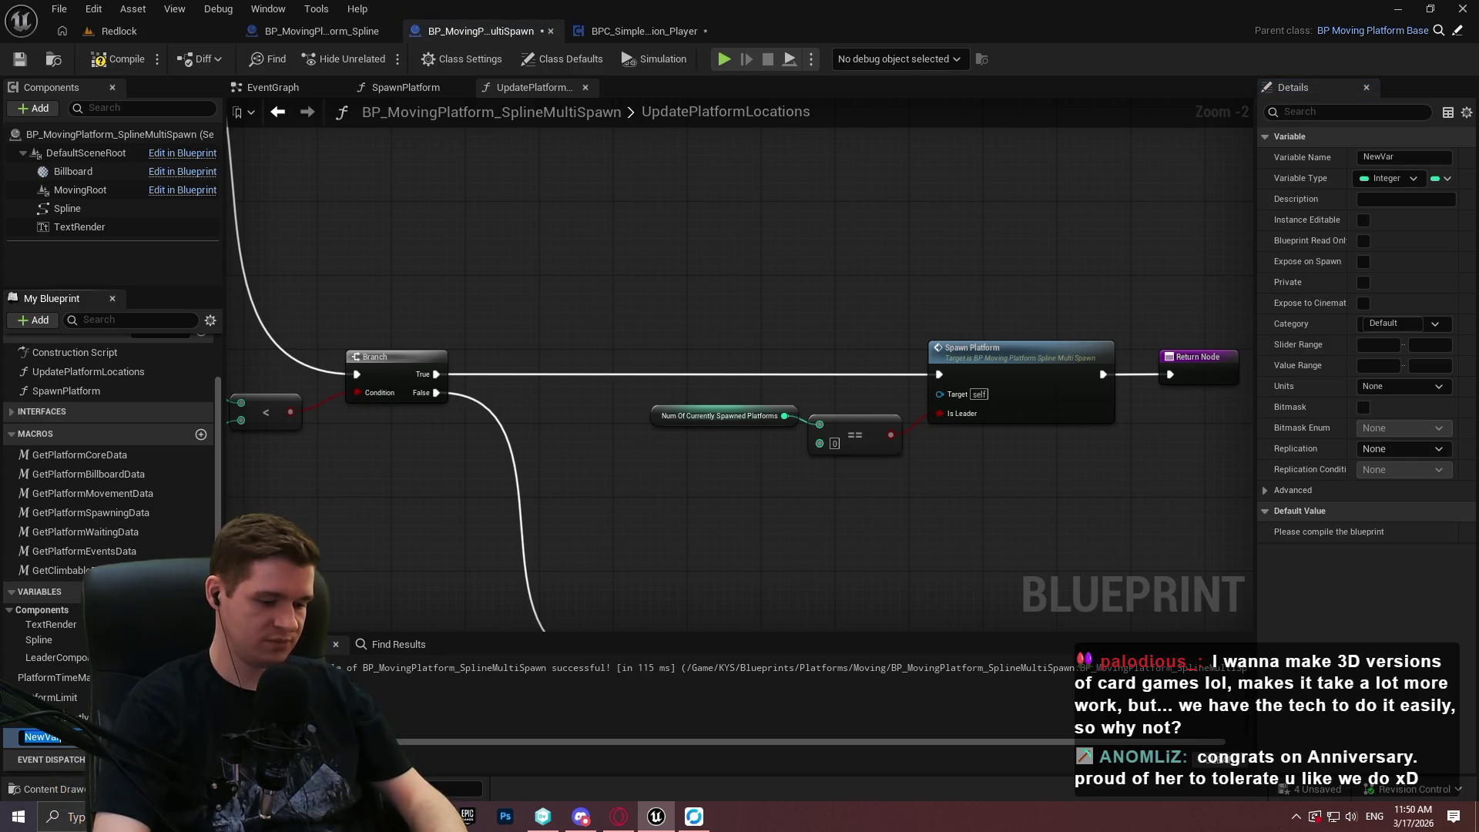
pyautogui.write('etweenSpawns')
pyautogui.press('Return')
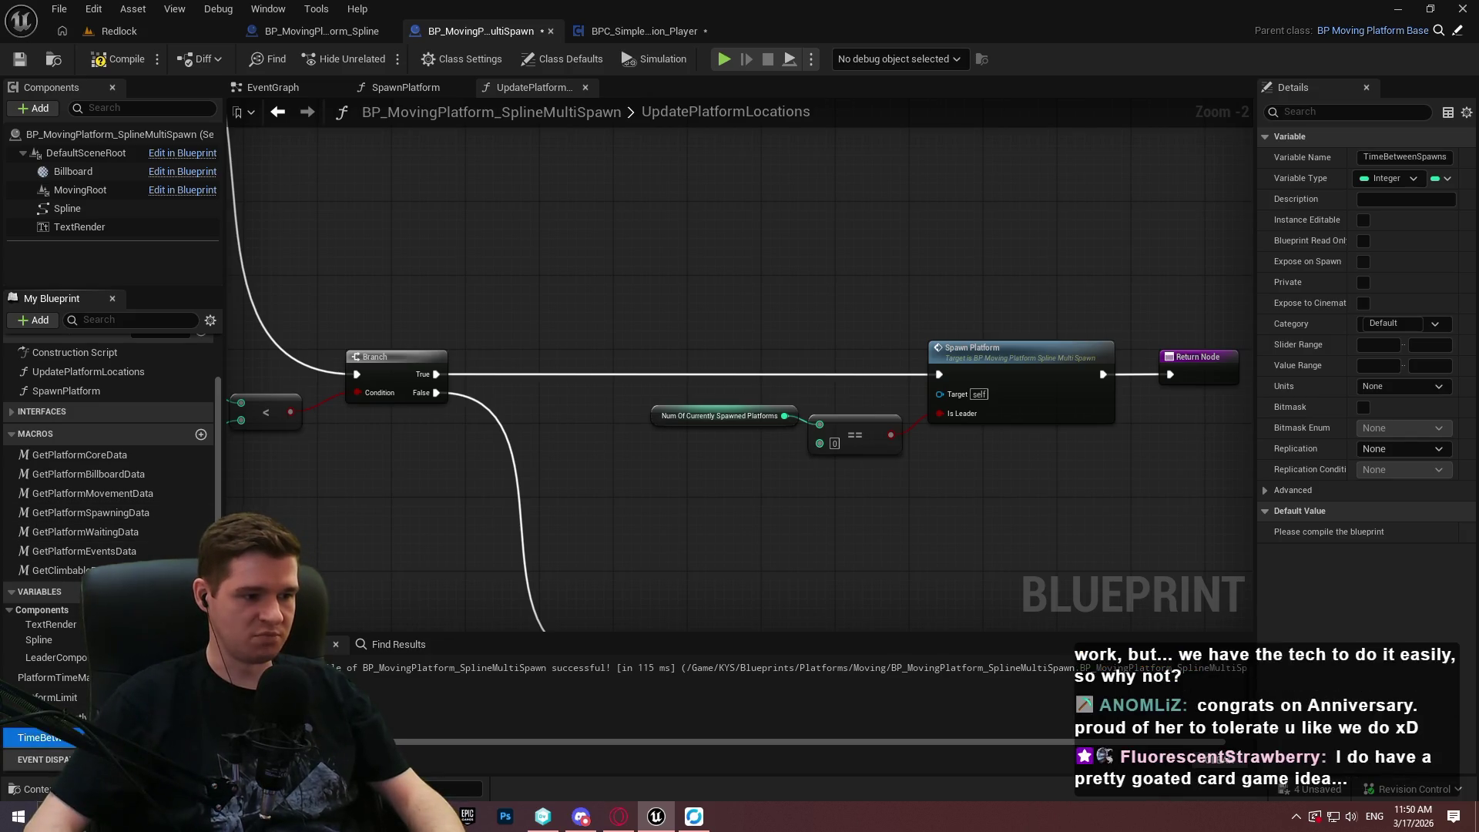
pyautogui.click(196, 738)
pyautogui.click(177, 504)
# Compile and save the Blueprint, then pan over the Remove and Destroy Component nodes.
pyautogui.click(116, 58)
pyautogui.click(19, 58)
pyautogui.scroll(-1, 783, 233)
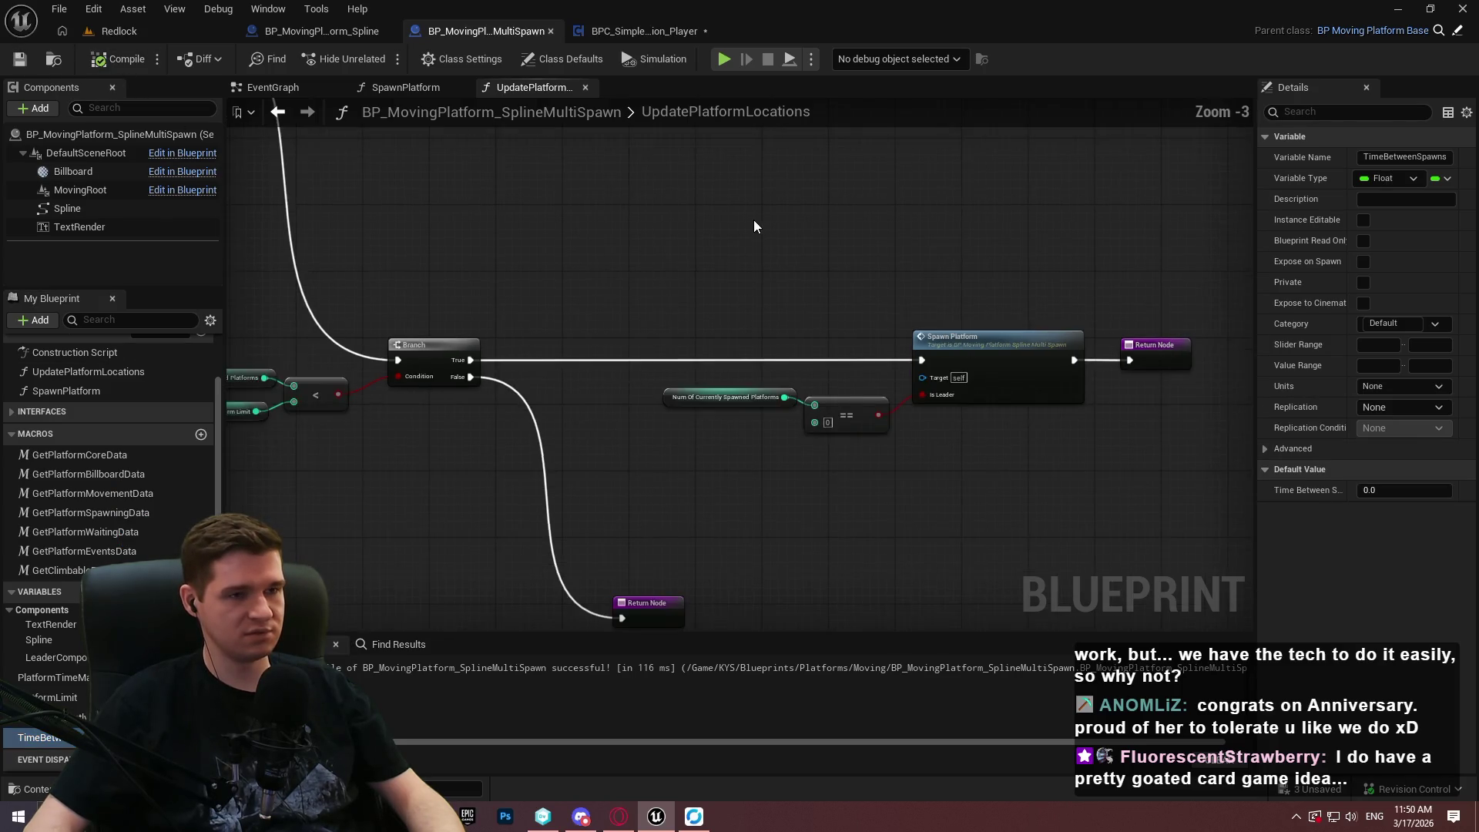
pyautogui.moveTo(743, 242); pyautogui.dragTo(808, 428)
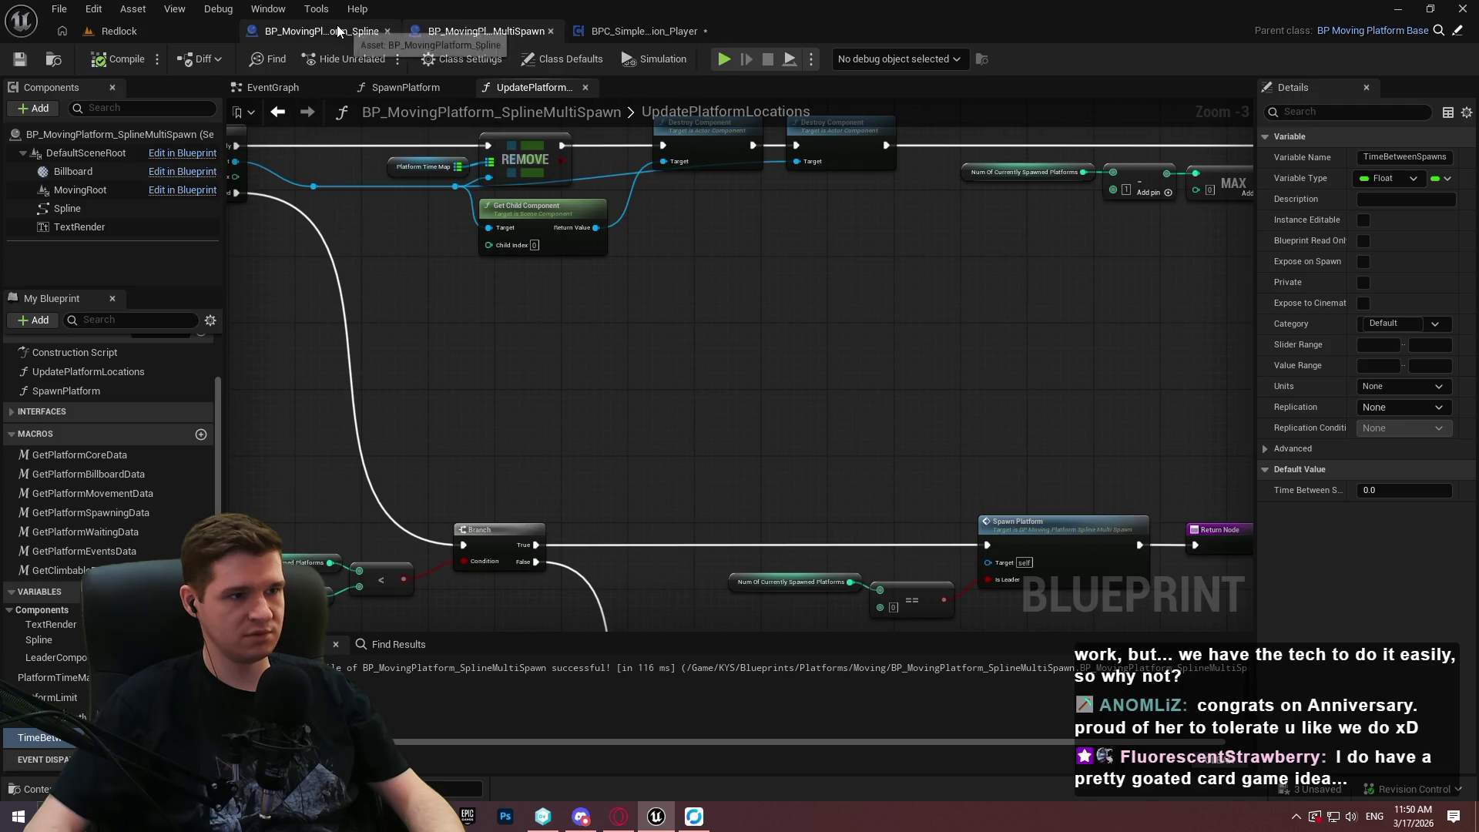
pyautogui.moveTo(493, 477)
pyautogui.mouseDown()
pyautogui.moveTo(584, 389)
pyautogui.moveTo(1195, 501)
pyautogui.moveTo(773, 400)
pyautogui.moveTo(396, 470)
pyautogui.moveTo(372, 460)
pyautogui.mouseUp()
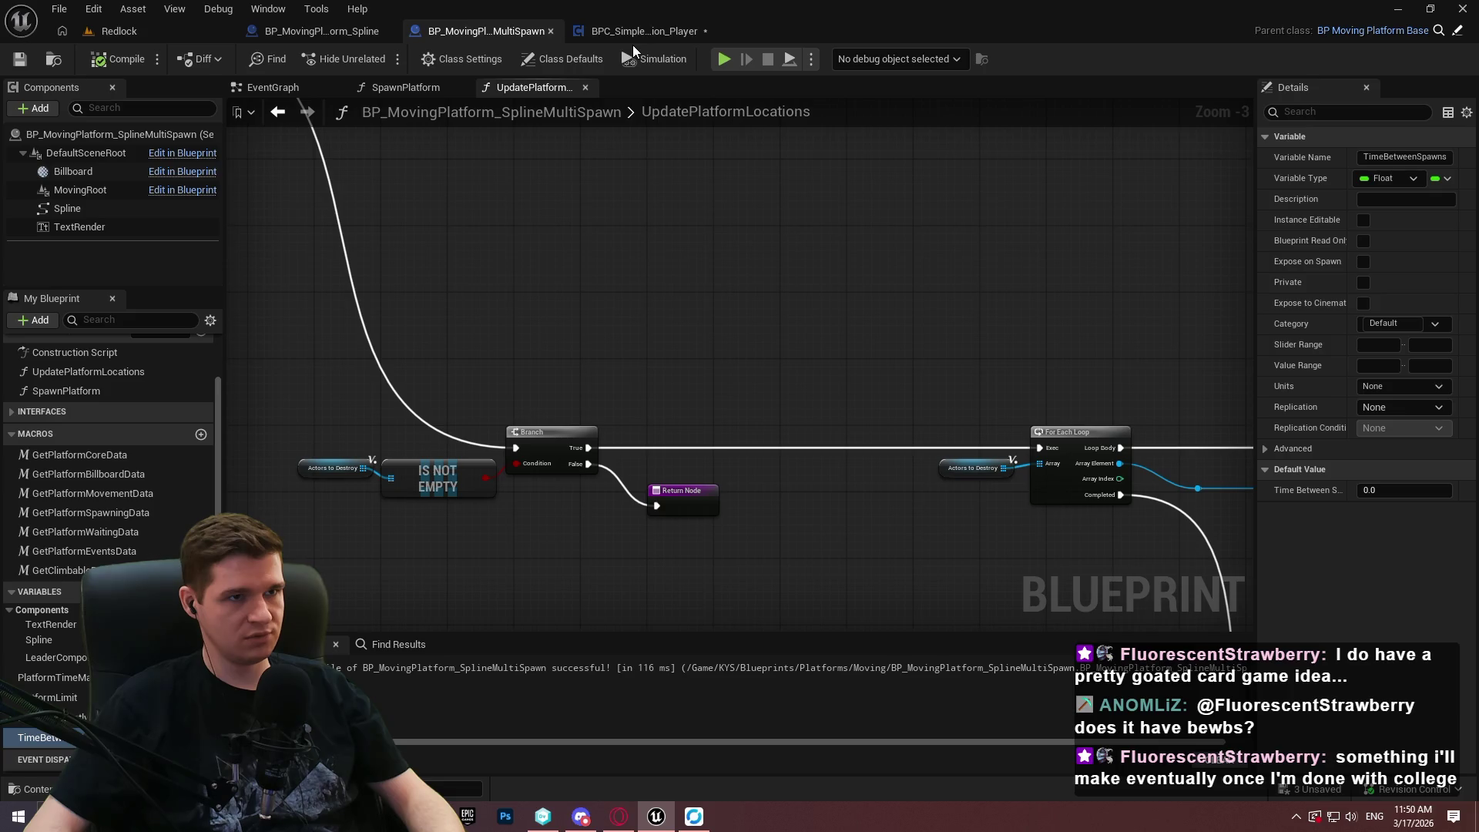
# In the EventGraph, place a Time Between Spawns getter wired into a new Delay's Duration.
pyautogui.click(386, 89)
pyautogui.click(274, 87)
pyautogui.scroll(1, 608, 252)
pyautogui.moveTo(43, 740)
pyautogui.mouseDown()
pyautogui.moveTo(658, 370)
pyautogui.moveTo(745, 356)
pyautogui.mouseUp()
pyautogui.click(667, 382)
pyautogui.scroll(2, 710, 354)
pyautogui.write('delay')
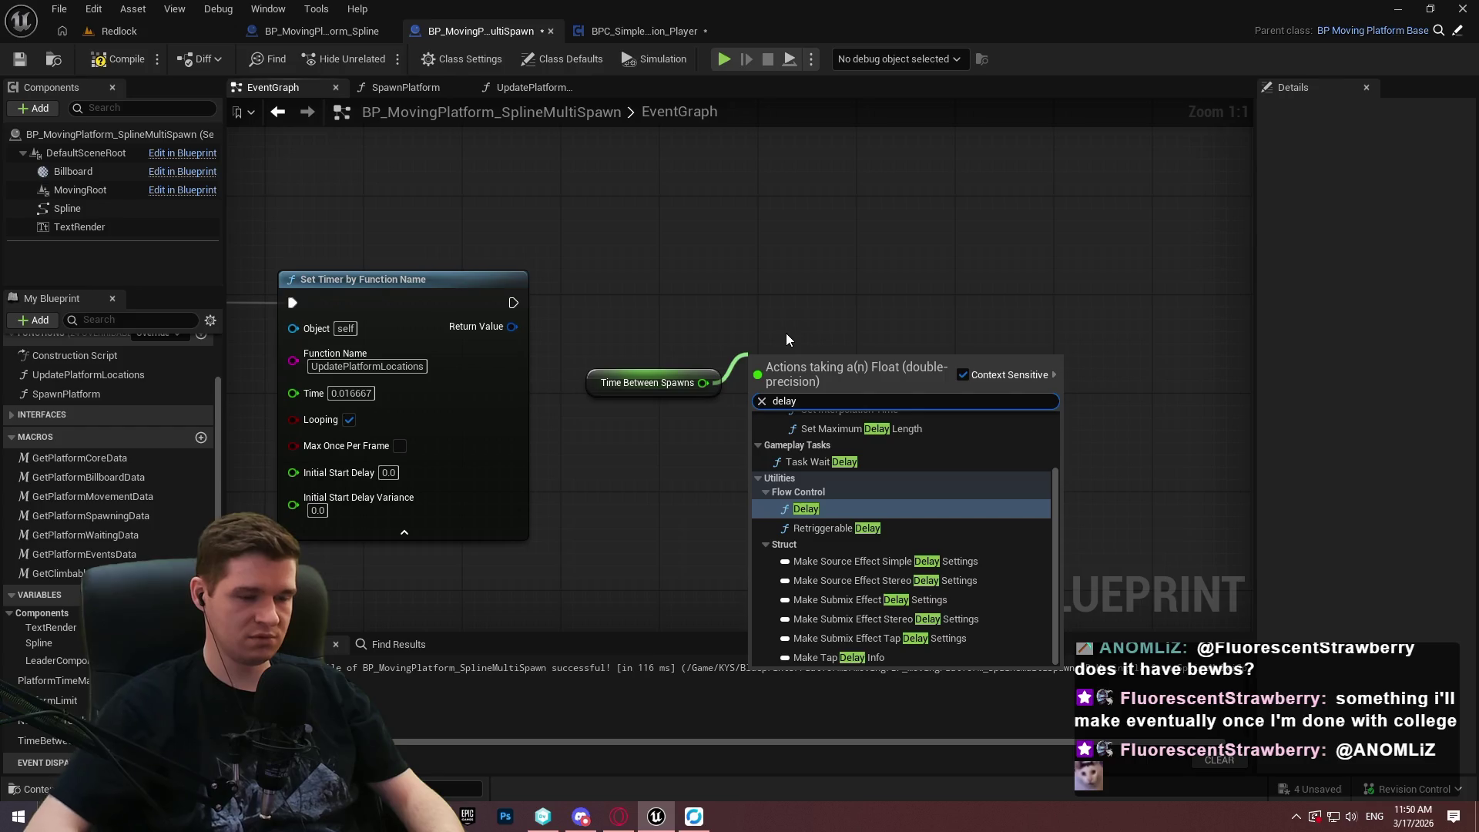
pyautogui.click(840, 510)
pyautogui.click(733, 281)
pyautogui.moveTo(732, 280); pyautogui.dragTo(771, 314)
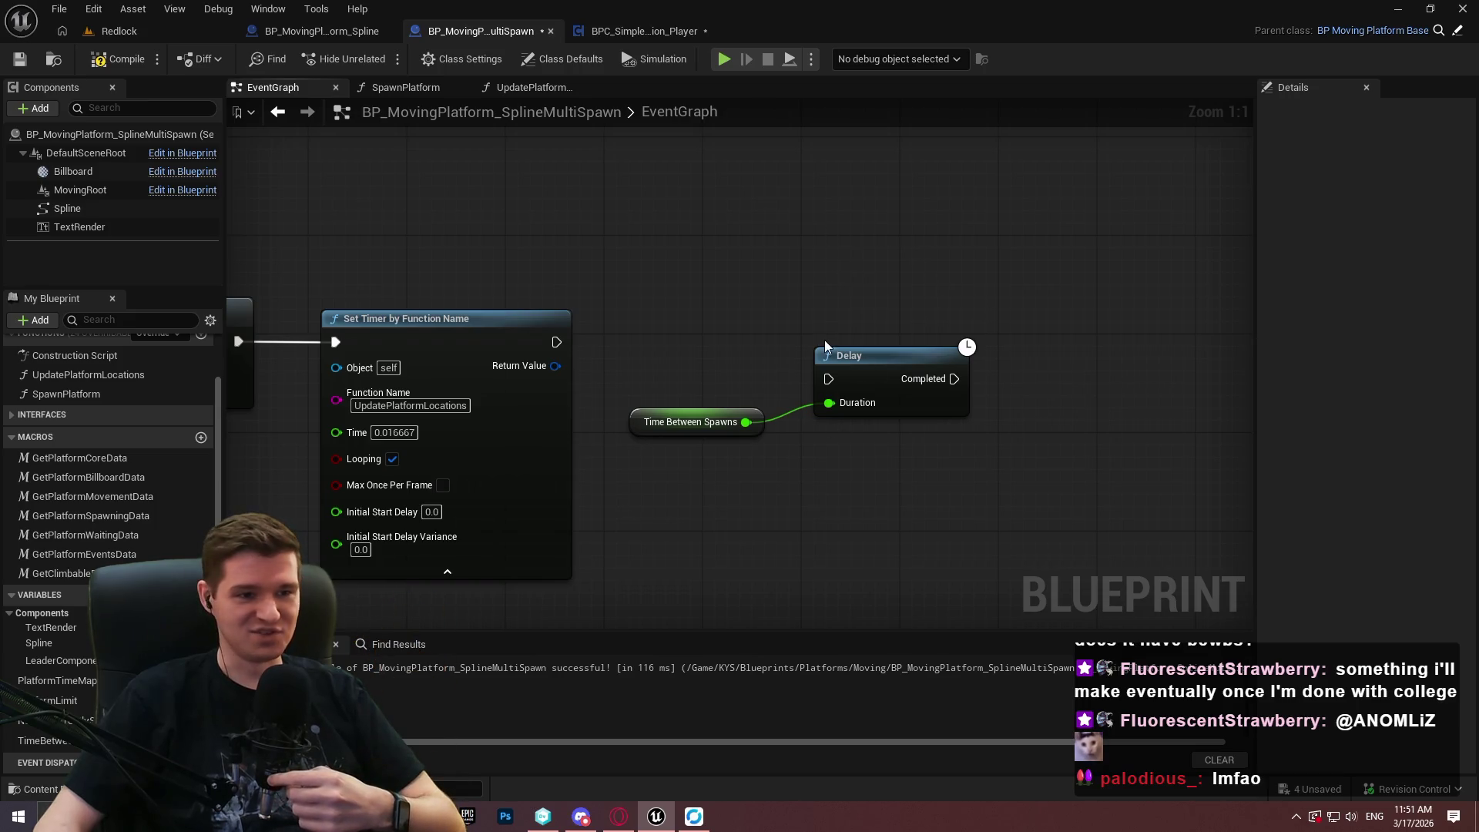
# Wire Set Timer's exec output into the Delay, align the nodes, then switch to Opera.
pyautogui.moveTo(831, 380); pyautogui.dragTo(556, 342)
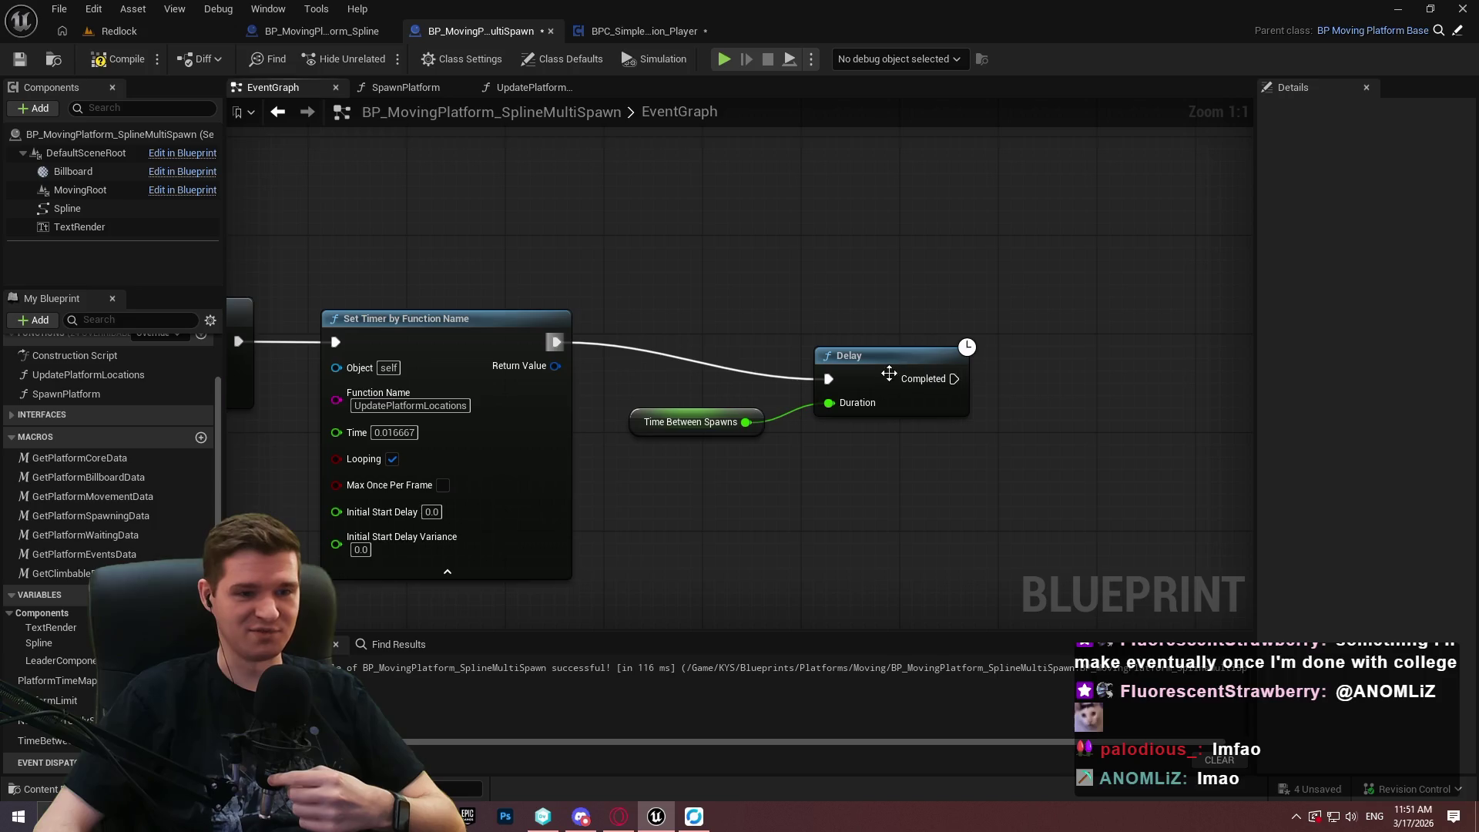
pyautogui.moveTo(877, 380); pyautogui.dragTo(939, 344)
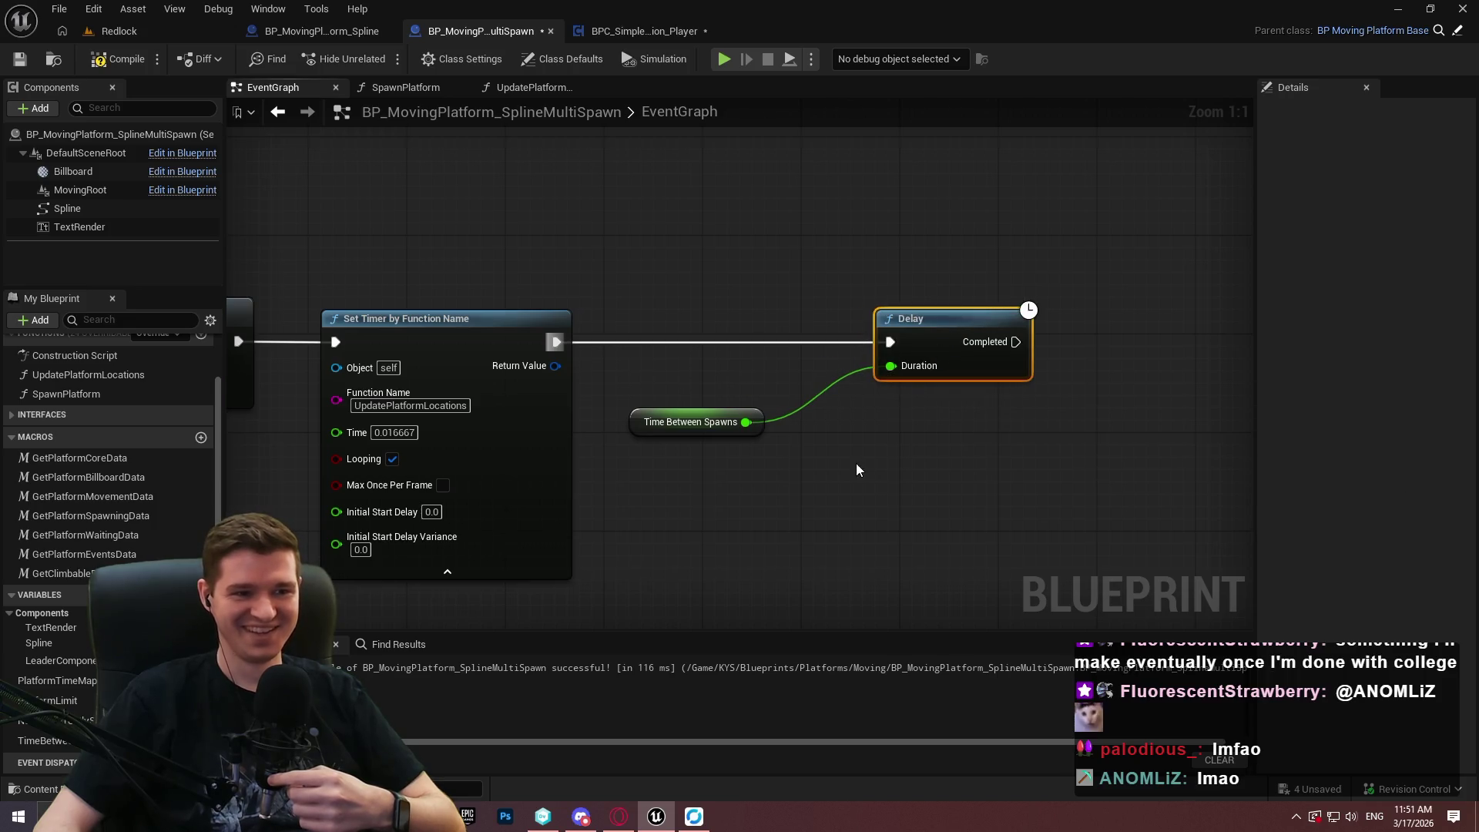
pyautogui.moveTo(765, 430)
pyautogui.mouseDown()
pyautogui.moveTo(871, 354)
pyautogui.moveTo(853, 381)
pyautogui.mouseUp()
pyautogui.click(855, 387)
pyautogui.click(853, 378)
pyautogui.click(972, 469)
pyautogui.moveTo(545, 346); pyautogui.dragTo(706, 379)
pyautogui.moveTo(1191, 583); pyautogui.dragTo(900, 391)
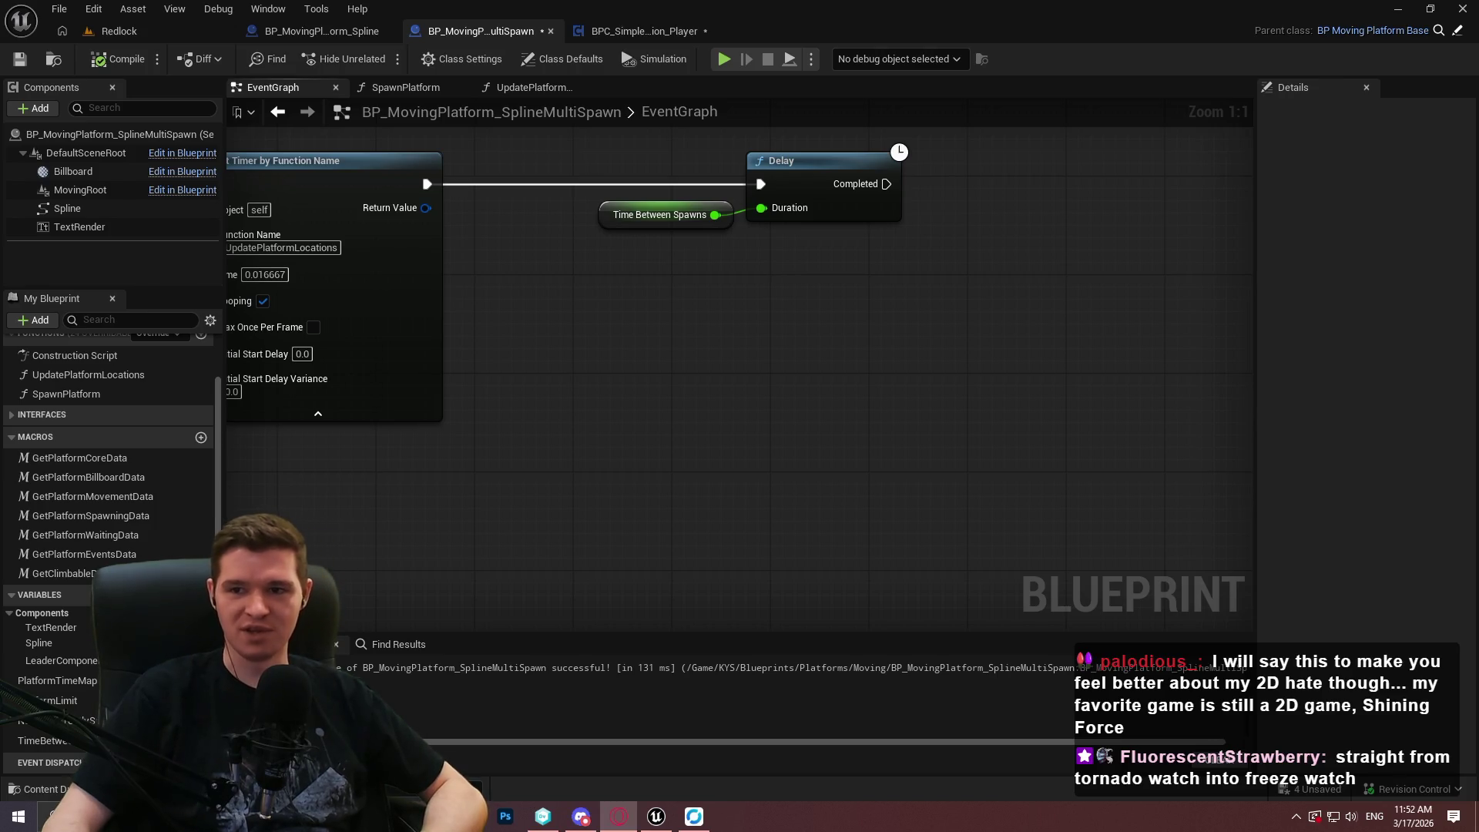
pyautogui.hotkey('alt', 'Tab')
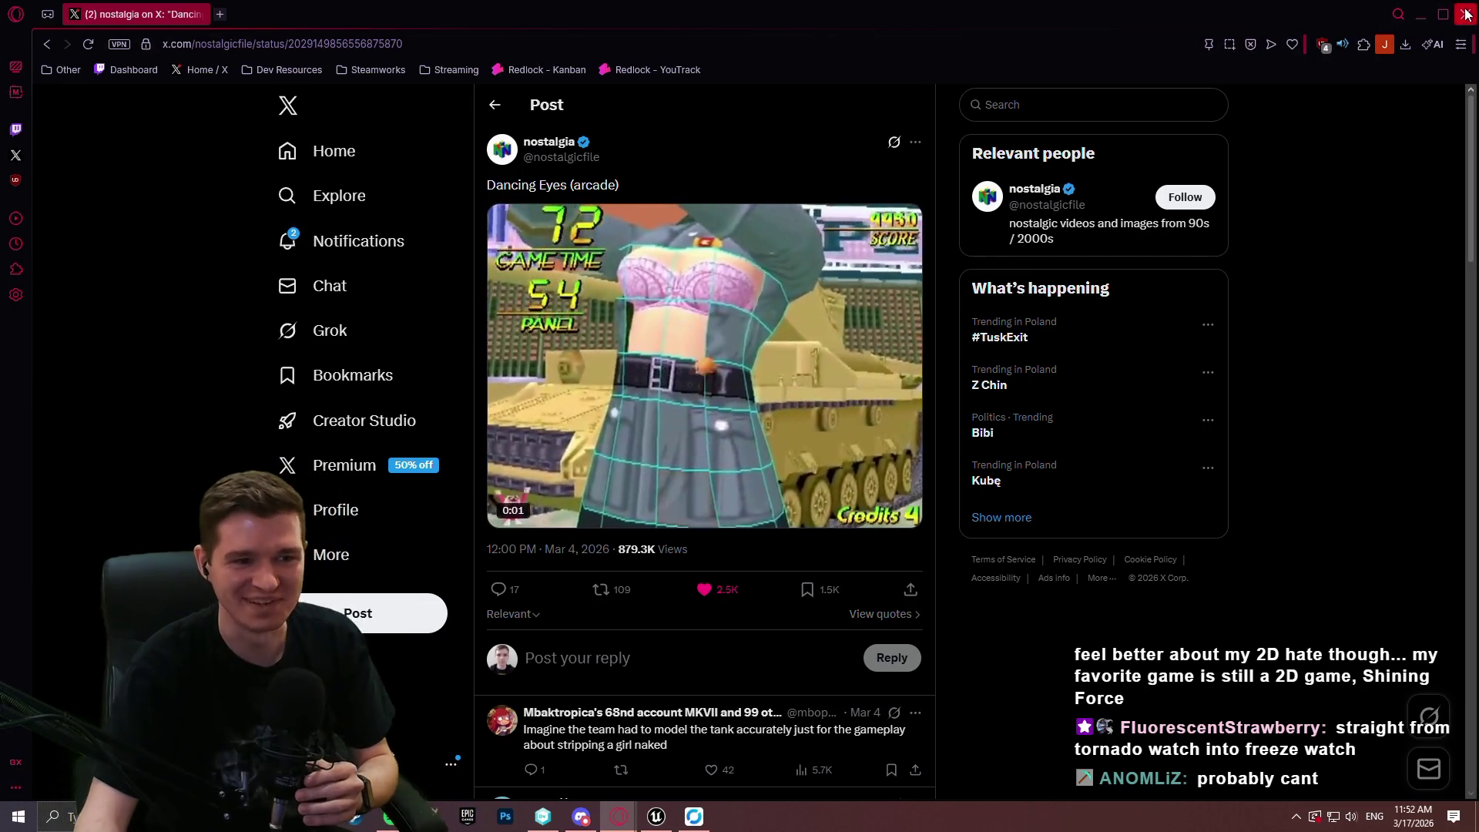
# Minimize the Opera window to bring the Unreal Blueprint editor back.
pyautogui.click(1419, 16)
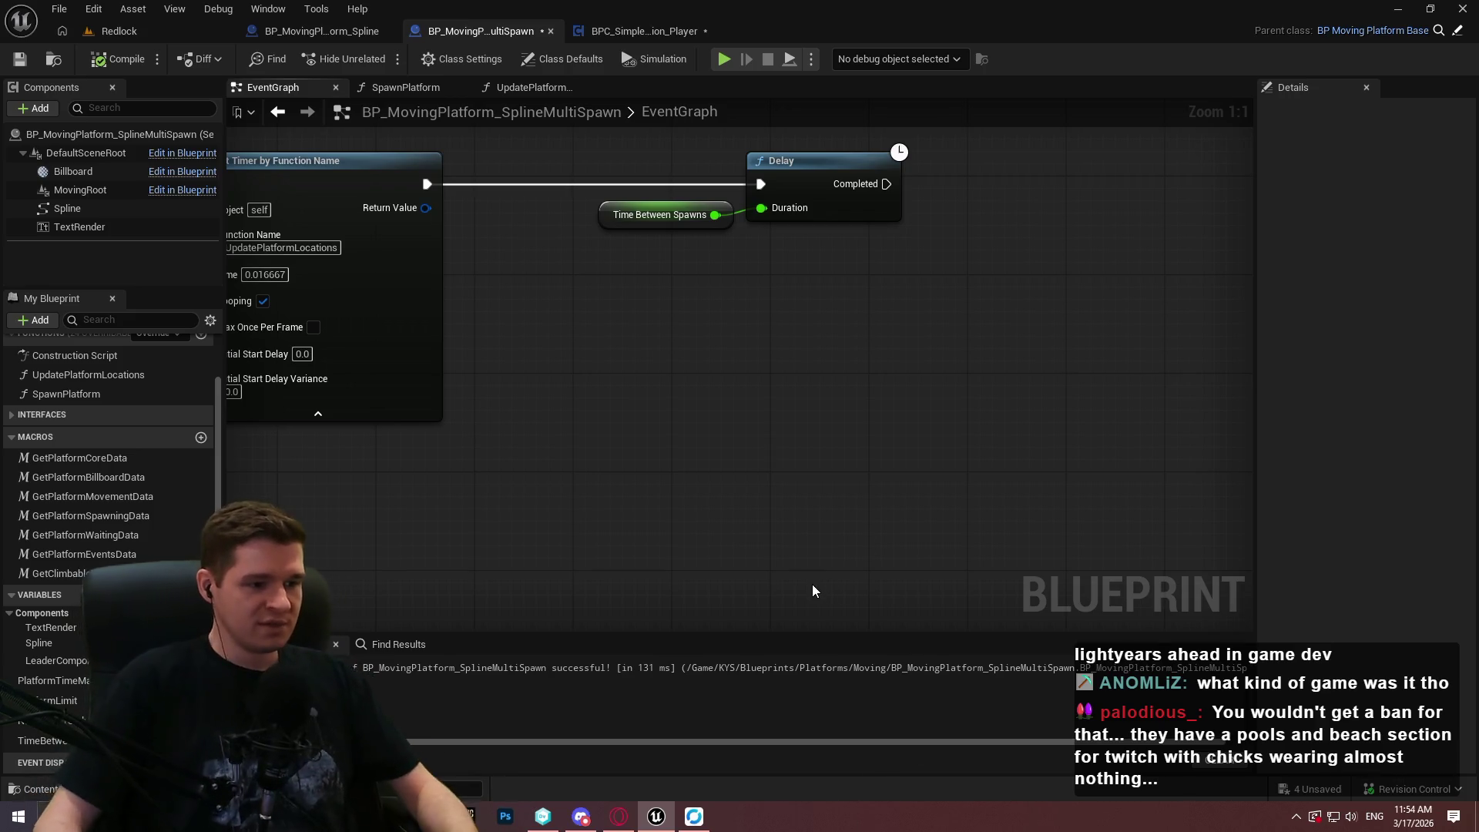
pyautogui.moveTo(621, 300); pyautogui.dragTo(585, 376)
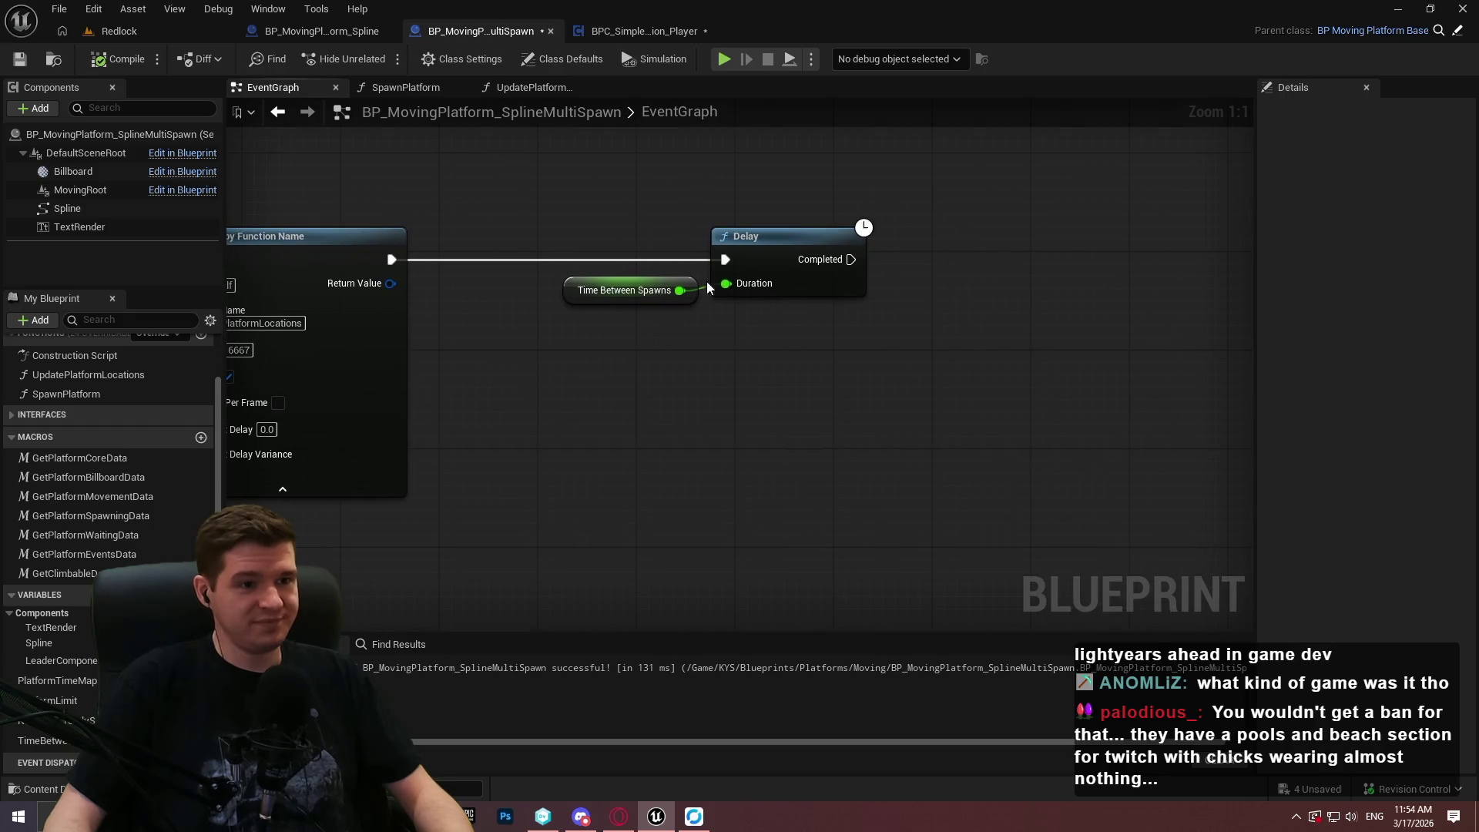
pyautogui.click(11, 55)
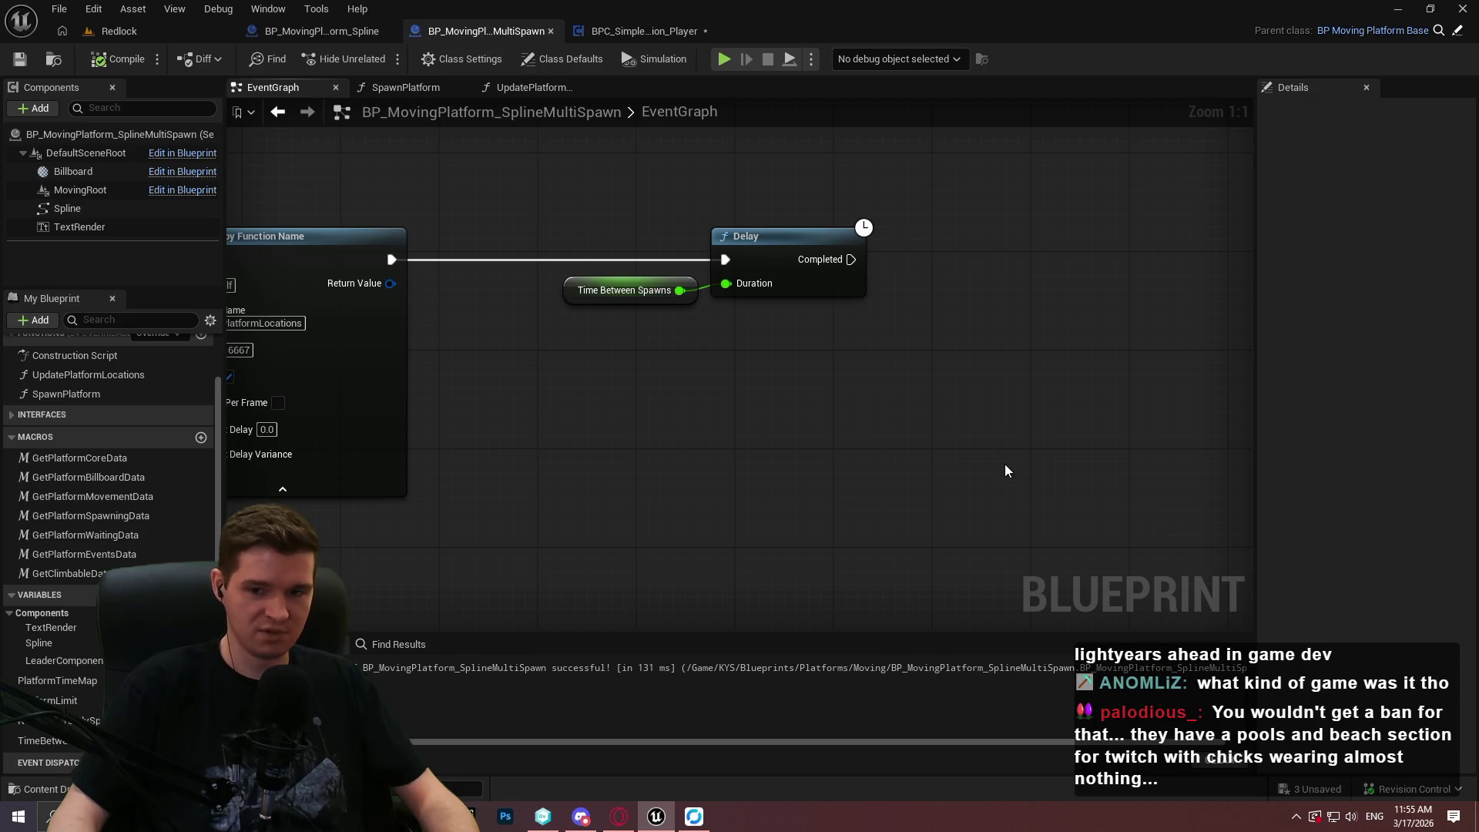
pyautogui.moveTo(981, 439)
pyautogui.mouseDown()
pyautogui.moveTo(974, 423)
pyautogui.moveTo(782, 485)
pyautogui.mouseUp()
pyautogui.moveTo(845, 414); pyautogui.dragTo(945, 381)
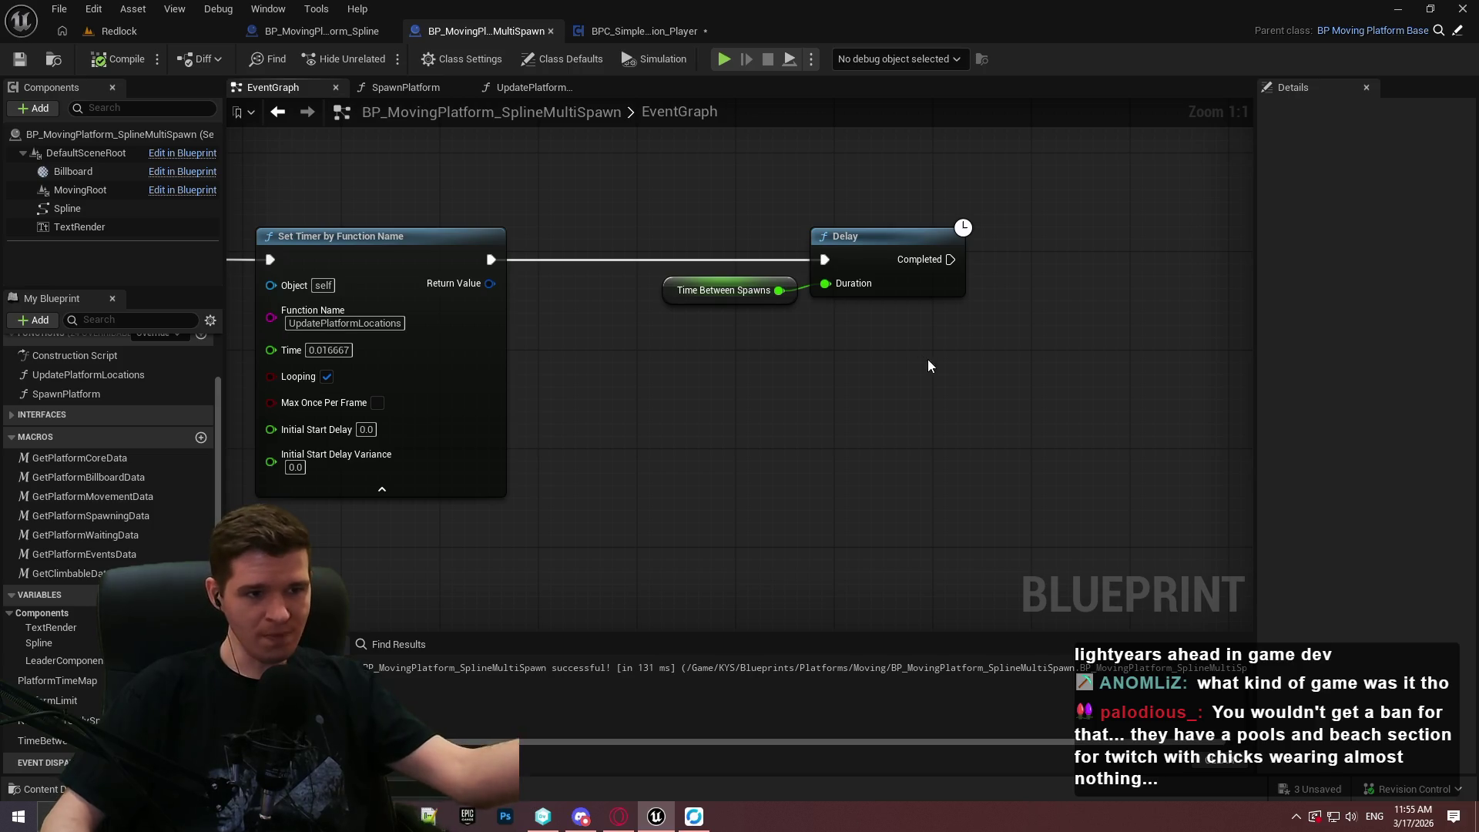
pyautogui.moveTo(1099, 427); pyautogui.dragTo(877, 451)
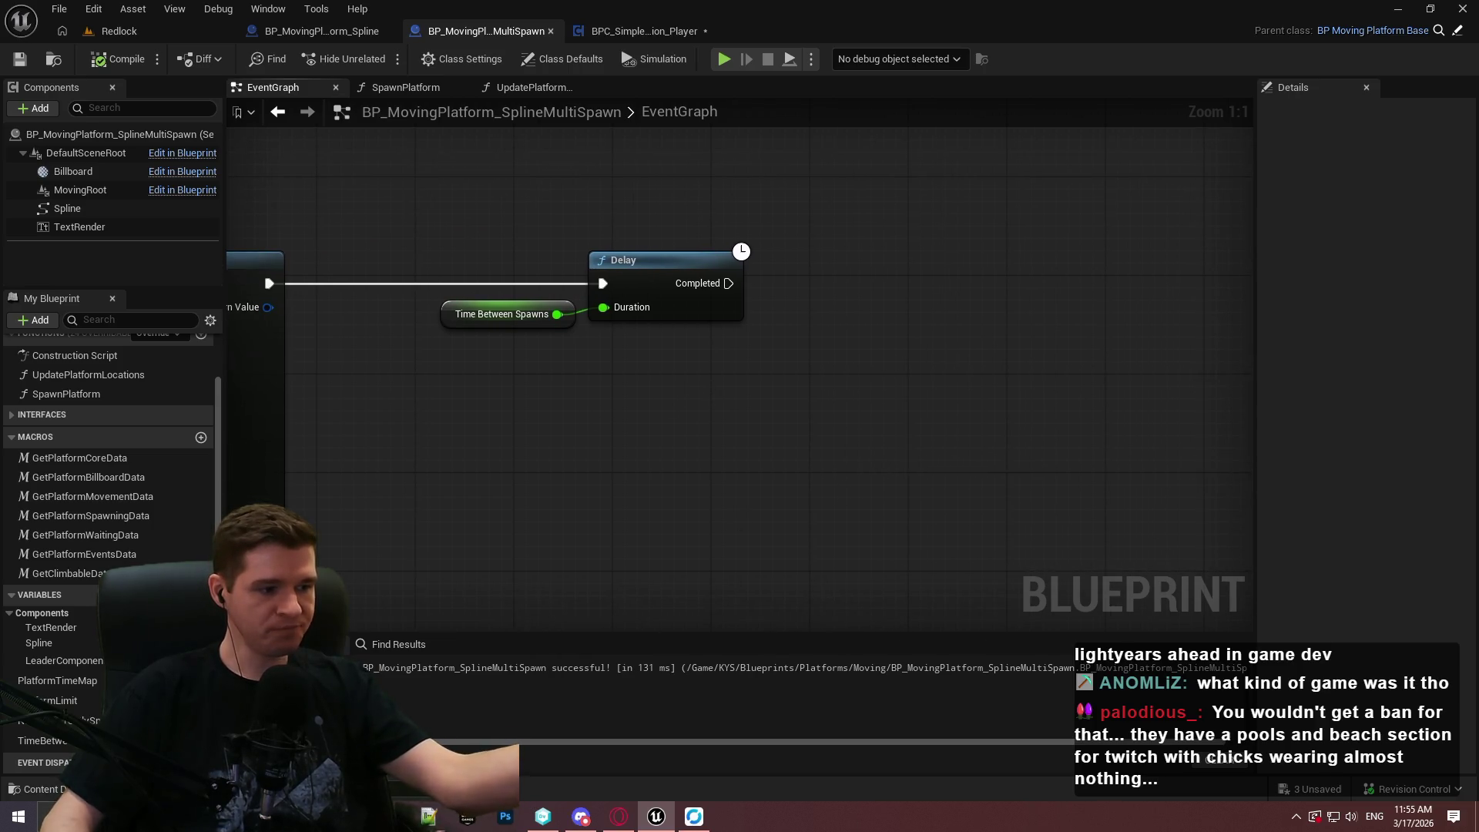
pyautogui.doubleClick(68, 394)
pyautogui.scroll(-6, 641, 427)
pyautogui.scroll(5, 650, 513)
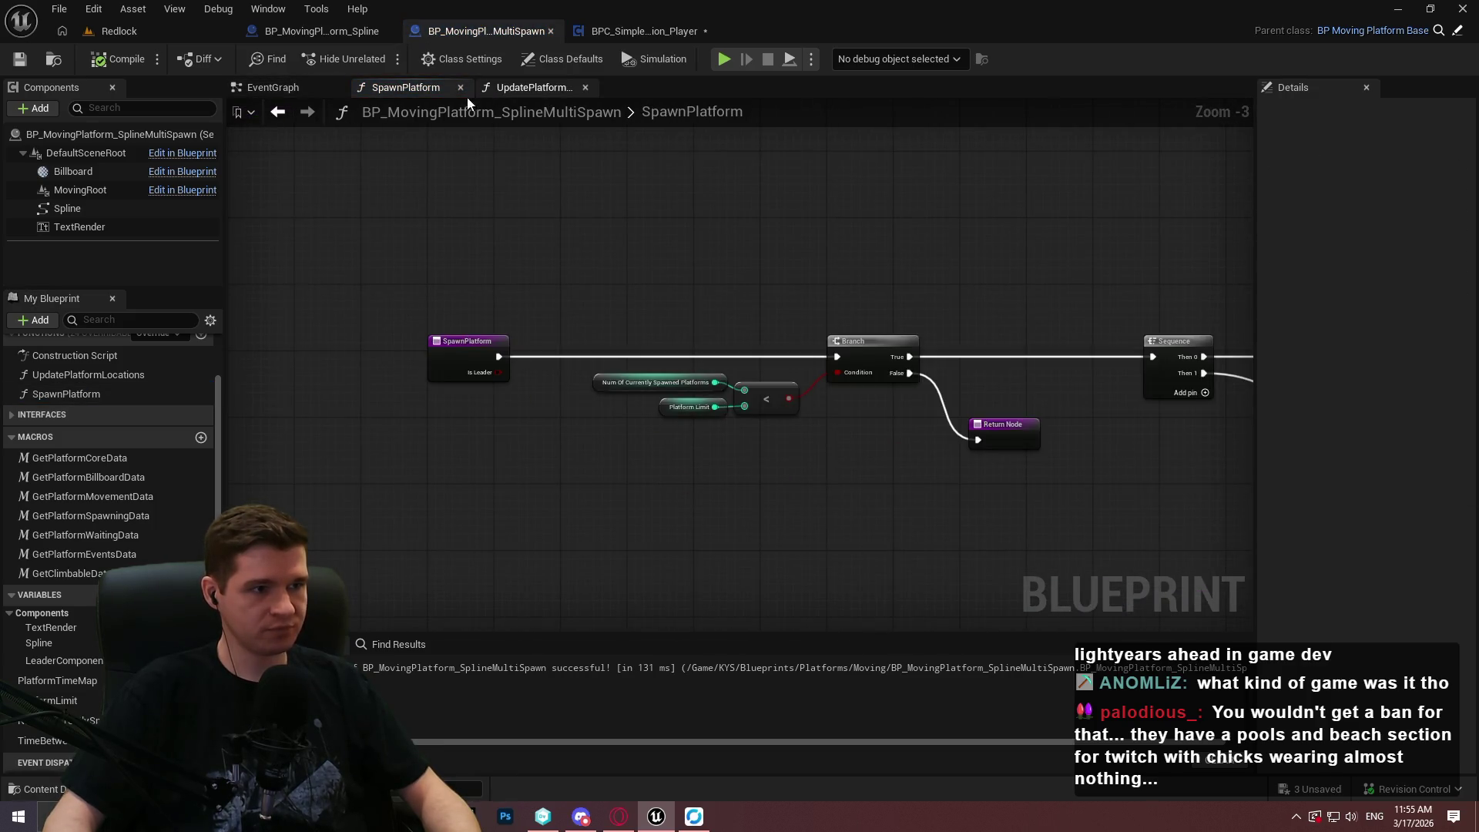
pyautogui.click(293, 87)
pyautogui.moveTo(956, 355); pyautogui.dragTo(874, 307)
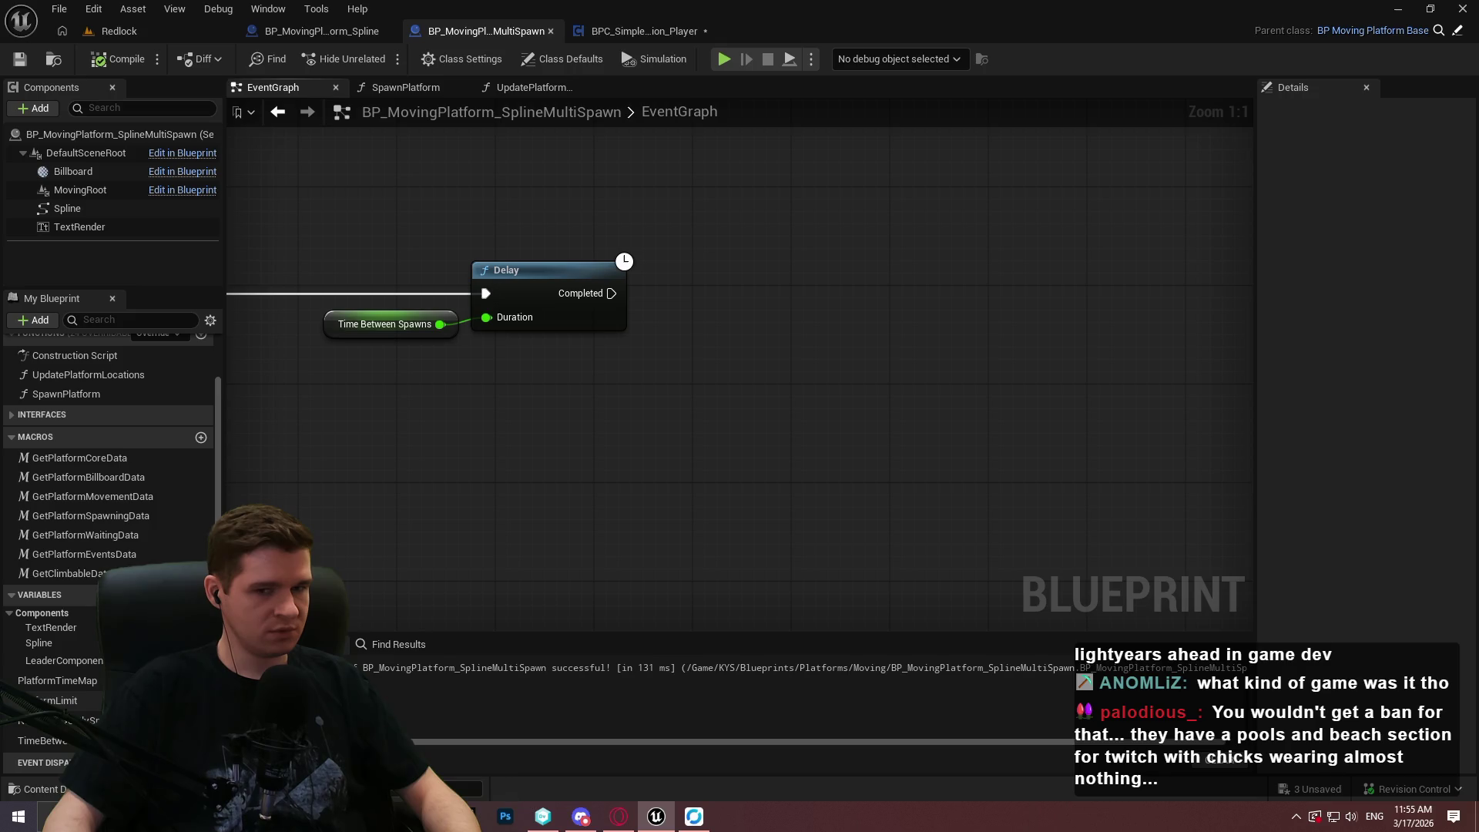
# Select the Delay and Time Between Spawns nodes and break the Delay's incoming execution wire.
pyautogui.moveTo(493, 416)
pyautogui.mouseDown()
pyautogui.moveTo(732, 415)
pyautogui.moveTo(761, 430)
pyautogui.mouseUp()
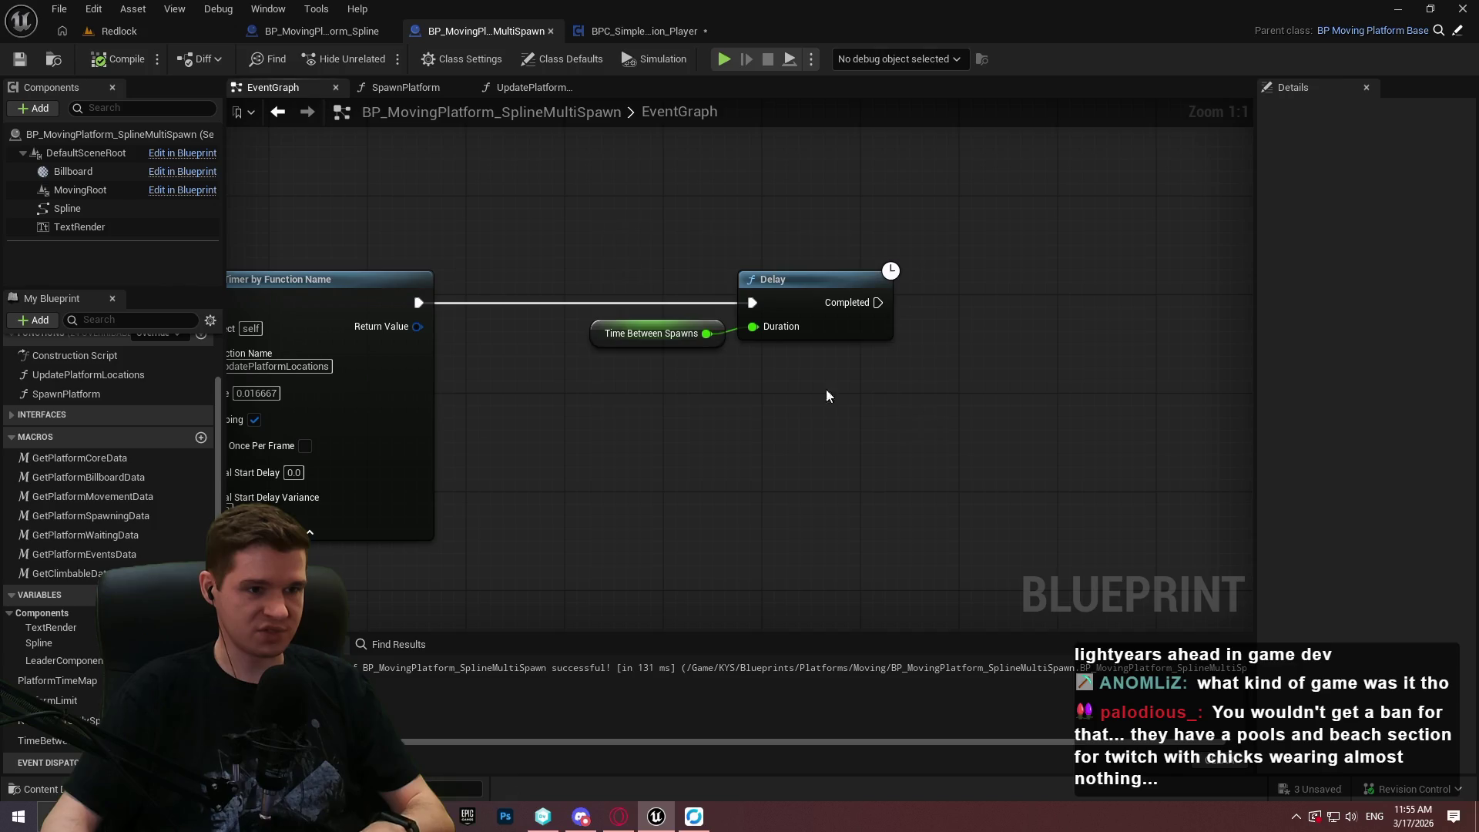
pyautogui.moveTo(826, 390); pyautogui.dragTo(701, 343)
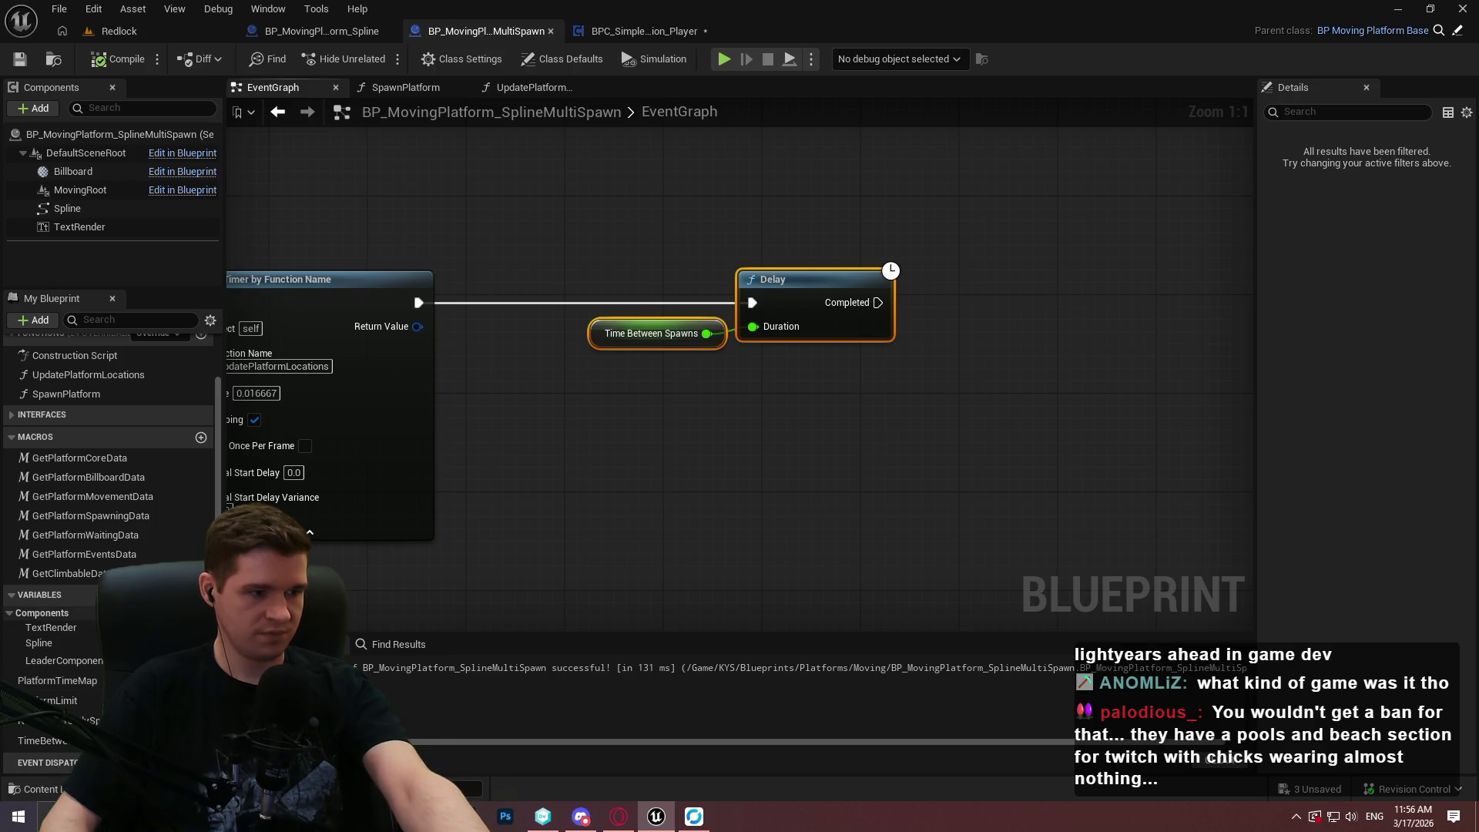
pyautogui.moveTo(604, 513)
pyautogui.mouseDown()
pyautogui.moveTo(1323, 468)
pyautogui.moveTo(789, 511)
pyautogui.moveTo(725, 537)
pyautogui.mouseUp()
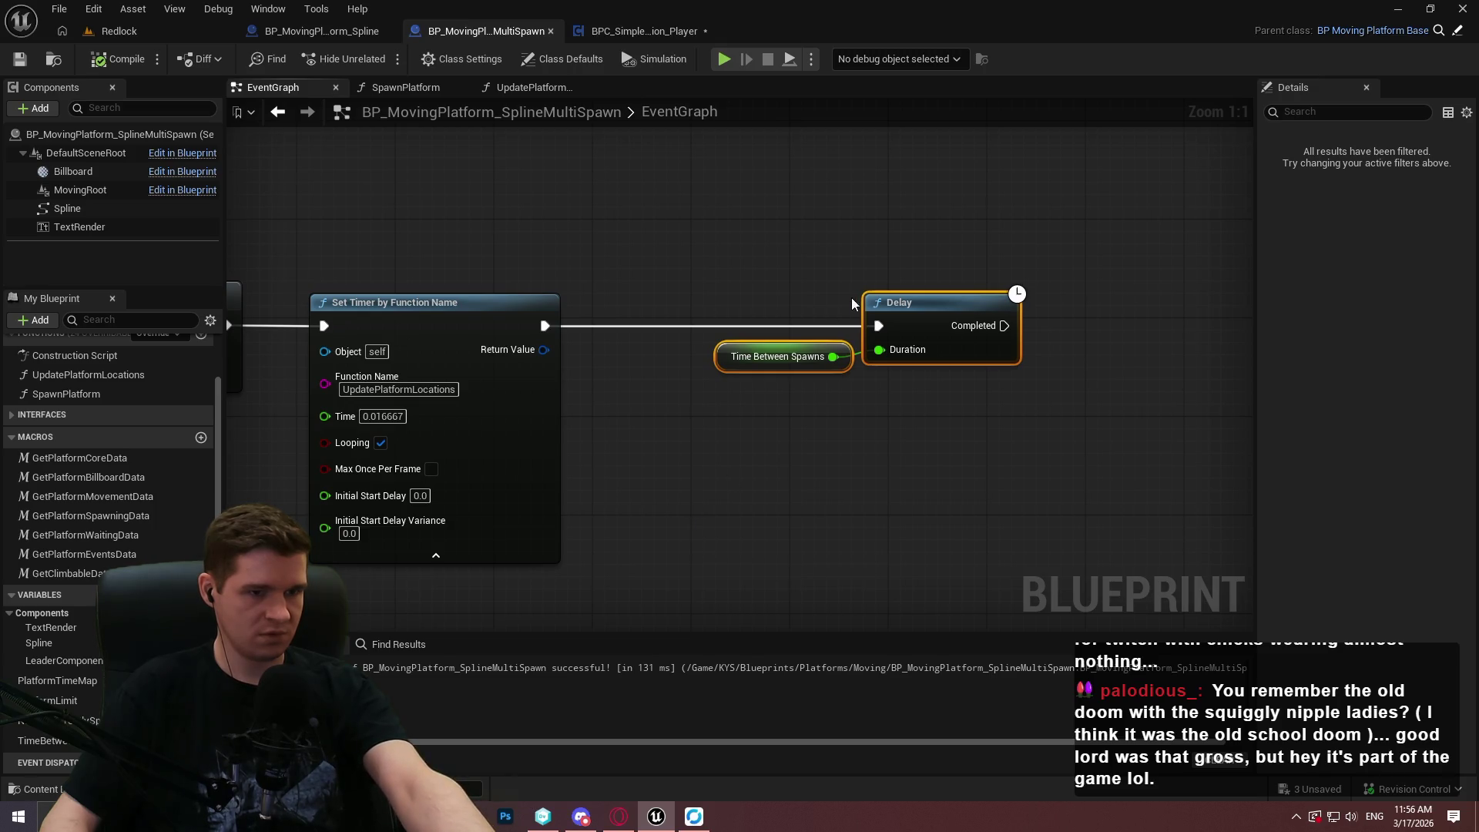
pyautogui.keyDown('alt'); pyautogui.click(878, 326); pyautogui.keyUp('alt')
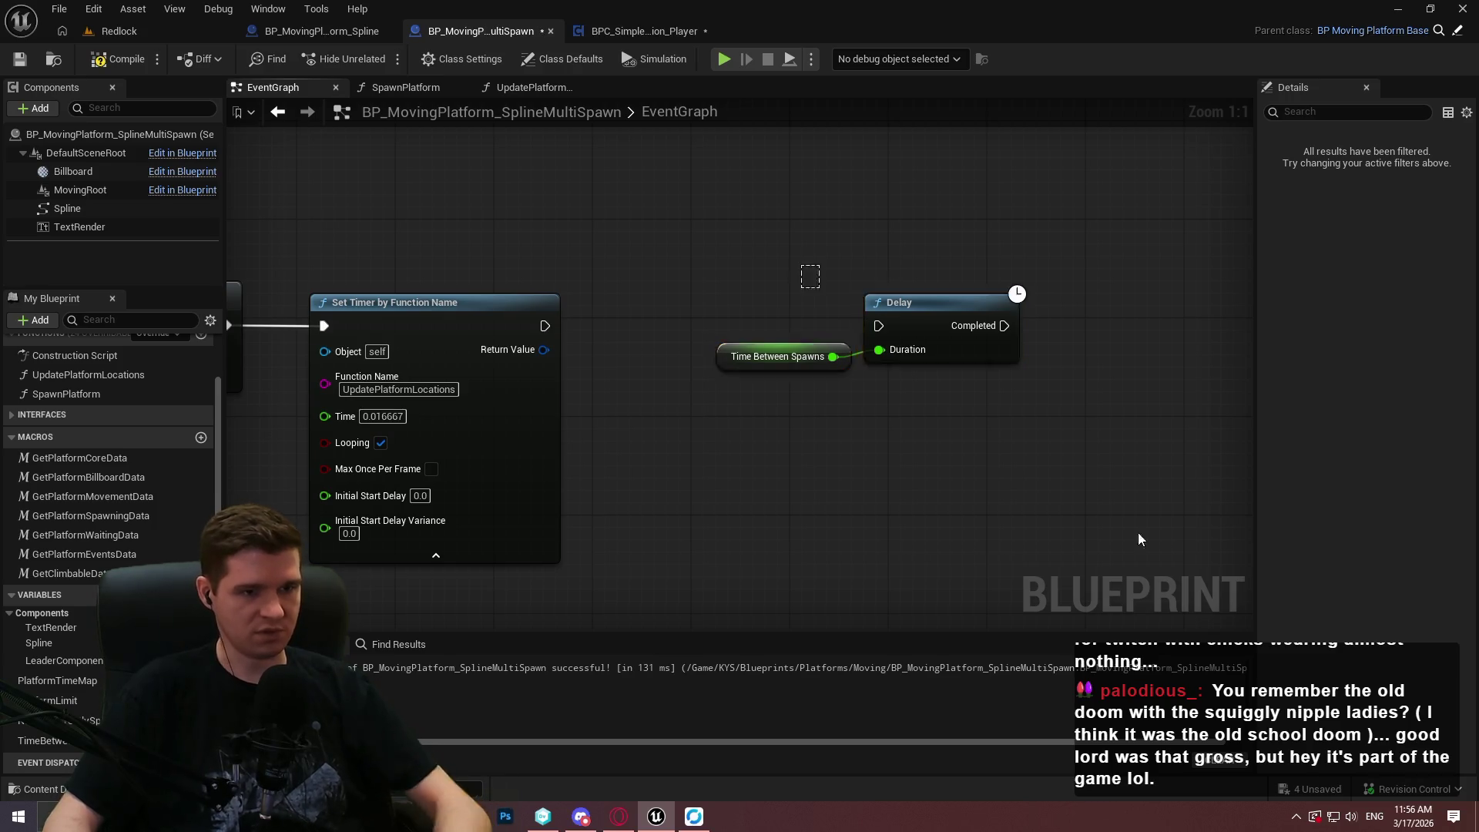
# Delete the selected Delay and Time Between Spawns nodes.
pyautogui.press('Delete')
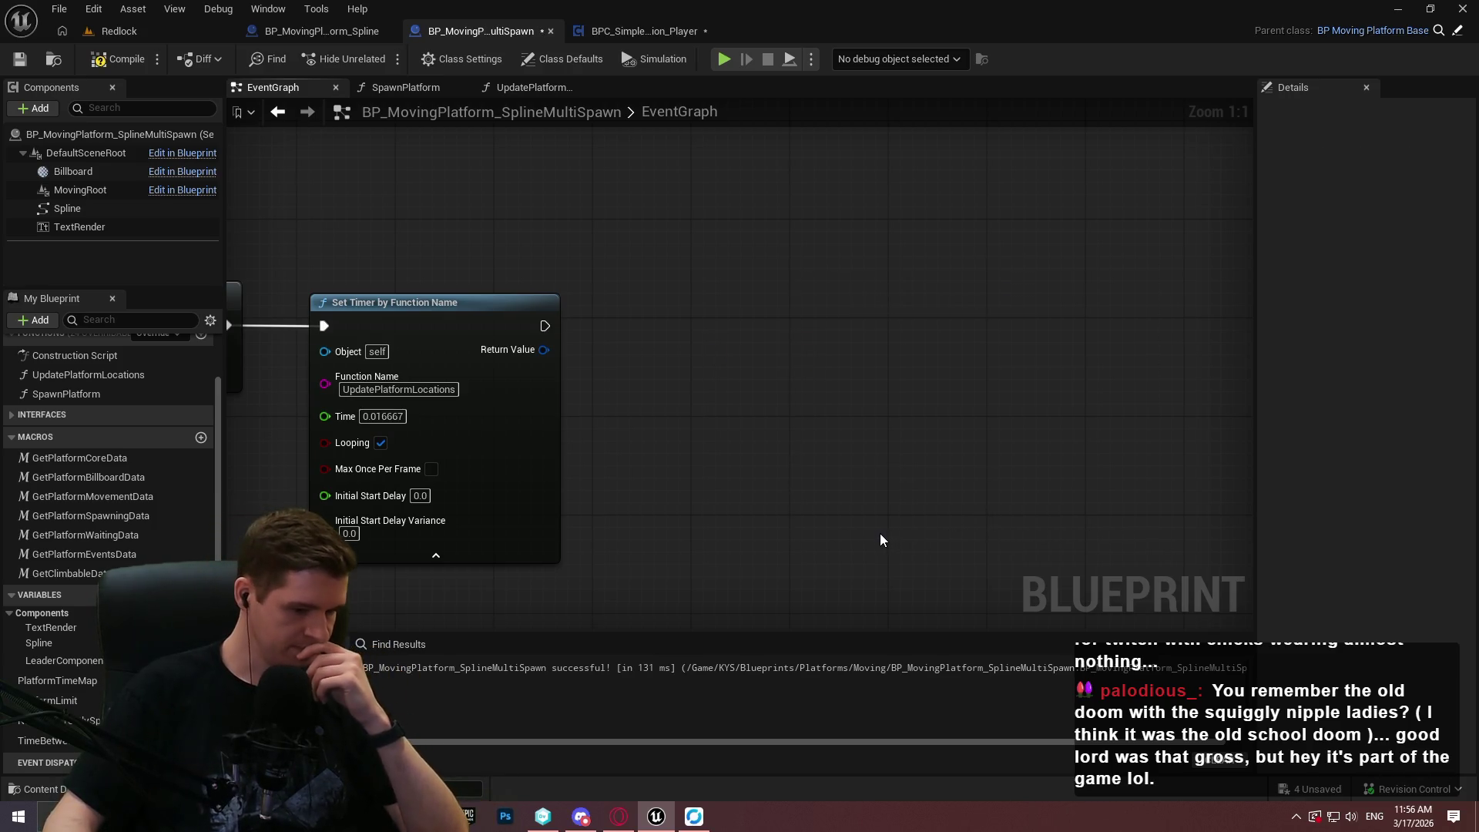
pyautogui.moveTo(879, 533); pyautogui.dragTo(1085, 356)
pyautogui.scroll(-2, 851, 398)
# Inspect the Respawn custom event and disabled overlap and tick events, then return to BeginPlay.
pyautogui.moveTo(637, 479)
pyautogui.mouseDown()
pyautogui.moveTo(603, 502)
pyautogui.moveTo(585, 267)
pyautogui.mouseUp()
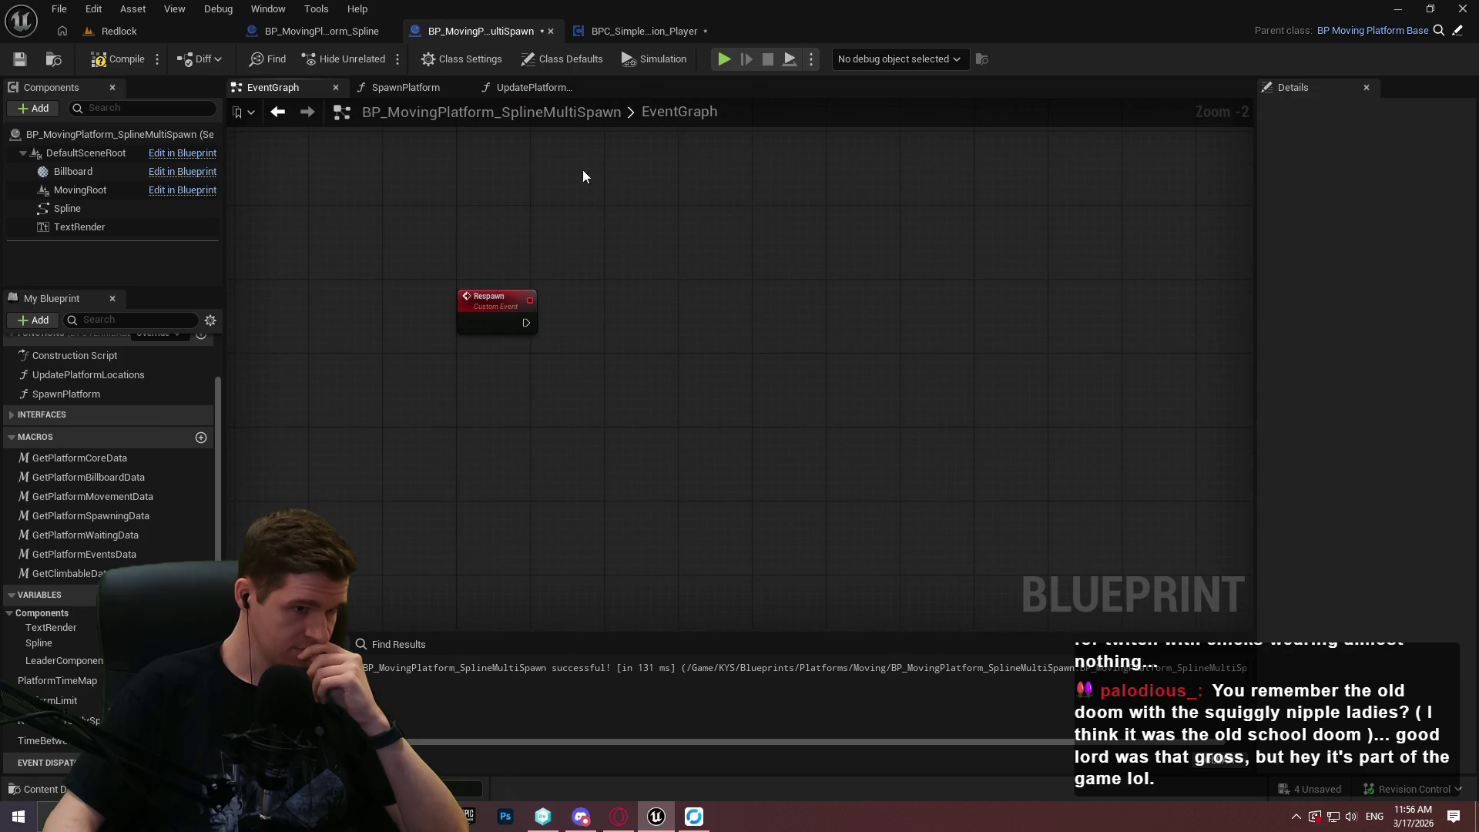
pyautogui.moveTo(584, 172); pyautogui.dragTo(619, 522)
pyautogui.moveTo(472, 601); pyautogui.dragTo(472, 251)
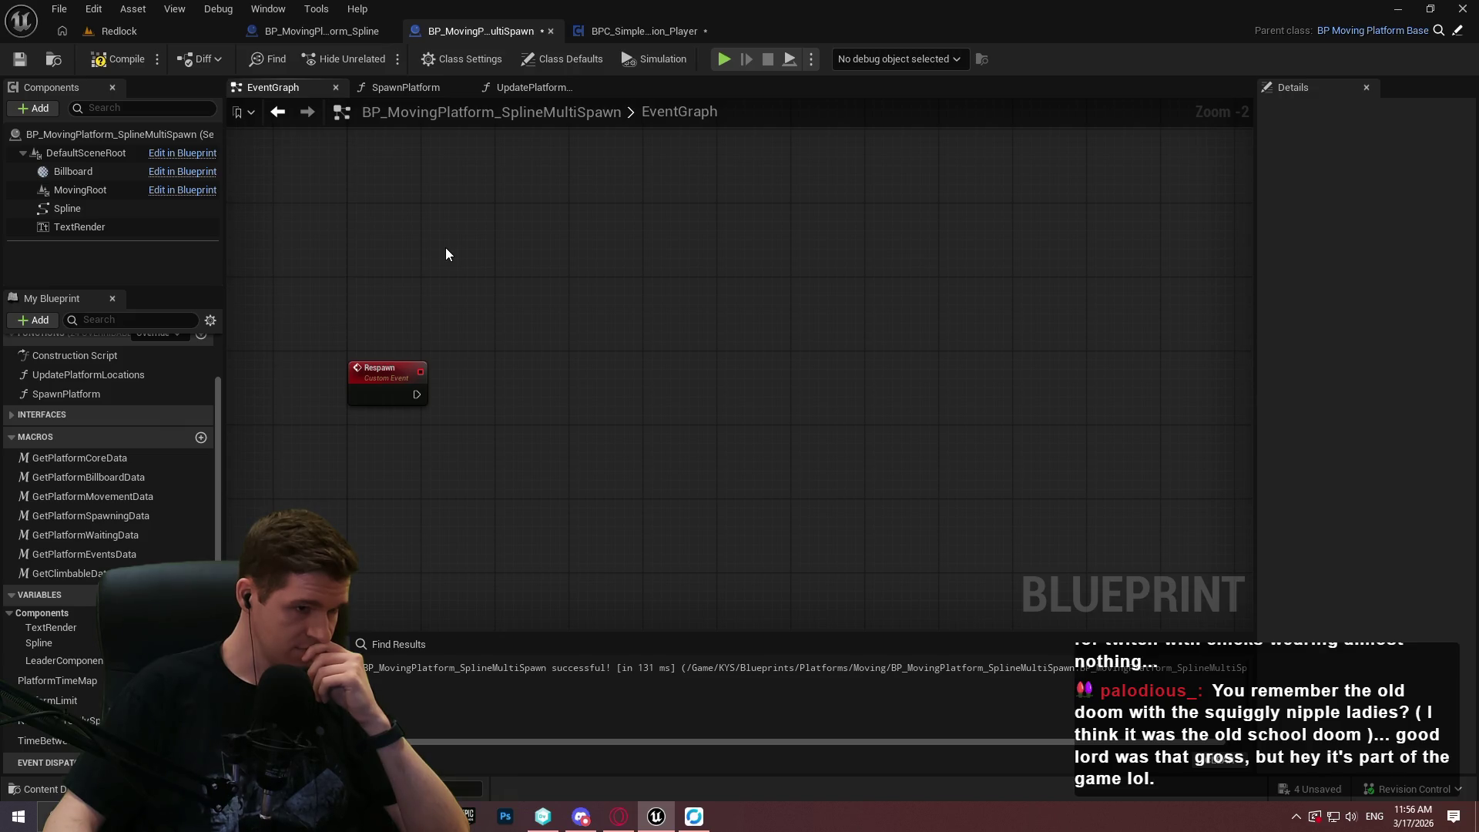
pyautogui.rightClick(543, 240)
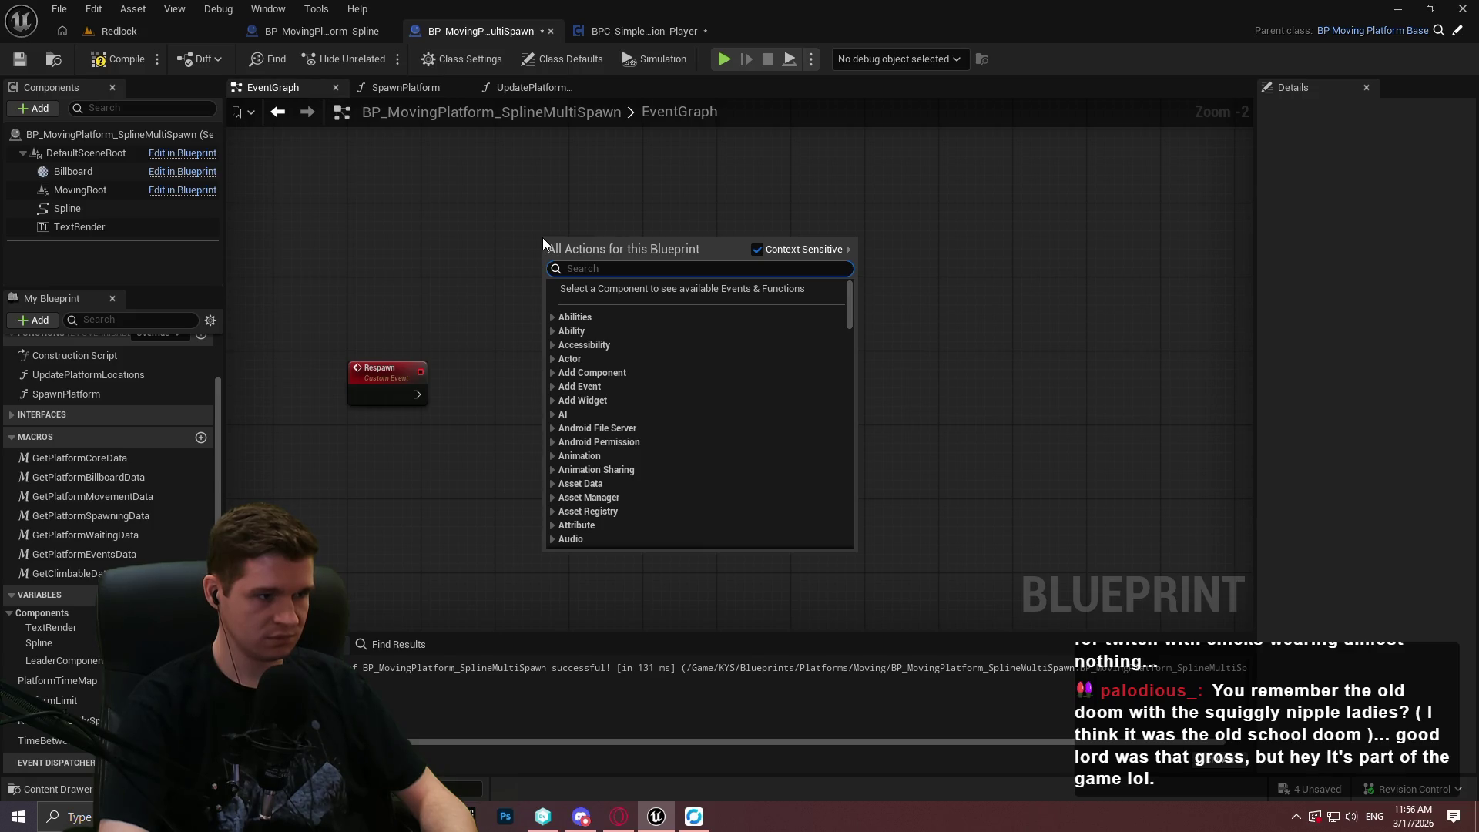
pyautogui.moveTo(654, 183)
pyautogui.mouseDown()
pyautogui.moveTo(363, 534)
pyautogui.moveTo(561, 520)
pyautogui.mouseUp()
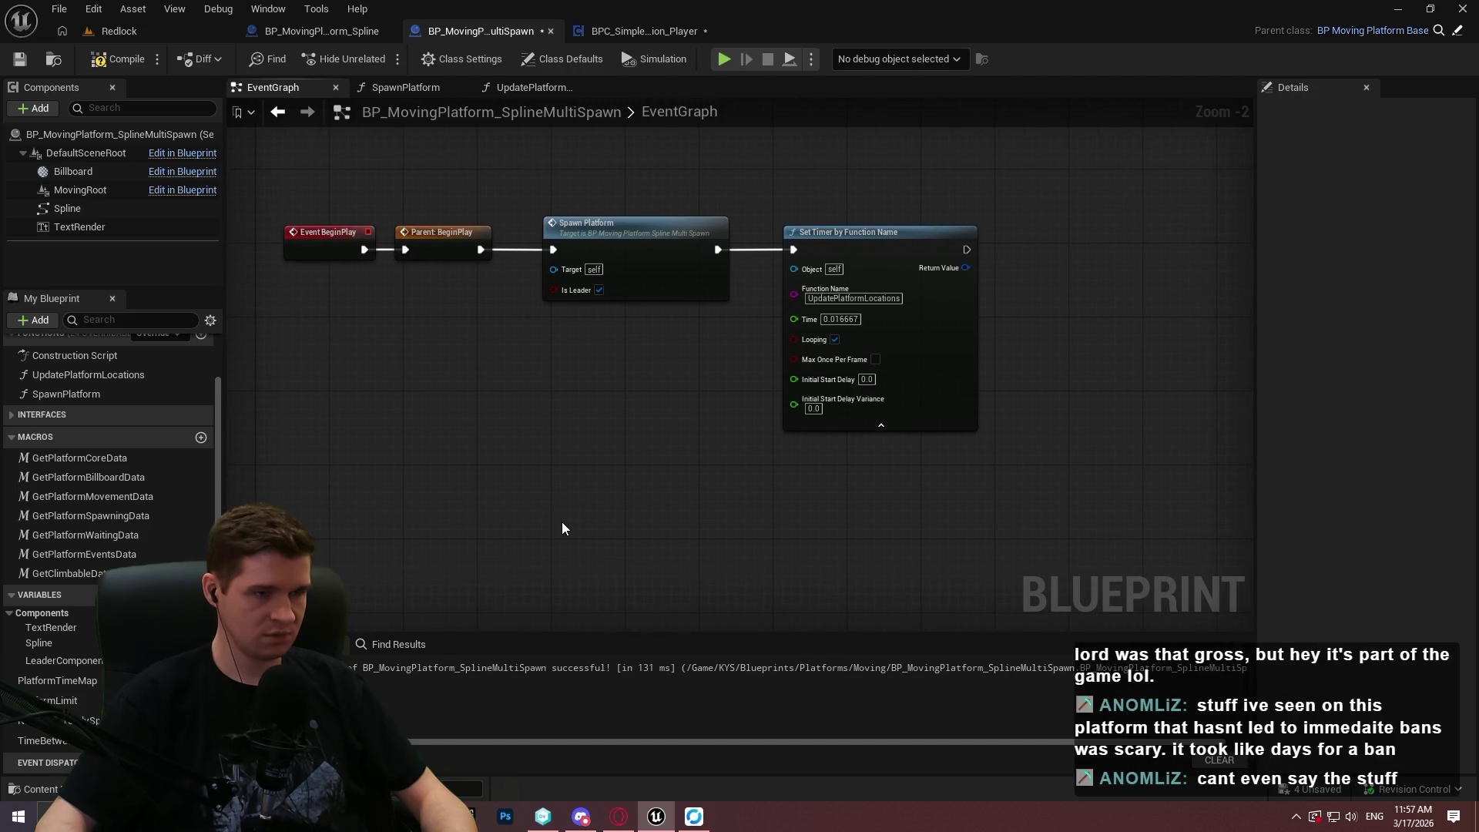
# Duplicate the UpdatePlatformLocations timer node and set its function name to SpawnPlatform.
pyautogui.moveTo(825, 151); pyautogui.dragTo(997, 443)
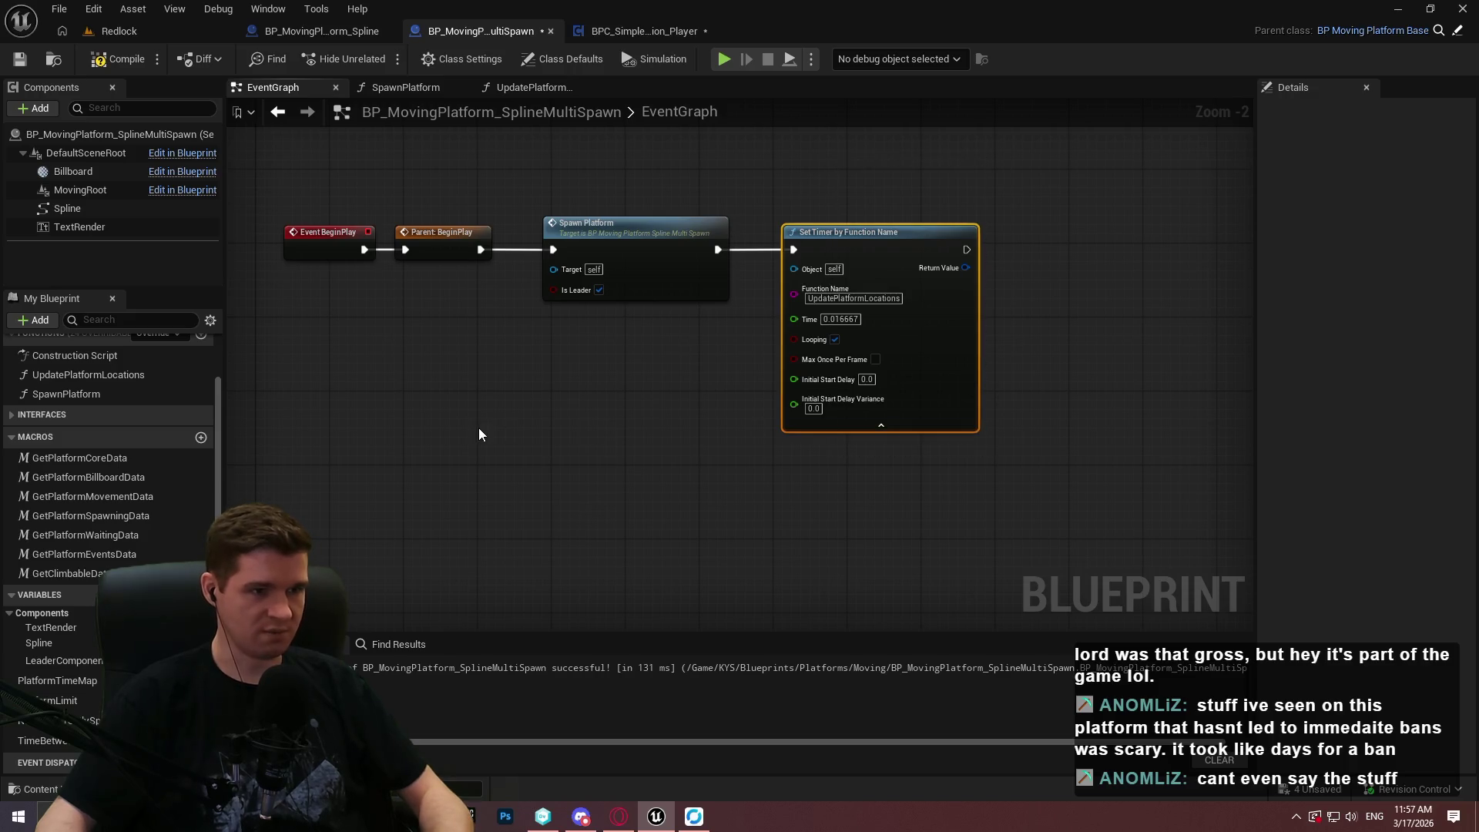
pyautogui.hotkey('ctrl', 'c')
pyautogui.hotkey('ctrl', 'v')
pyautogui.scroll(2, 478, 428)
pyautogui.click(506, 520)
pyautogui.write('Spawn')
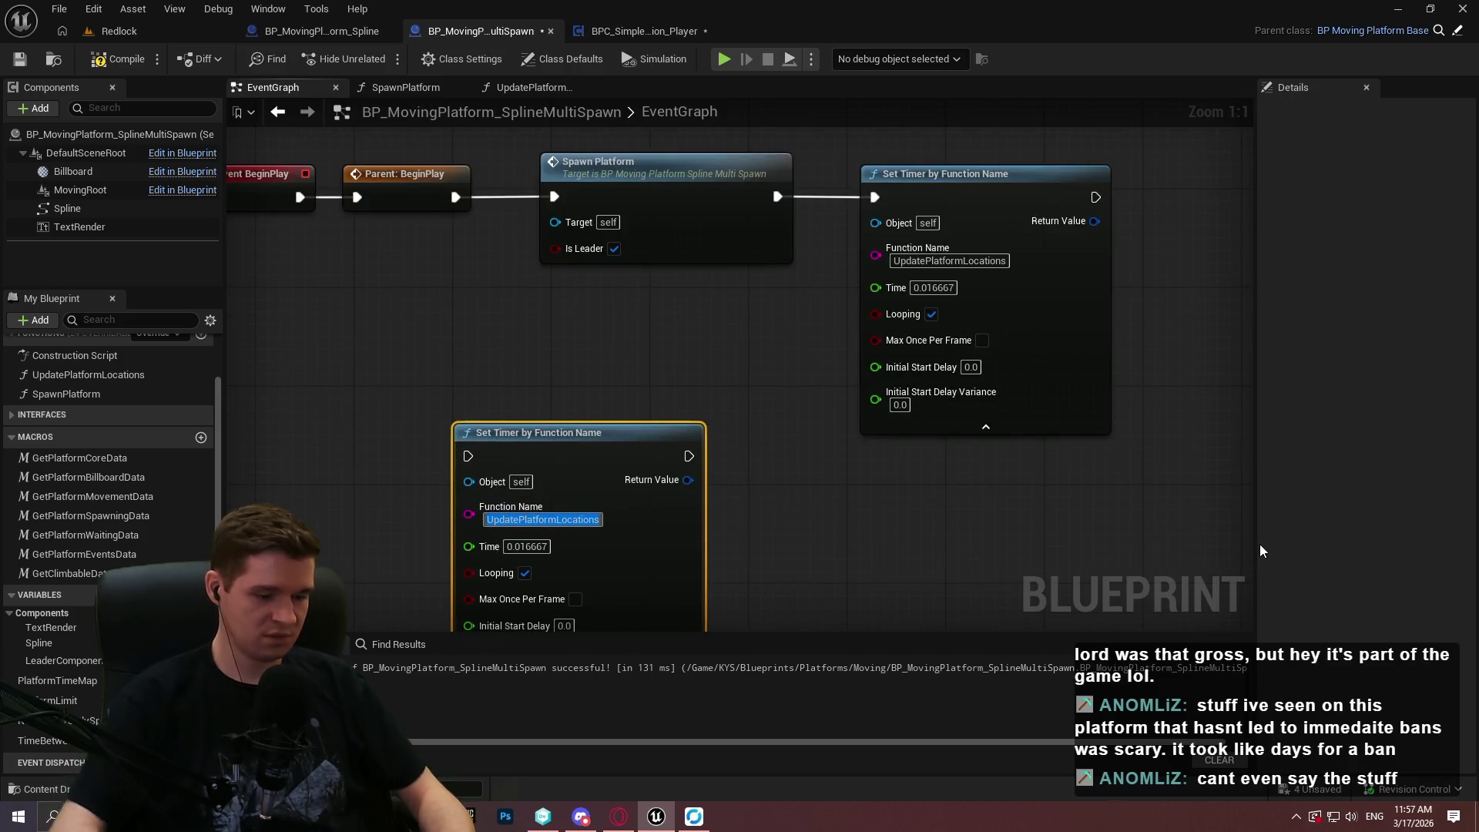
pyautogui.press('Return')
pyautogui.write('Platform')
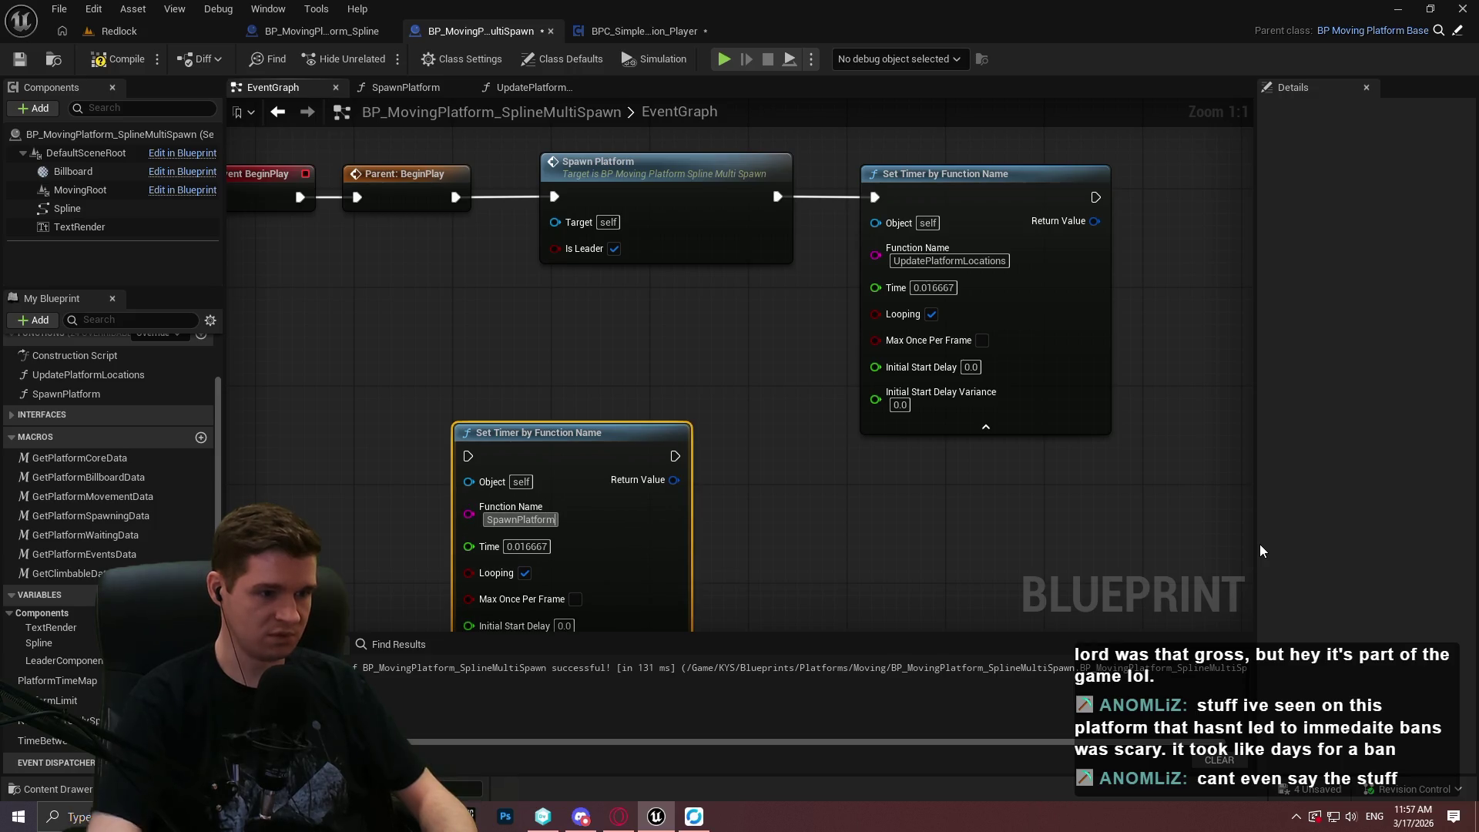
pyautogui.click(681, 420)
# Feed Time Between Spawns into the new timer's Time and wire Parent BeginPlay into it.
pyautogui.moveTo(681, 420); pyautogui.dragTo(693, 218)
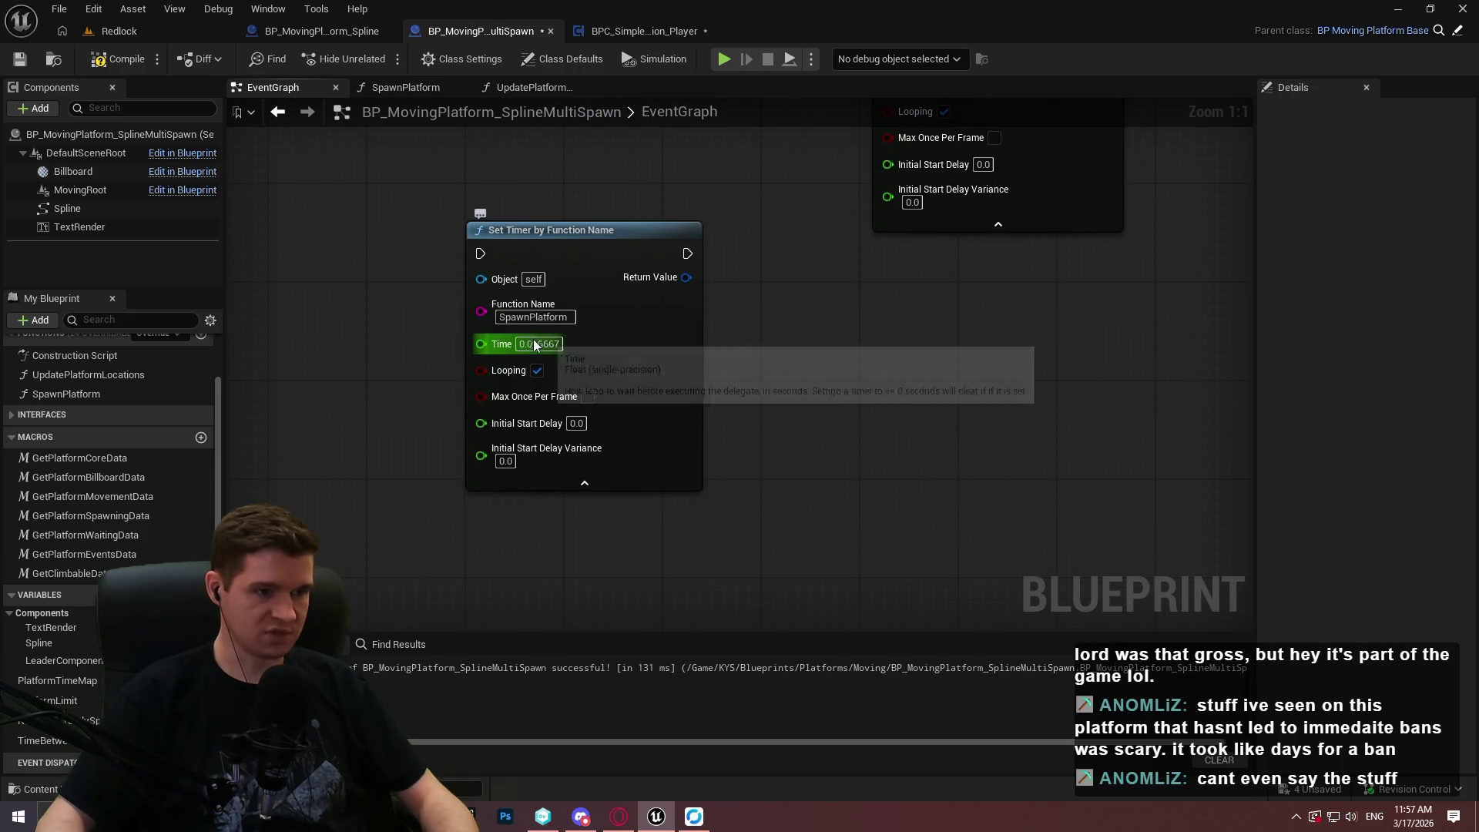
pyautogui.moveTo(49, 741)
pyautogui.mouseDown()
pyautogui.moveTo(442, 355)
pyautogui.moveTo(470, 361)
pyautogui.mouseUp()
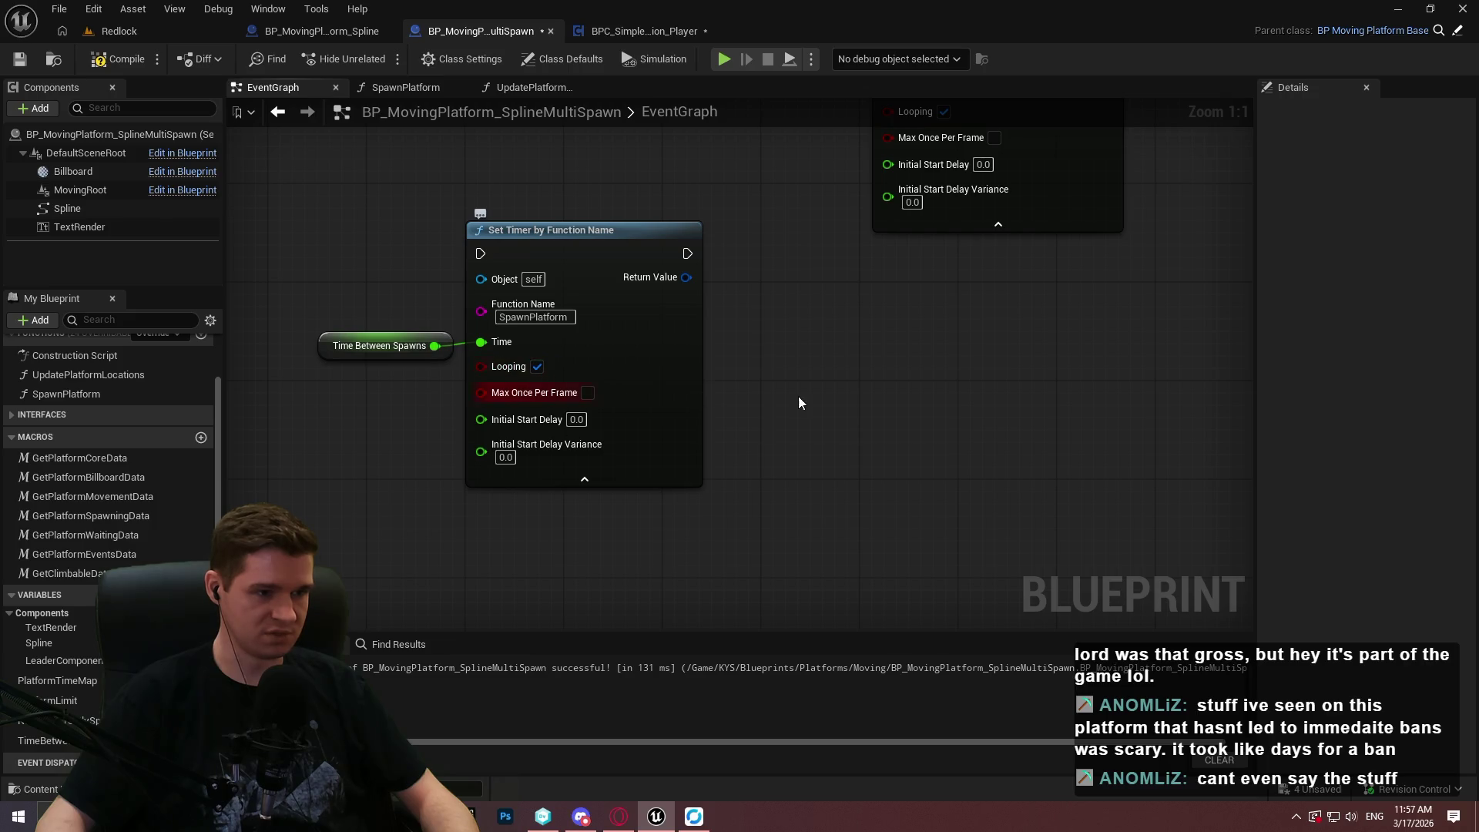
pyautogui.moveTo(798, 396); pyautogui.dragTo(984, 430)
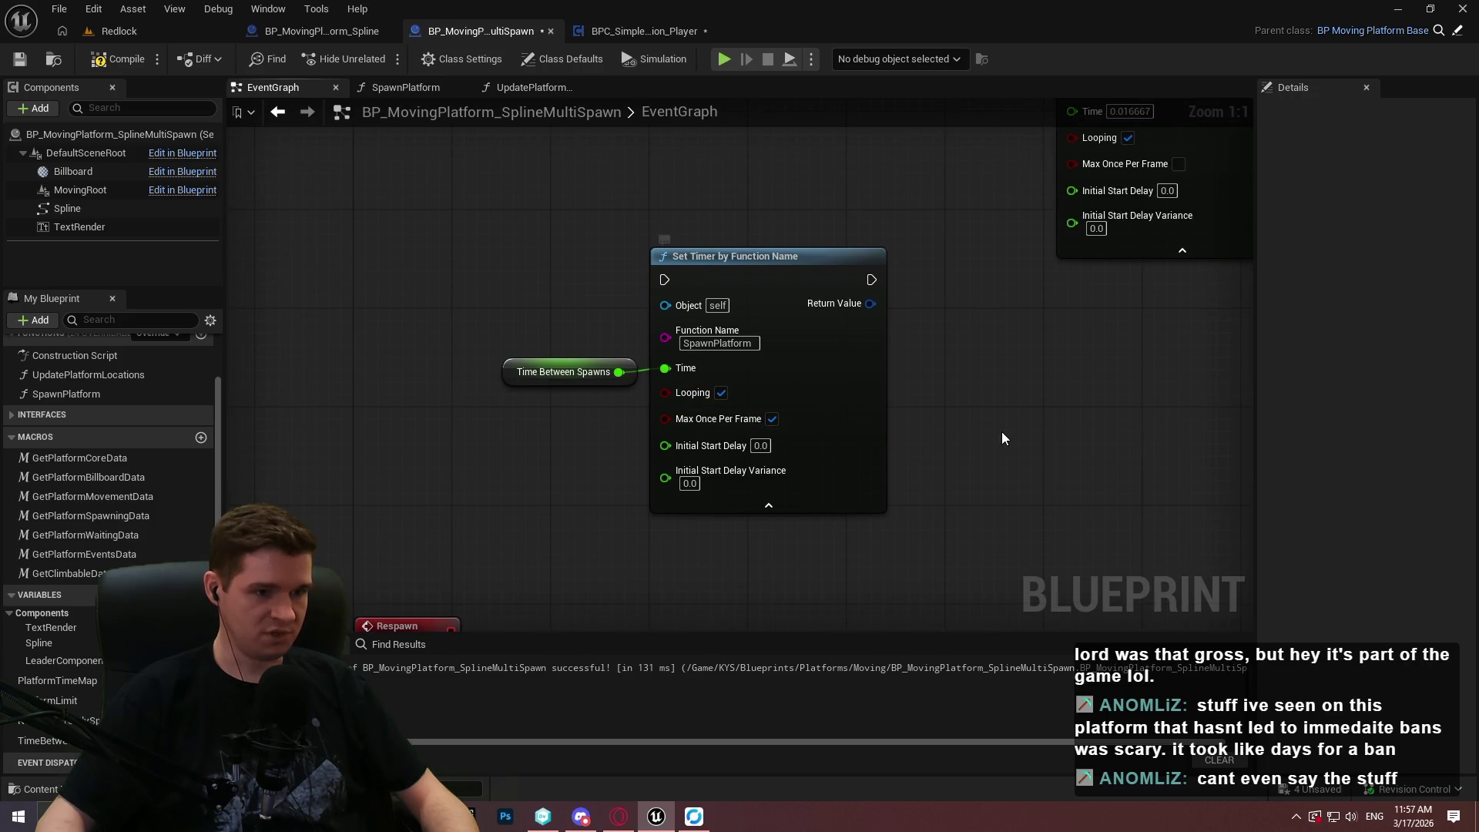
pyautogui.moveTo(1043, 422); pyautogui.dragTo(986, 315)
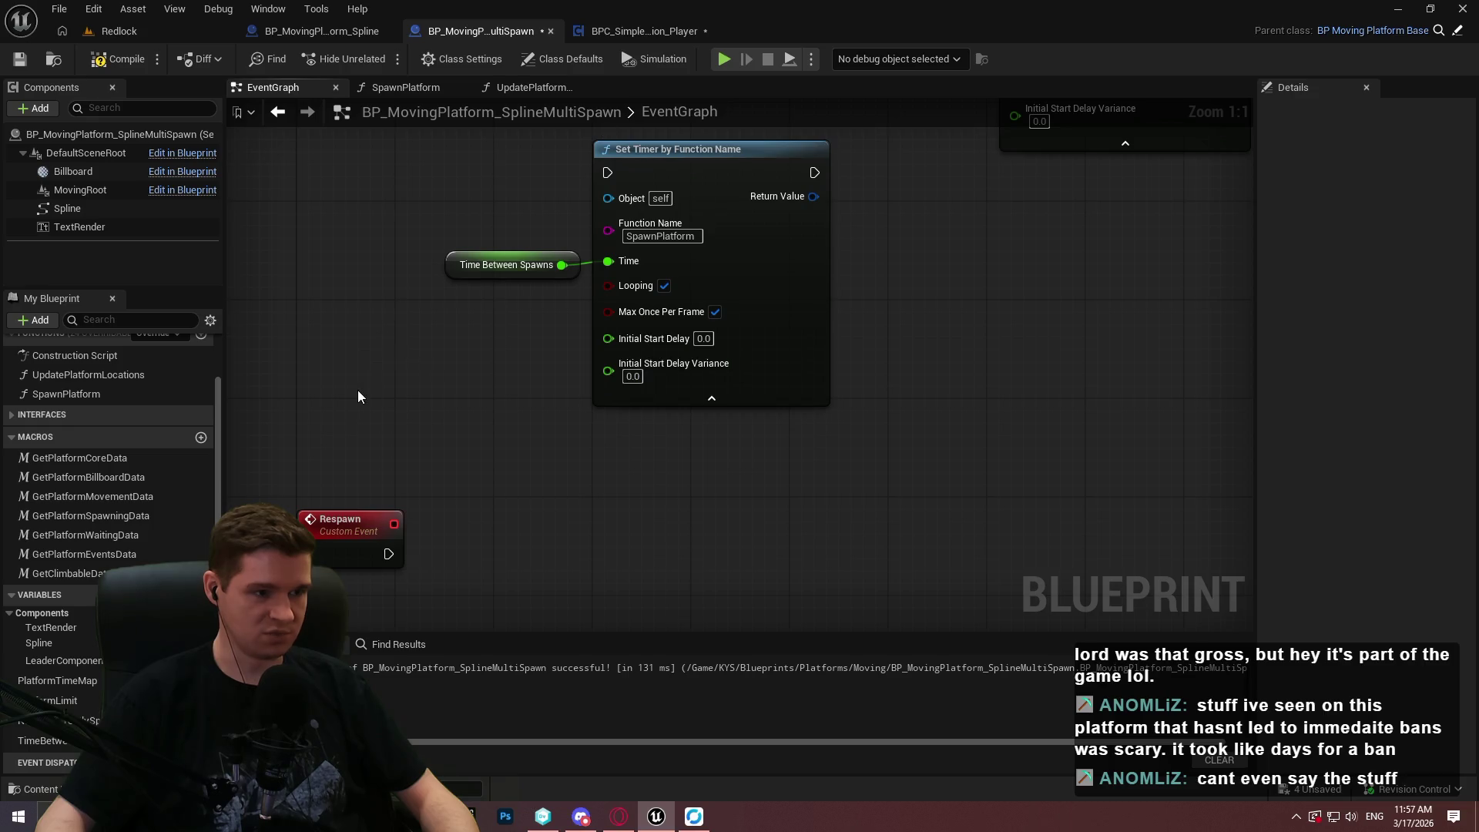
pyautogui.moveTo(459, 438); pyautogui.dragTo(480, 598)
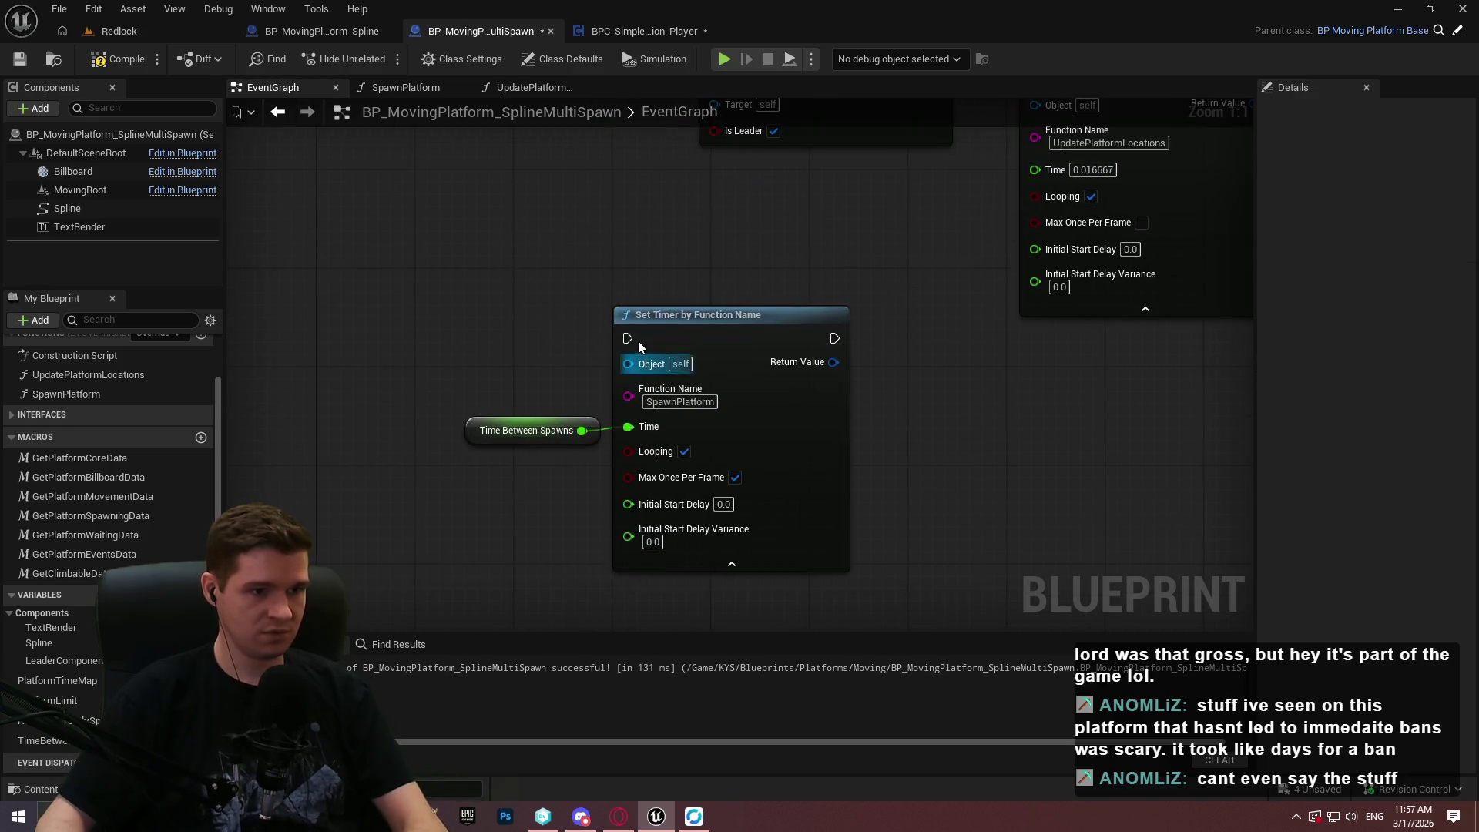
pyautogui.moveTo(637, 341); pyautogui.dragTo(638, 641)
# Compile and save the blueprint.
pyautogui.moveTo(703, 256); pyautogui.dragTo(703, 7)
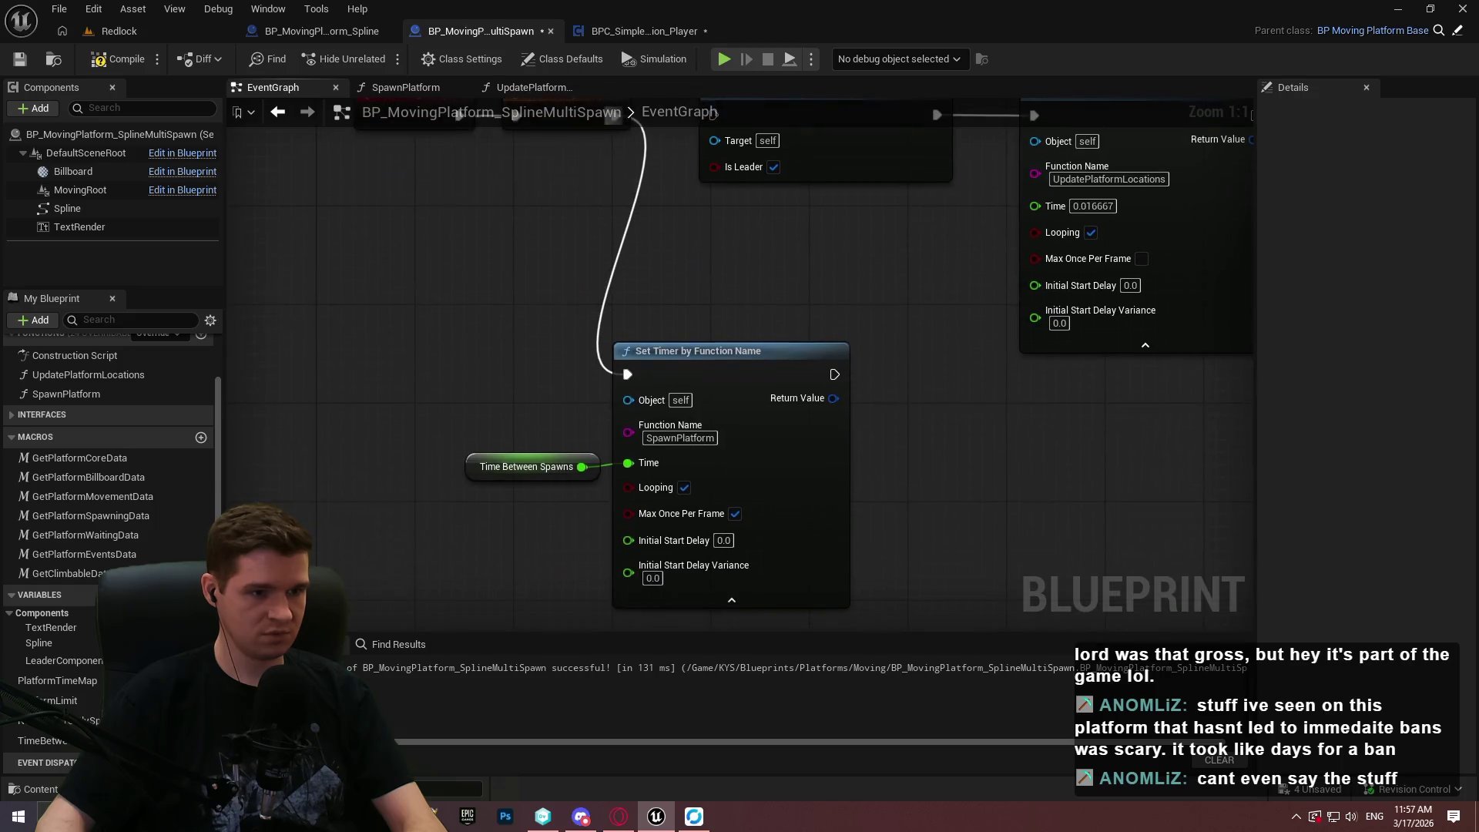
pyautogui.moveTo(889, 321)
pyautogui.mouseDown()
pyautogui.moveTo(824, 388)
pyautogui.moveTo(826, 243)
pyautogui.moveTo(798, 358)
pyautogui.mouseUp()
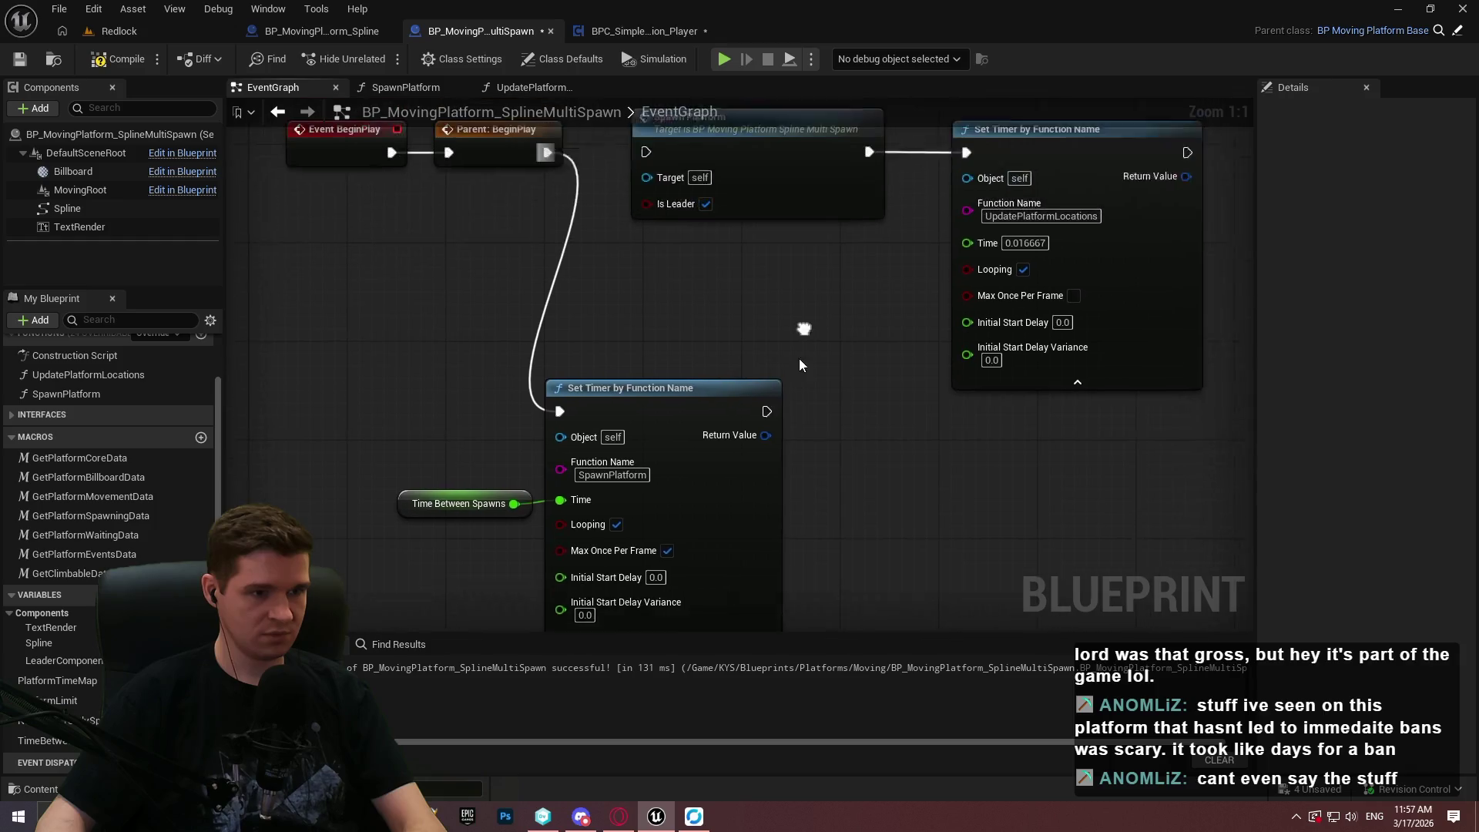
pyautogui.click(120, 58)
pyautogui.click(19, 59)
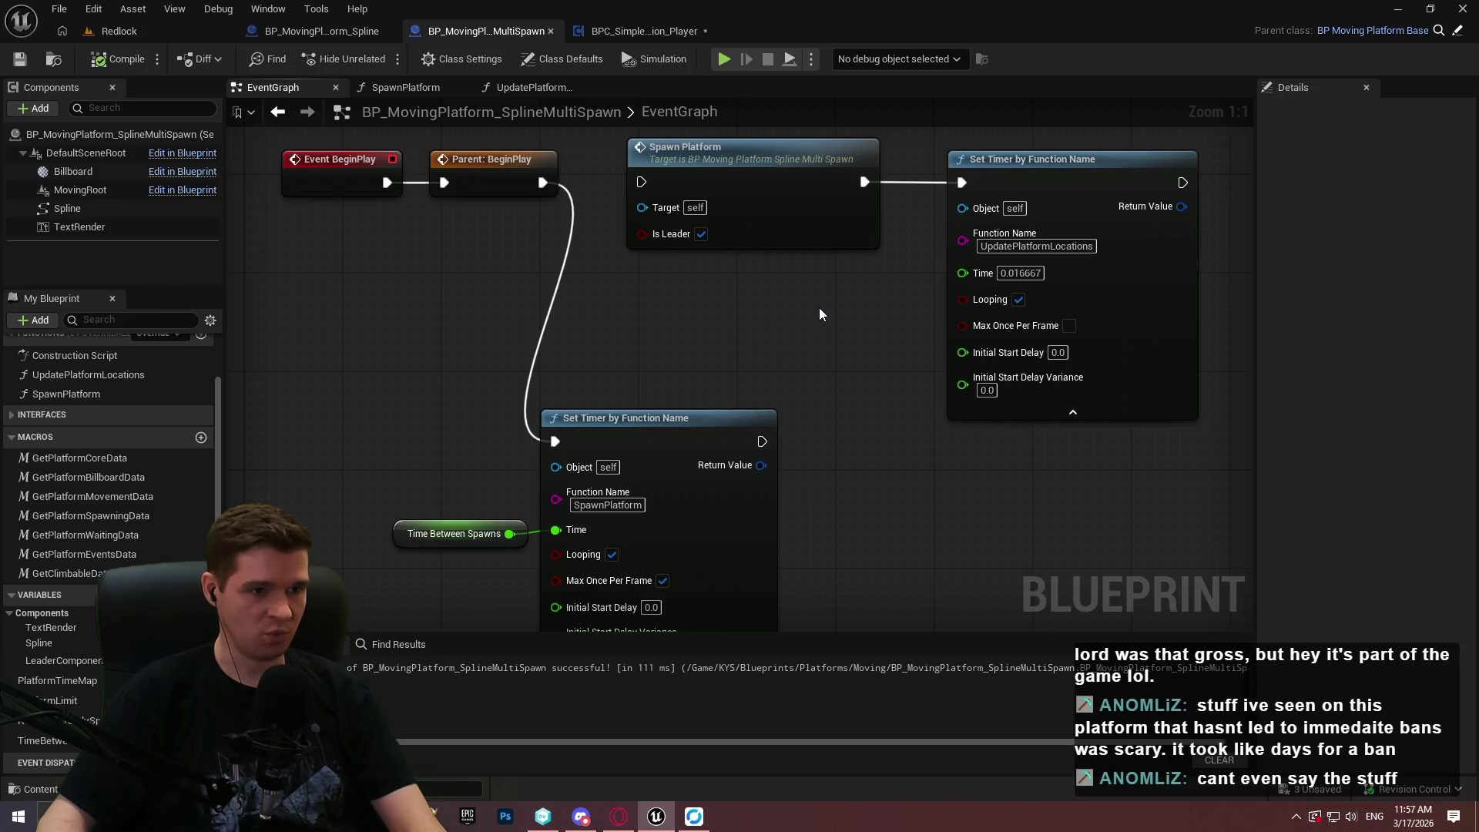
# Delete the Spawn Platform call and chain the SpawnPlatform timer into the UpdatePlatformLocations timer.
pyautogui.moveTo(818, 309); pyautogui.dragTo(809, 351)
pyautogui.click(678, 197)
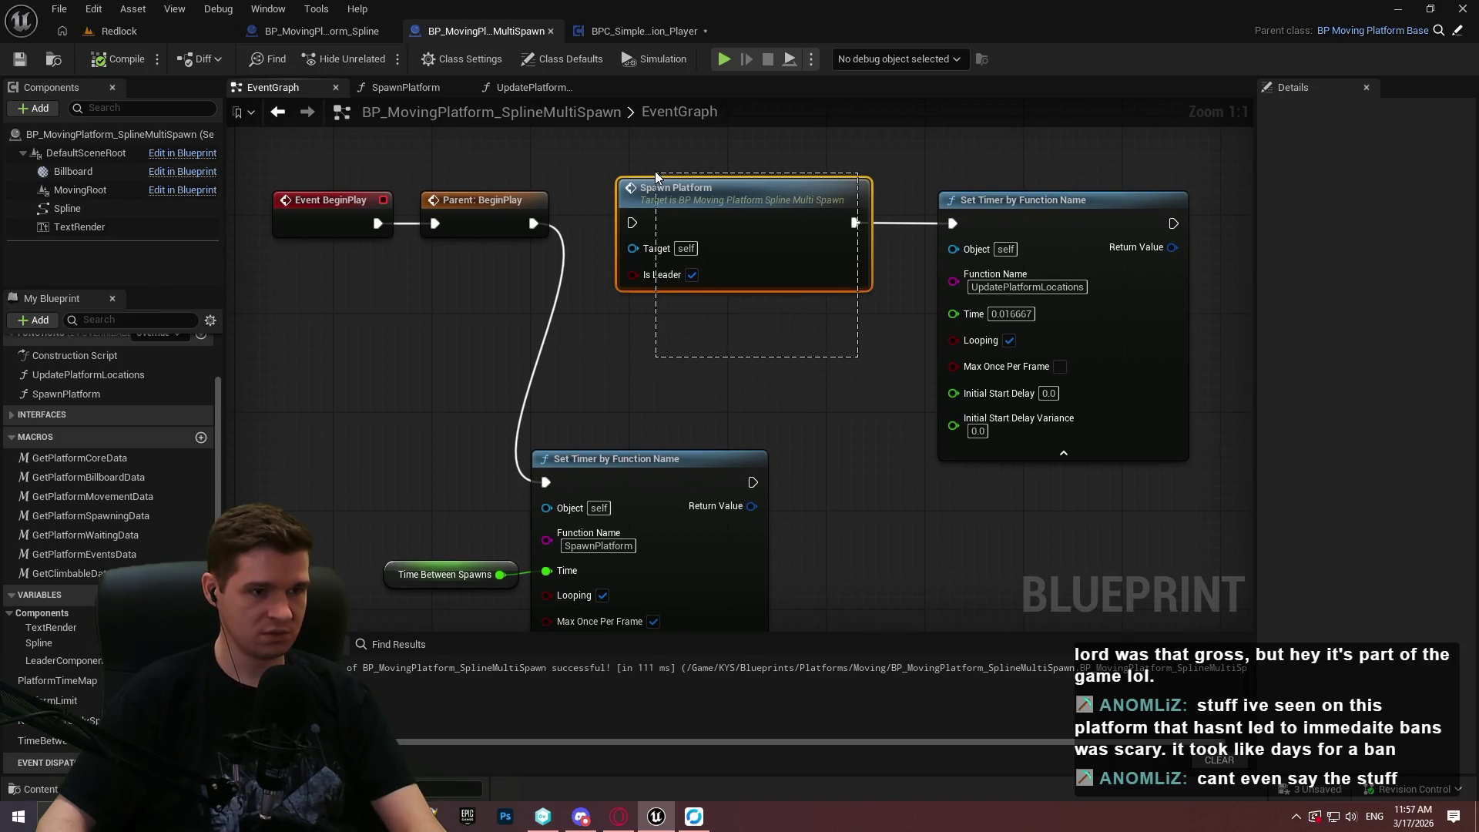
pyautogui.press('Delete')
pyautogui.moveTo(432, 423); pyautogui.dragTo(774, 616)
pyautogui.moveTo(639, 458); pyautogui.dragTo(781, 220)
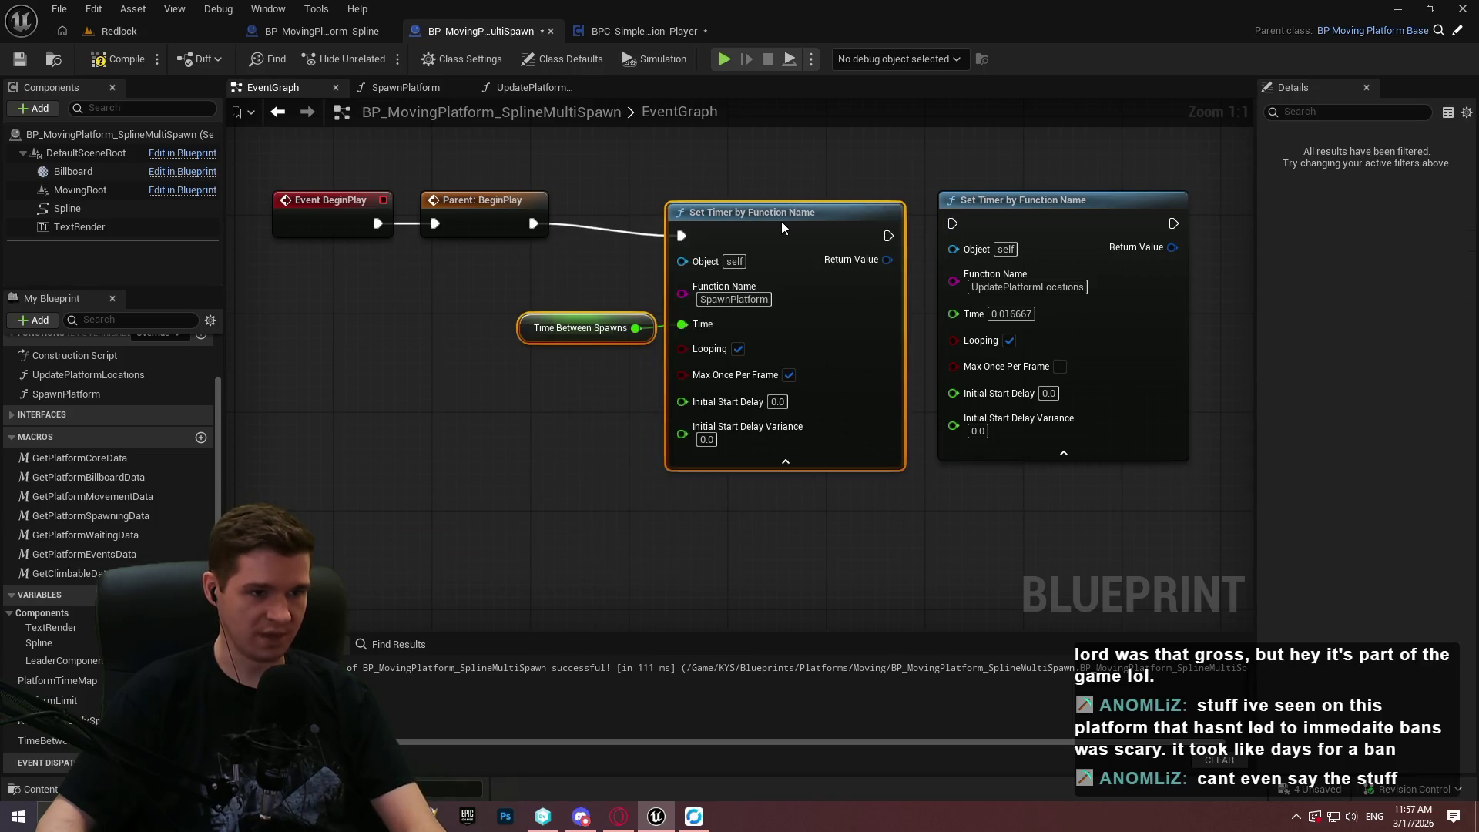
pyautogui.moveTo(888, 223)
pyautogui.mouseDown()
pyautogui.moveTo(950, 229)
pyautogui.moveTo(506, 281)
pyautogui.mouseUp()
pyautogui.click(881, 131)
pyautogui.moveTo(664, 288); pyautogui.dragTo(929, 288)
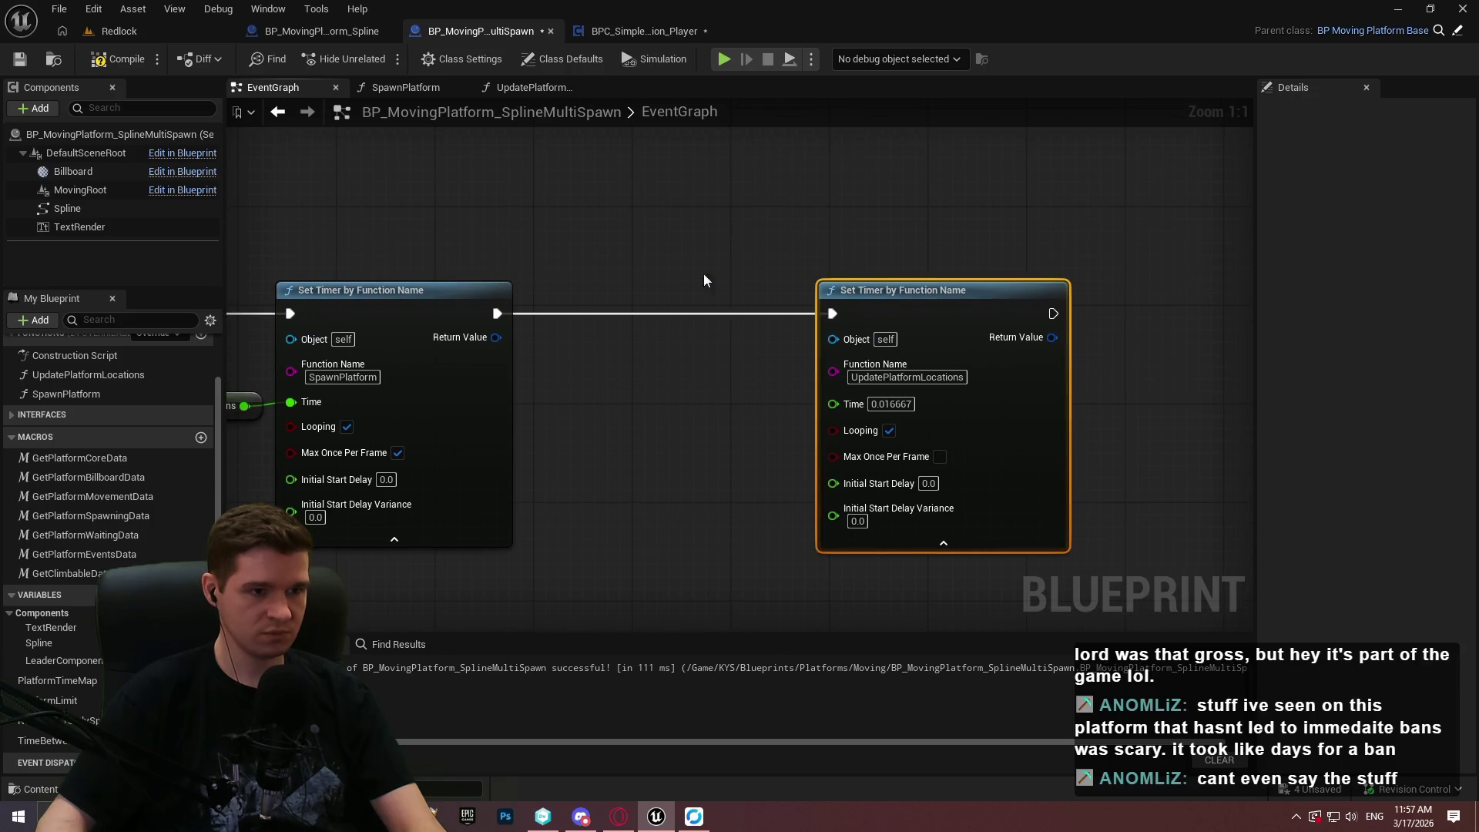
pyautogui.moveTo(496, 337); pyautogui.dragTo(670, 377)
# Promote the SpawnPlatform timer handle to a SpawnPlatformTimer variable, wiring its SET into UpdatePlatformLocations.
pyautogui.write('promote')
pyautogui.press('Return')
pyautogui.write('S')
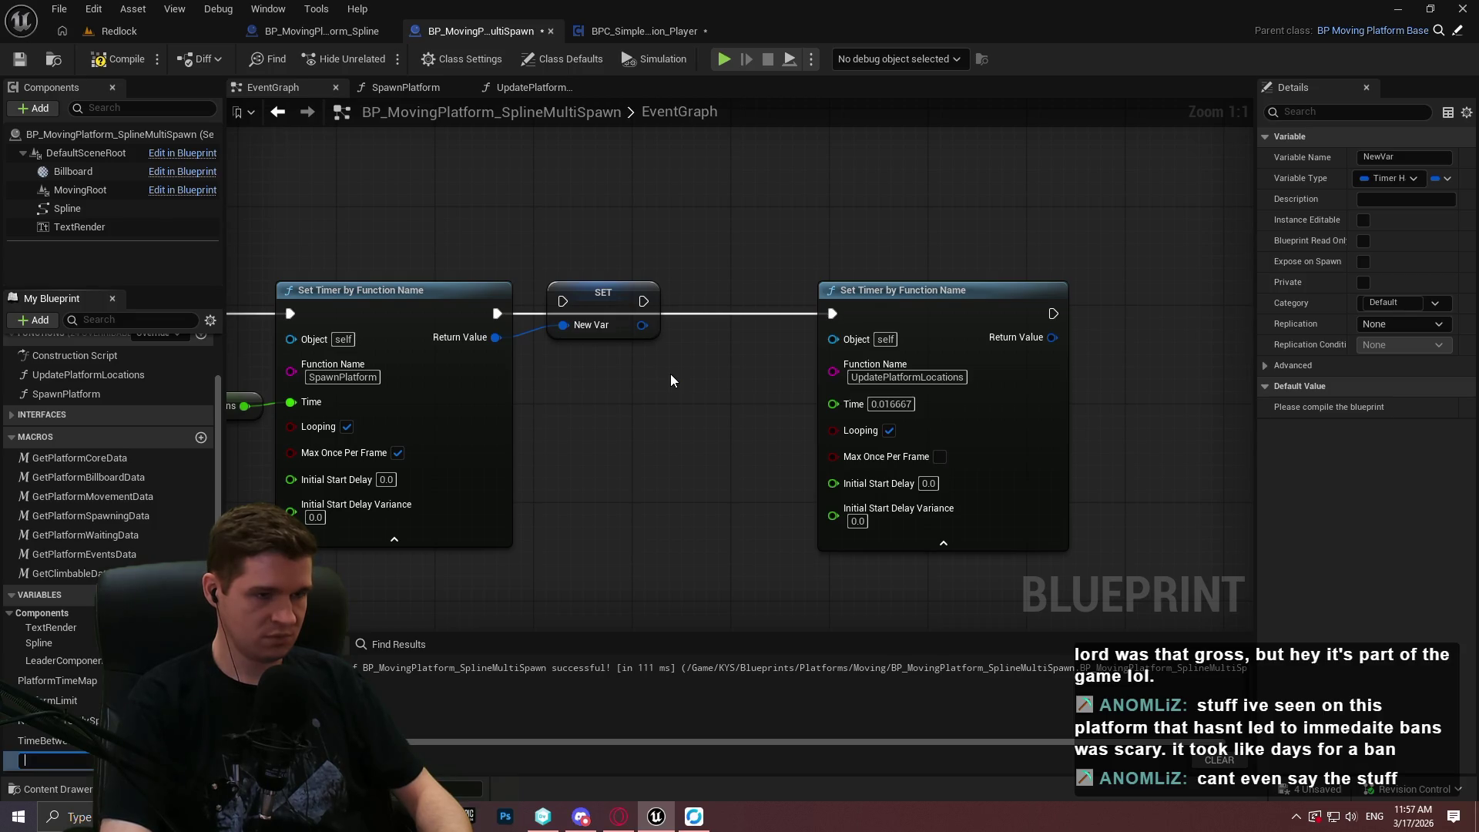
pyautogui.write('Spawn')
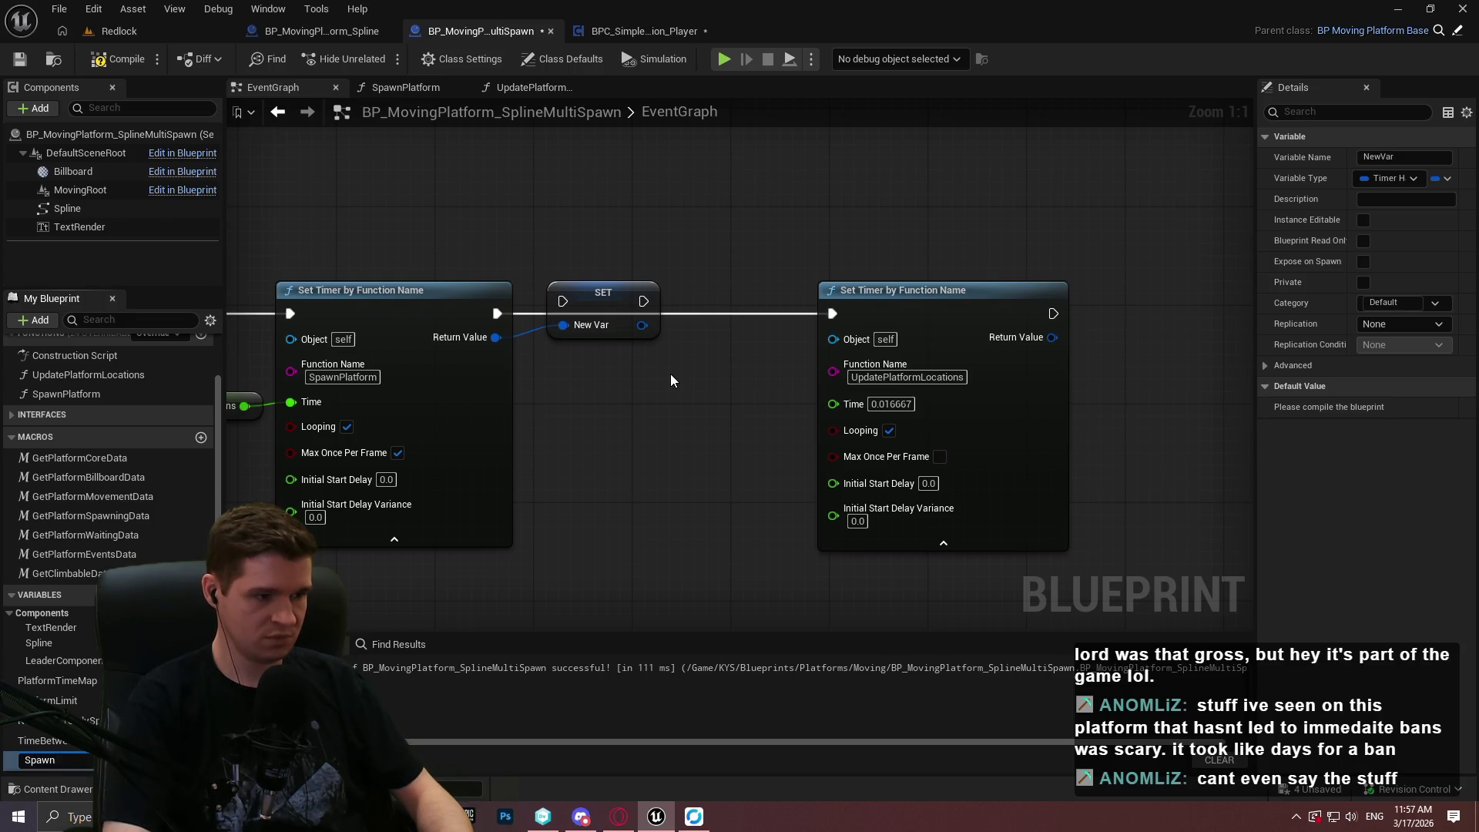
pyautogui.write('PlatfoTimer')
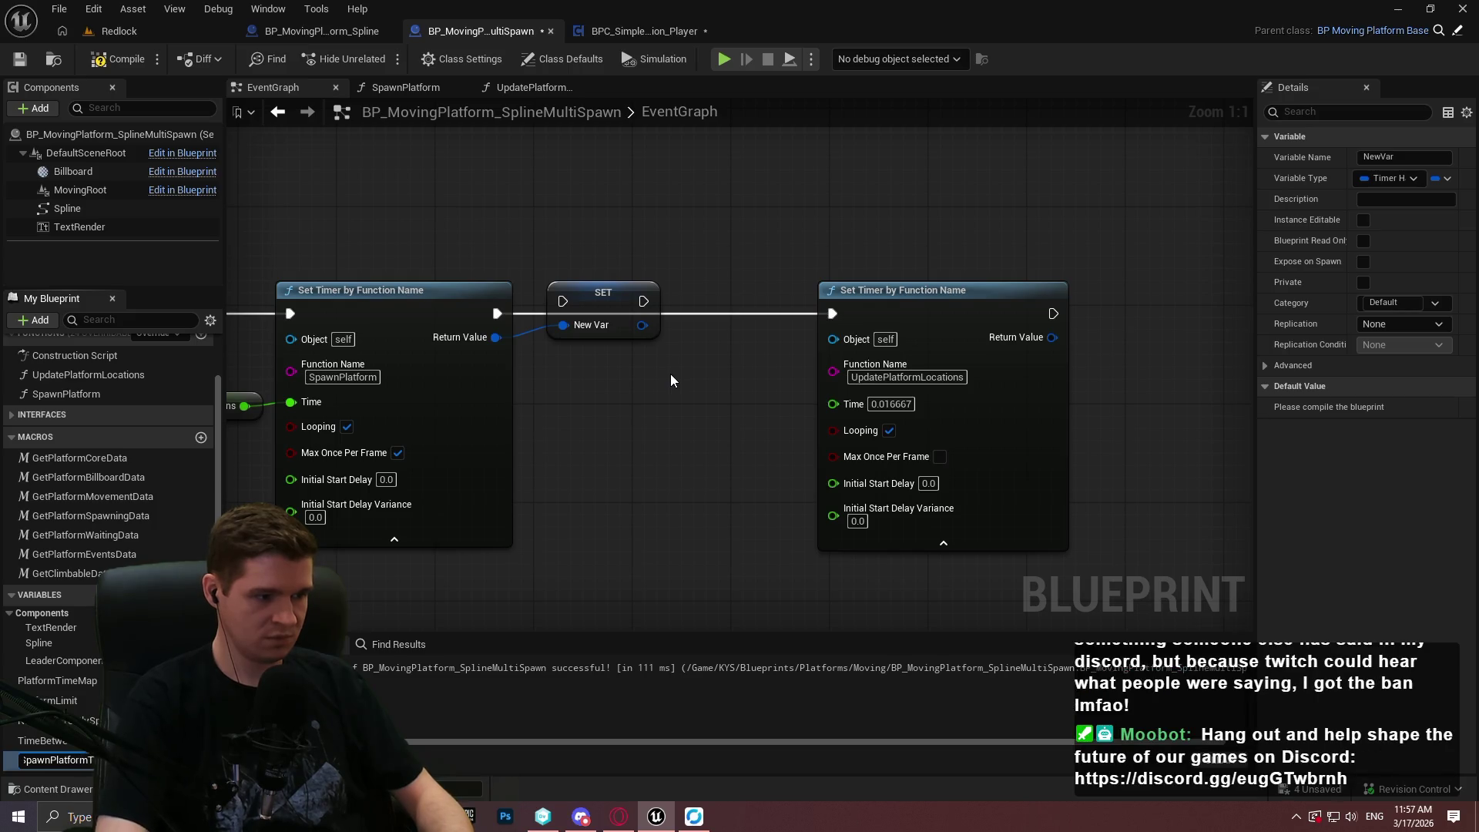
pyautogui.press('Return')
pyautogui.moveTo(555, 300); pyautogui.dragTo(550, 313)
pyautogui.moveTo(695, 320); pyautogui.dragTo(834, 308)
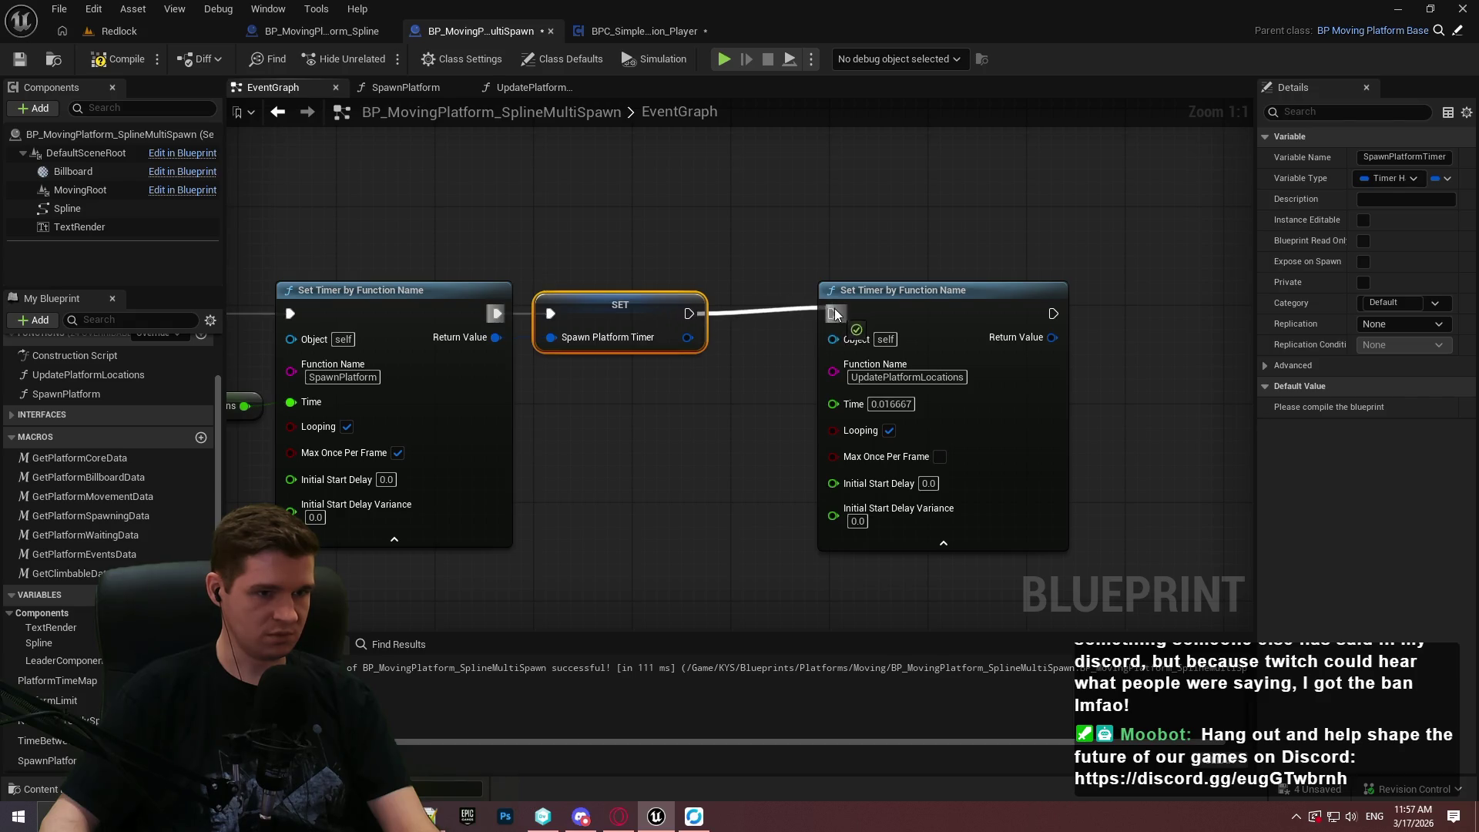
pyautogui.click(810, 387)
# Save the blueprint and zoom out over the BeginPlay chain.
pyautogui.moveTo(699, 462); pyautogui.dragTo(836, 381)
pyautogui.click(19, 60)
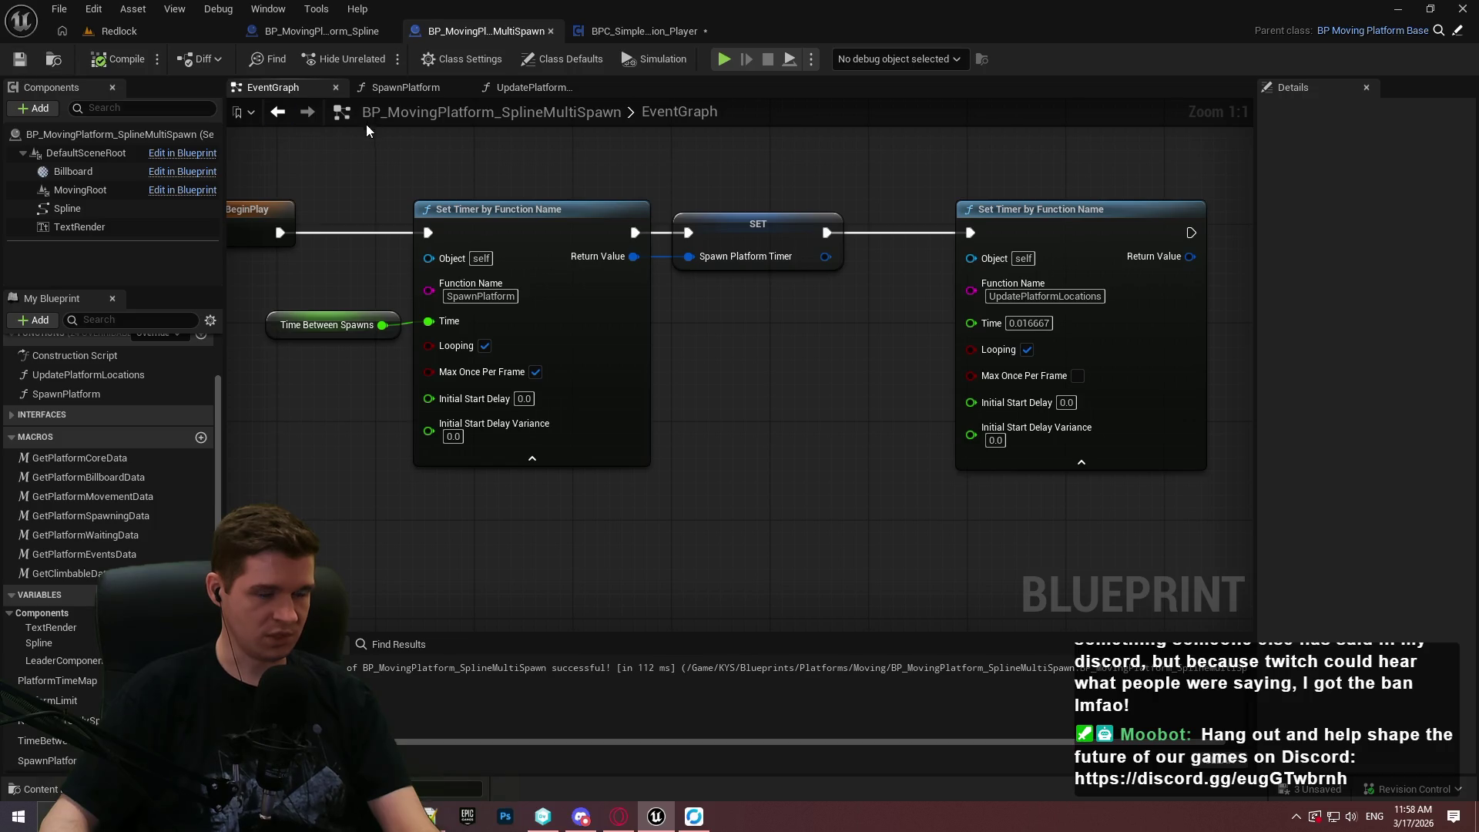
pyautogui.moveTo(392, 164); pyautogui.dragTo(590, 255)
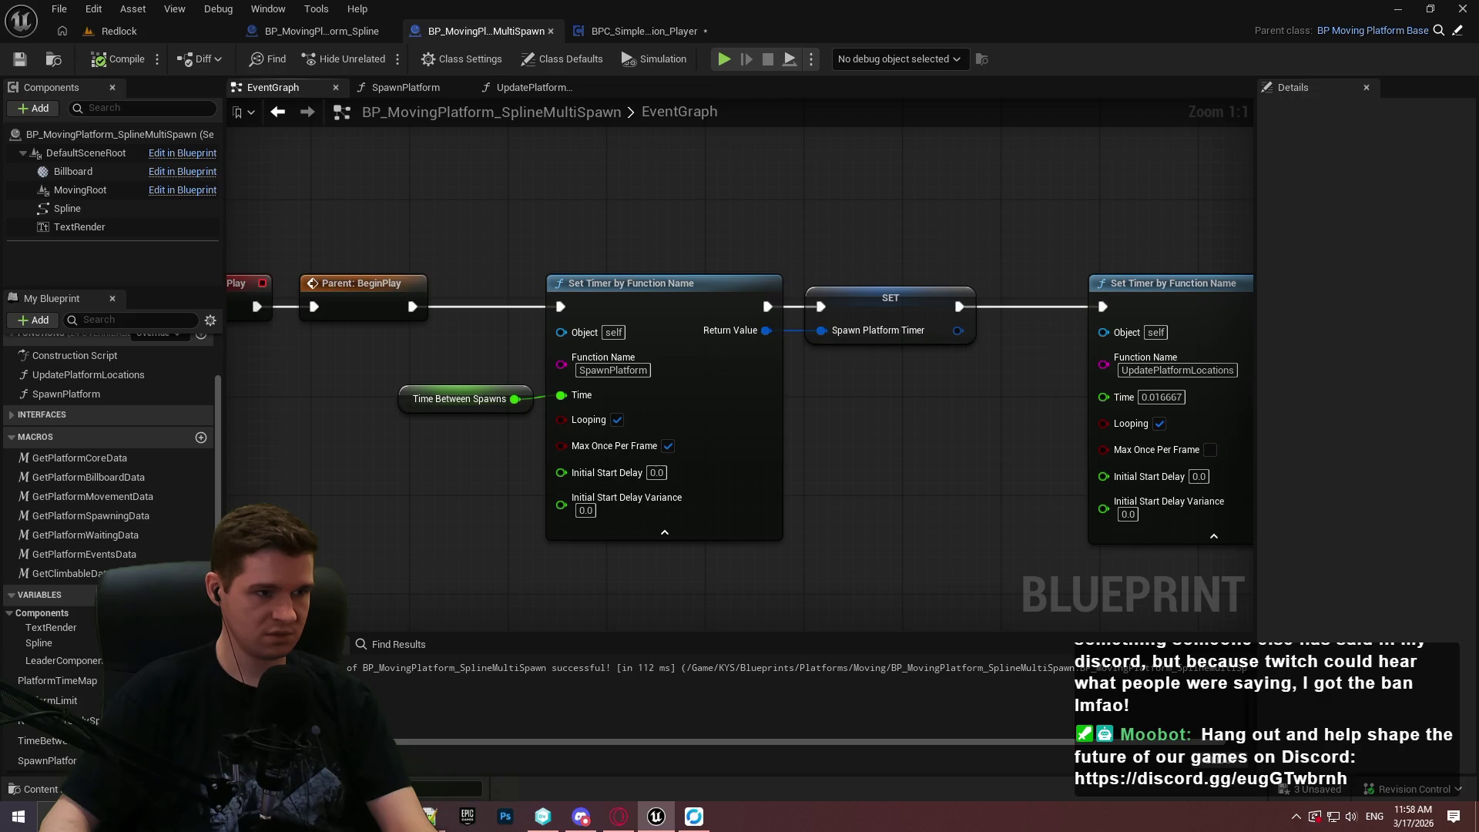
pyautogui.scroll(-2, 988, 475)
pyautogui.moveTo(988, 476); pyautogui.dragTo(1033, 306)
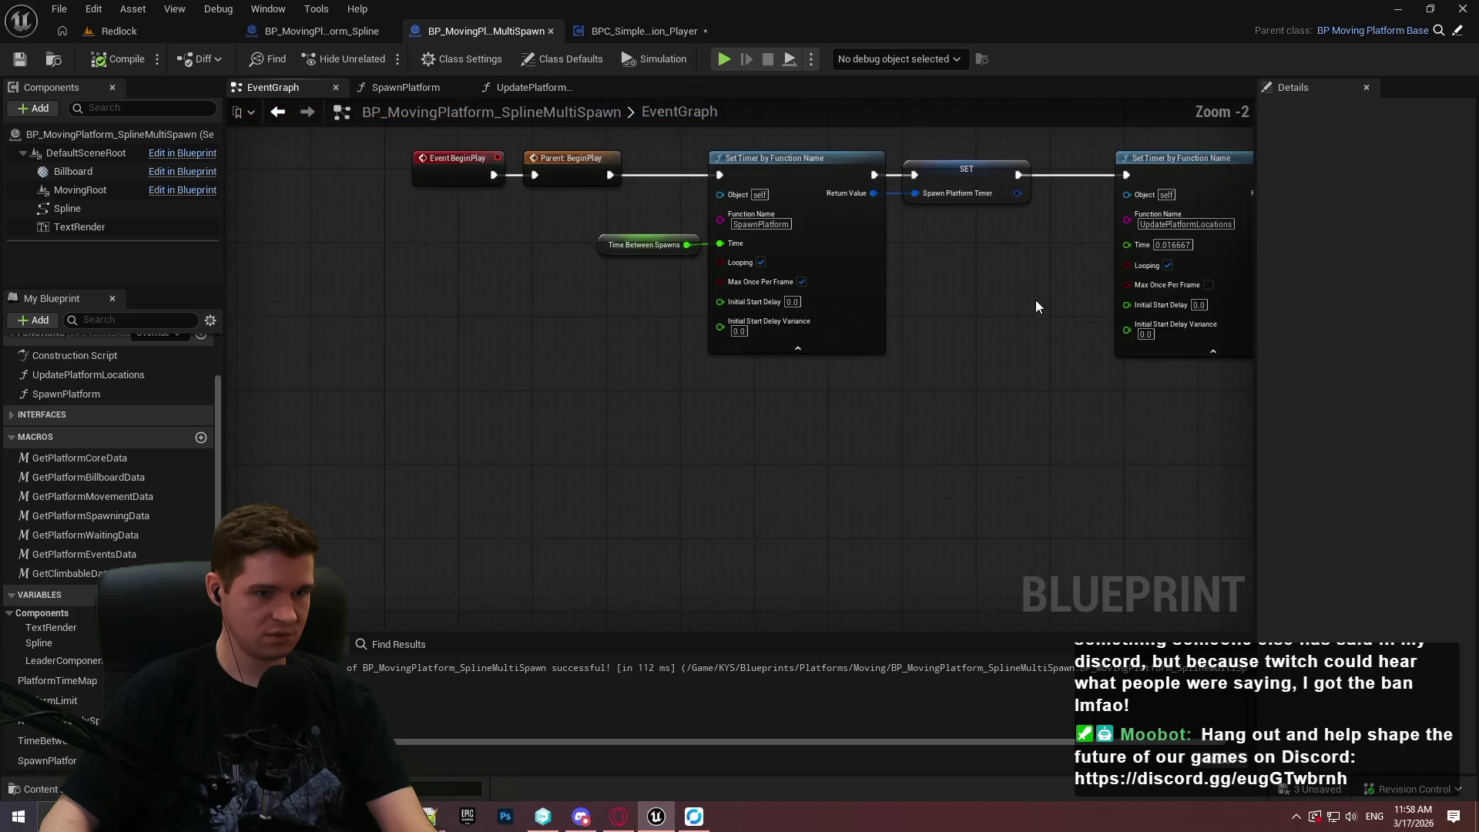
# Add a custom event from the 'custom' search and name it RespawnLeader.
pyautogui.rightClick(424, 435)
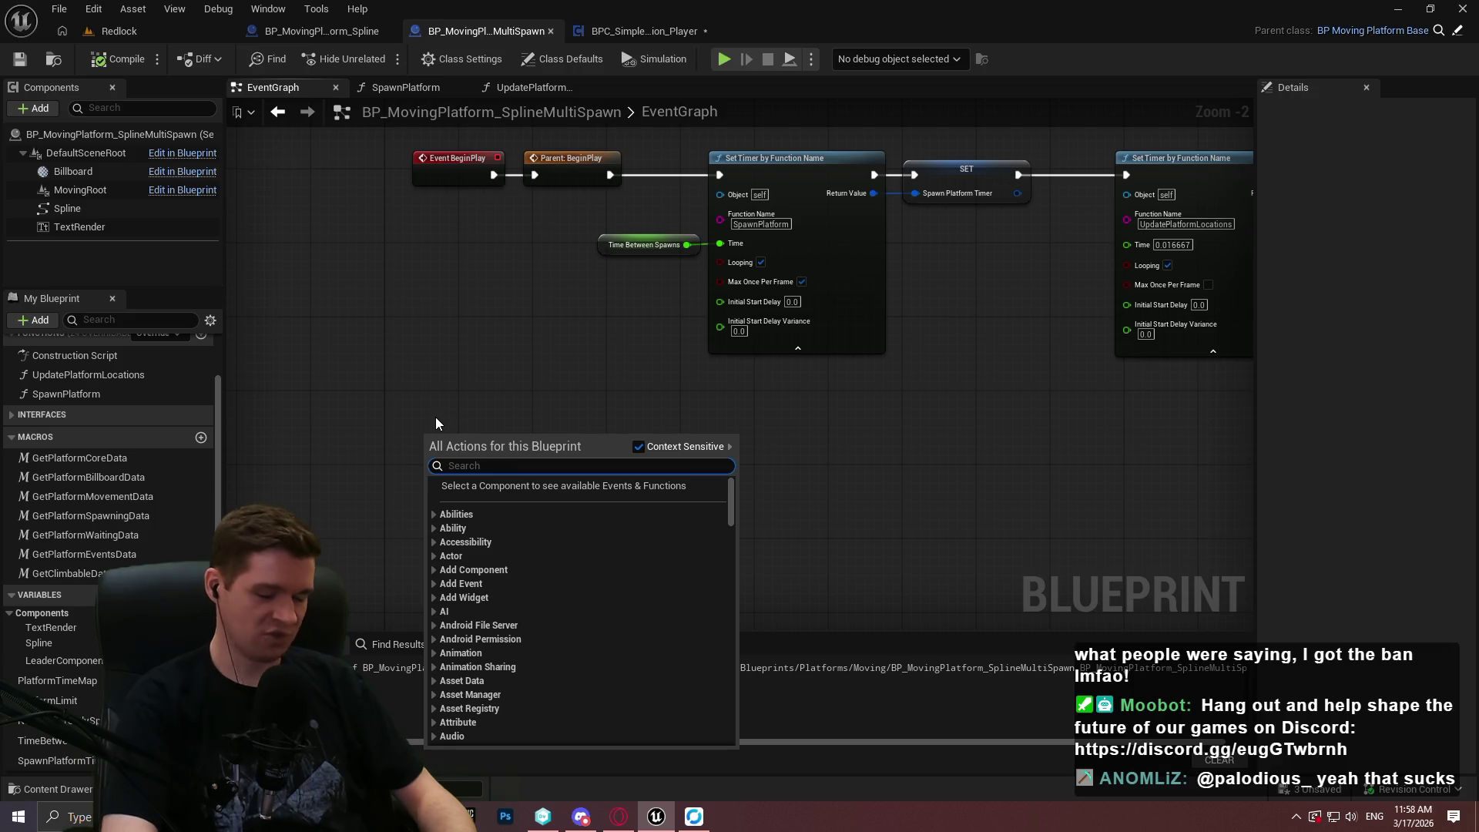
pyautogui.write('custom')
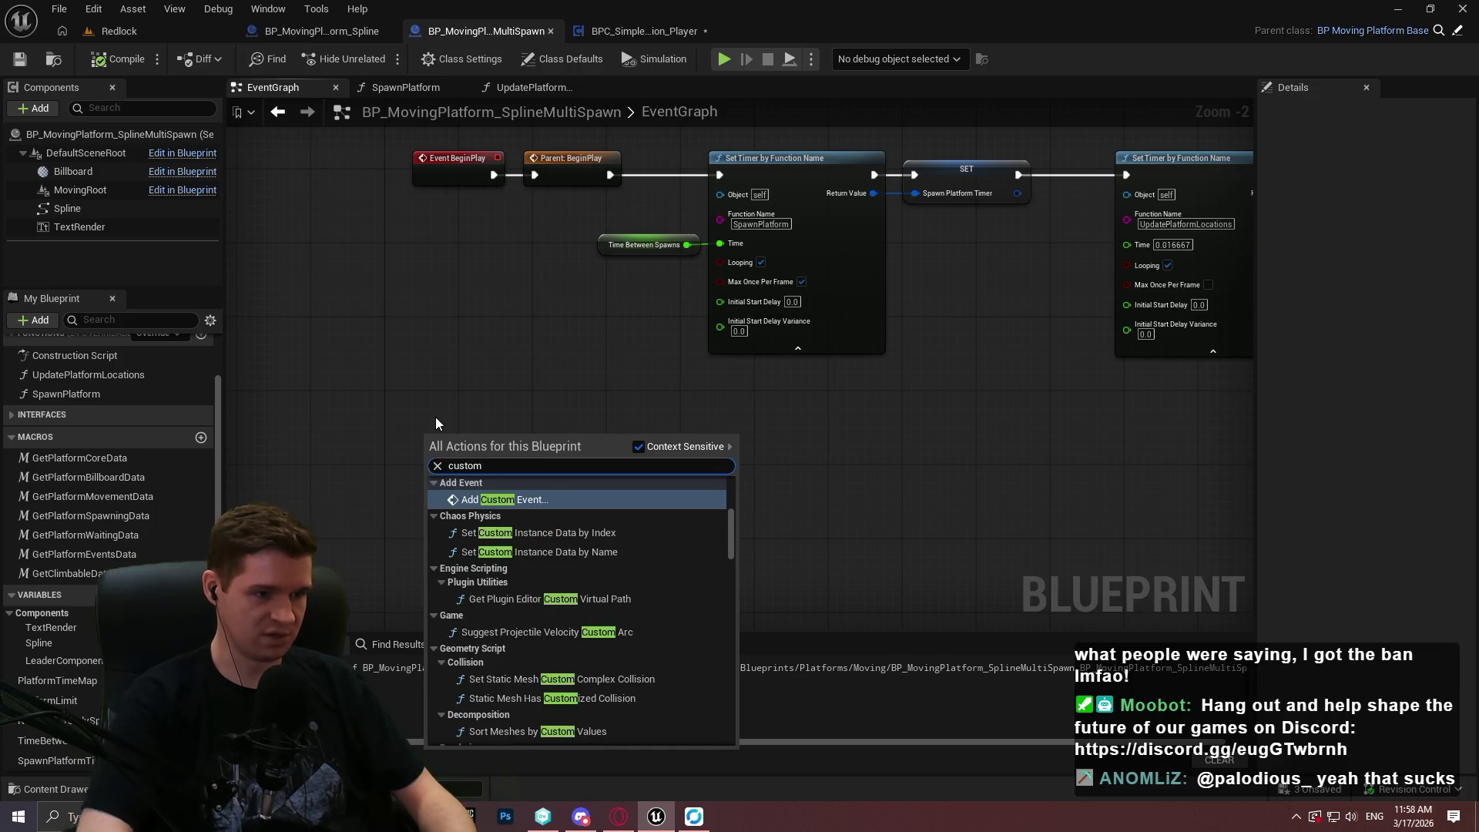
pyautogui.press('Return')
pyautogui.write('Respawn')
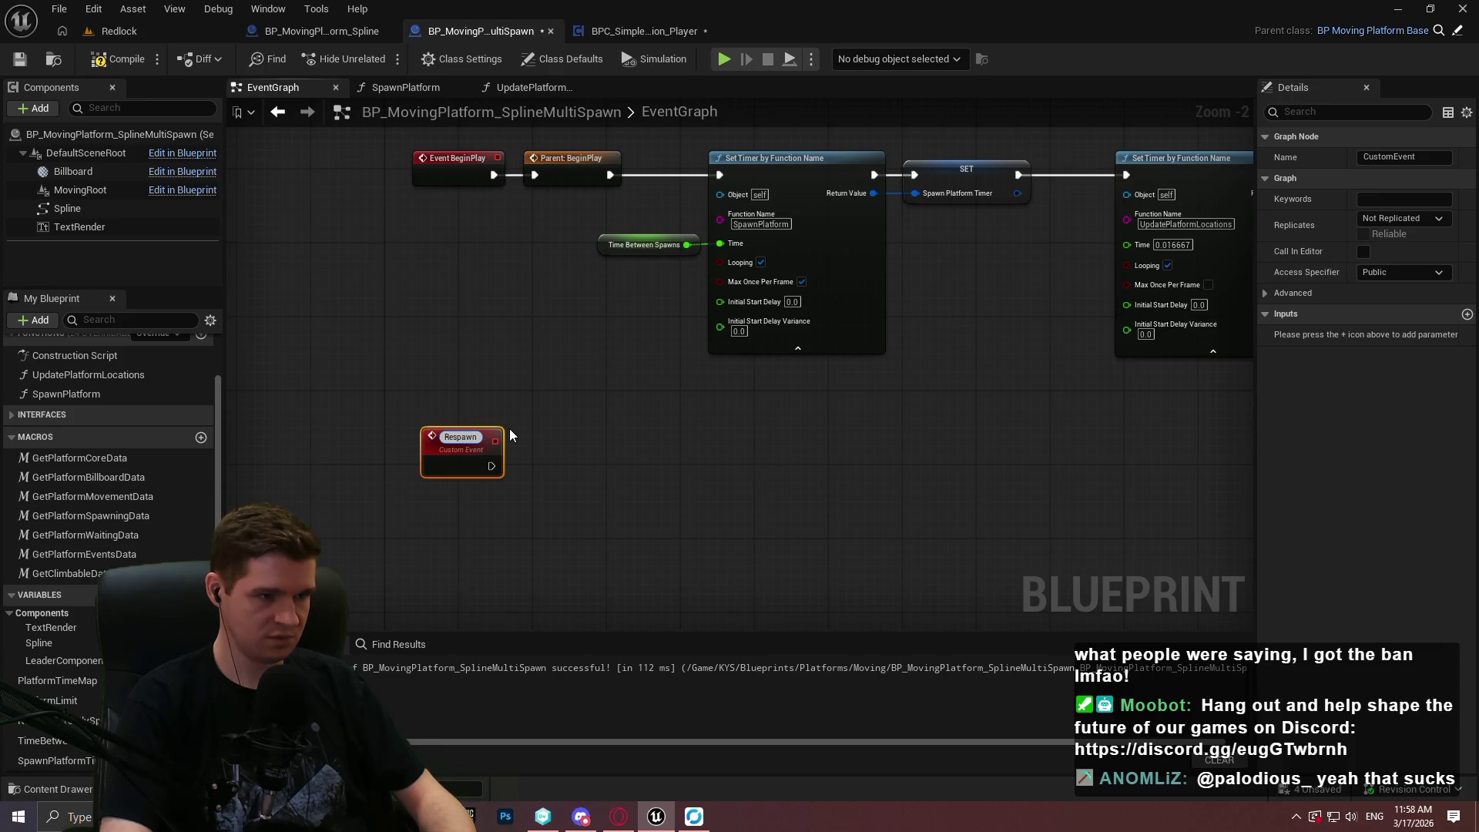
pyautogui.write('Leader')
pyautogui.press('Return')
# Position RespawnLeader and the pasted SpawnPlatform timer nodes beside each other.
pyautogui.moveTo(445, 476)
pyautogui.mouseDown()
pyautogui.moveTo(436, 512)
pyautogui.moveTo(409, 492)
pyautogui.mouseUp()
pyautogui.moveTo(1001, 375); pyautogui.dragTo(687, 154)
pyautogui.moveTo(704, 285)
pyautogui.mouseDown()
pyautogui.moveTo(652, 528)
pyautogui.moveTo(806, 498)
pyautogui.mouseUp()
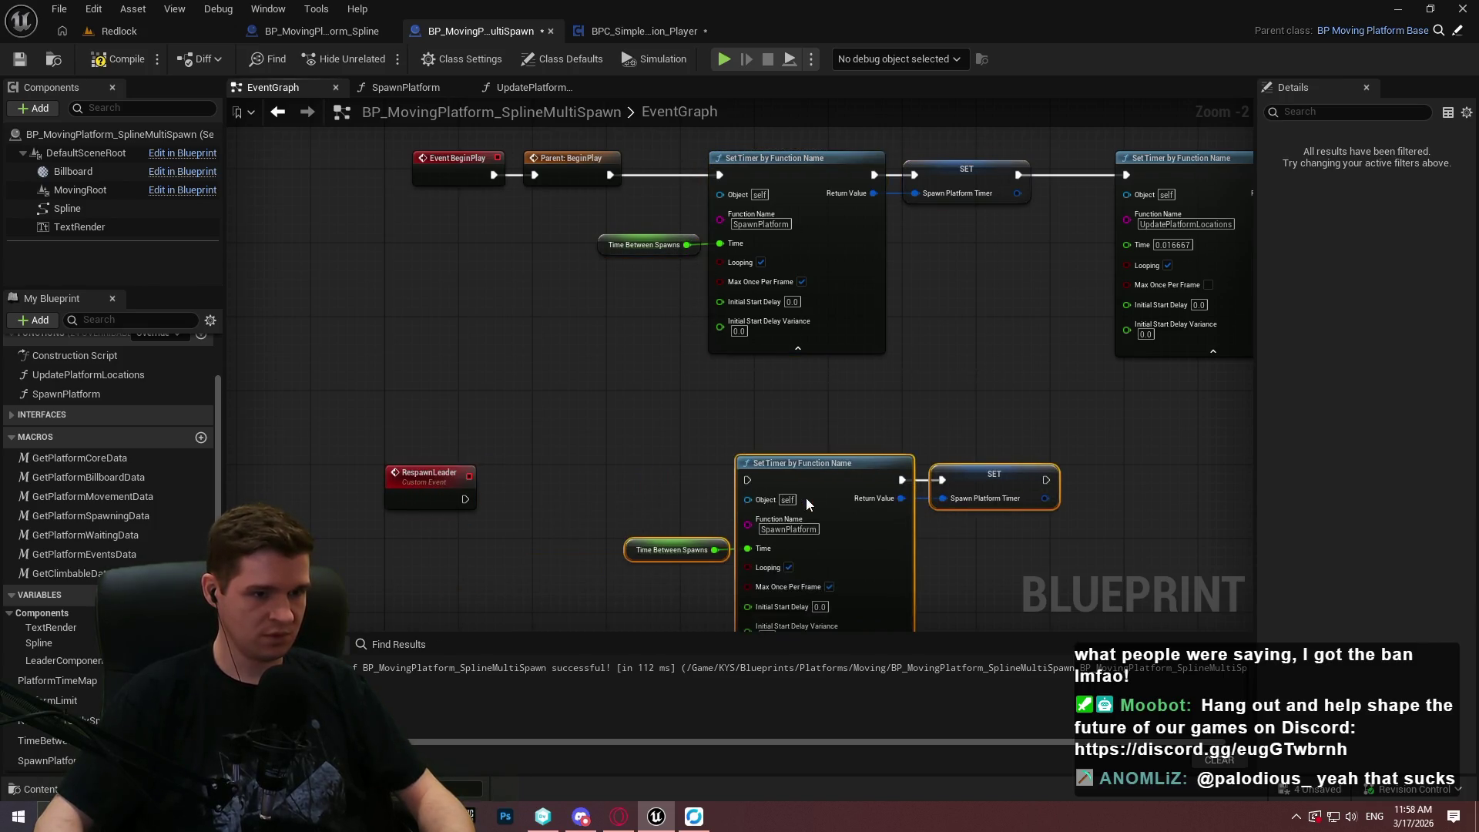
pyautogui.scroll(2, 586, 292)
# Add a Spawn Platform Timer getter feeding an Is Valid Timer Handle node.
pyautogui.moveTo(46, 760)
pyautogui.mouseDown()
pyautogui.moveTo(326, 484)
pyautogui.moveTo(379, 505)
pyautogui.mouseUp()
pyautogui.click(380, 512)
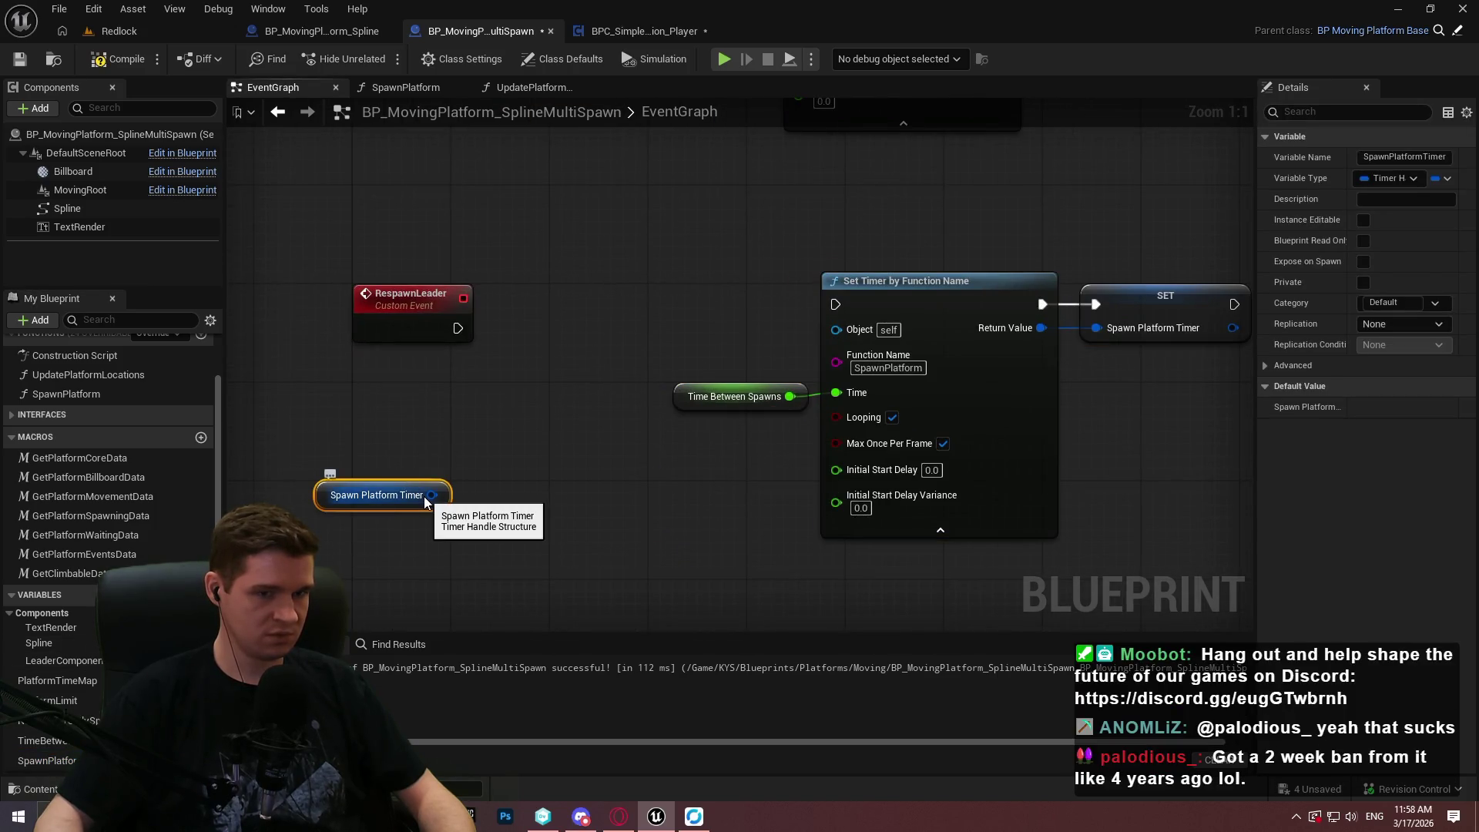
pyautogui.moveTo(423, 496); pyautogui.dragTo(523, 539)
pyautogui.write('valid')
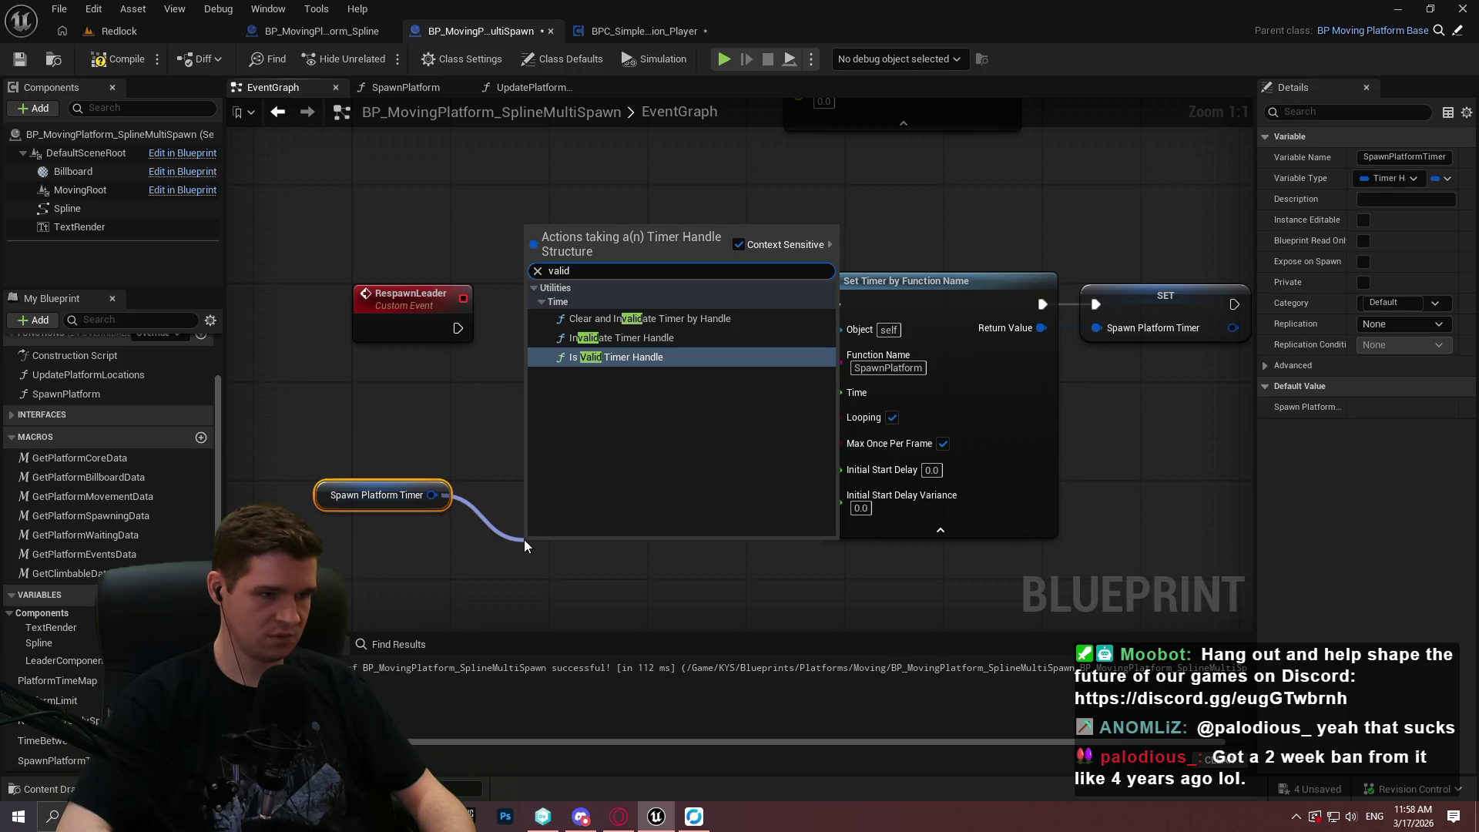
pyautogui.press('Return')
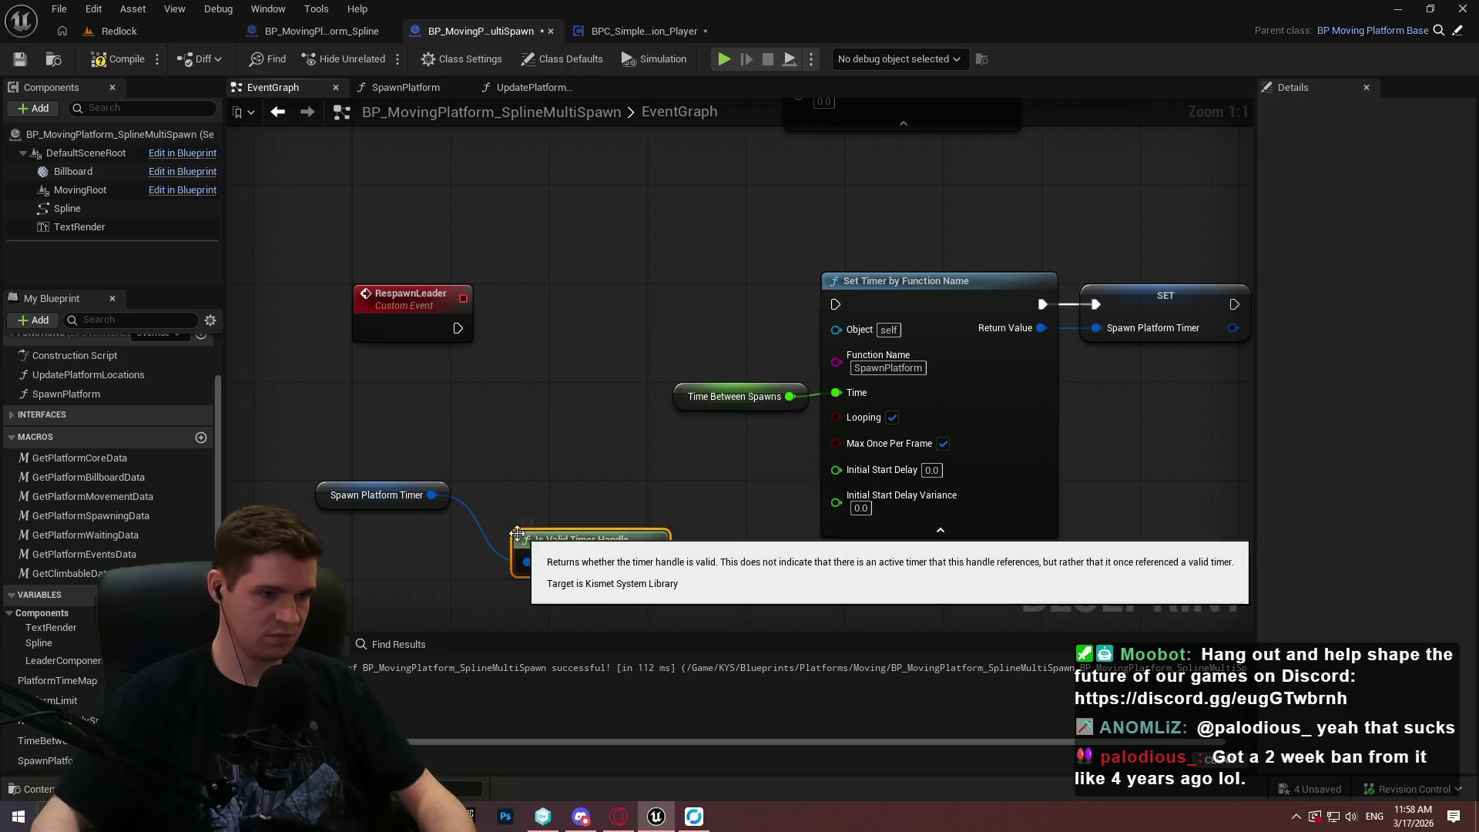
# Add a Branch conditioned on the handle's validity and wire RespawnLeader into it.
pyautogui.click(686, 473)
pyautogui.moveTo(702, 531); pyautogui.dragTo(652, 562)
pyautogui.moveTo(574, 540); pyautogui.dragTo(524, 490)
pyautogui.moveTo(700, 506)
pyautogui.mouseDown()
pyautogui.moveTo(601, 416)
pyautogui.moveTo(459, 329)
pyautogui.moveTo(701, 509)
pyautogui.mouseUp()
pyautogui.click(607, 282)
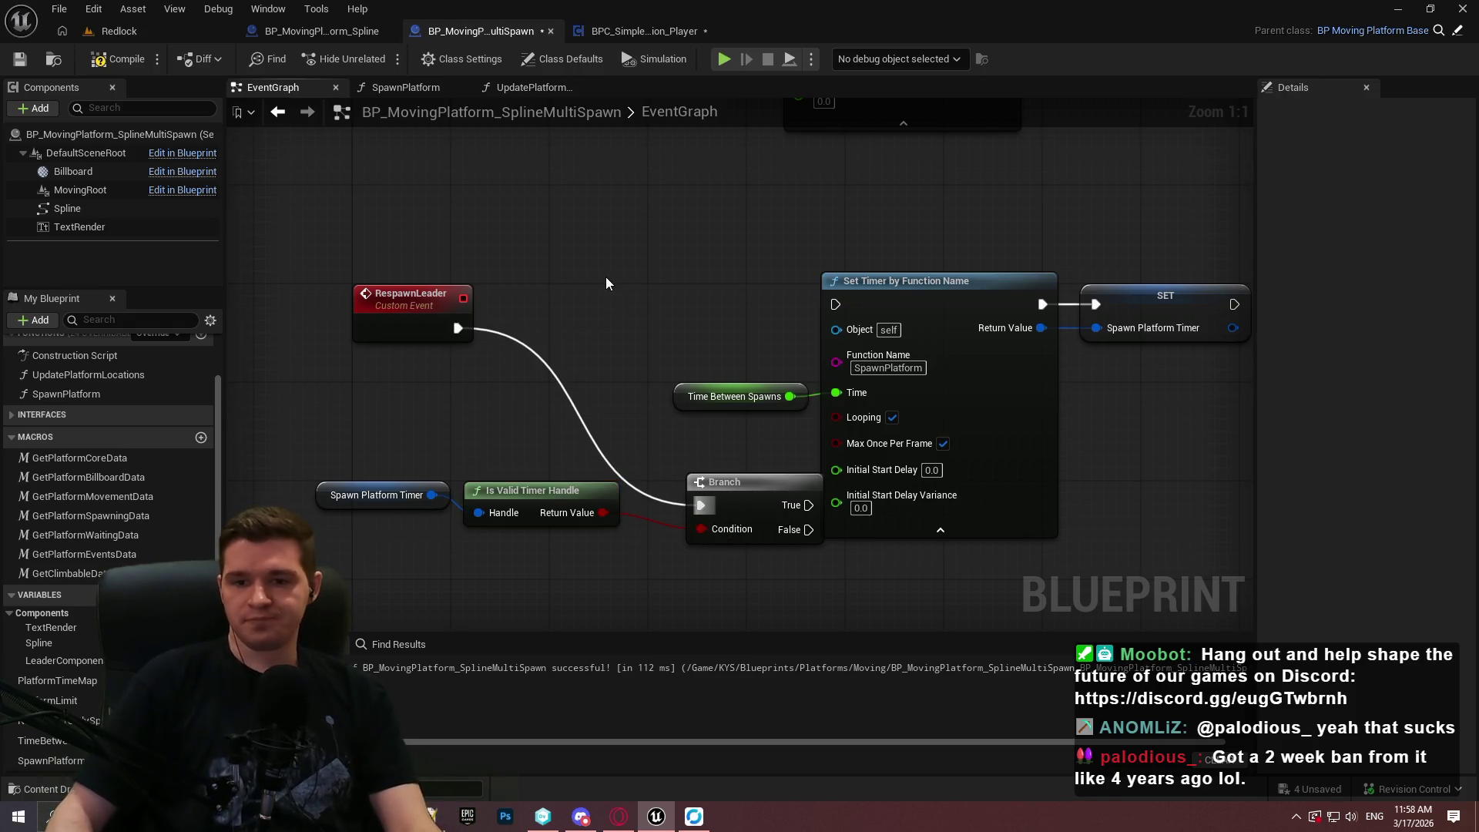
pyautogui.moveTo(814, 328); pyautogui.dragTo(838, 343)
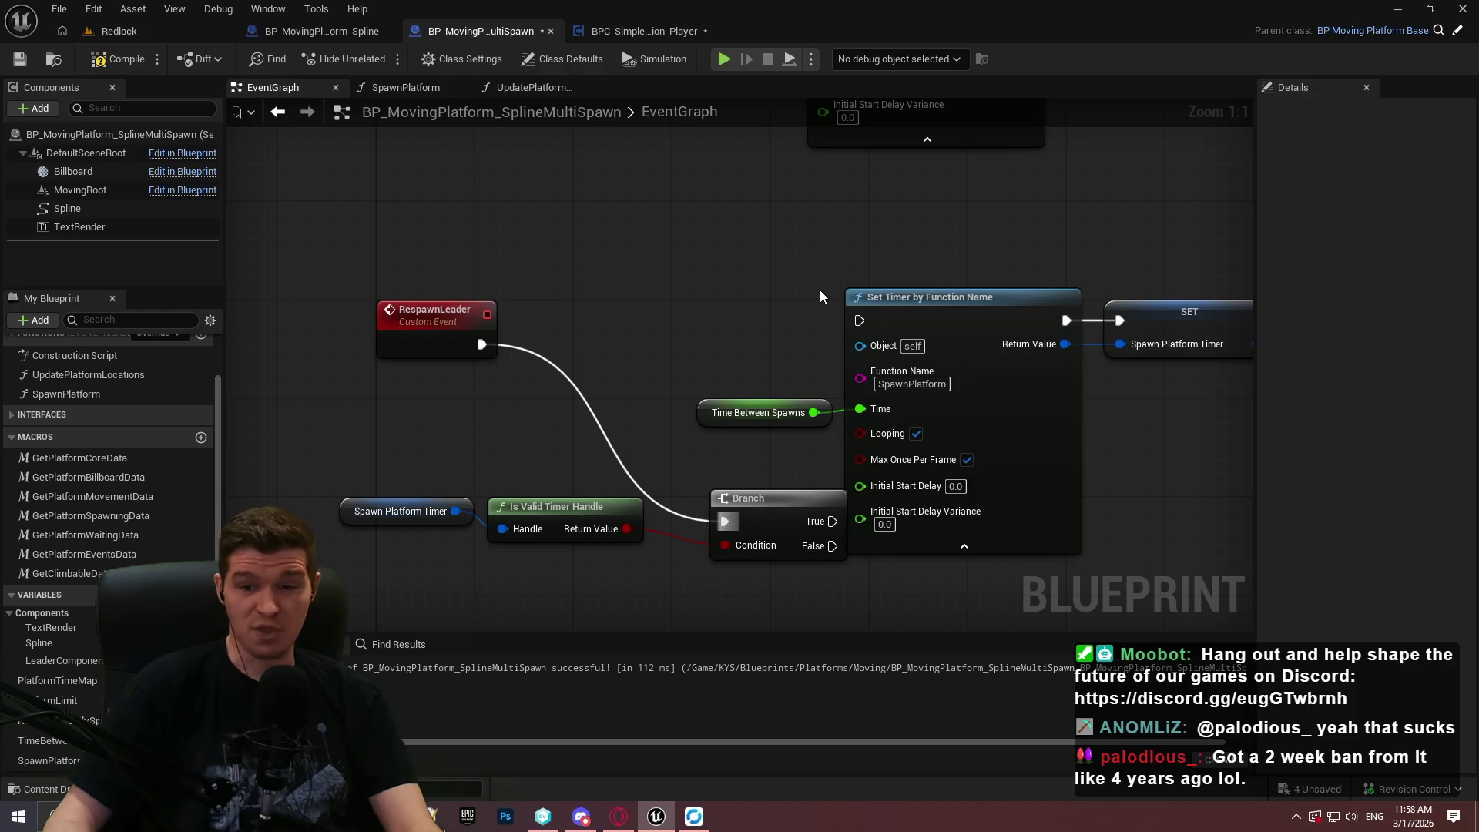
# Rearrange the handle check, Branch and timer nodes in line with RespawnLeader.
pyautogui.moveTo(818, 261)
pyautogui.mouseDown()
pyautogui.moveTo(804, 271)
pyautogui.moveTo(817, 266)
pyautogui.mouseUp()
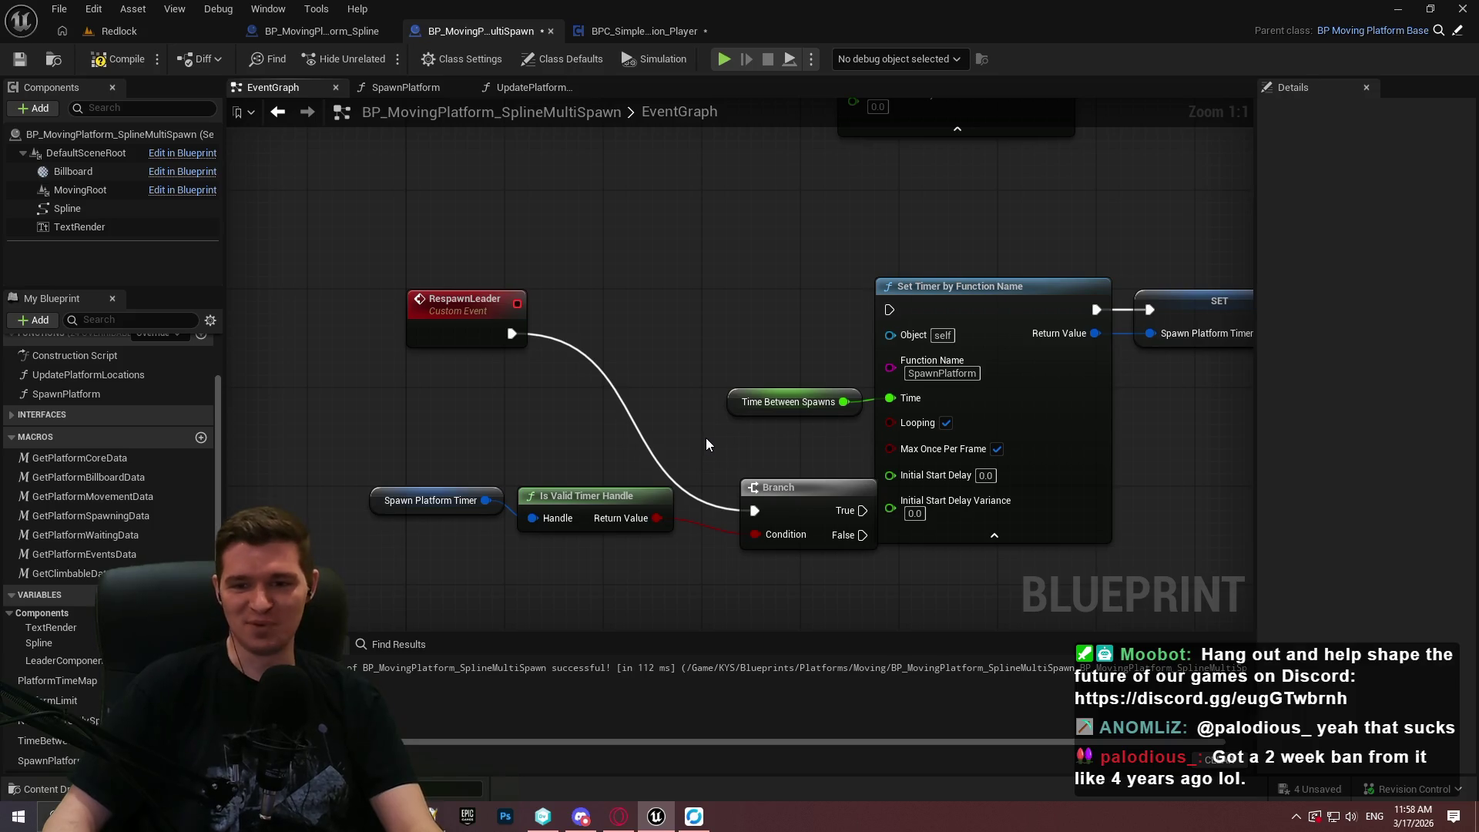
pyautogui.moveTo(723, 322); pyautogui.dragTo(714, 295)
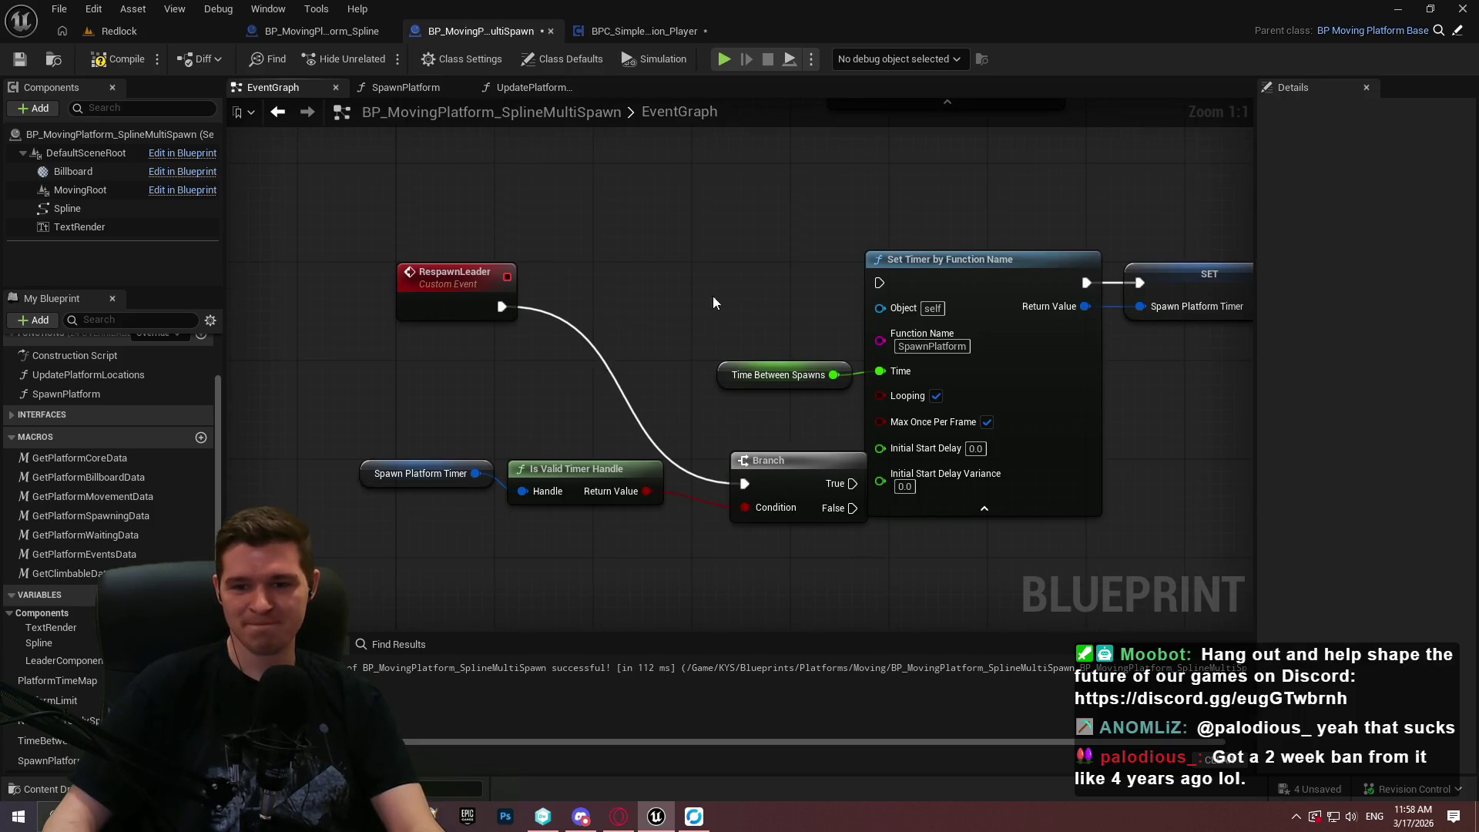
pyautogui.moveTo(1099, 373); pyautogui.dragTo(1272, 327)
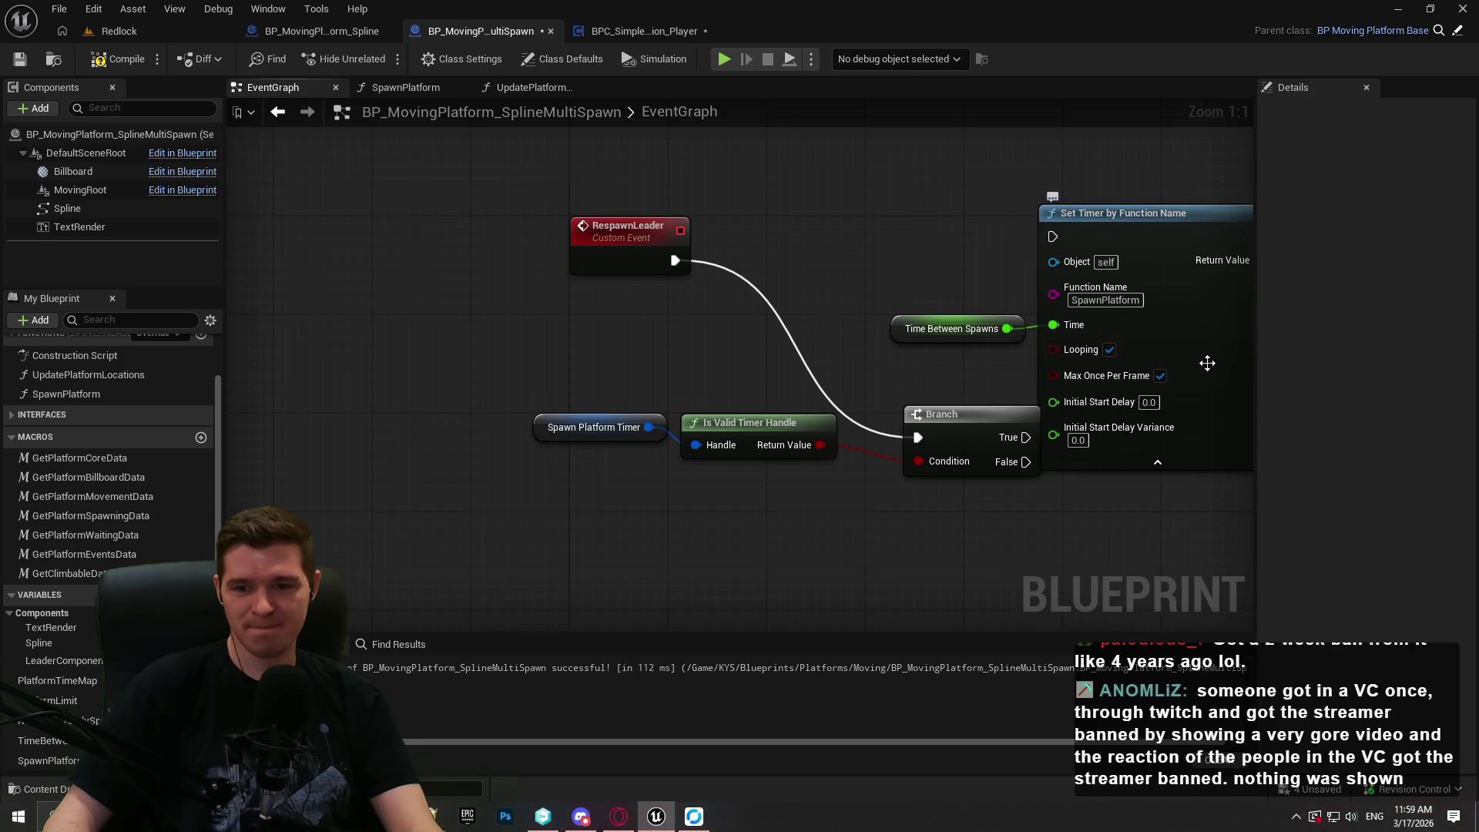
pyautogui.moveTo(860, 470)
pyautogui.mouseDown()
pyautogui.moveTo(730, 476)
pyautogui.moveTo(815, 476)
pyautogui.mouseUp()
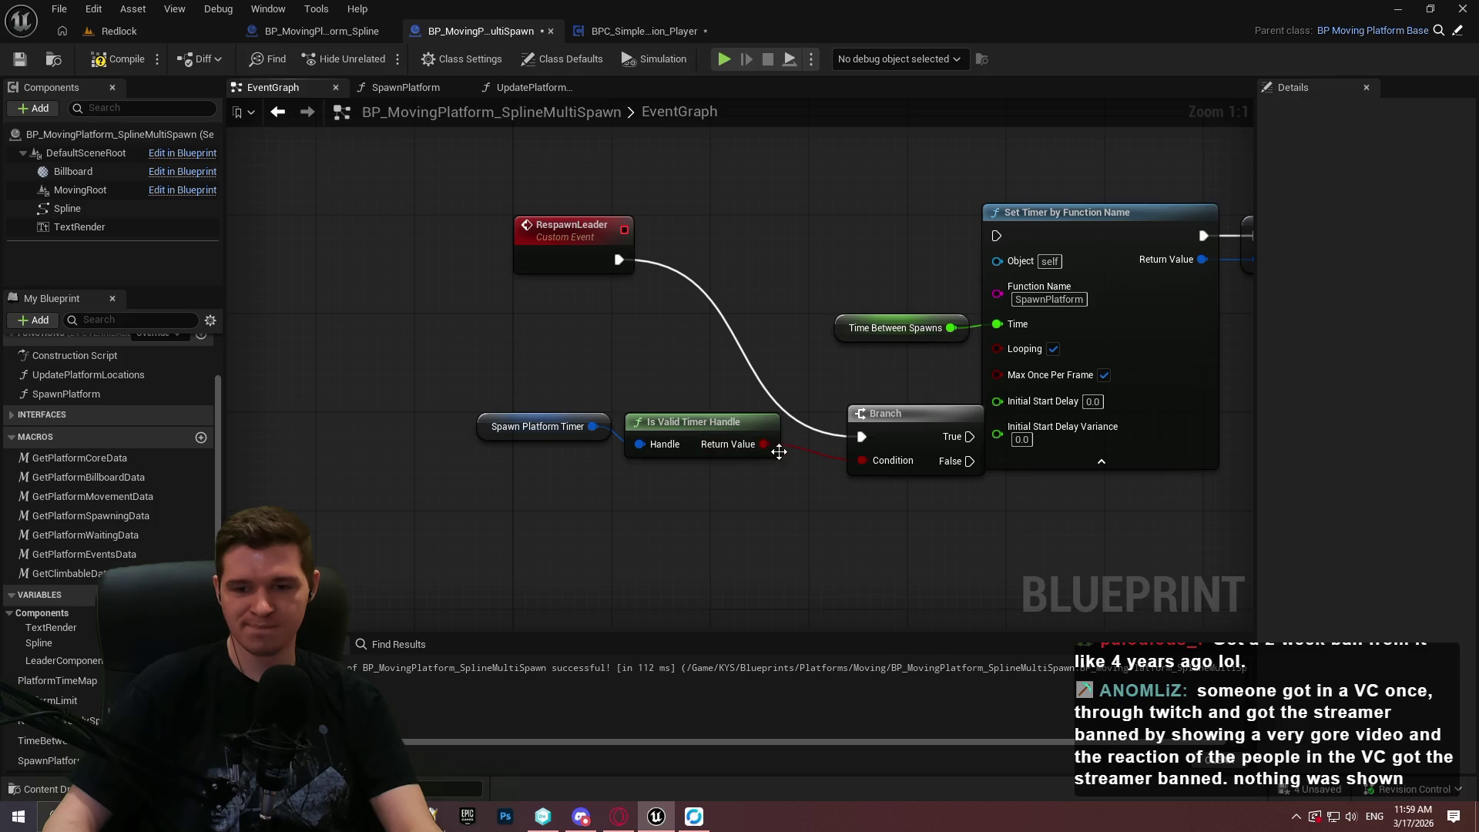
pyautogui.moveTo(728, 473); pyautogui.dragTo(447, 424)
pyautogui.moveTo(666, 422)
pyautogui.mouseDown()
pyautogui.moveTo(729, 451)
pyautogui.moveTo(701, 459)
pyautogui.moveTo(716, 463)
pyautogui.mouseUp()
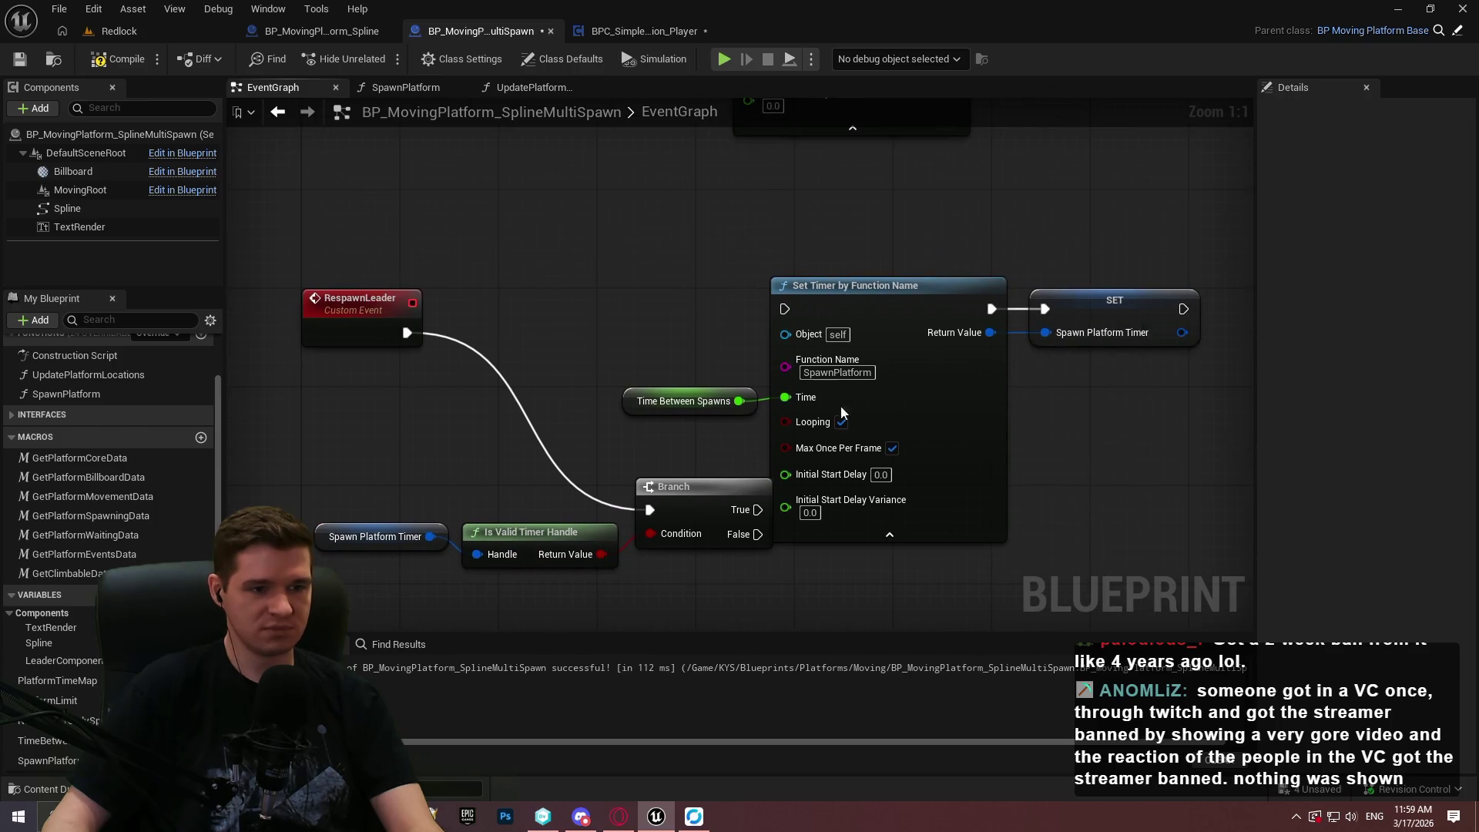
pyautogui.moveTo(1224, 254); pyautogui.dragTo(739, 432)
pyautogui.moveTo(845, 295)
pyautogui.mouseDown()
pyautogui.moveTo(1162, 514)
pyautogui.moveTo(1153, 531)
pyautogui.mouseUp()
pyautogui.moveTo(688, 497)
pyautogui.mouseDown()
pyautogui.moveTo(812, 309)
pyautogui.moveTo(821, 320)
pyautogui.mouseUp()
pyautogui.moveTo(386, 464); pyautogui.dragTo(627, 579)
pyautogui.moveTo(515, 538); pyautogui.dragTo(650, 378)
# Wire the Branch's False output into the SpawnPlatform Set Timer node.
pyautogui.moveTo(766, 538)
pyautogui.mouseDown()
pyautogui.moveTo(587, 409)
pyautogui.moveTo(557, 354)
pyautogui.moveTo(1148, 539)
pyautogui.mouseUp()
pyautogui.moveTo(799, 381); pyautogui.dragTo(733, 308)
pyautogui.scroll(-2, 936, 429)
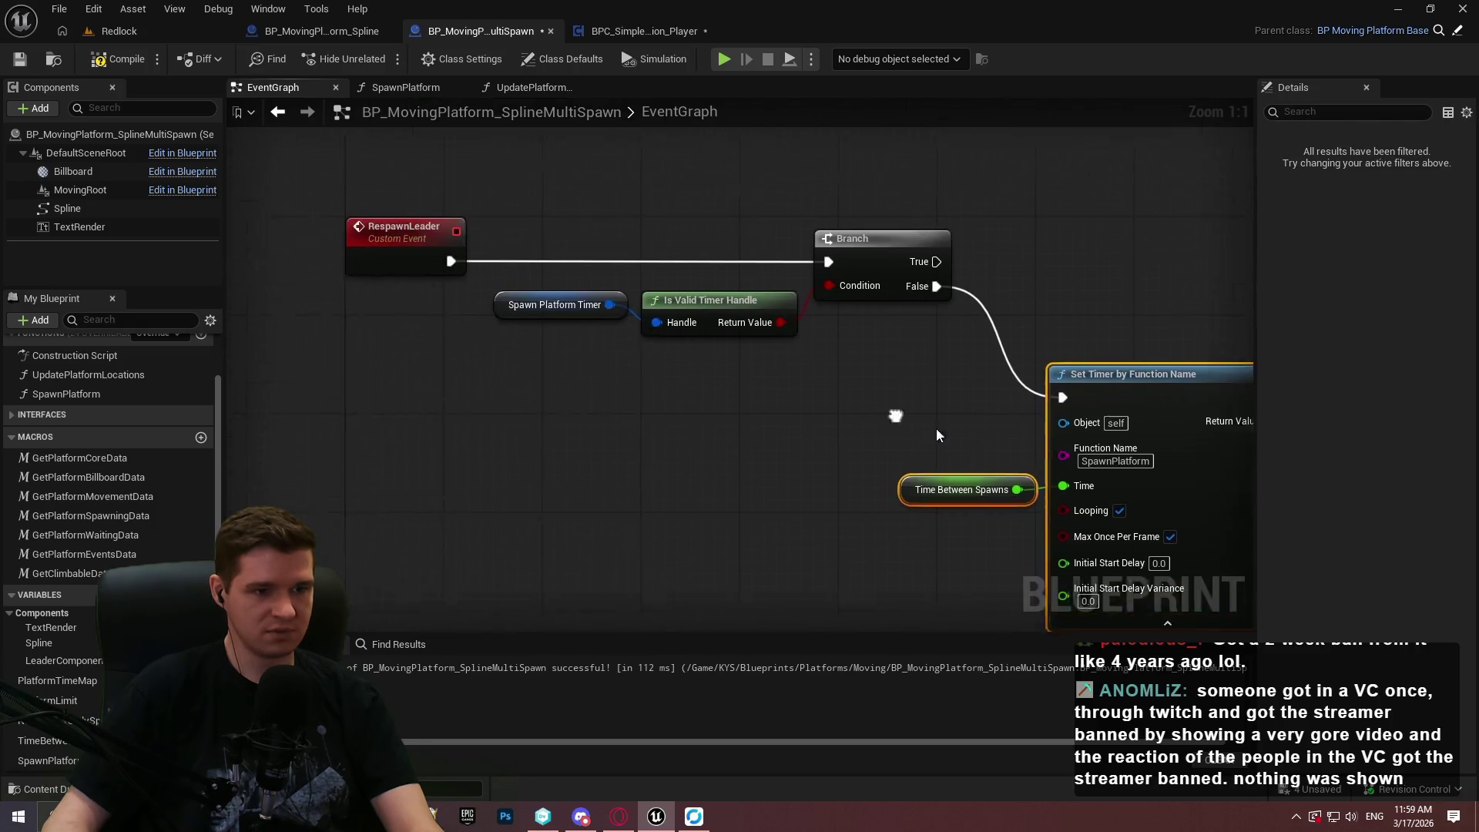
pyautogui.click(1023, 436)
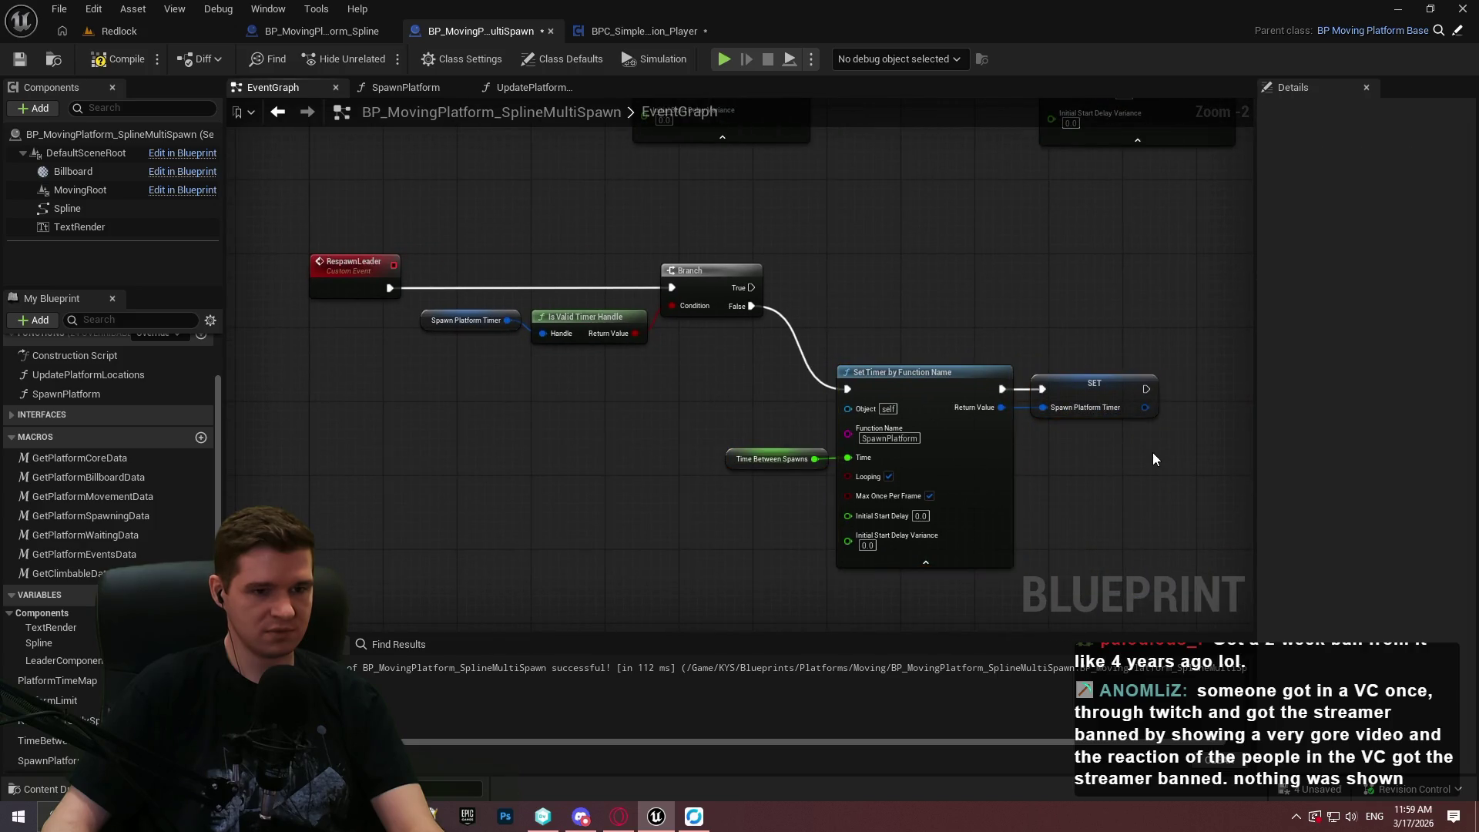
# Compile and save the blueprint, then shift all graph nodes down together.
pyautogui.press('F7')
pyautogui.hotkey('ctrl', 's')
pyautogui.hotkey('ctrl', 'a')
pyautogui.moveTo(364, 270); pyautogui.dragTo(364, 331)
pyautogui.click(393, 281)
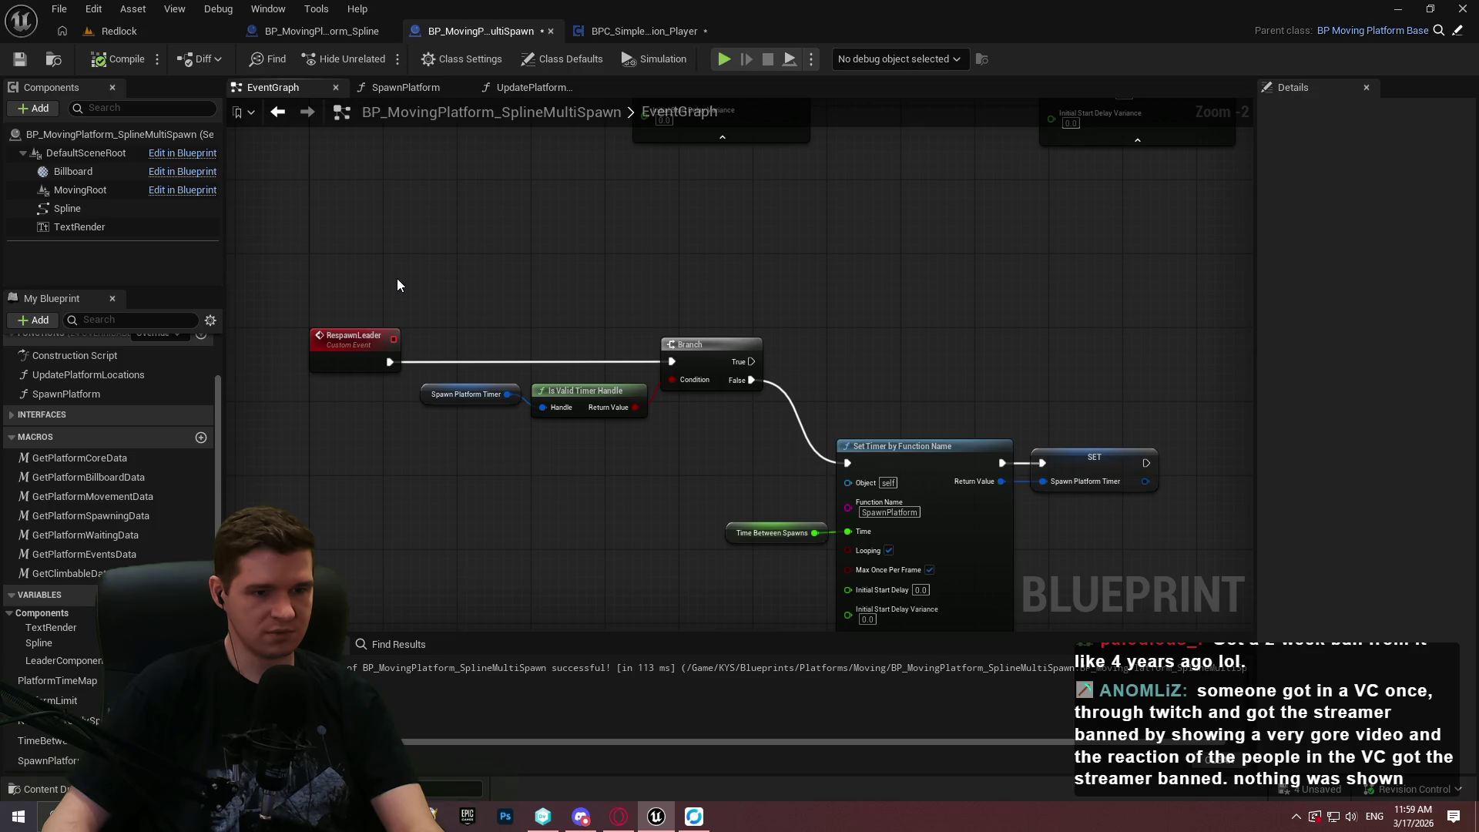
pyautogui.moveTo(944, 436)
pyautogui.mouseDown()
pyautogui.moveTo(818, 215)
pyautogui.moveTo(812, 154)
pyautogui.moveTo(816, 228)
pyautogui.moveTo(865, 312)
pyautogui.moveTo(1036, 379)
pyautogui.mouseUp()
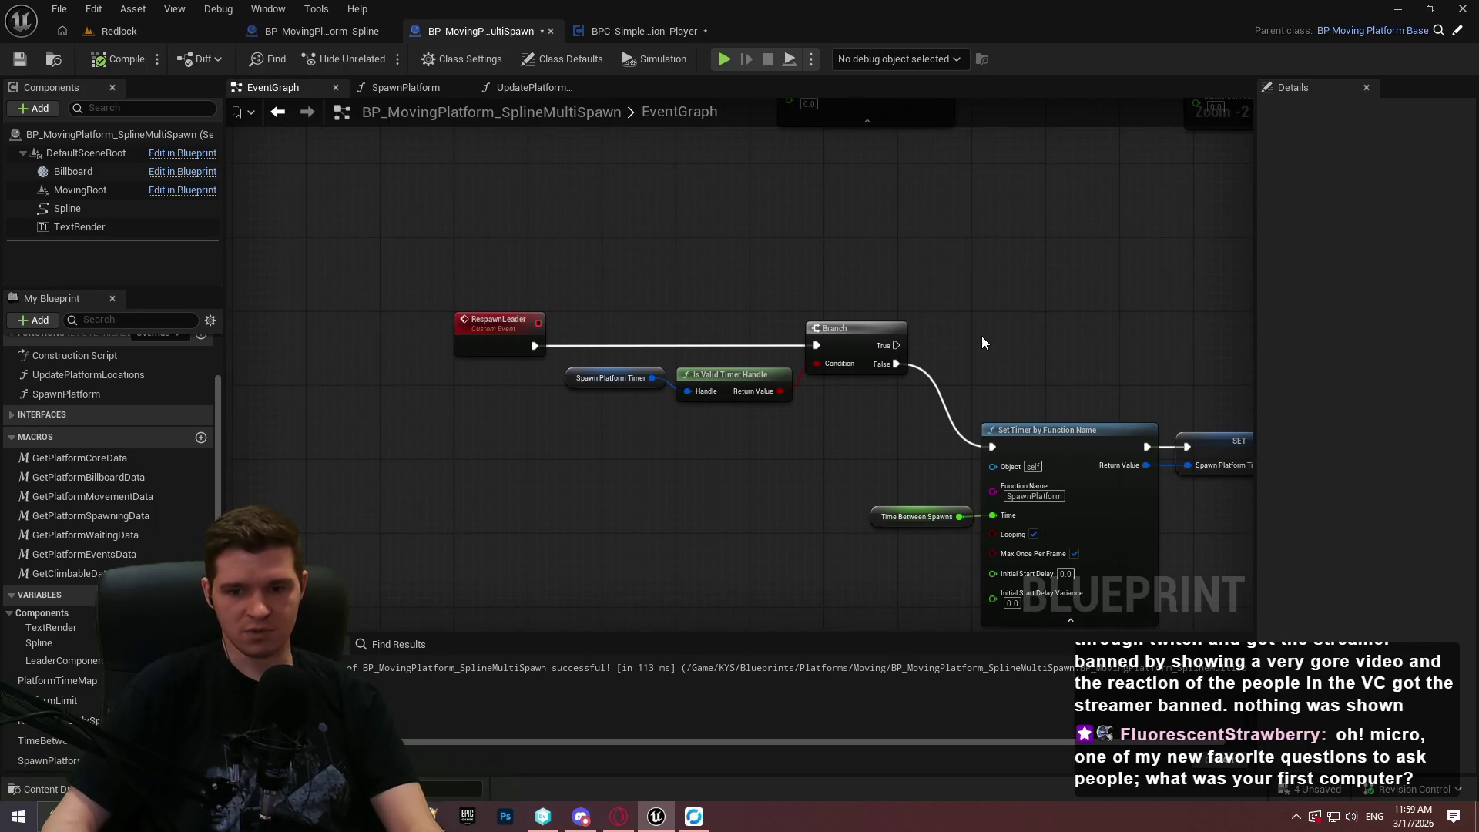
# Save, nudge the RespawnLeader logic nodes slightly right, and switch to Opera GX.
pyautogui.click(20, 59)
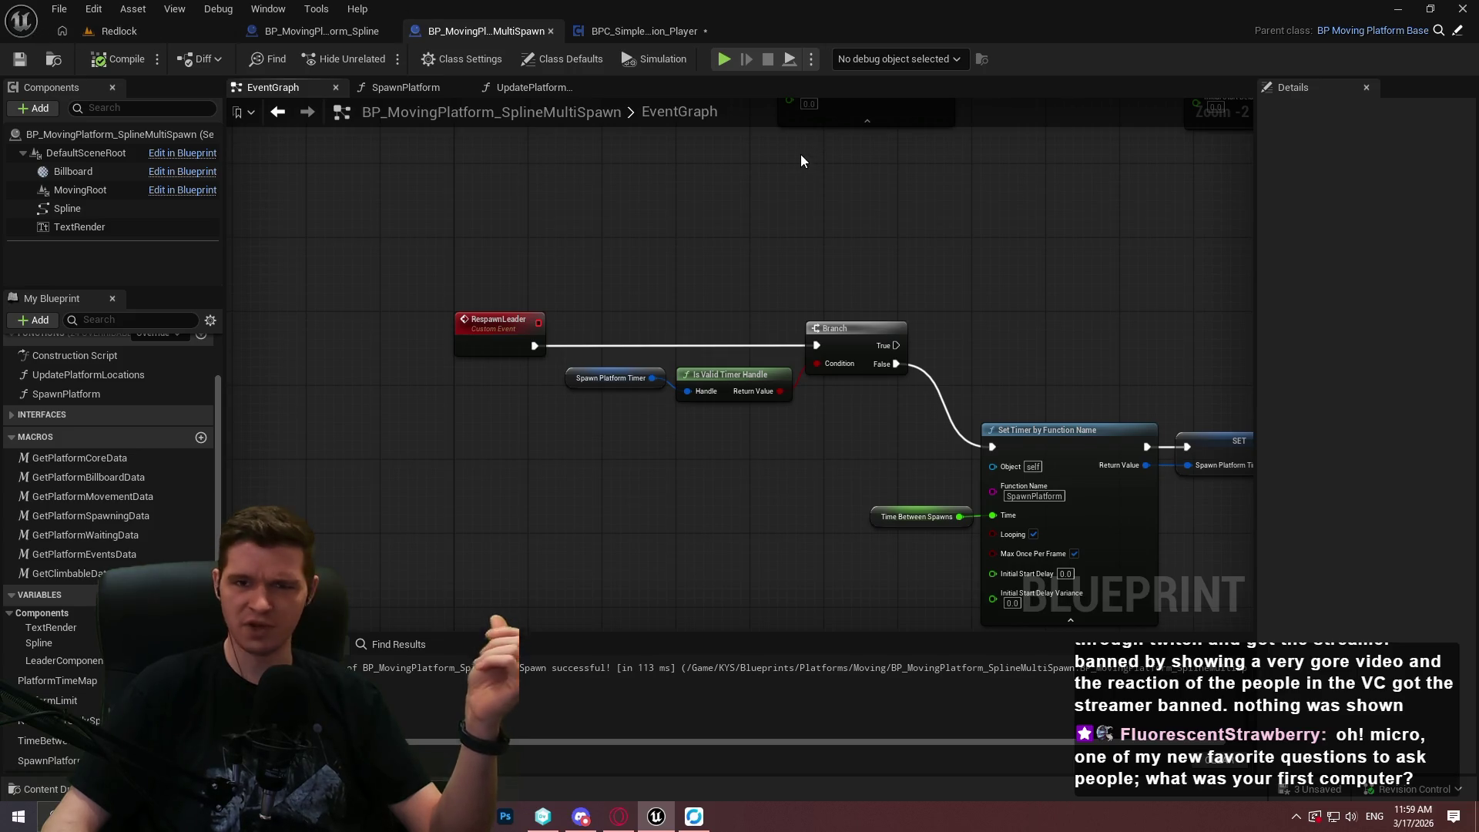
pyautogui.moveTo(626, 256)
pyautogui.mouseDown()
pyautogui.moveTo(493, 210)
pyautogui.moveTo(1109, 559)
pyautogui.mouseUp()
pyautogui.moveTo(717, 285); pyautogui.dragTo(763, 283)
pyautogui.click(663, 247)
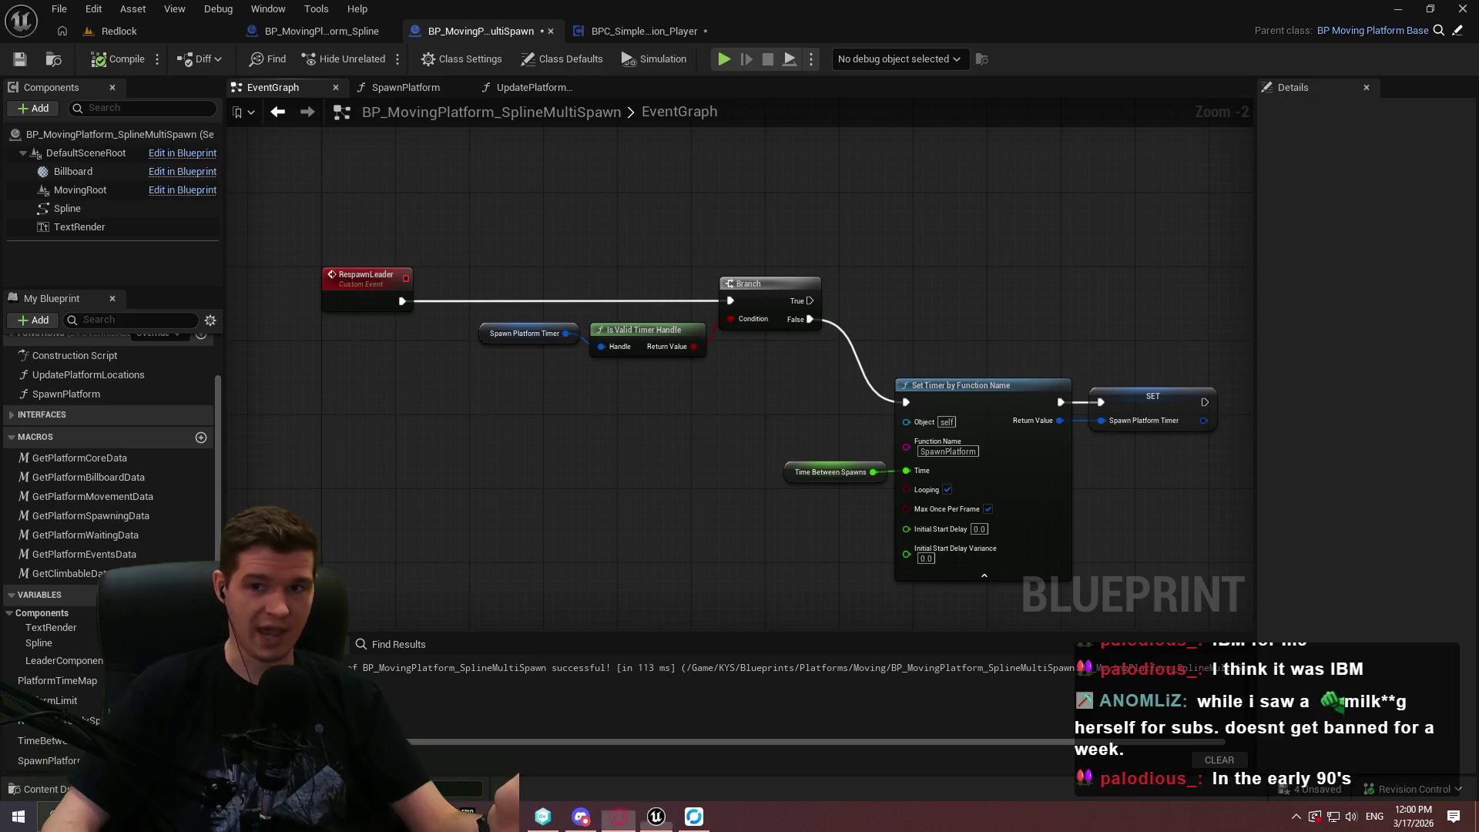
pyautogui.click(619, 816)
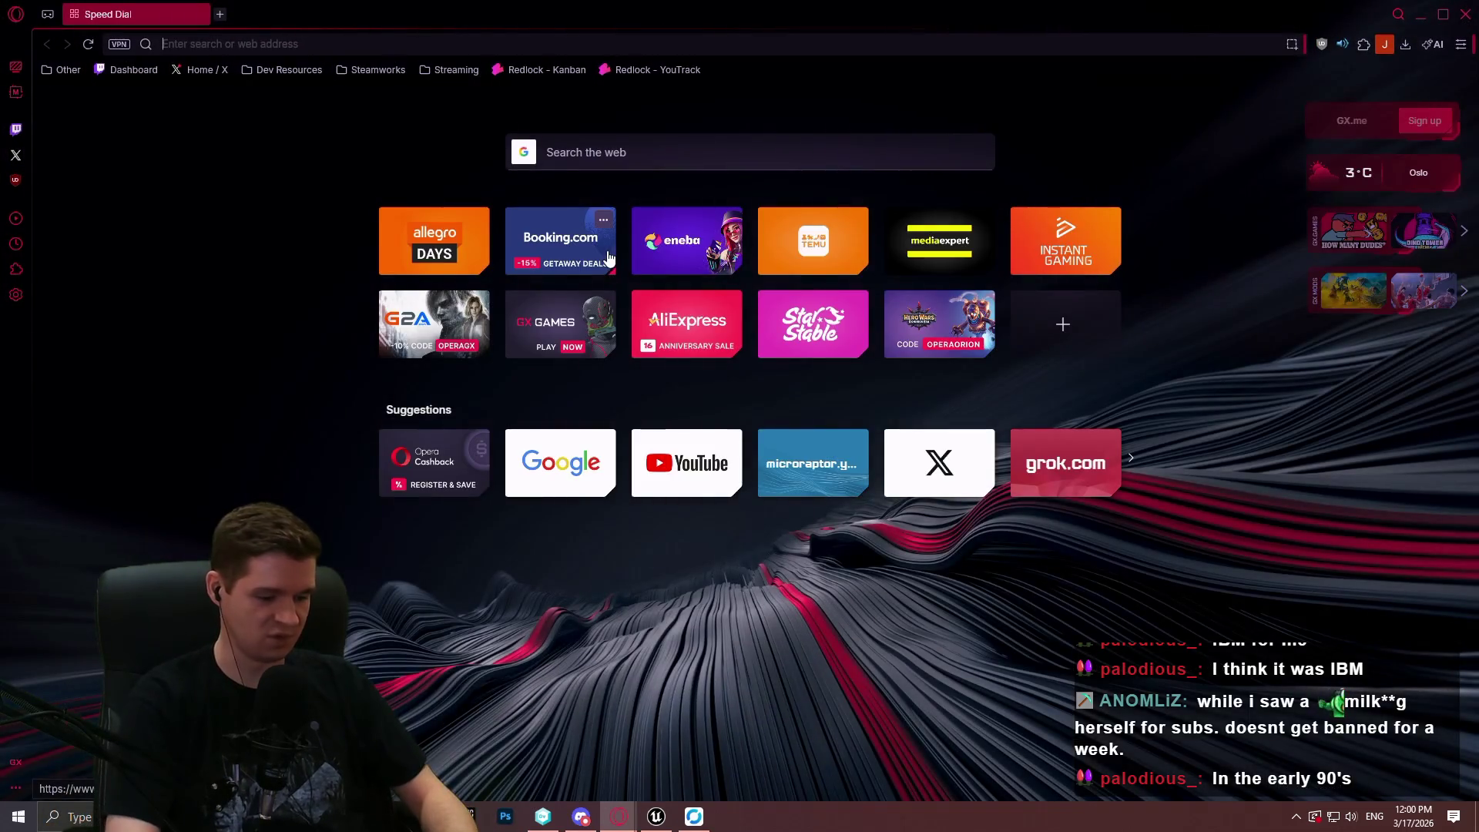
# Search Google for 'amd athlon' and open the Athlon Wikipedia article.
pyautogui.write('amd atha')
pyautogui.press('BackSpace')
pyautogui.write('lon')
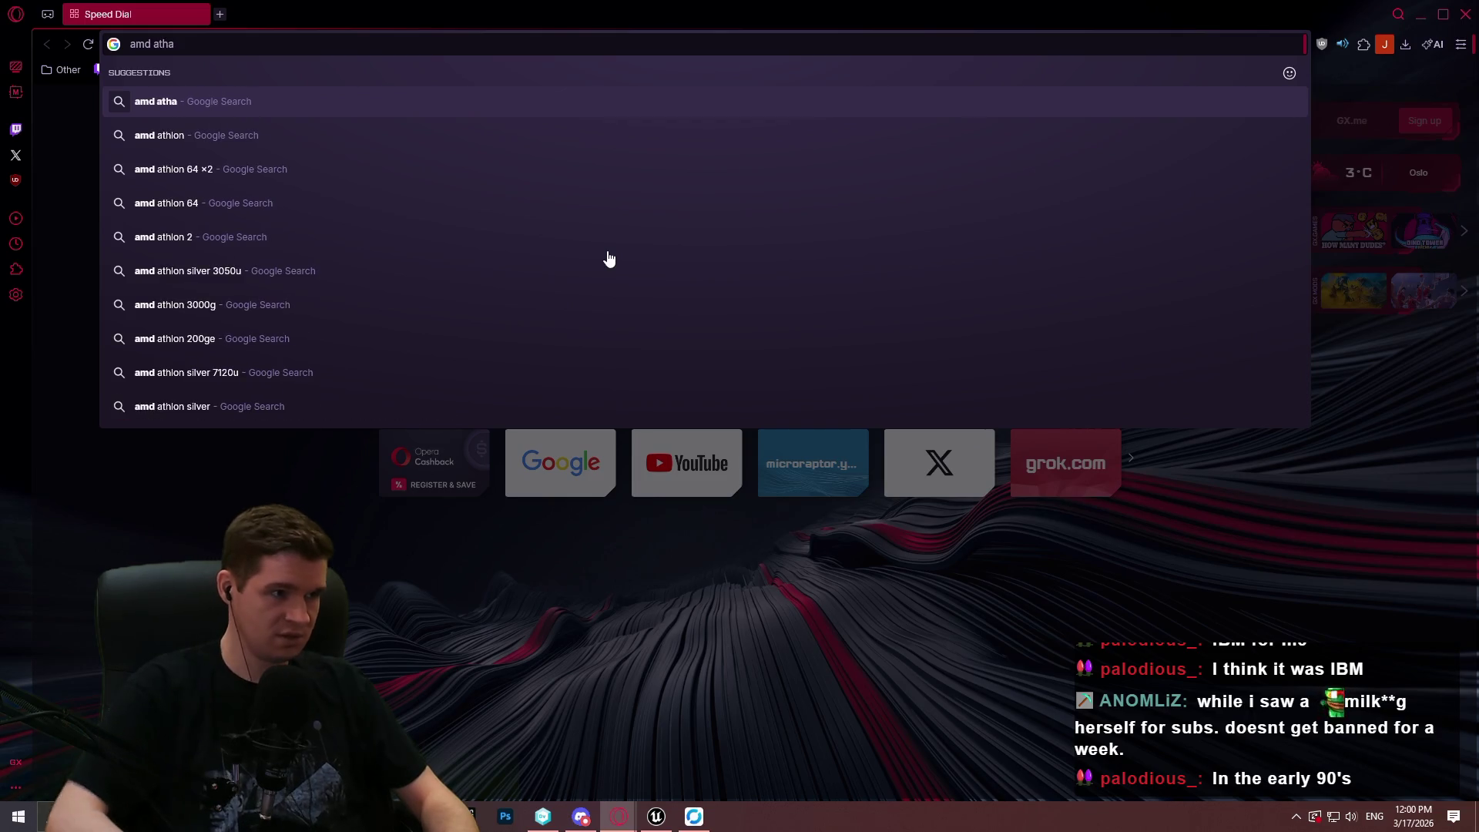
pyautogui.press('Return')
pyautogui.click(223, 258)
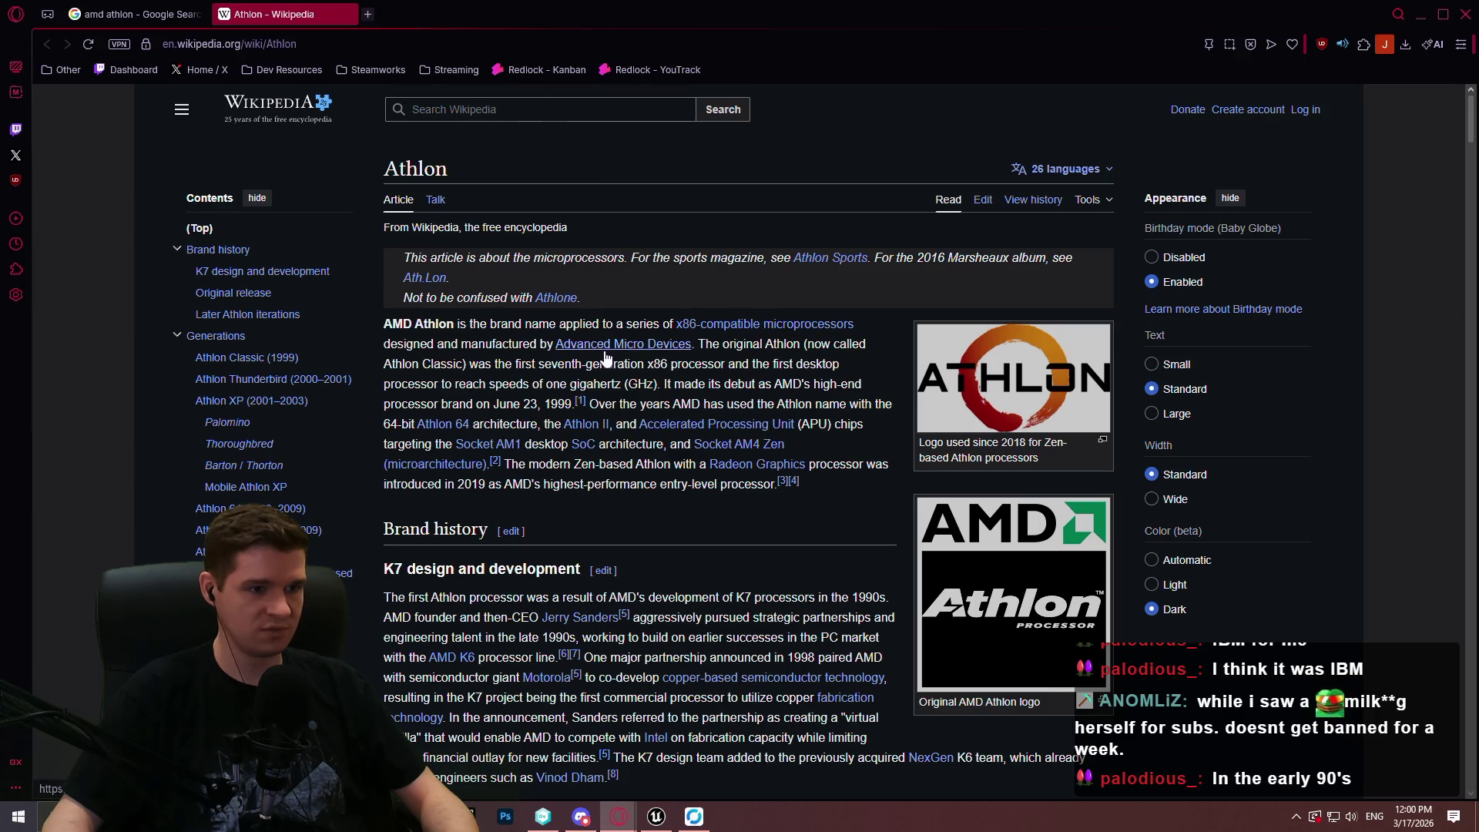
# Search 'amd phenom' in the search tab, then return to the Athlon article.
pyautogui.click(153, 23)
pyautogui.click(279, 131)
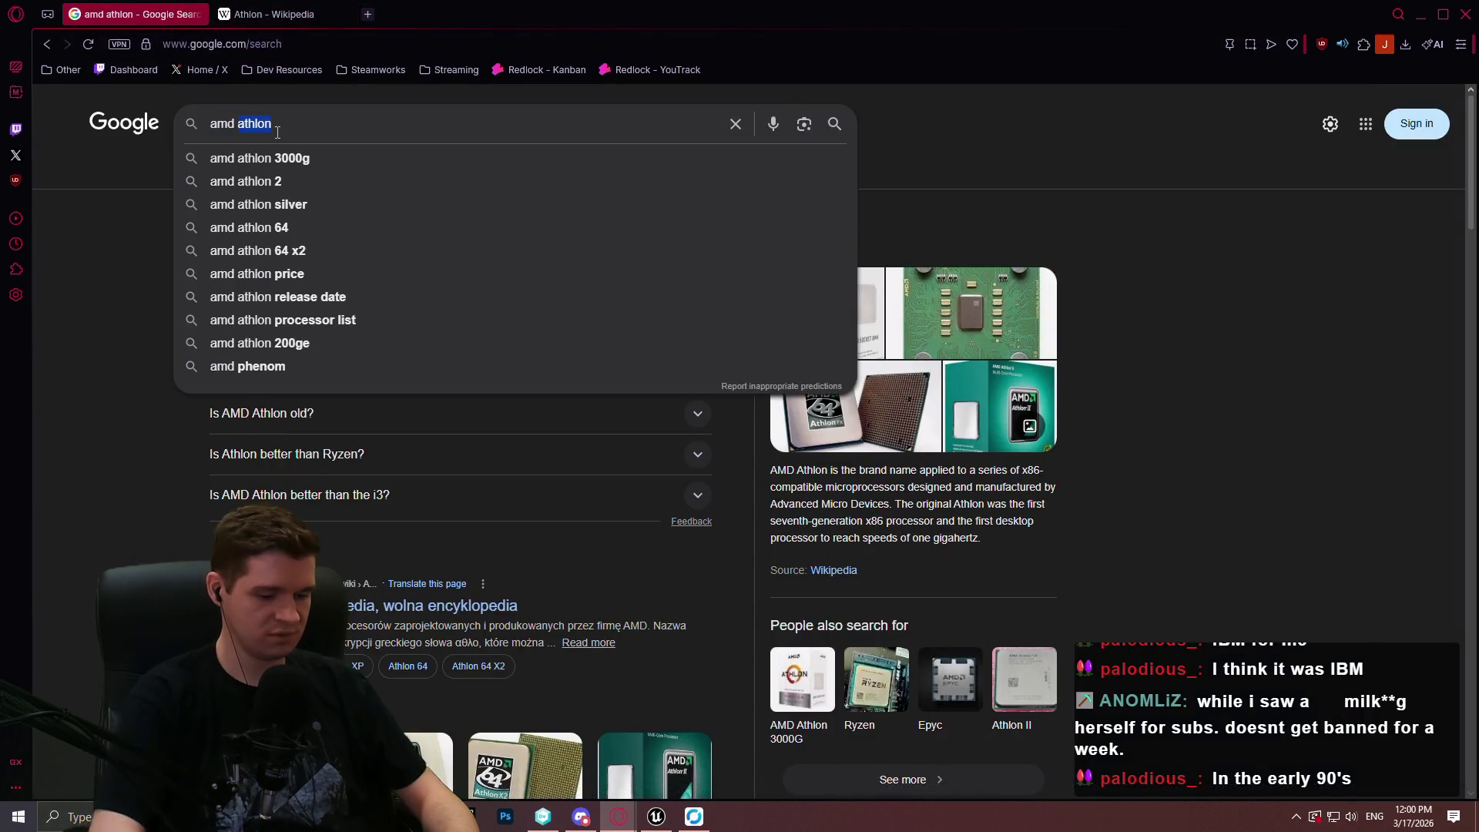
pyautogui.write('phenom')
pyautogui.press('Return')
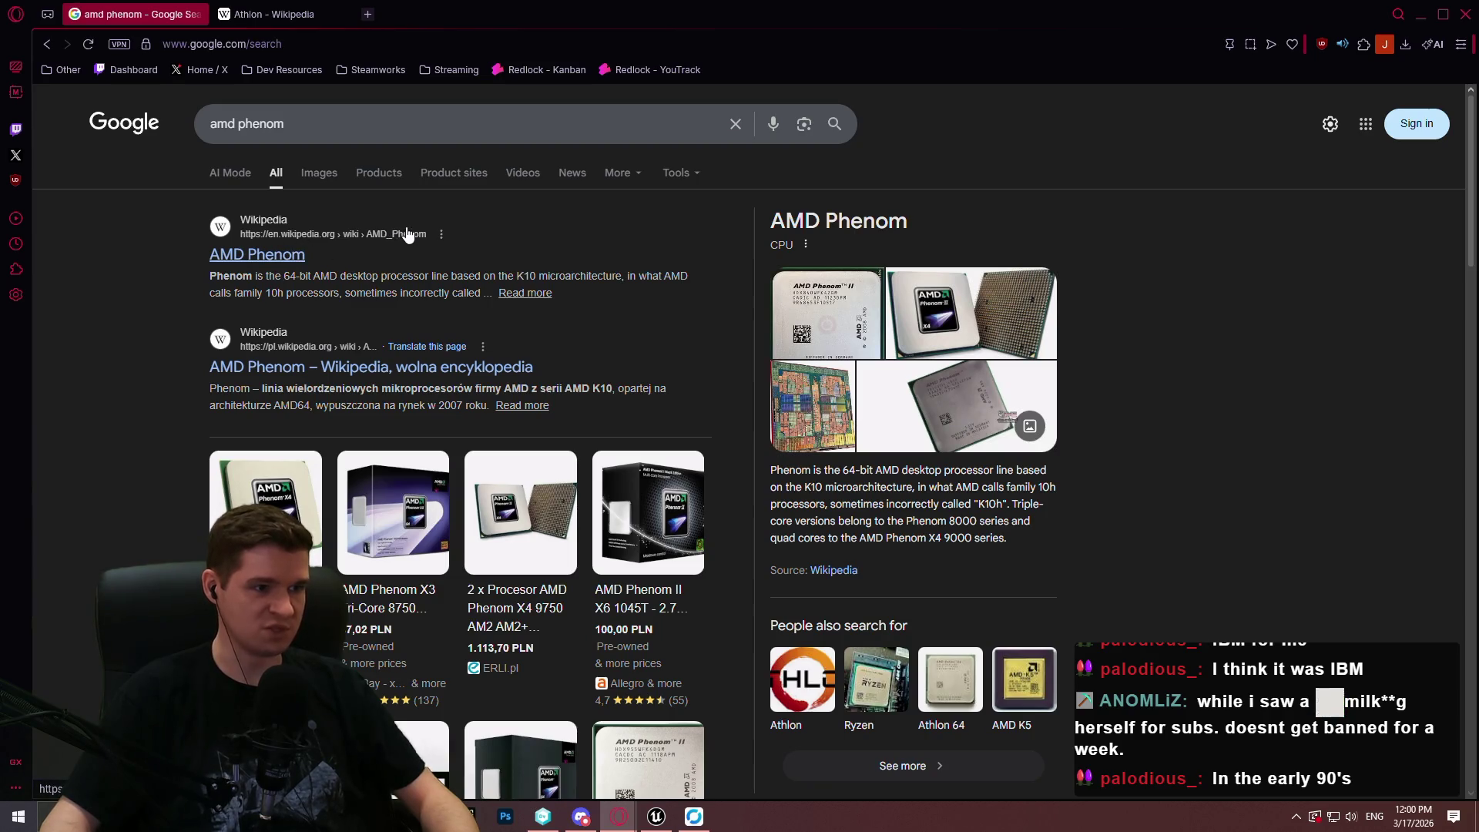
pyautogui.click(322, 9)
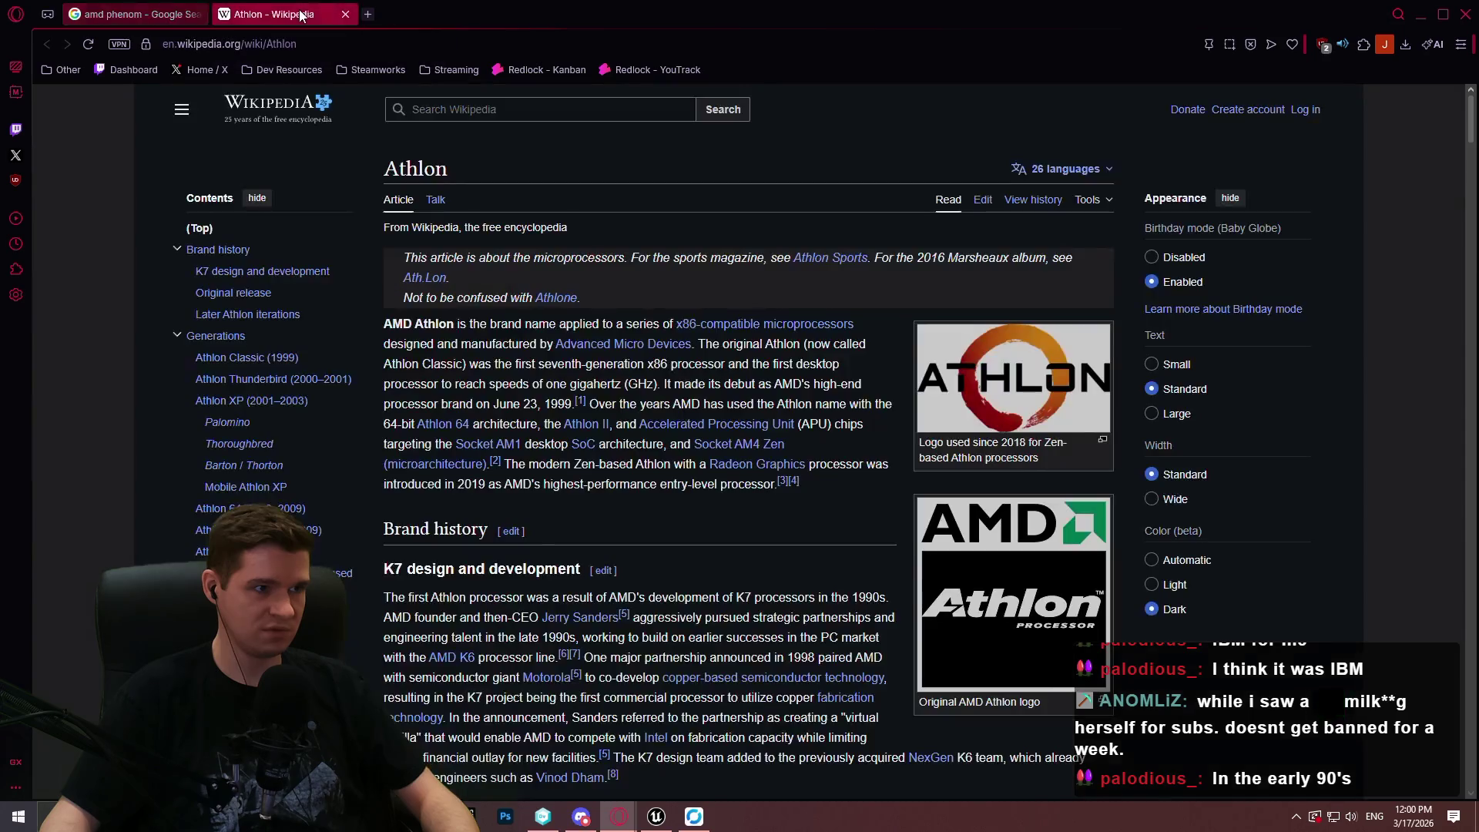
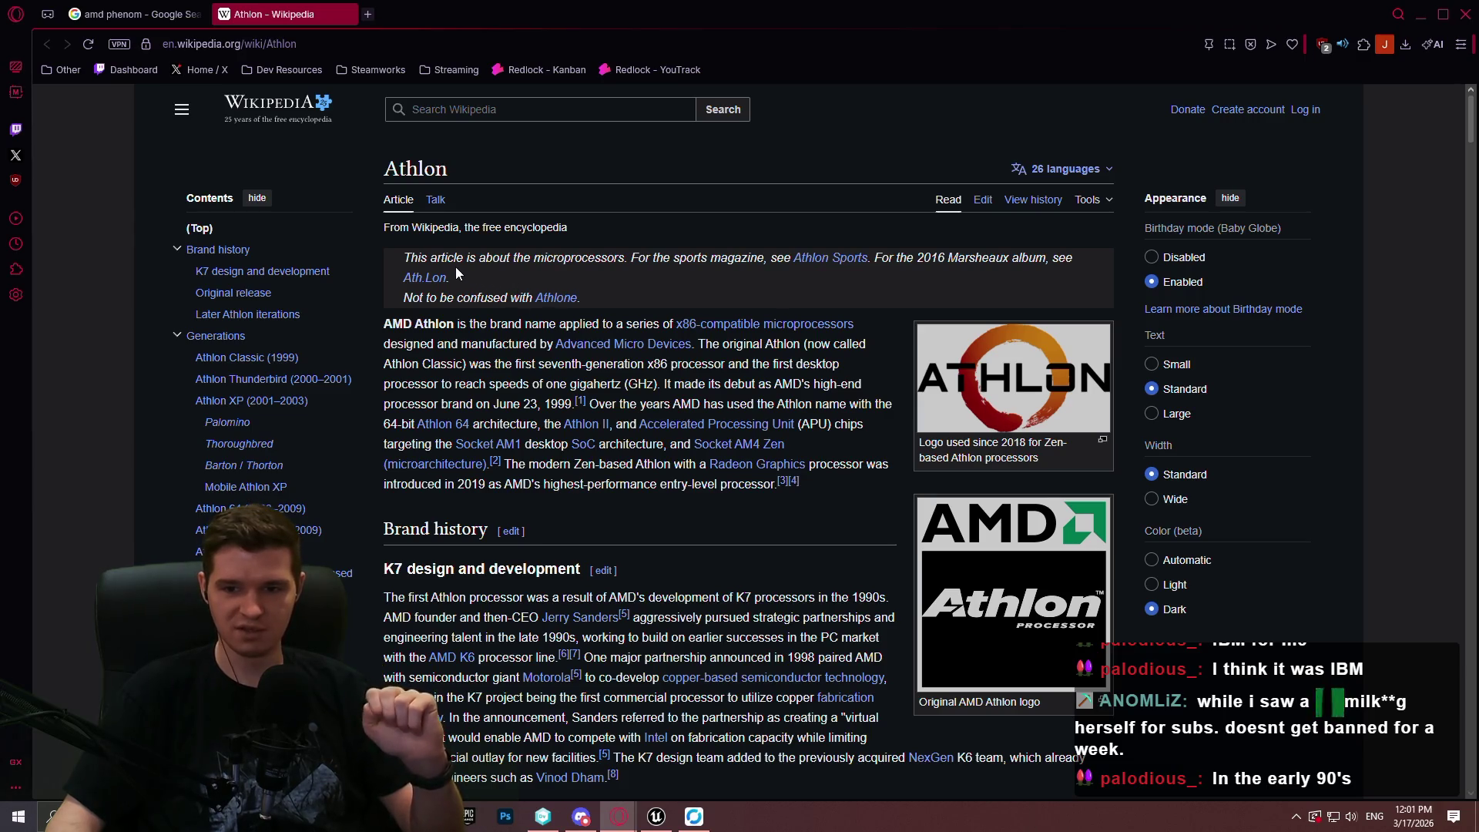
# Minimize the Opera GX window showing the Athlon Wikipedia article.
pyautogui.click(1469, 13)
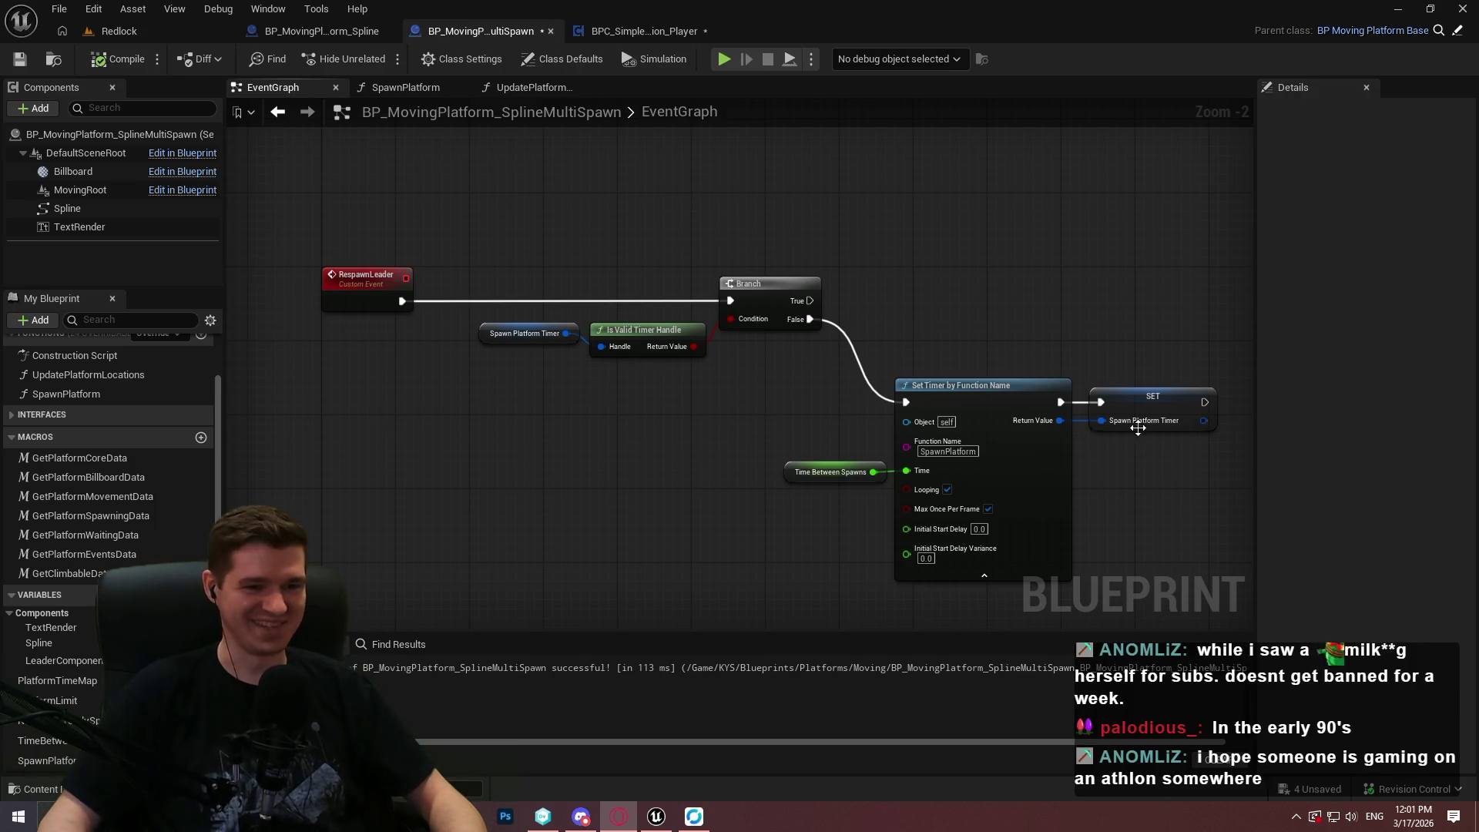
# Zoom around the RespawnLeader timer nodes, then switch to Opera's 'old apple computer' search.
pyautogui.scroll(-3, 1187, 503)
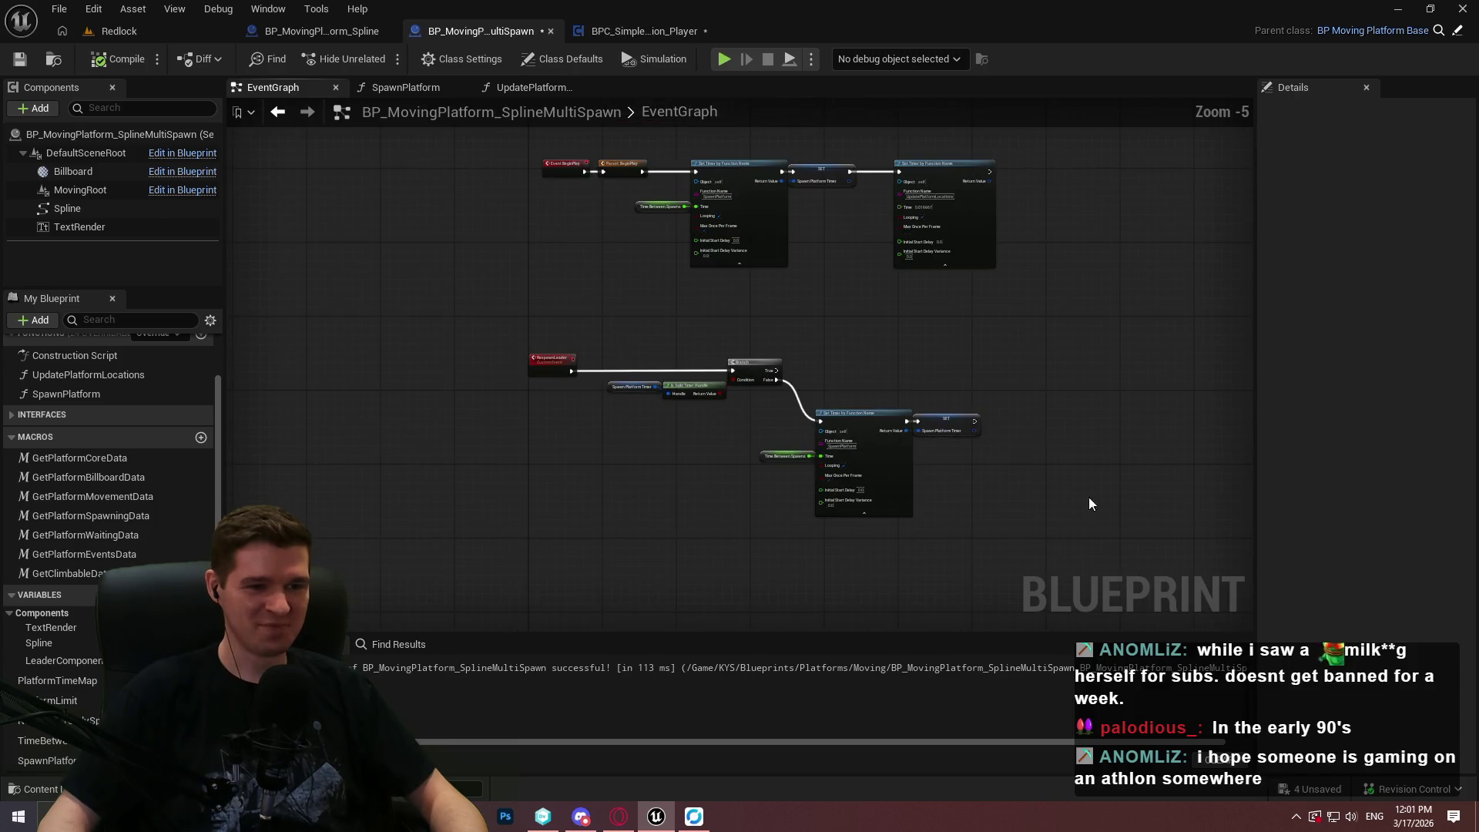
pyautogui.scroll(2, 1088, 497)
pyautogui.moveTo(928, 447)
pyautogui.mouseDown()
pyautogui.moveTo(969, 439)
pyautogui.moveTo(1086, 339)
pyautogui.mouseUp()
pyautogui.scroll(1, 1086, 339)
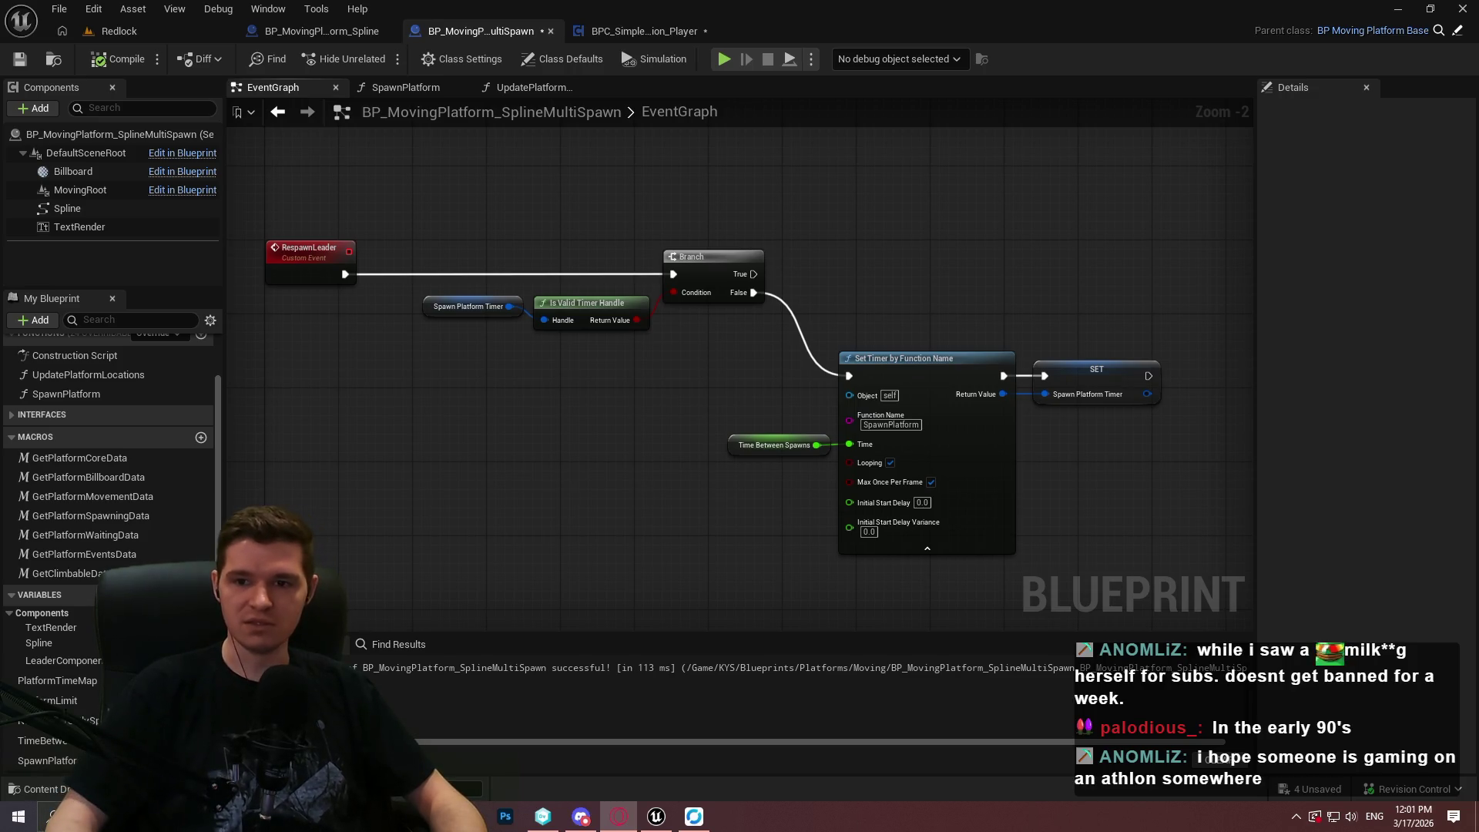
pyautogui.hotkey('alt', 'Tab')
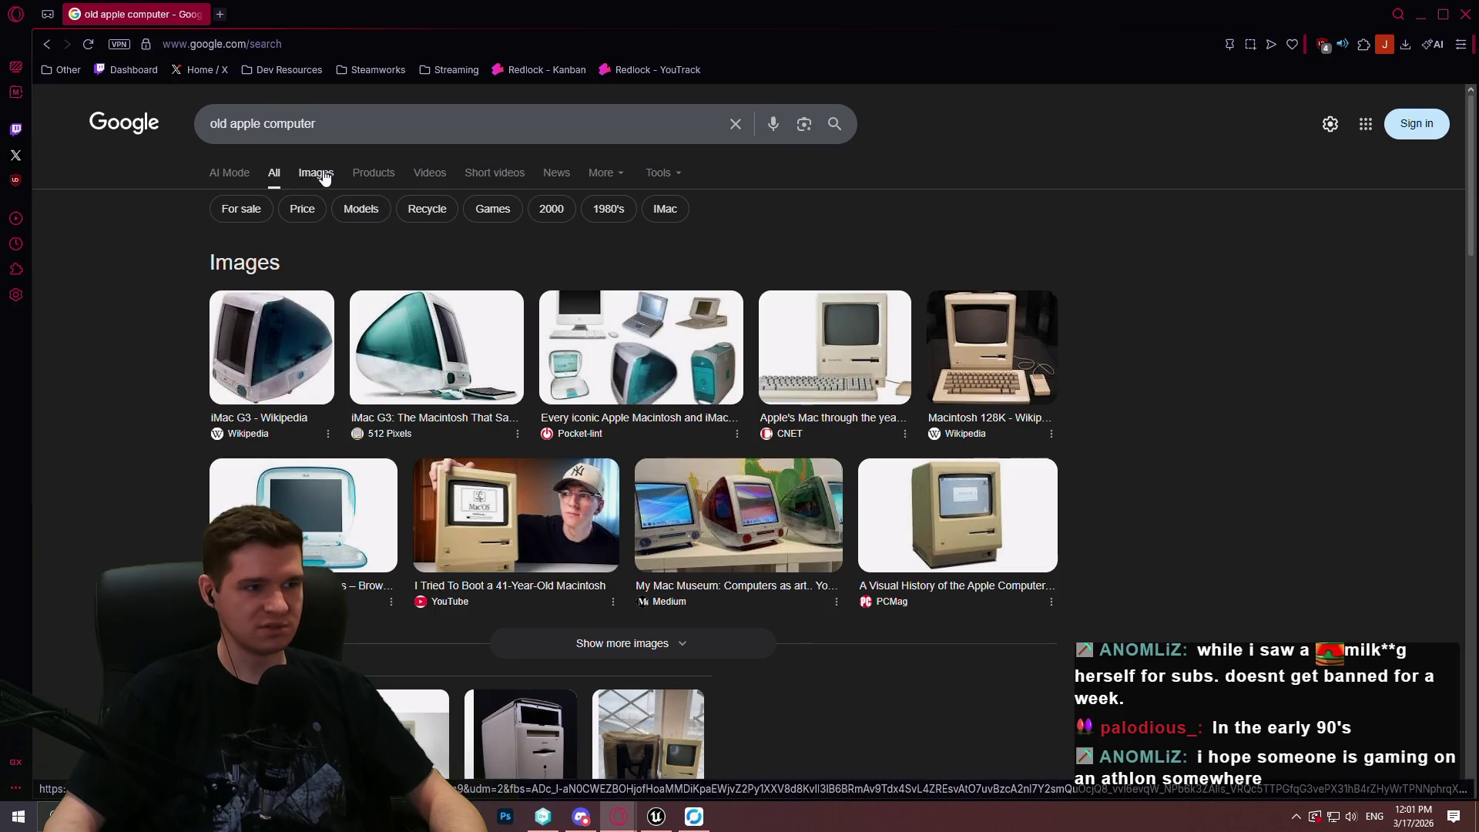
# Show image results for 'old apple computer' and preview the PCMag Macintosh and Apple II pictures.
pyautogui.click(309, 169)
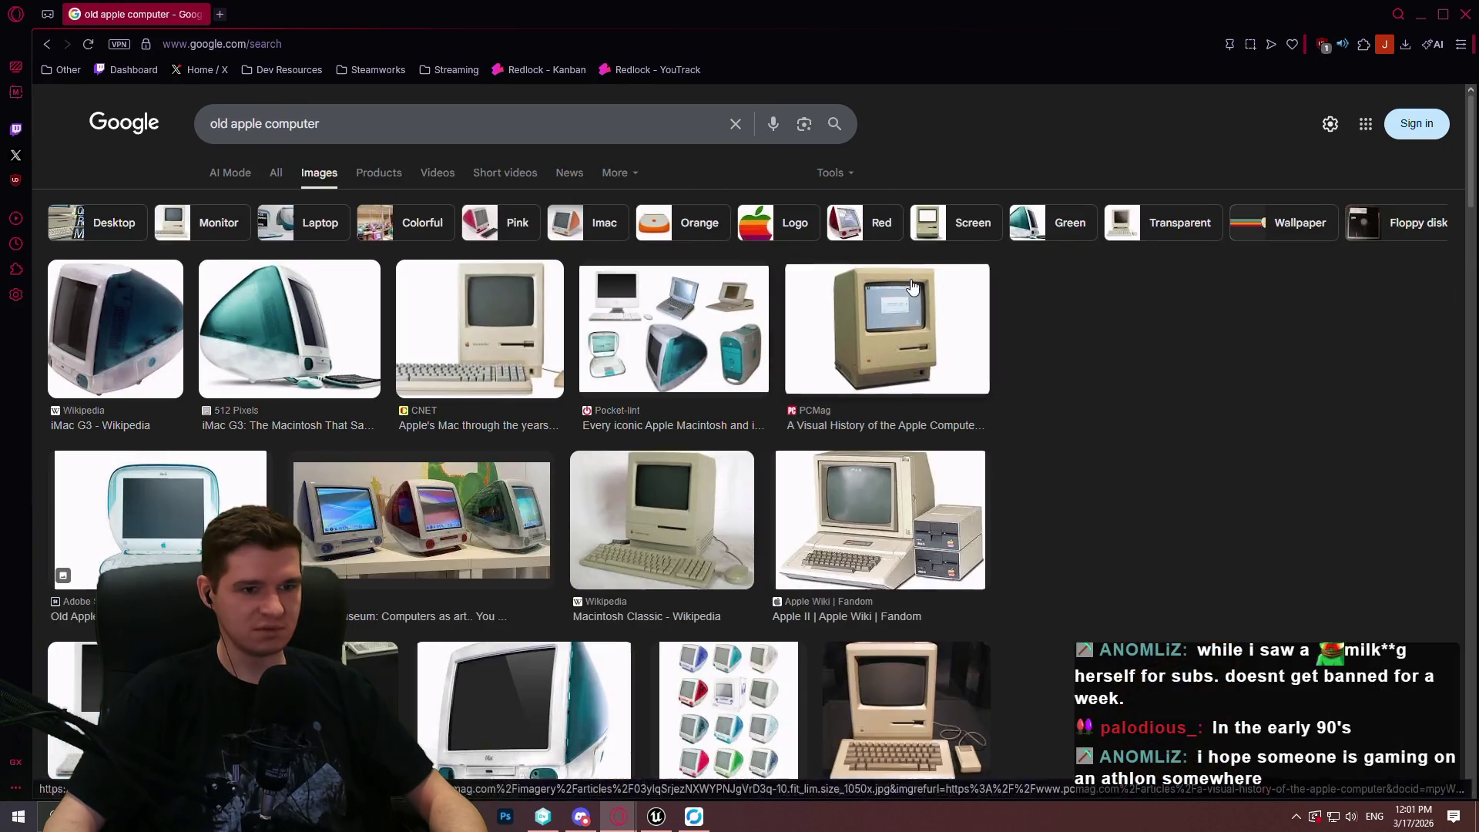
pyautogui.click(912, 286)
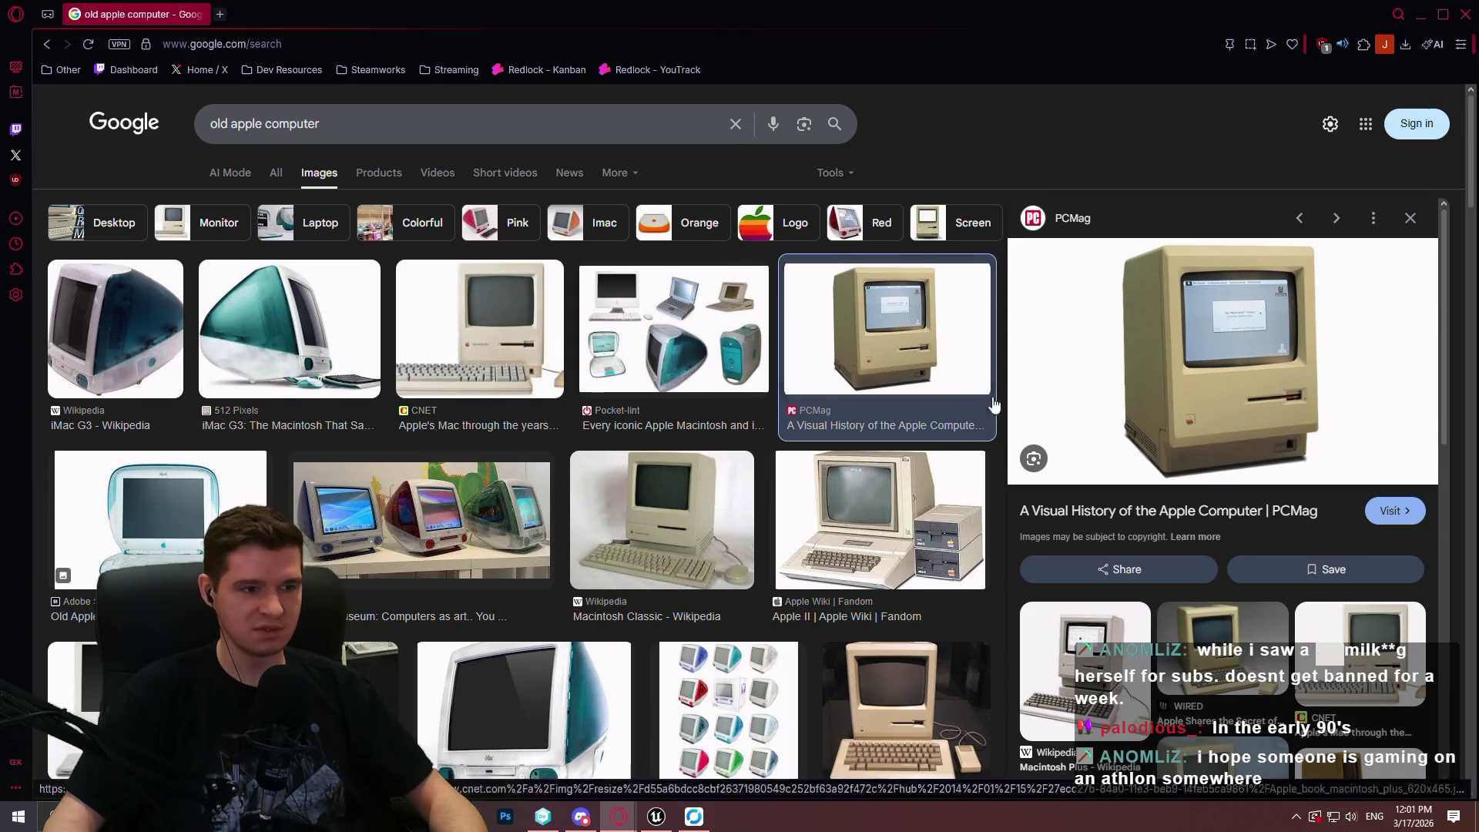
pyautogui.click(941, 533)
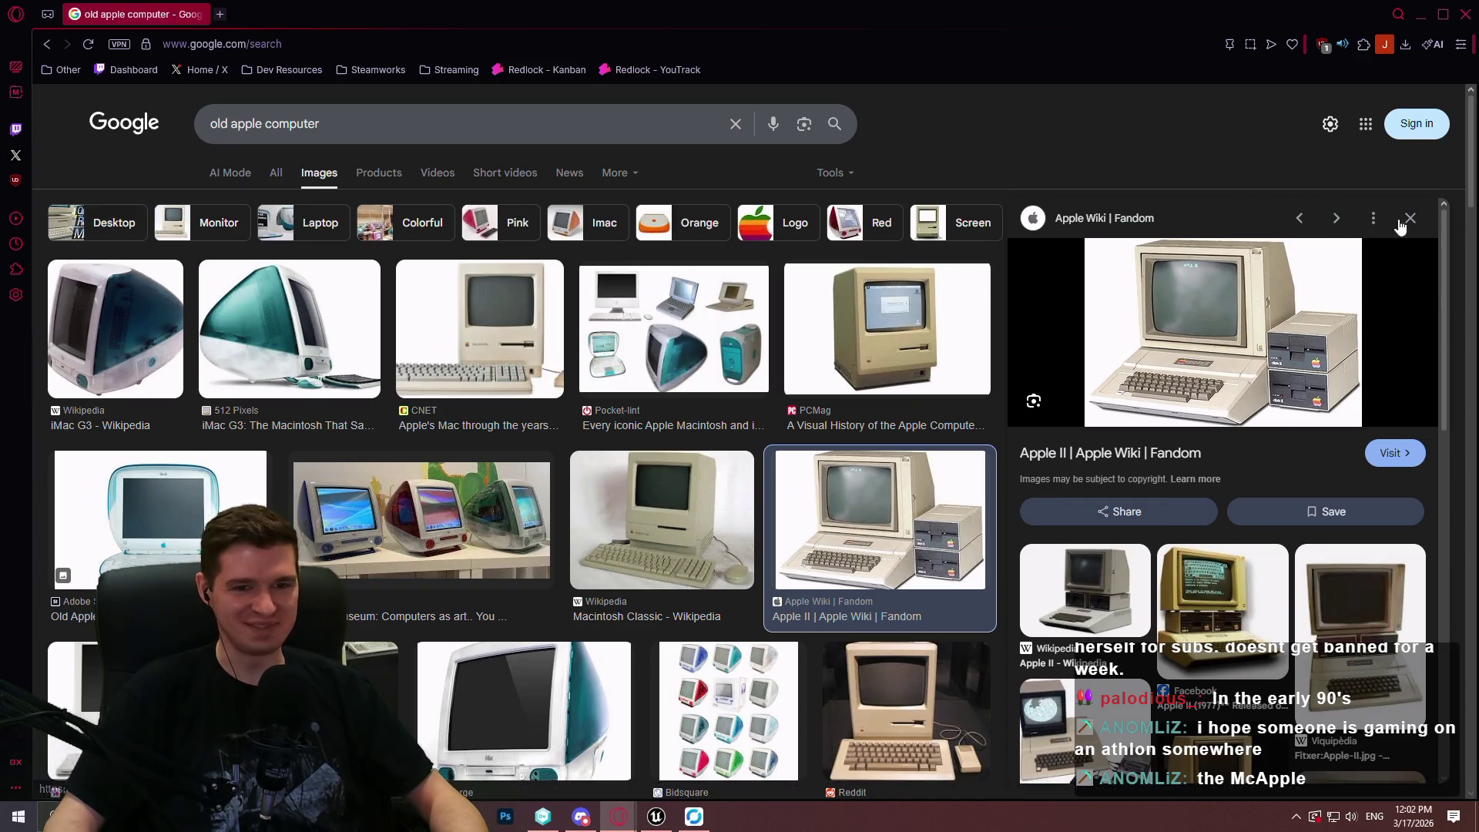
# Open the related Apple II Wikipedia image, then switch back to the Unreal Blueprint editor.
pyautogui.scroll(-2, 1078, 385)
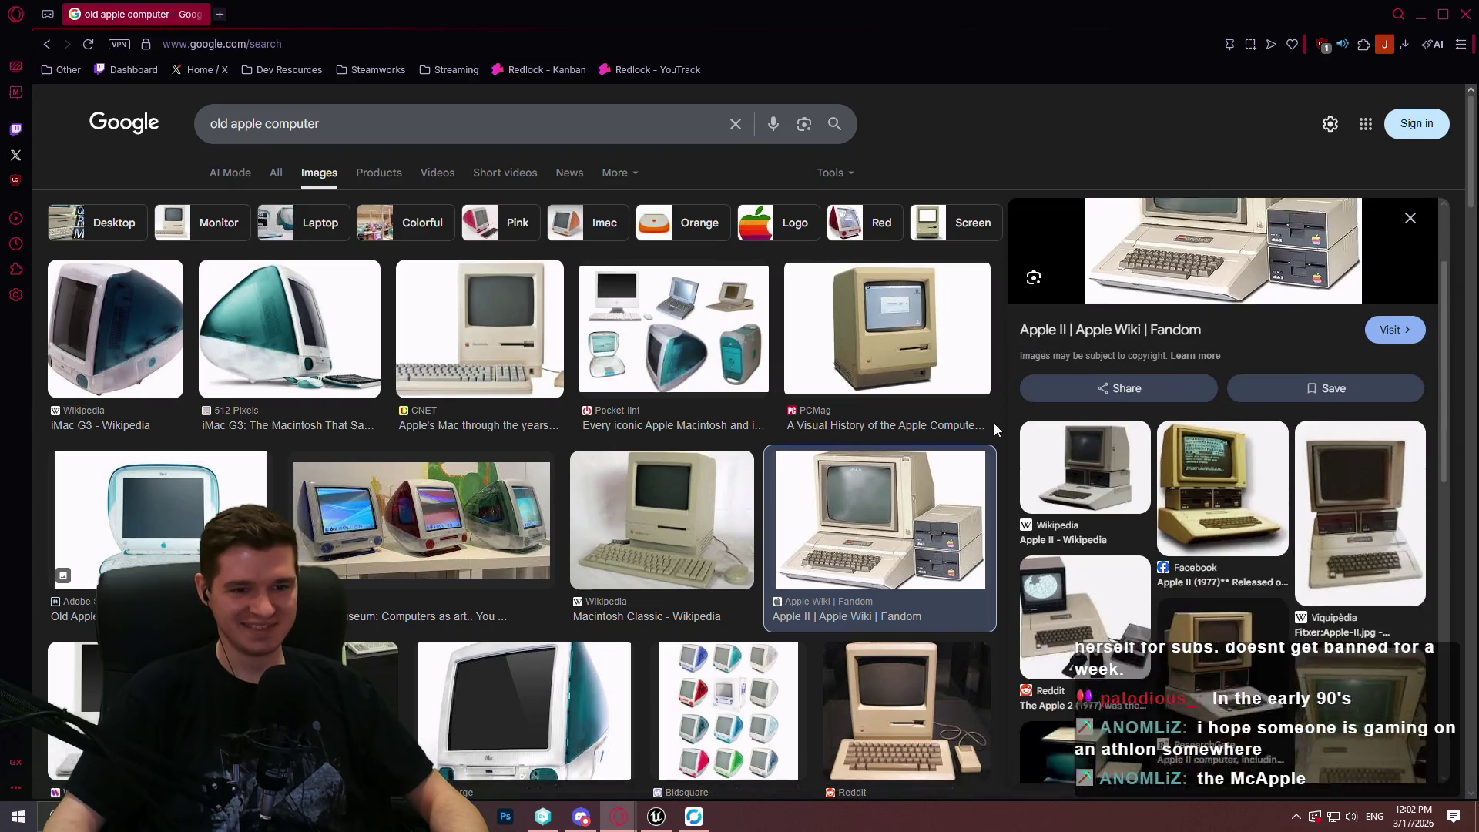
pyautogui.click(1098, 439)
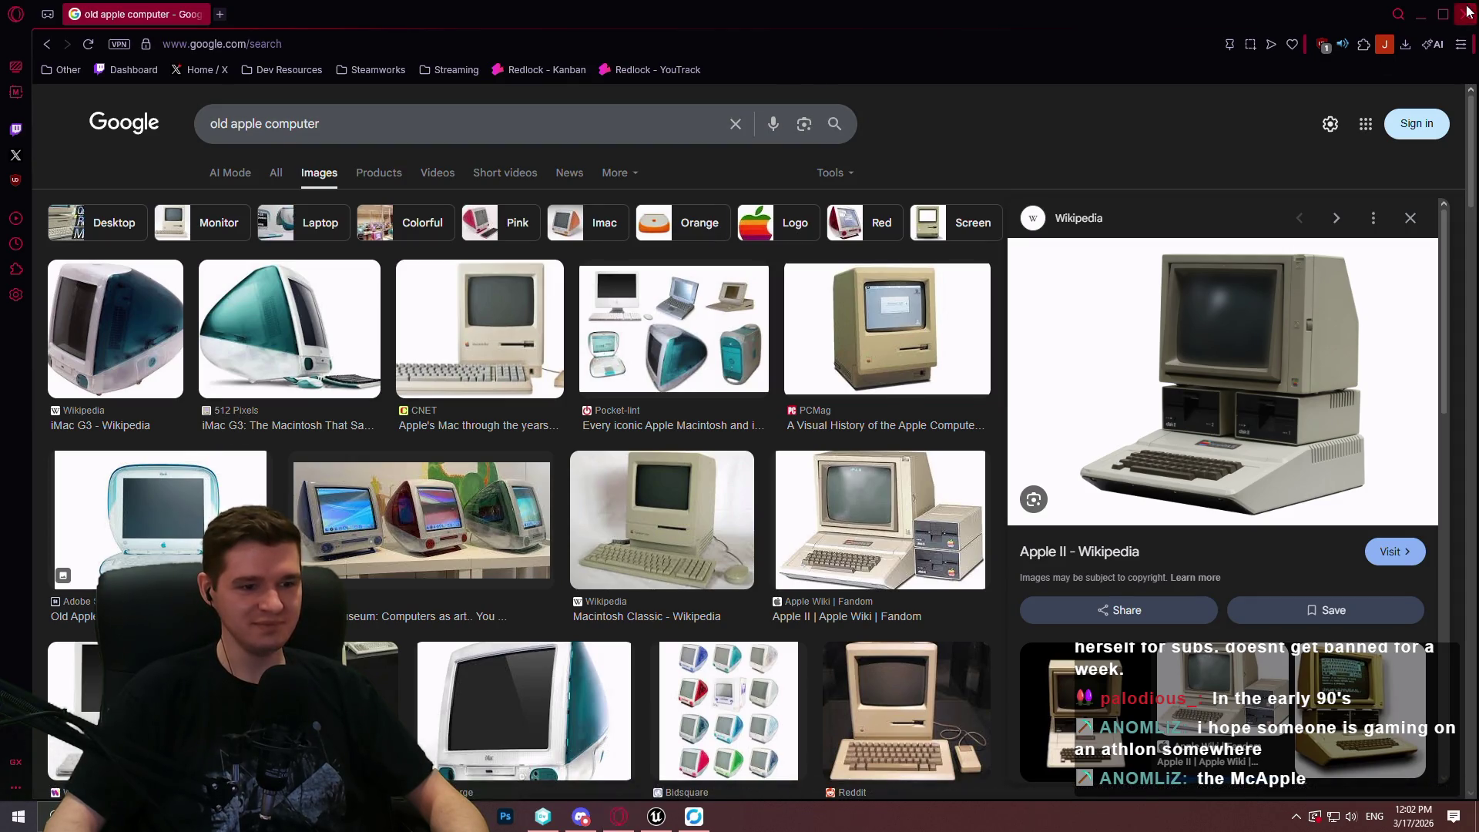
pyautogui.hotkey('alt', 'Tab')
pyautogui.scroll(-1, 973, 260)
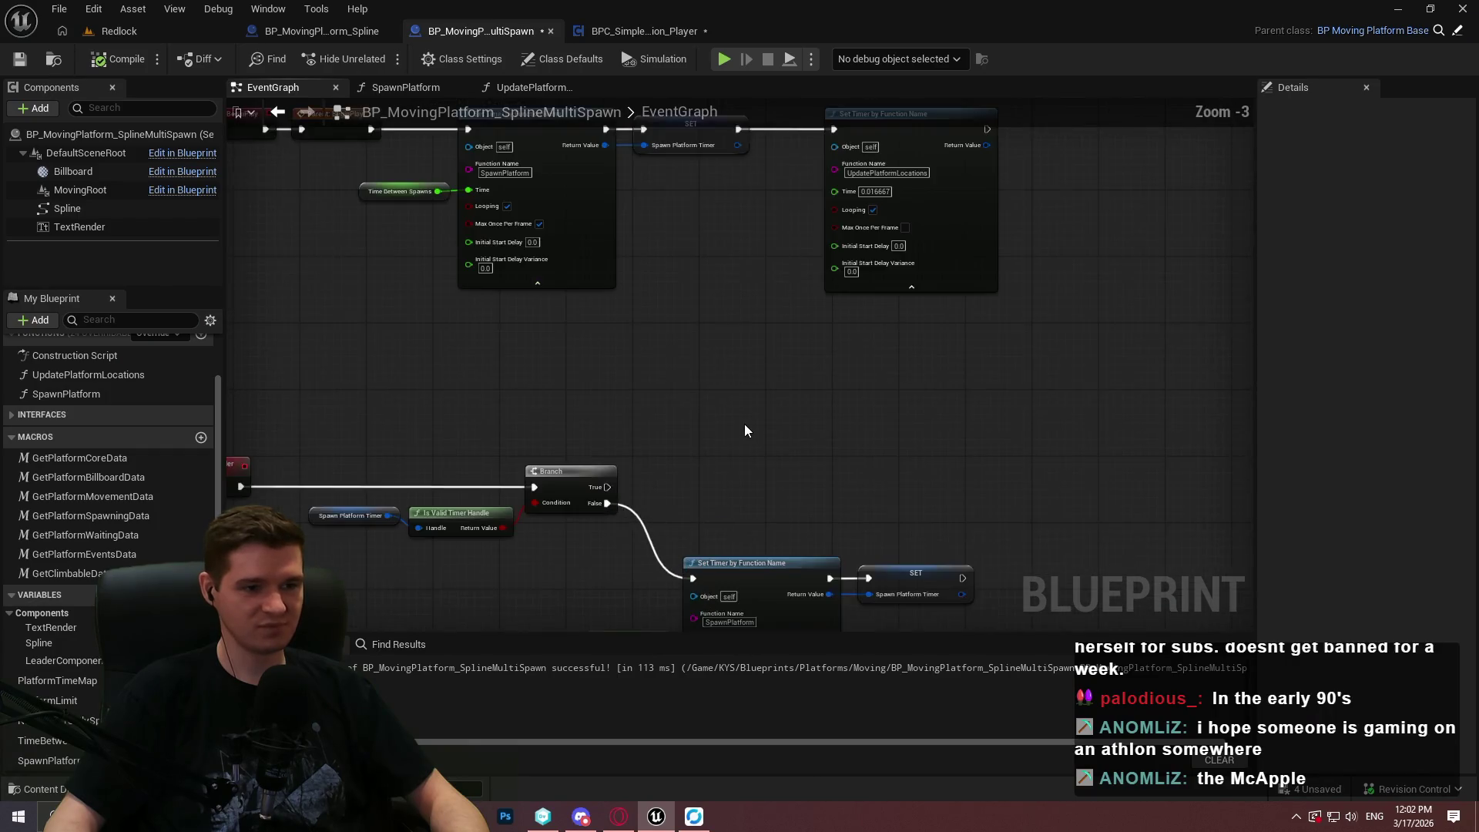
# Open the SpawnPlatform function graph and zoom around its left side.
pyautogui.doubleClick(43, 393)
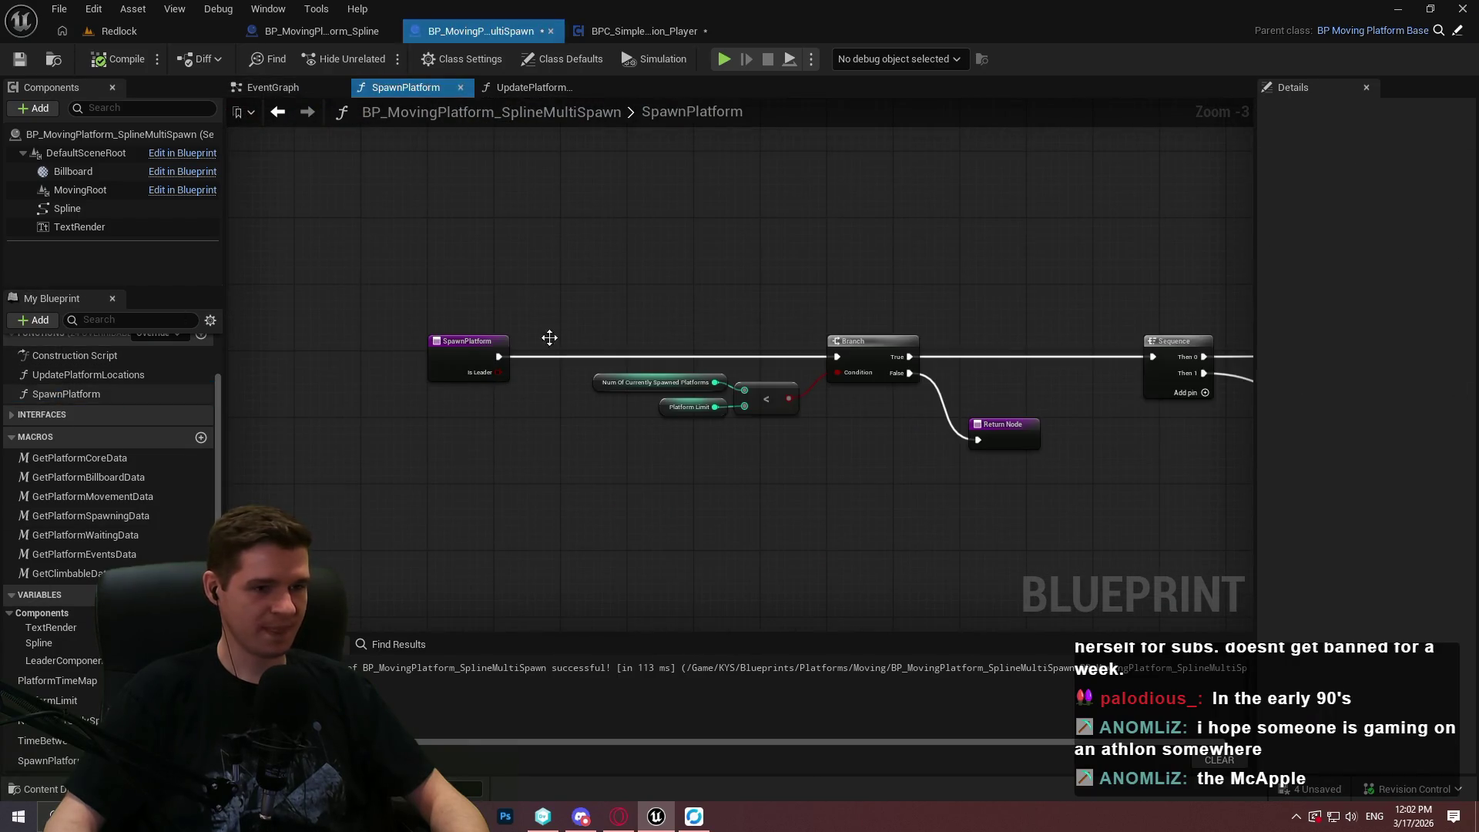
pyautogui.scroll(-2, 787, 307)
pyautogui.scroll(2, 892, 402)
pyautogui.scroll(1, 897, 399)
pyautogui.scroll(-1, 907, 377)
pyautogui.scroll(-3, 899, 392)
pyautogui.moveTo(347, 363); pyautogui.dragTo(329, 362)
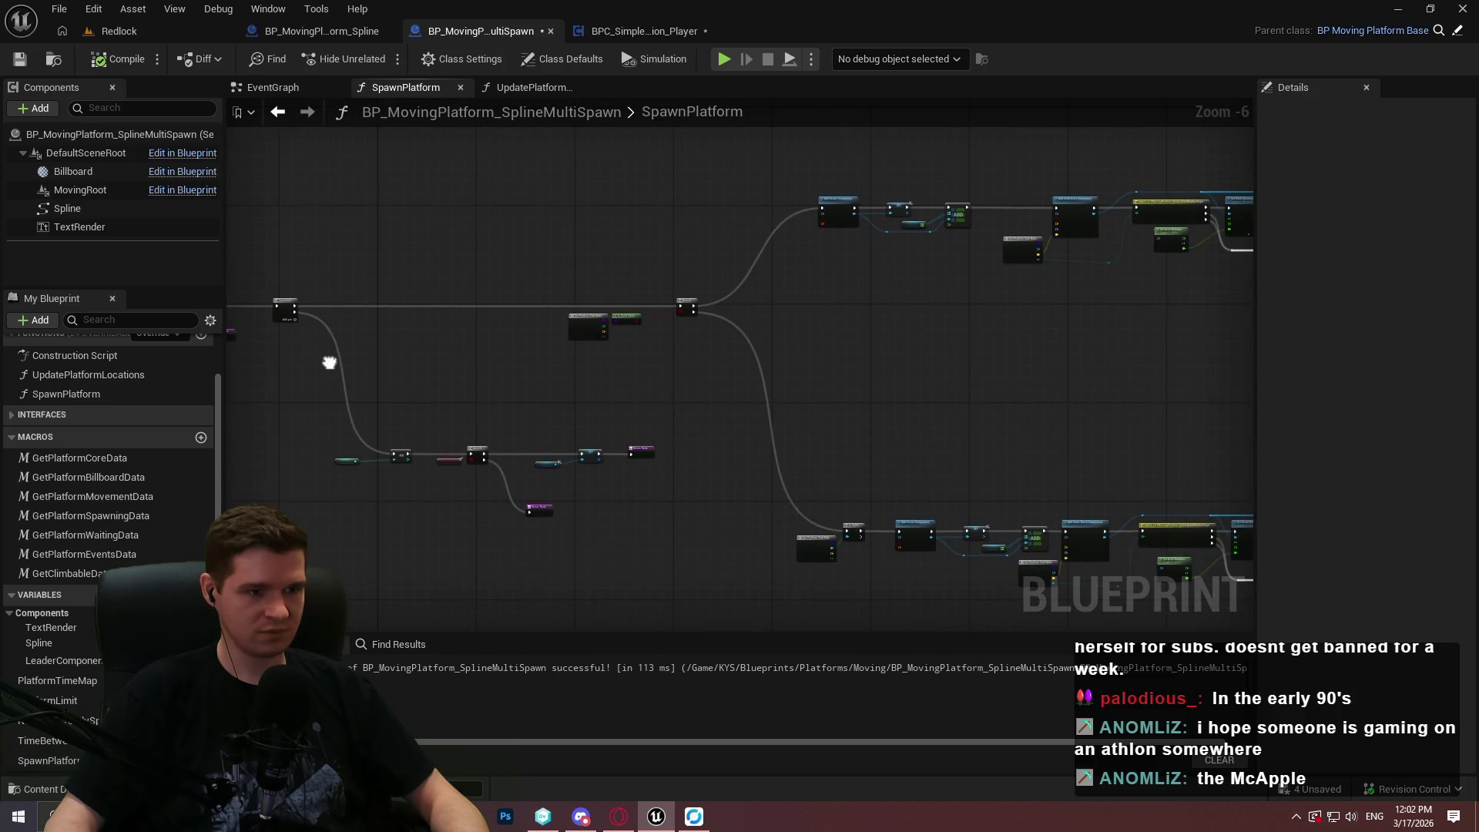
pyautogui.scroll(5, 327, 441)
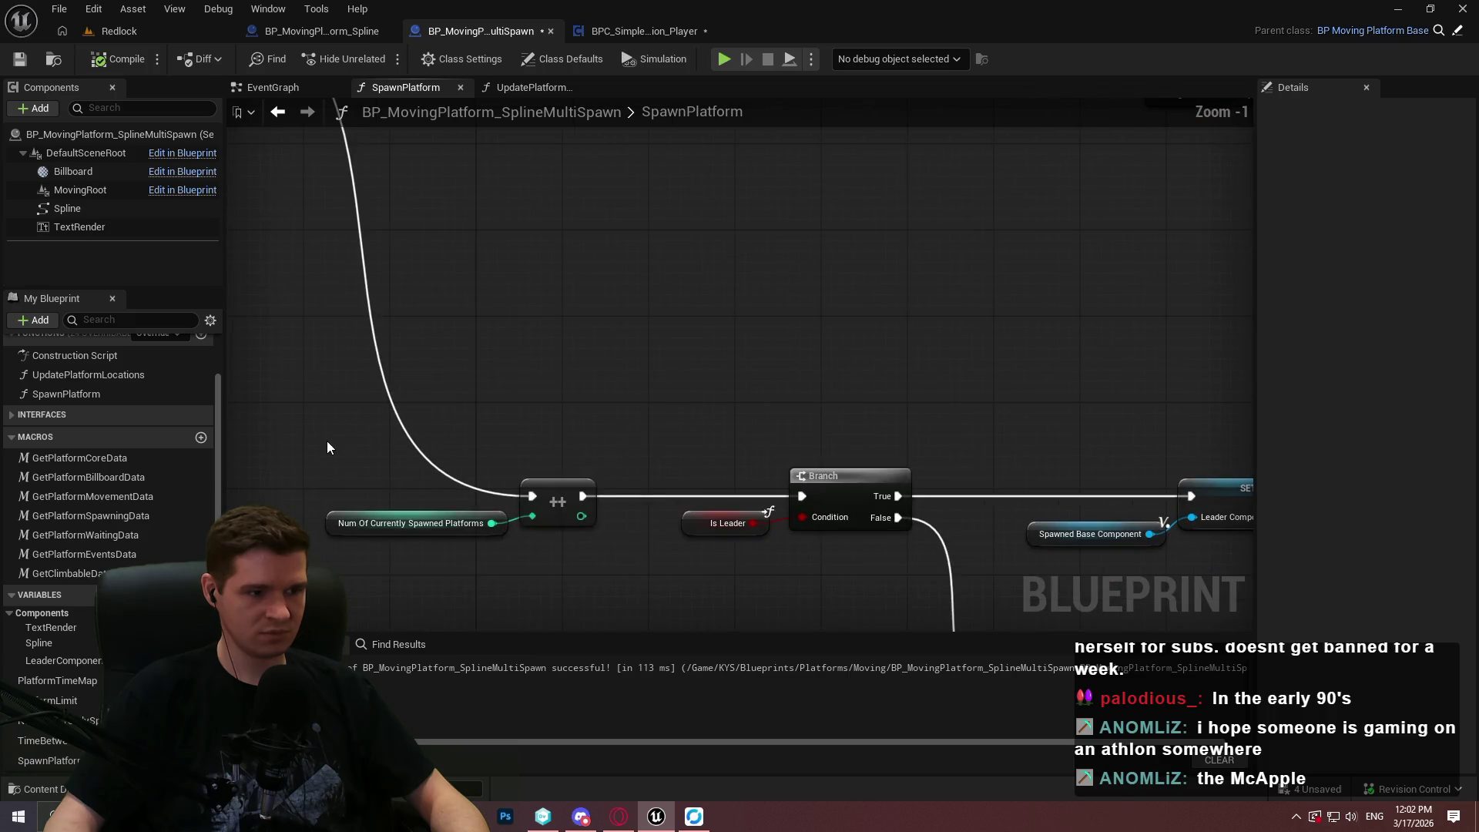
pyautogui.scroll(-2, 323, 417)
pyautogui.scroll(2, 323, 417)
# Pan across the SET, Return, Branch, Sequence and increment nodes, selecting the Is Leader node.
pyautogui.moveTo(323, 417); pyautogui.dragTo(175, 384)
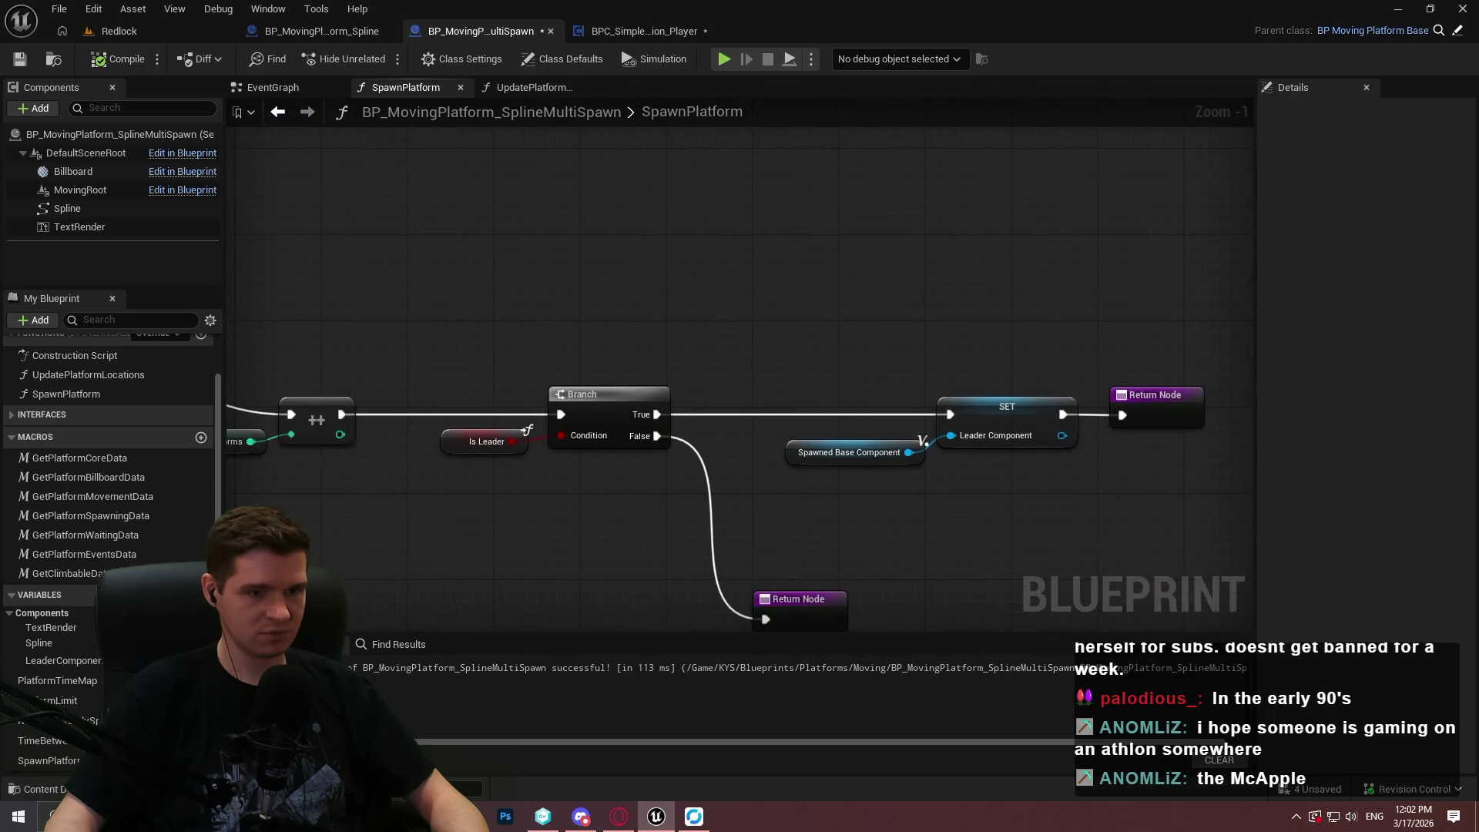
pyautogui.moveTo(694, 386); pyautogui.dragTo(686, 366)
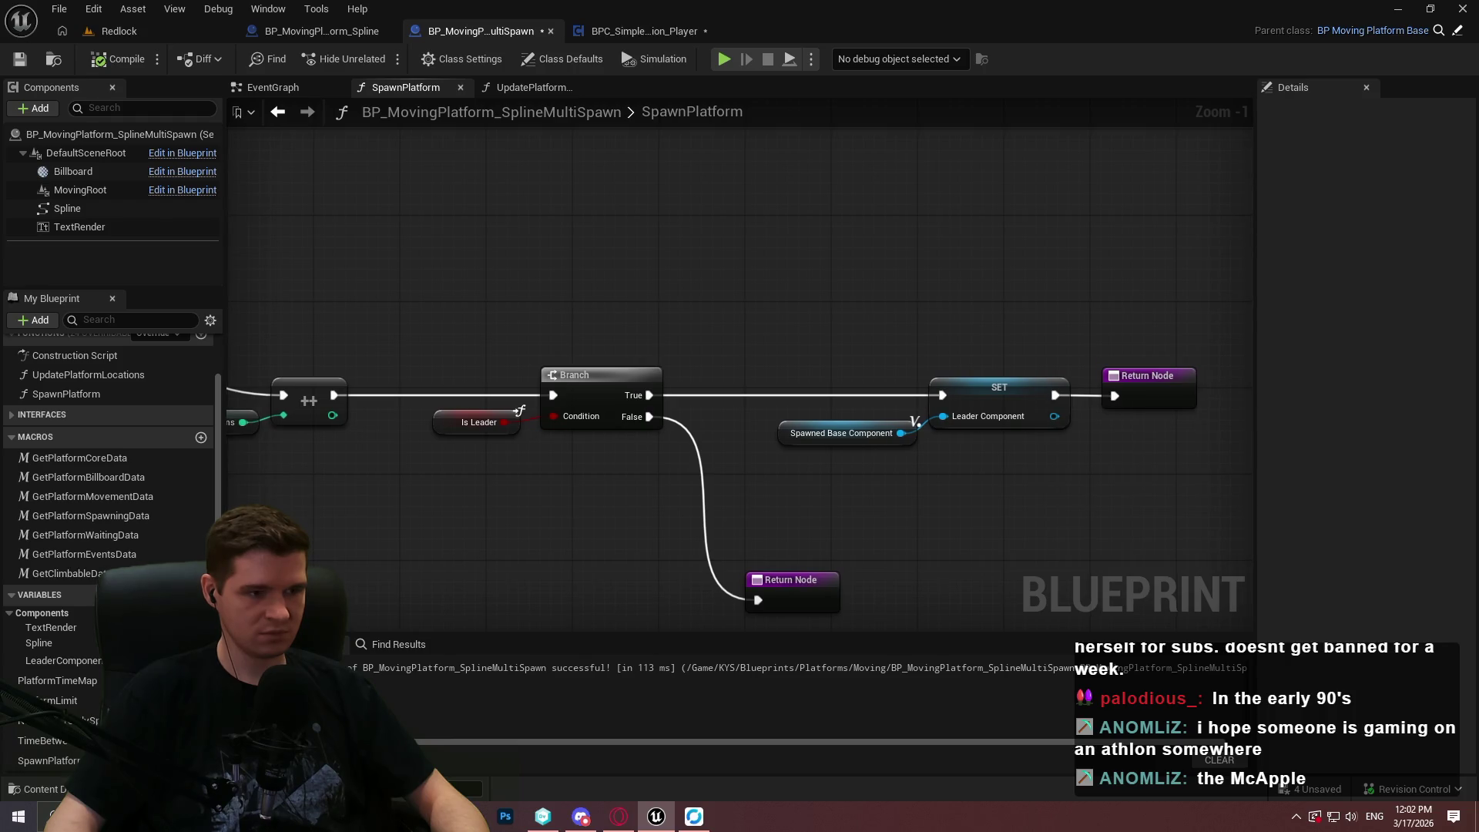
pyautogui.scroll(-5, 774, 358)
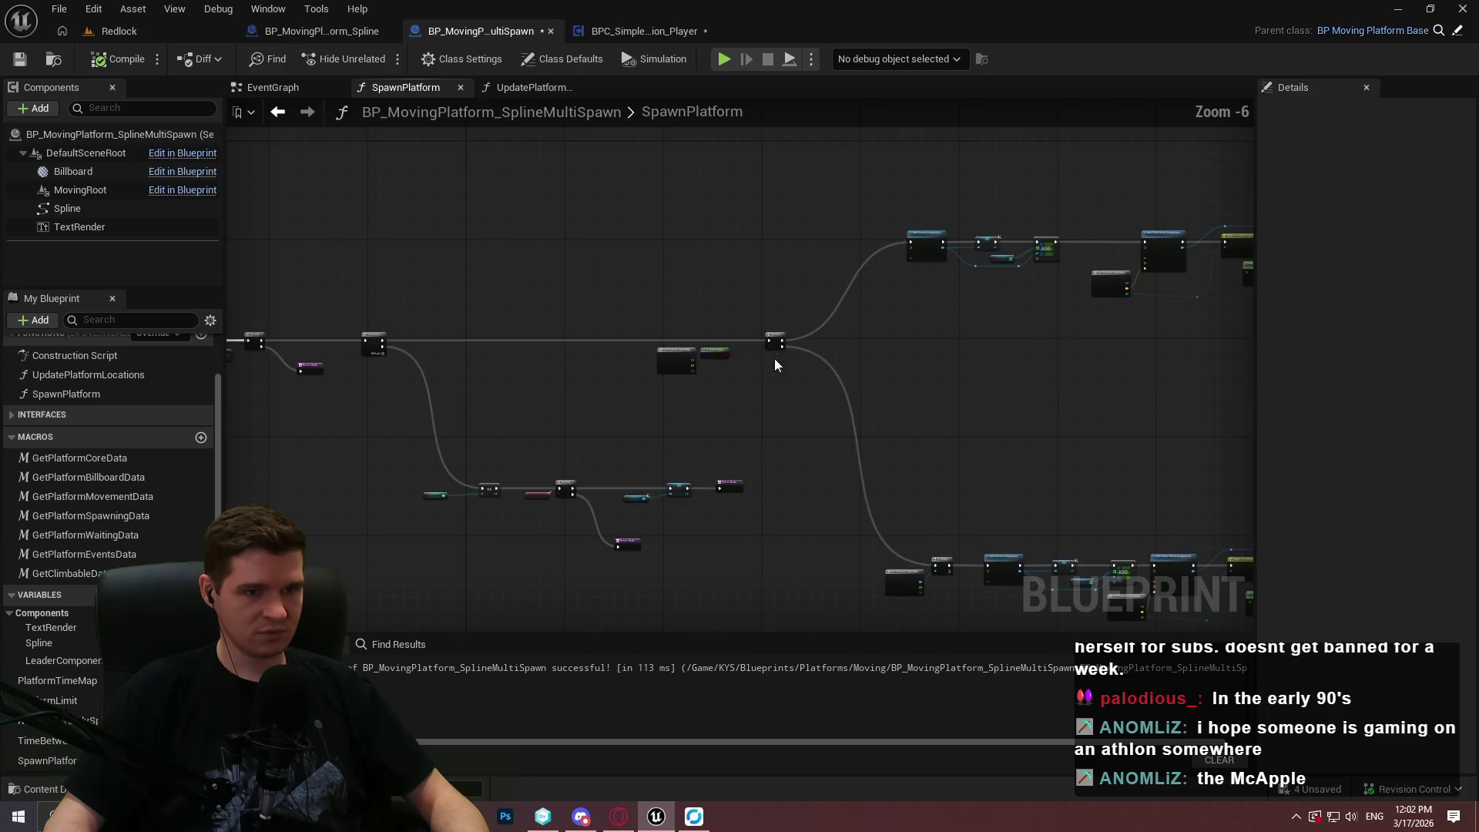
pyautogui.scroll(3, 627, 262)
pyautogui.moveTo(941, 321); pyautogui.dragTo(1244, 332)
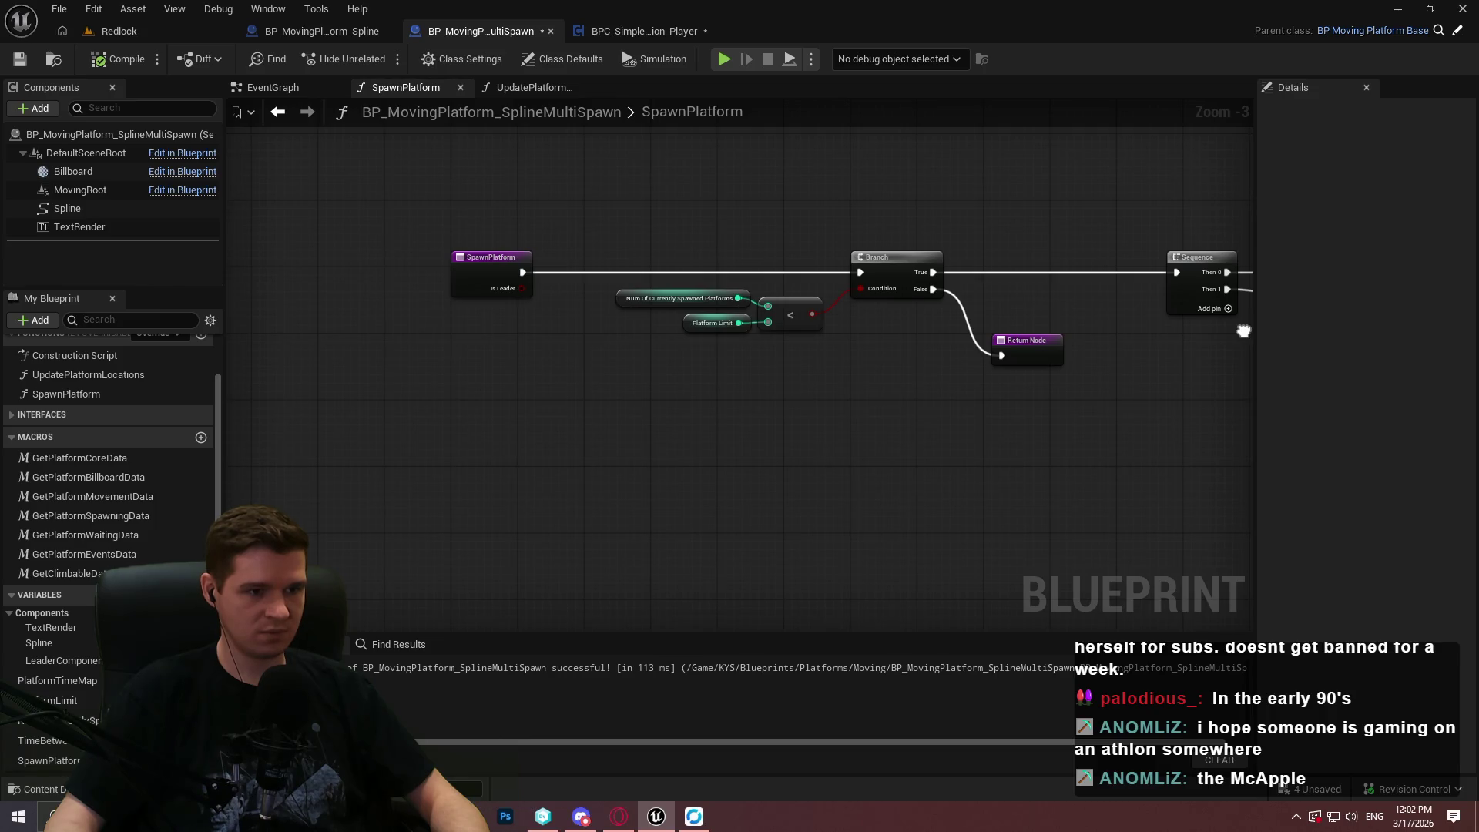
pyautogui.moveTo(1245, 331); pyautogui.dragTo(293, 382)
pyautogui.scroll(3, 570, 493)
pyautogui.moveTo(557, 343)
pyautogui.mouseDown()
pyautogui.moveTo(779, 196)
pyautogui.moveTo(105, 150)
pyautogui.mouseUp()
pyautogui.moveTo(194, 140)
pyautogui.mouseDown()
pyautogui.moveTo(743, 284)
pyautogui.moveTo(304, 117)
pyautogui.mouseUp()
pyautogui.click(875, 432)
# Delete the Is Leader node and remove the bIsLeader input from SpawnPlatform's entry.
pyautogui.press('Delete')
pyautogui.moveTo(1046, 563)
pyautogui.mouseDown()
pyautogui.moveTo(1060, 578)
pyautogui.moveTo(1463, 622)
pyautogui.mouseUp()
pyautogui.click(443, 250)
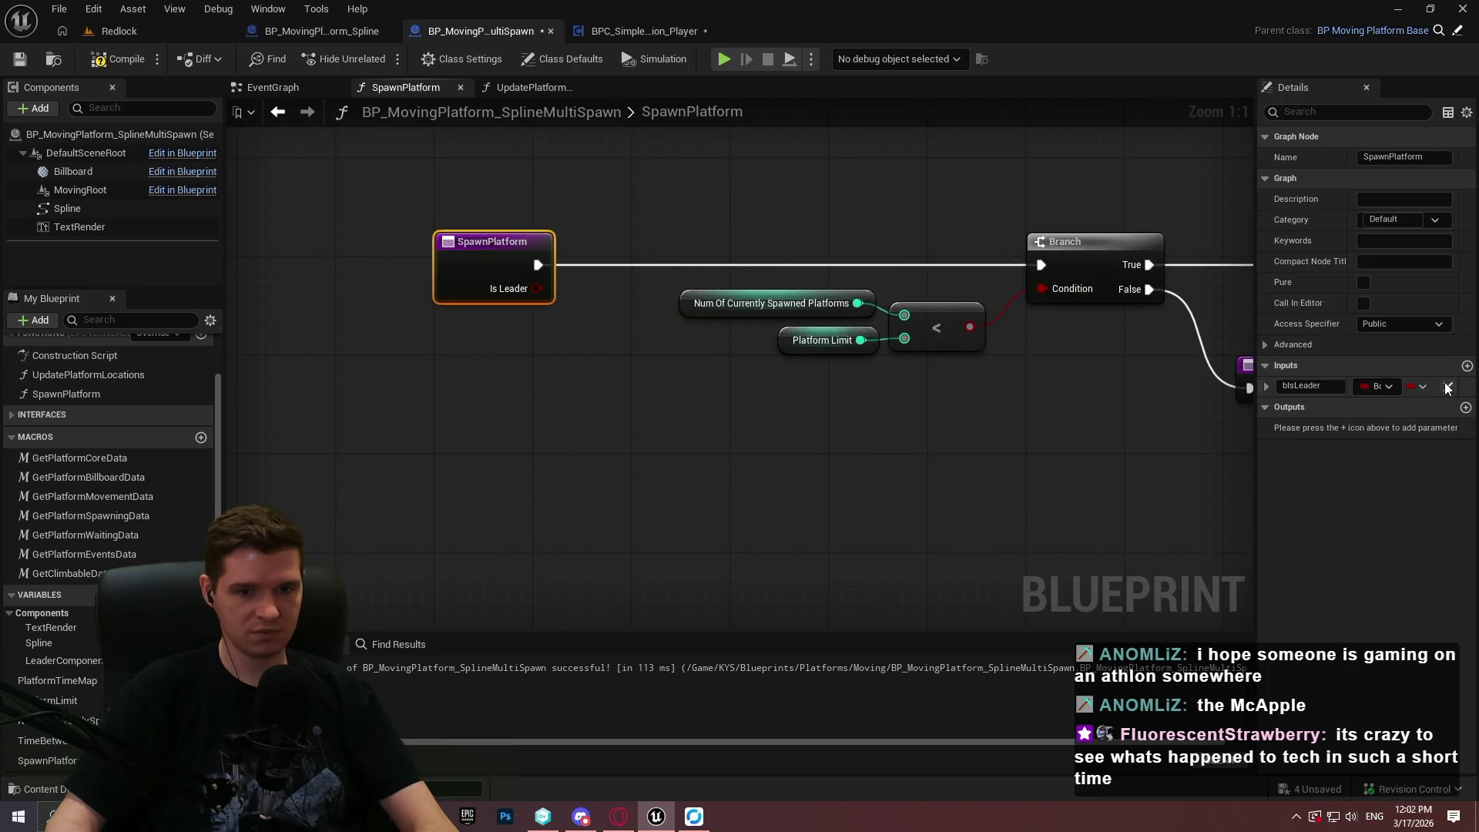
pyautogui.click(1448, 387)
# Compile and save the blueprint, then jump to the first compile error.
pyautogui.moveTo(921, 289); pyautogui.dragTo(107, 108)
pyautogui.click(121, 59)
pyautogui.hotkey('ctrl', 's')
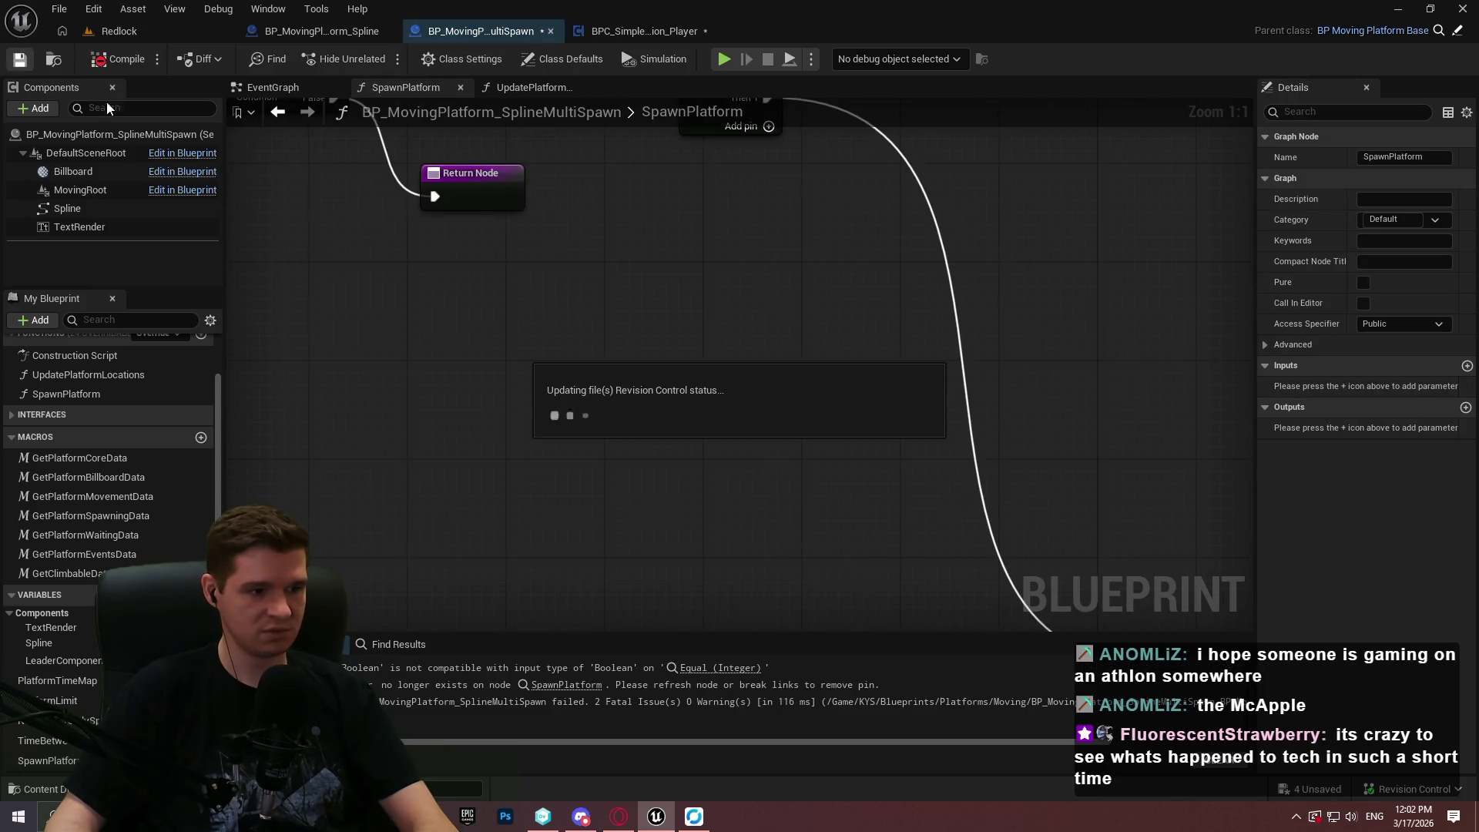
pyautogui.click(687, 669)
# Delete the Num Of and == nodes feeding the Spawn Platform call in UpdatePlatformLocations.
pyautogui.scroll(1, 735, 442)
pyautogui.scroll(-2, 733, 419)
pyautogui.scroll(2, 681, 333)
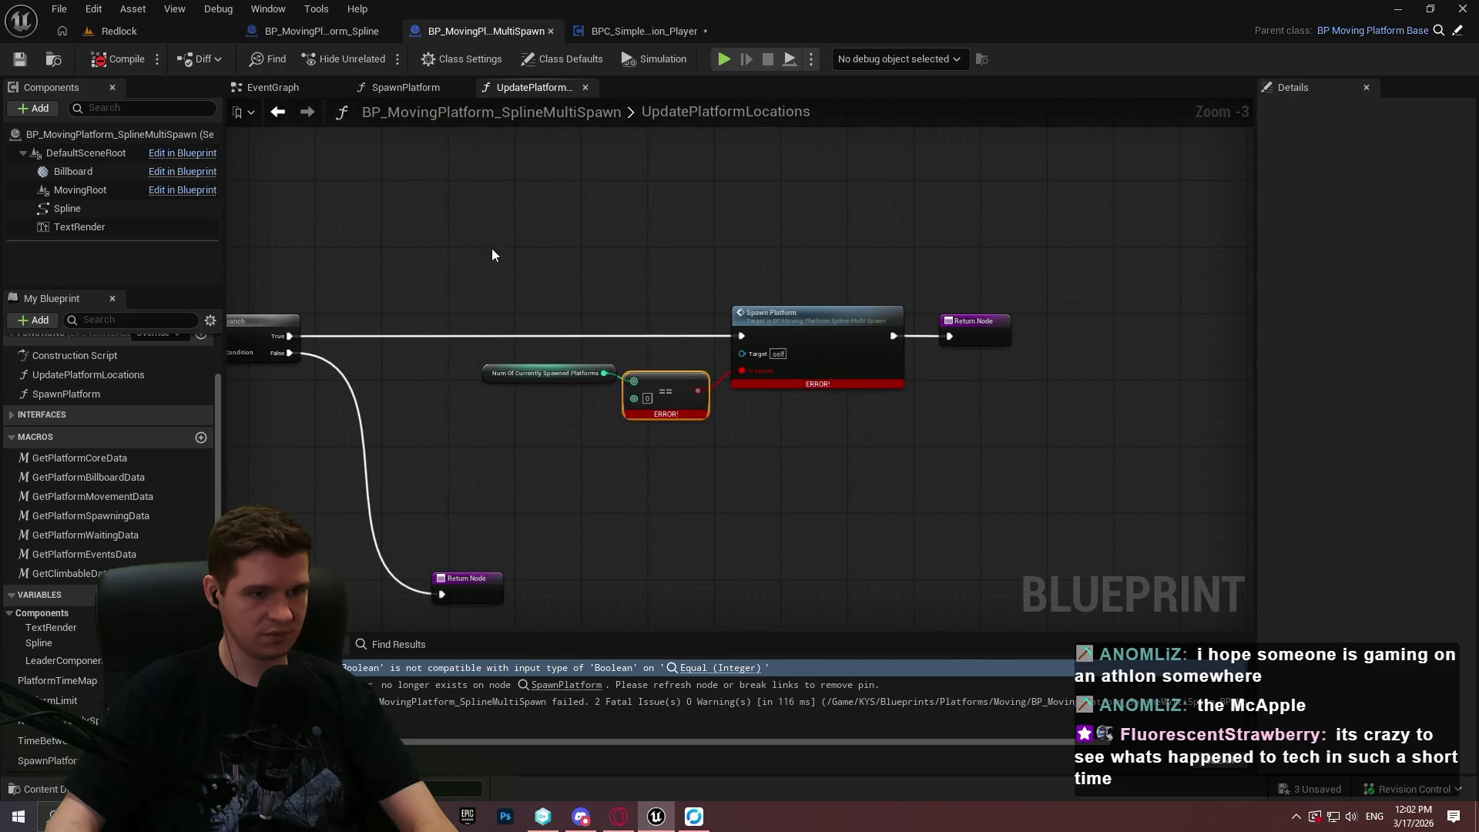
pyautogui.scroll(-2, 461, 272)
pyautogui.scroll(3, 764, 419)
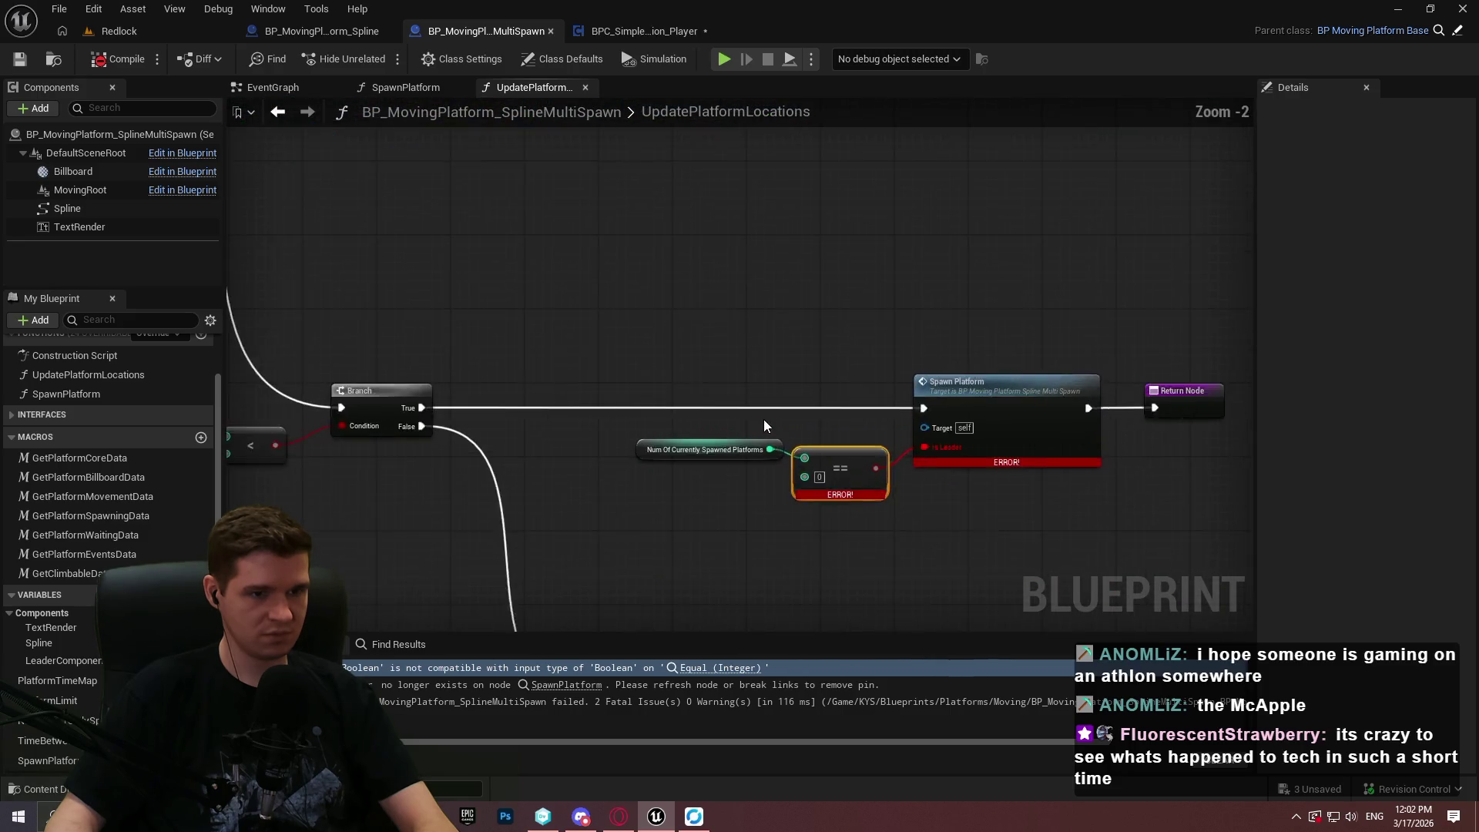
pyautogui.scroll(-1, 766, 416)
pyautogui.scroll(1, 766, 416)
pyautogui.moveTo(677, 352)
pyautogui.mouseDown()
pyautogui.moveTo(824, 518)
pyautogui.moveTo(970, 562)
pyautogui.moveTo(1178, 550)
pyautogui.moveTo(1117, 521)
pyautogui.moveTo(1215, 534)
pyautogui.moveTo(1046, 510)
pyautogui.mouseUp()
pyautogui.scroll(-2, 1046, 510)
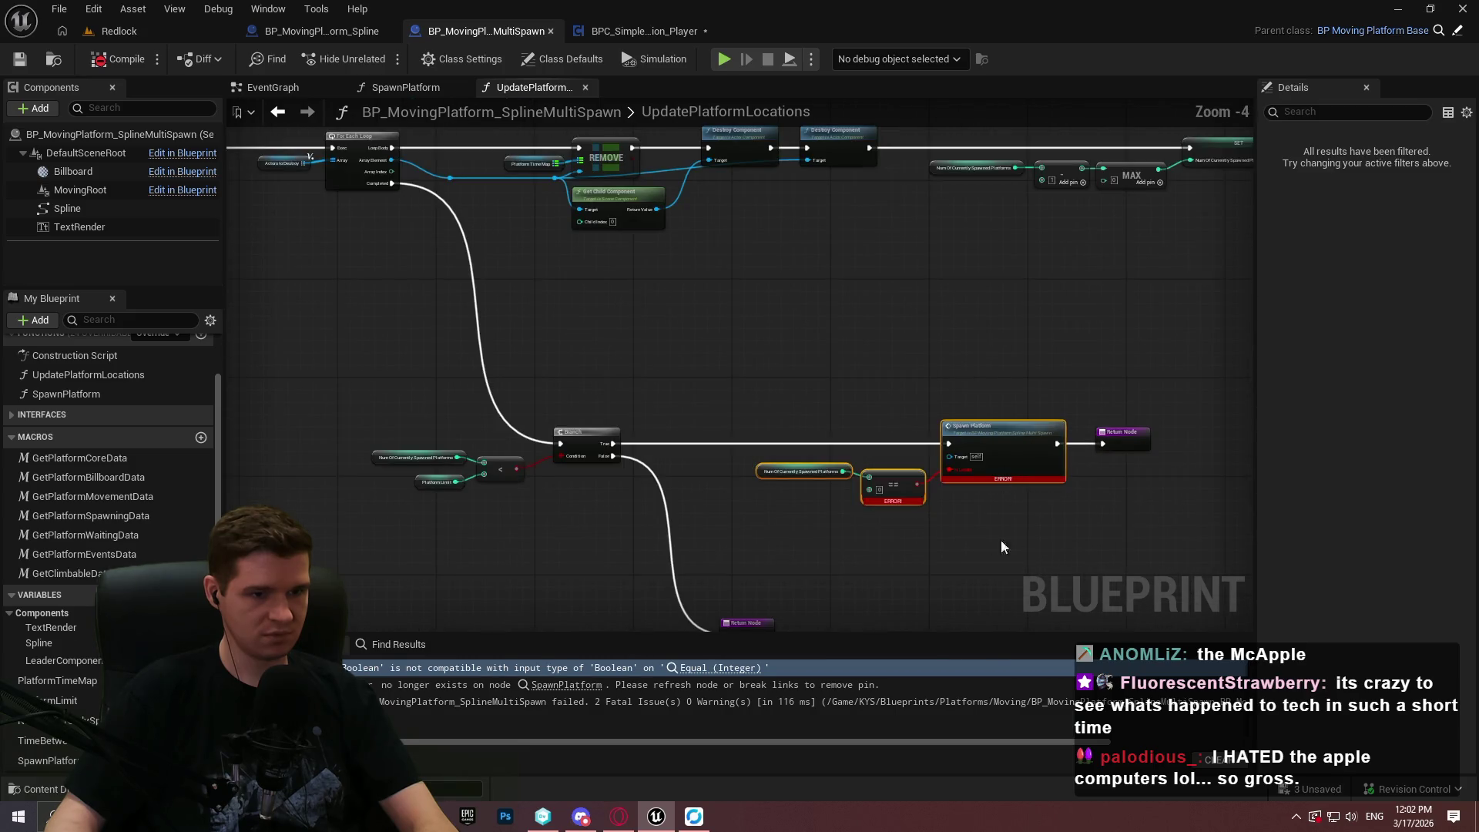
pyautogui.moveTo(752, 396); pyautogui.dragTo(898, 496)
pyautogui.press('Delete')
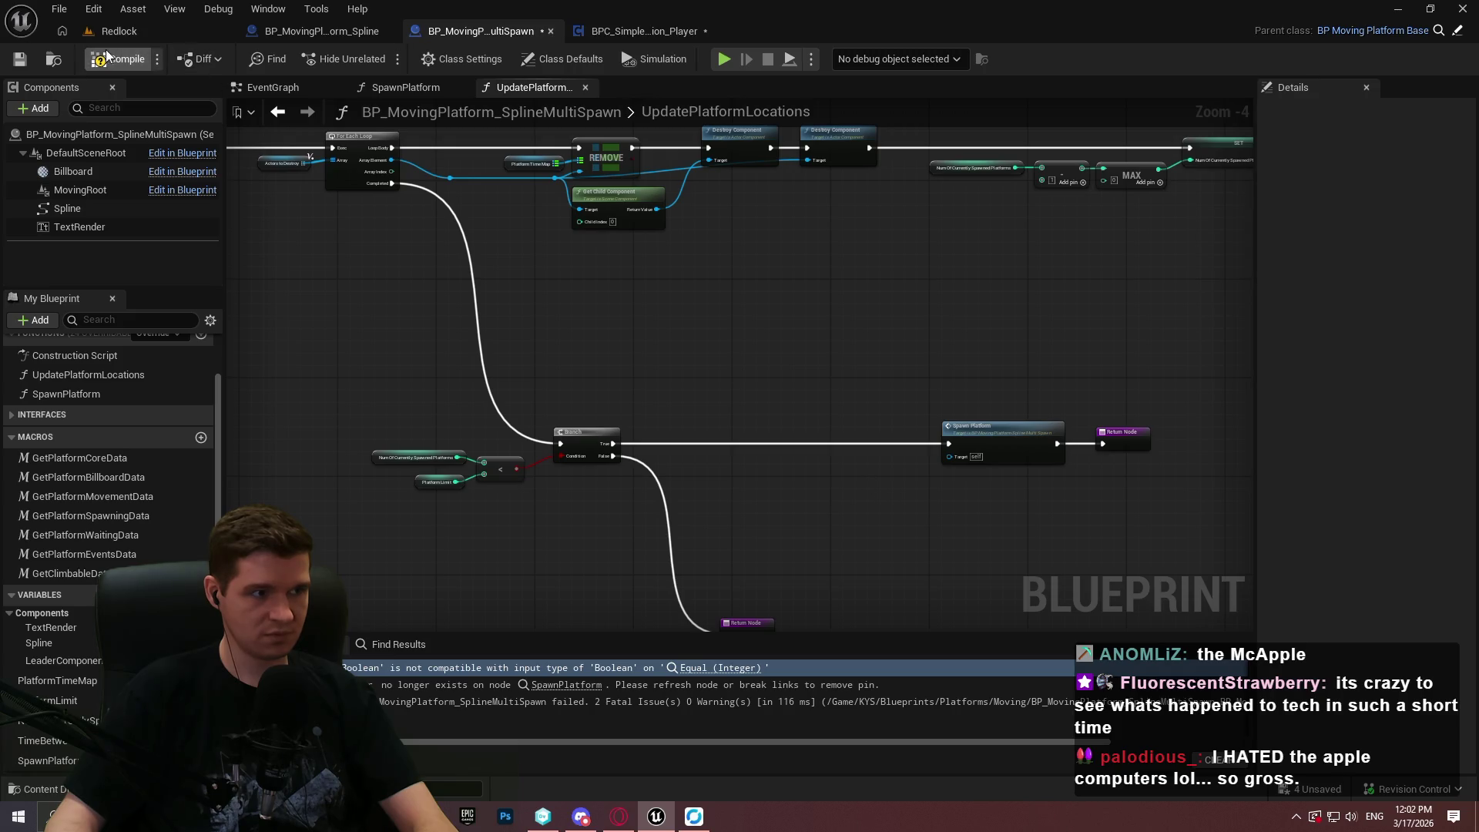
# Recompile the blueprint successfully and return to the SpawnPlatform graph.
pyautogui.click(106, 56)
pyautogui.click(406, 87)
pyautogui.scroll(2, 854, 386)
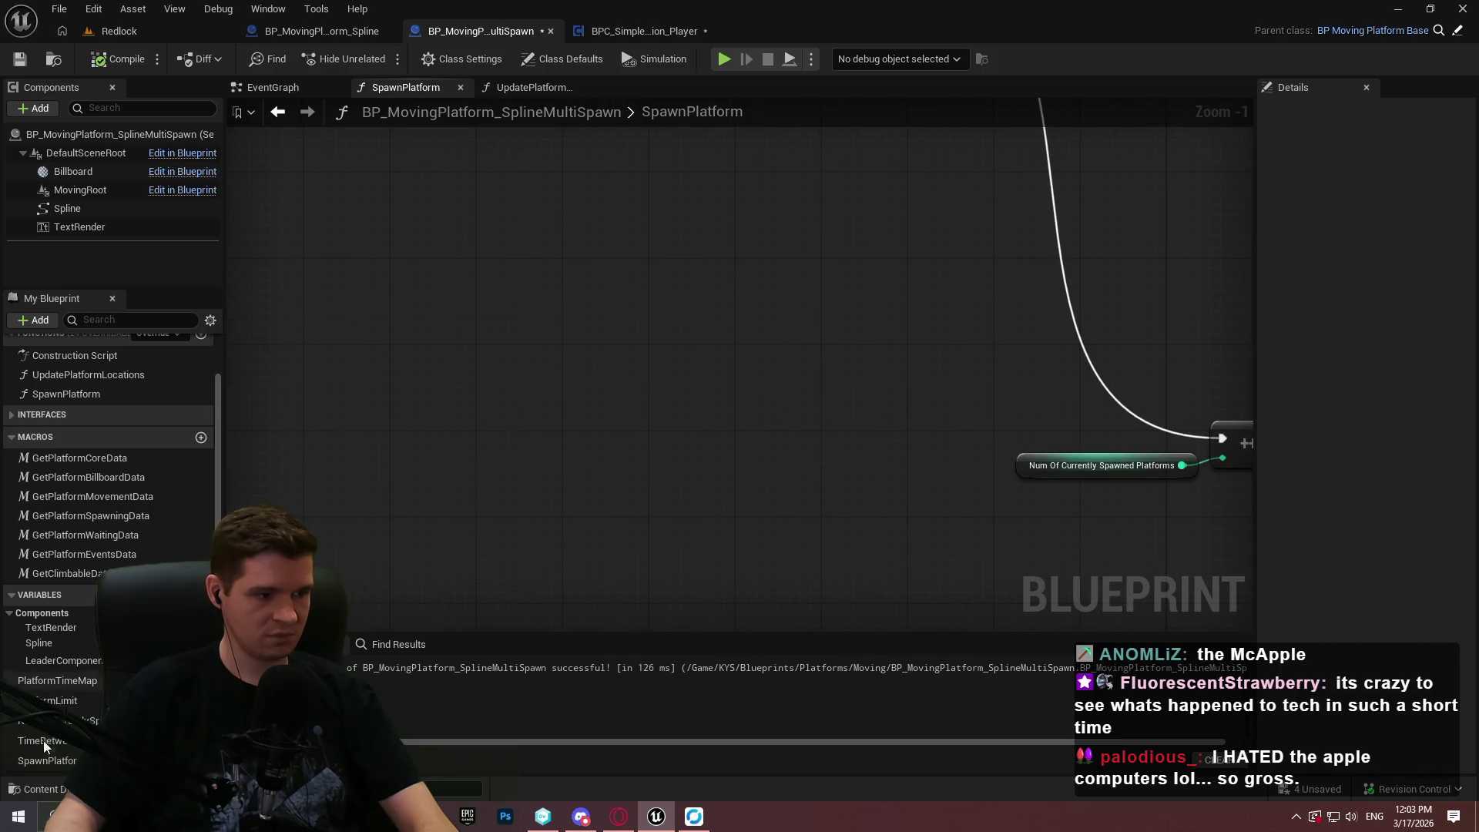
# Place a Num Of Currently Spawned Platforms getter in SpawnPlatform and position it.
pyautogui.scroll(-1, 43, 741)
pyautogui.moveTo(44, 674)
pyautogui.mouseDown()
pyautogui.moveTo(717, 337)
pyautogui.moveTo(546, 314)
pyautogui.mouseUp()
pyautogui.click(684, 336)
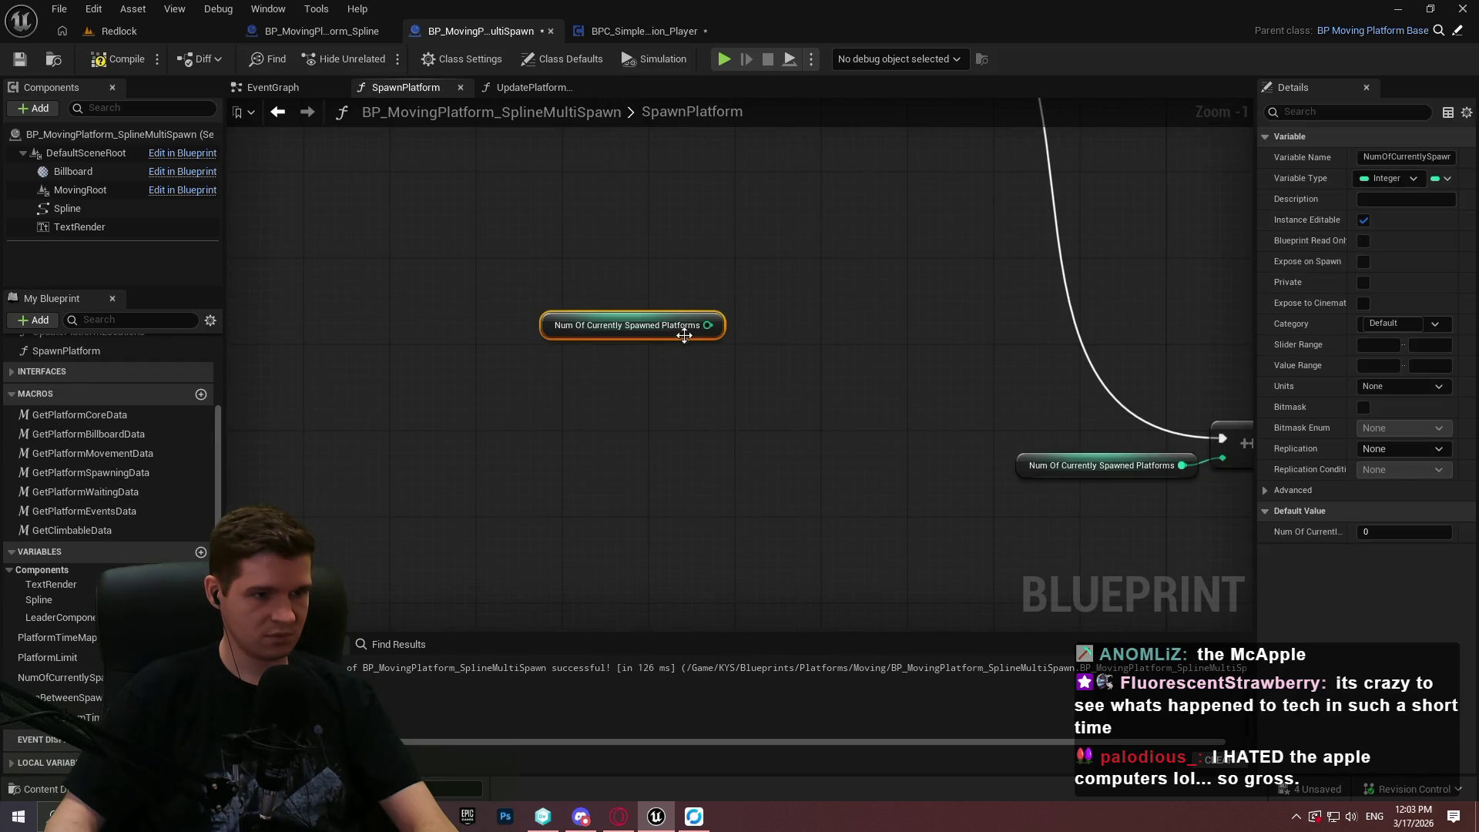
pyautogui.moveTo(468, 370); pyautogui.dragTo(570, 420)
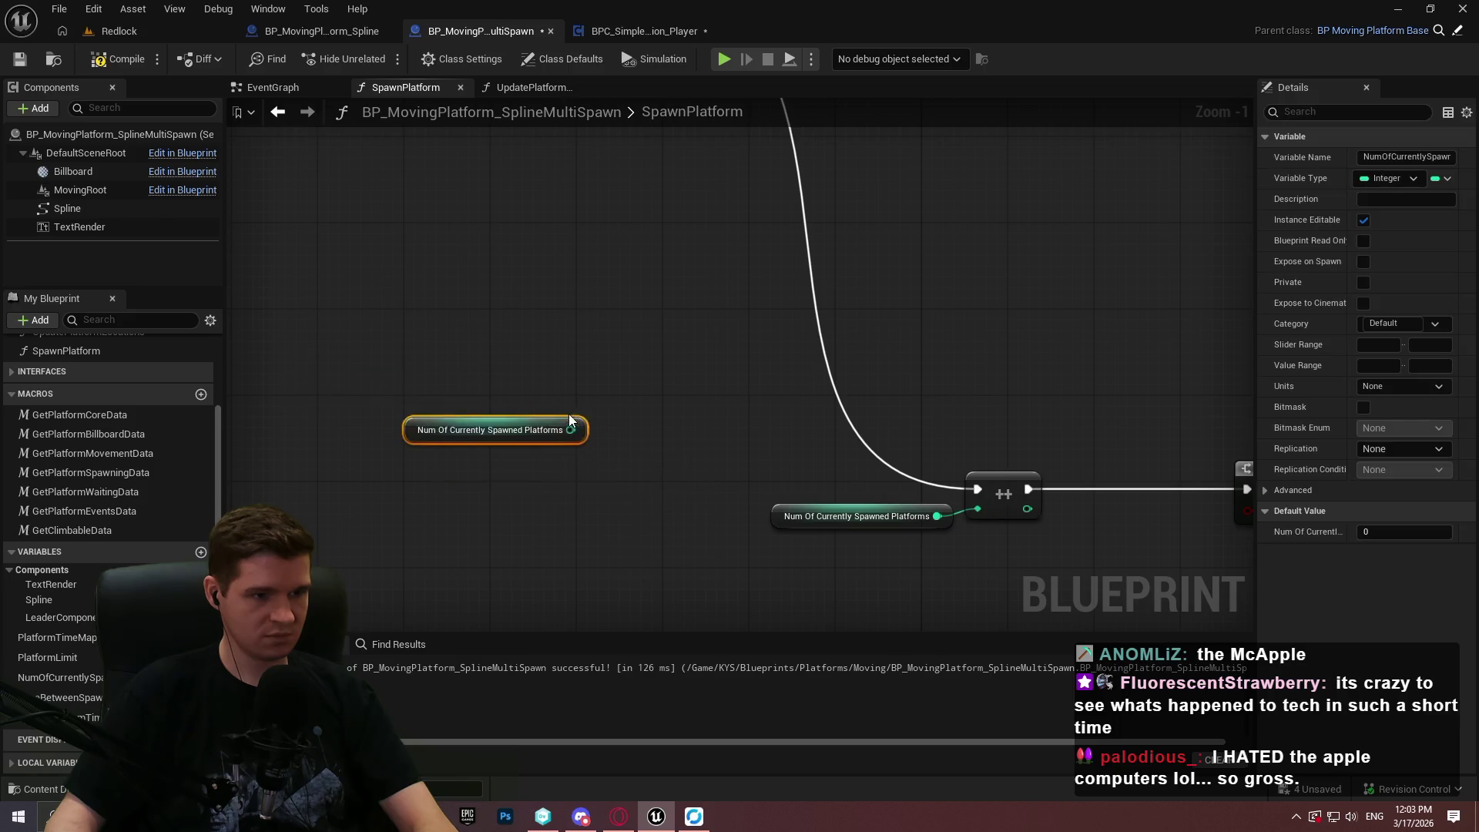
pyautogui.click(585, 368)
# Glance at UpdatePlatformLocations, return to SpawnPlatform, then switch to the EventGraph.
pyautogui.click(524, 82)
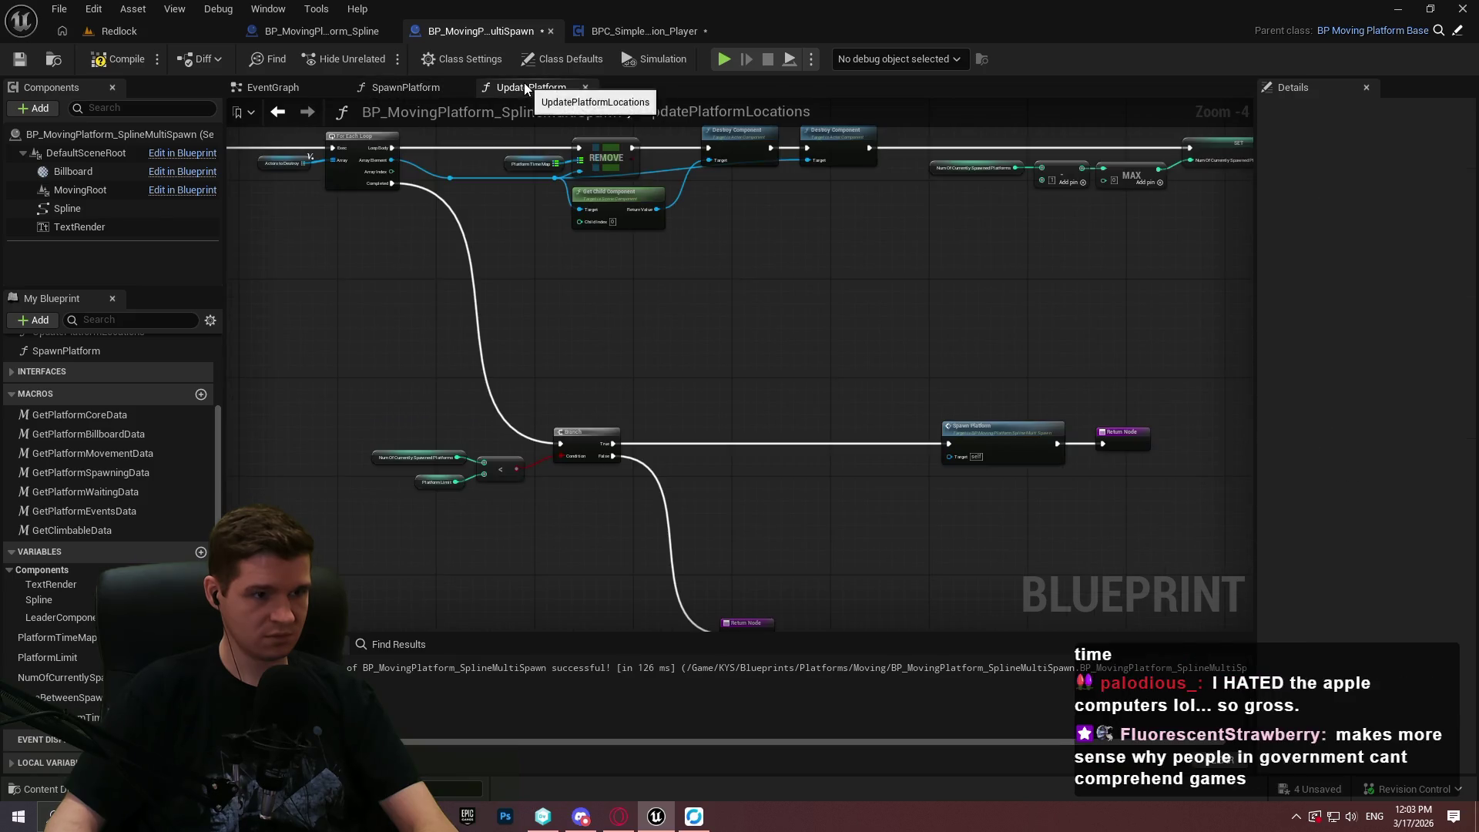
pyautogui.click(384, 81)
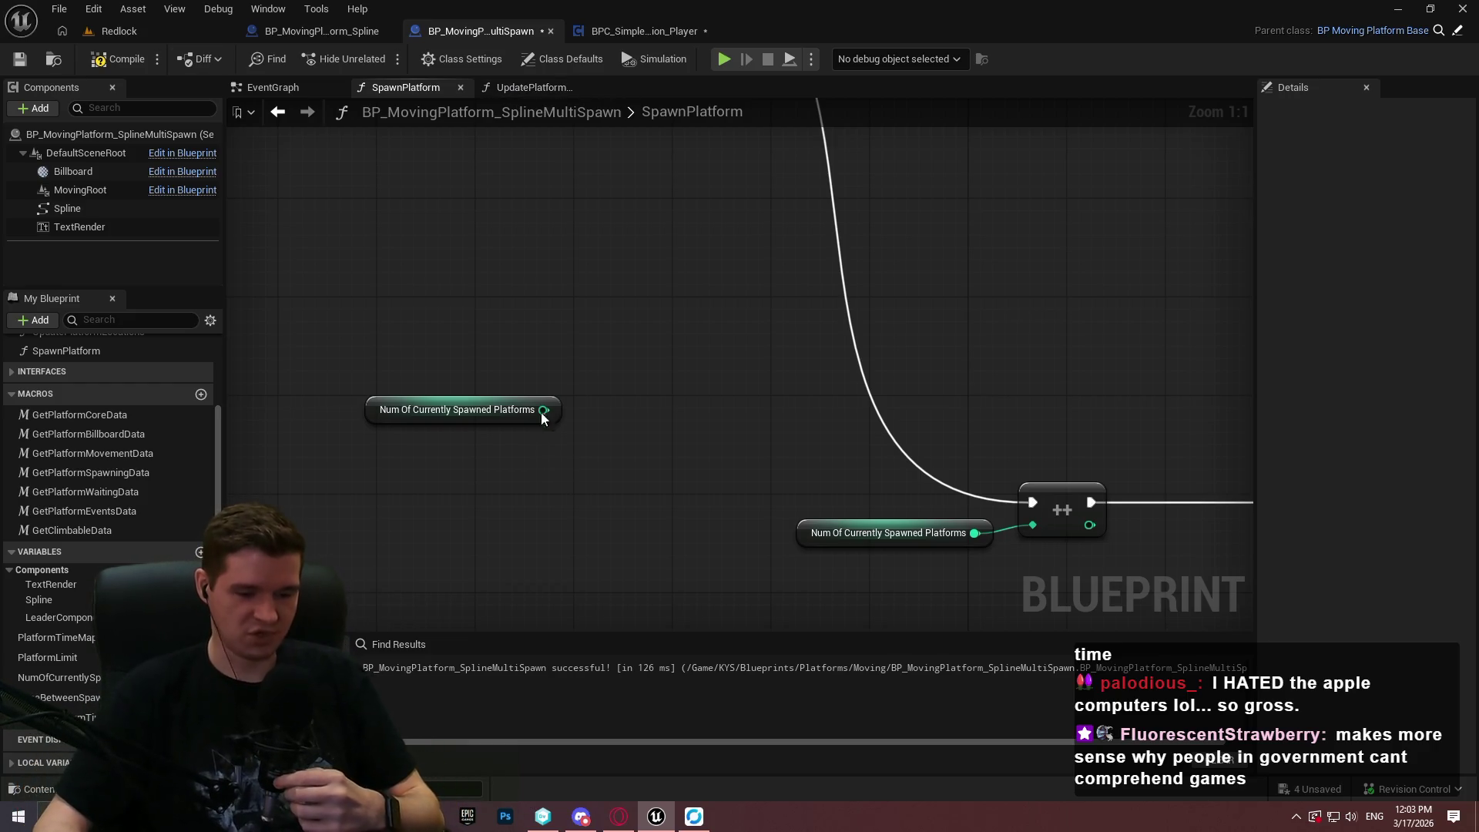
pyautogui.click(275, 91)
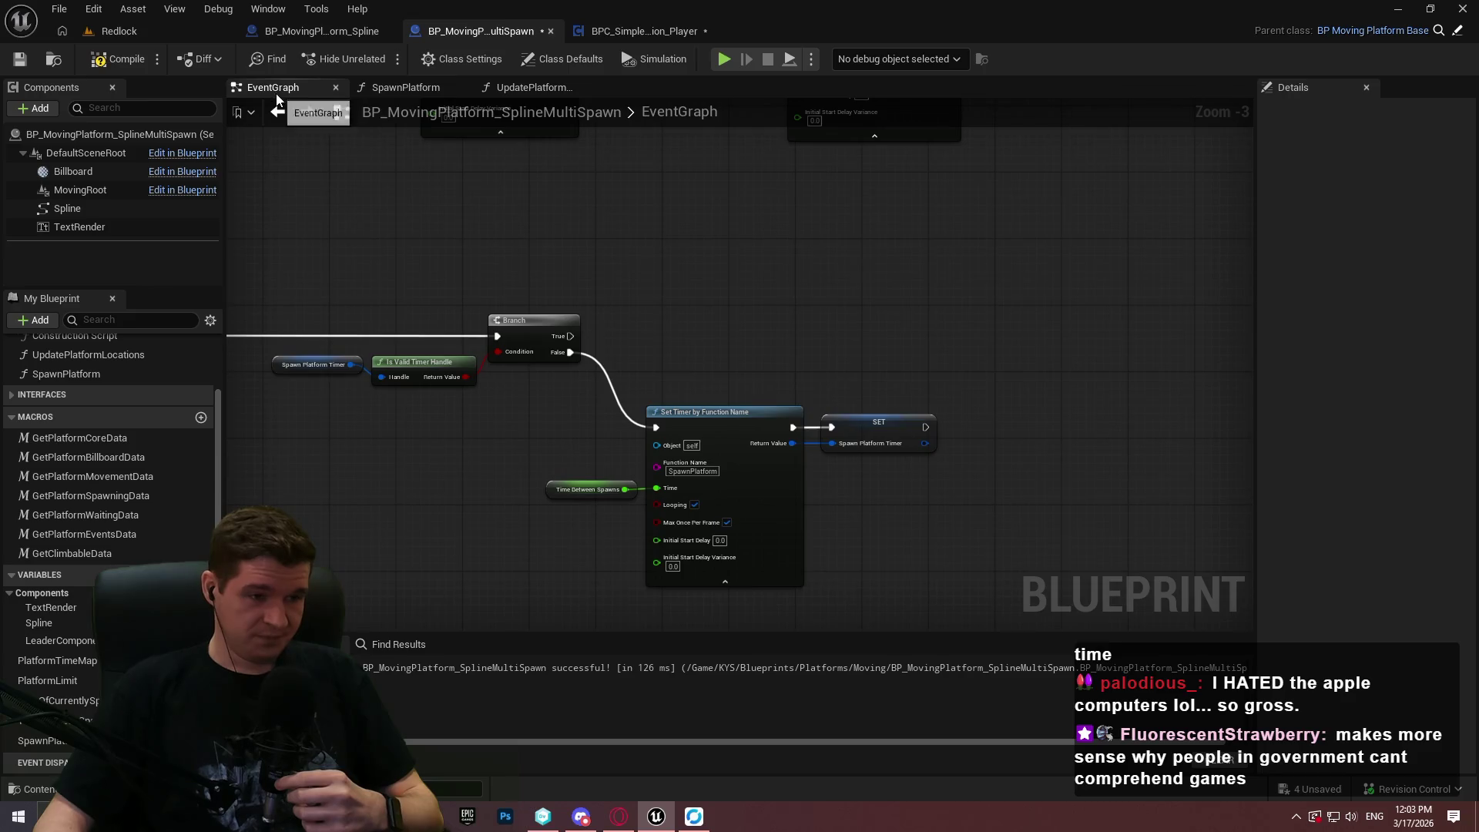
# Add a SET Num Of Currently Spawned Platforms node wired into Set Timer by Function Name.
pyautogui.moveTo(665, 332); pyautogui.dragTo(878, 311)
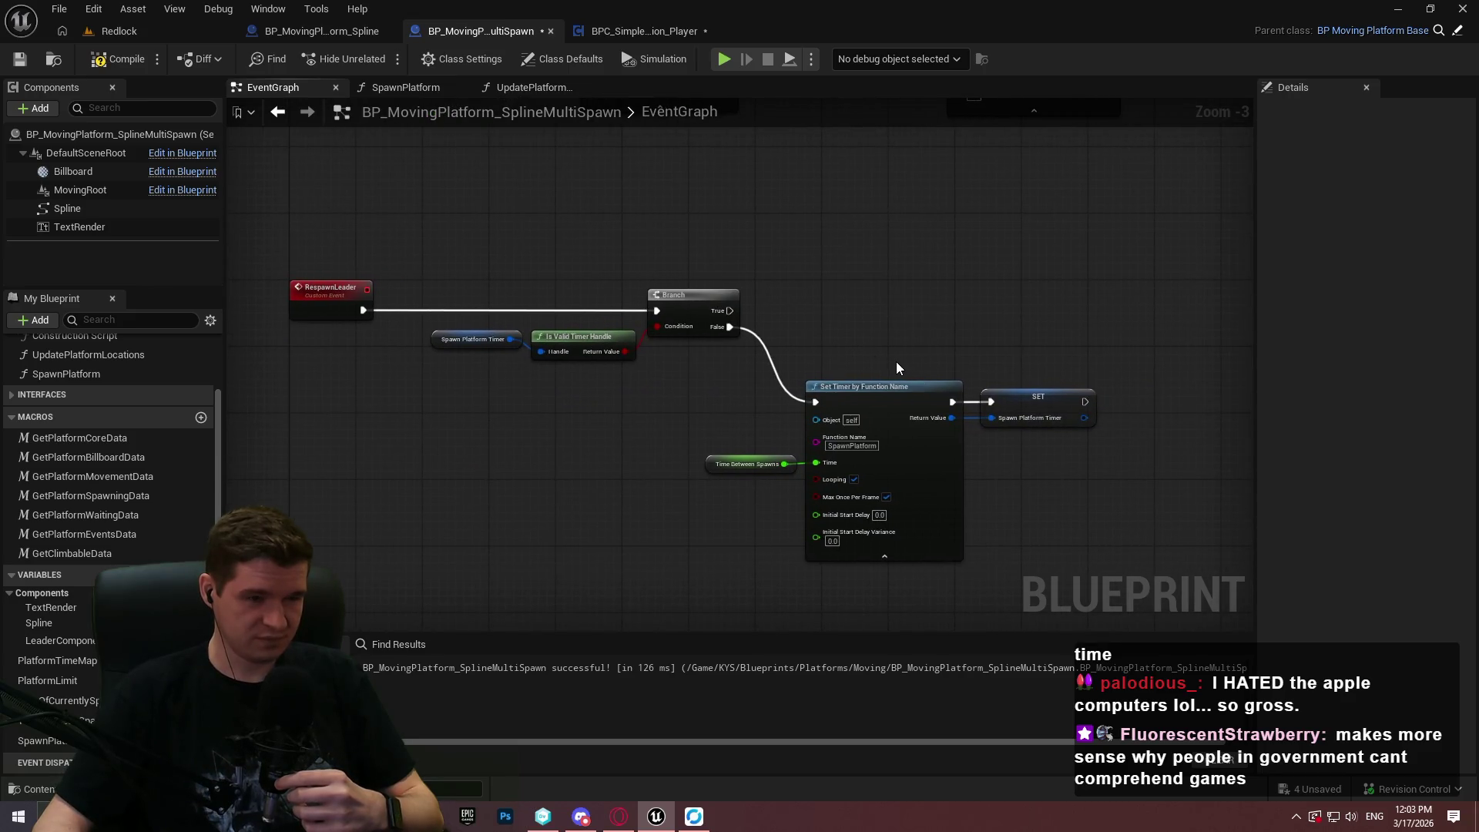
pyautogui.moveTo(862, 350)
pyautogui.mouseDown()
pyautogui.moveTo(925, 660)
pyautogui.moveTo(773, 367)
pyautogui.moveTo(1008, 439)
pyautogui.moveTo(857, 593)
pyautogui.mouseUp()
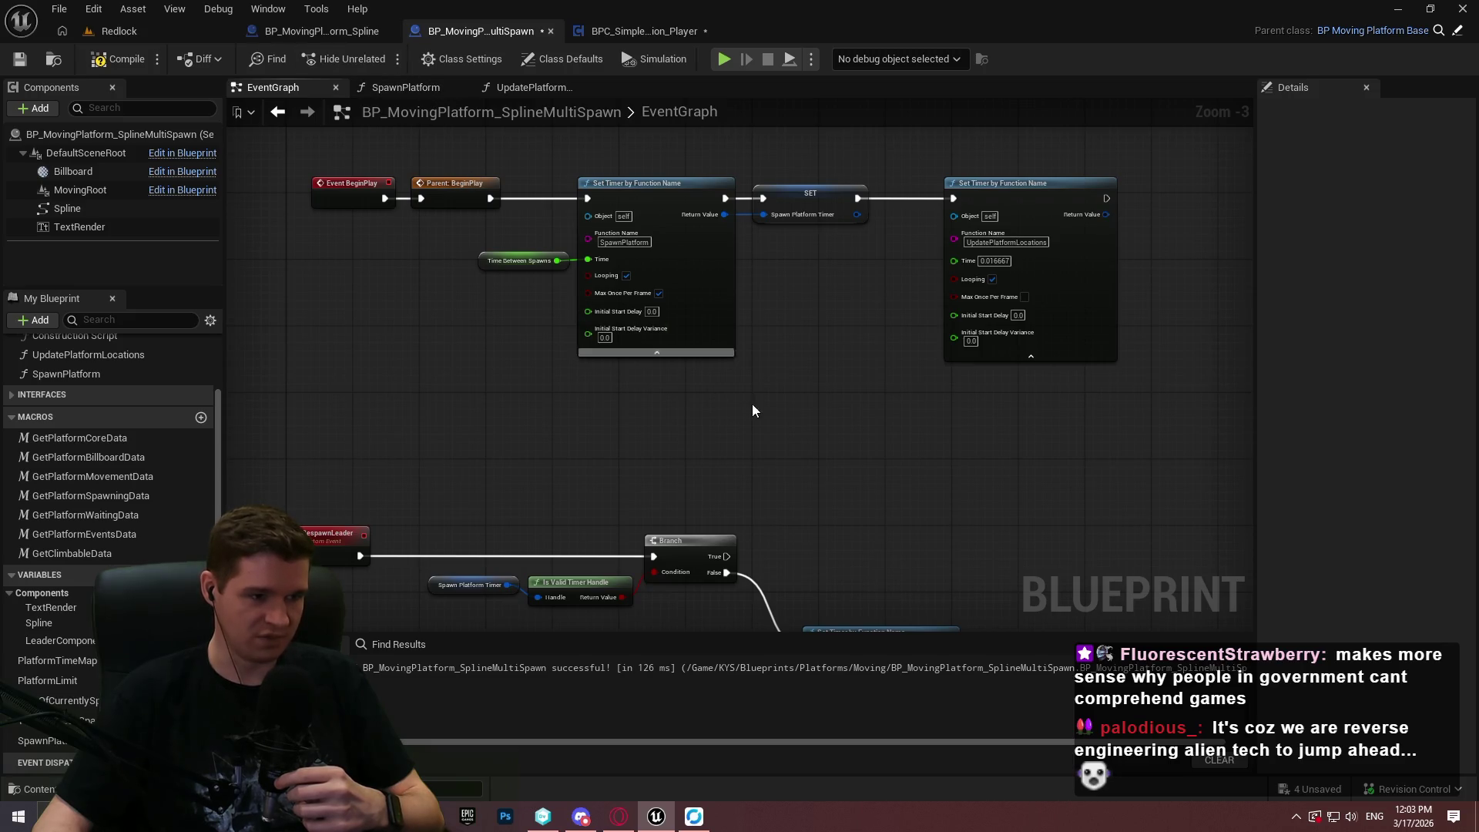
pyautogui.moveTo(779, 429)
pyautogui.mouseDown()
pyautogui.moveTo(703, 205)
pyautogui.moveTo(658, 249)
pyautogui.mouseUp()
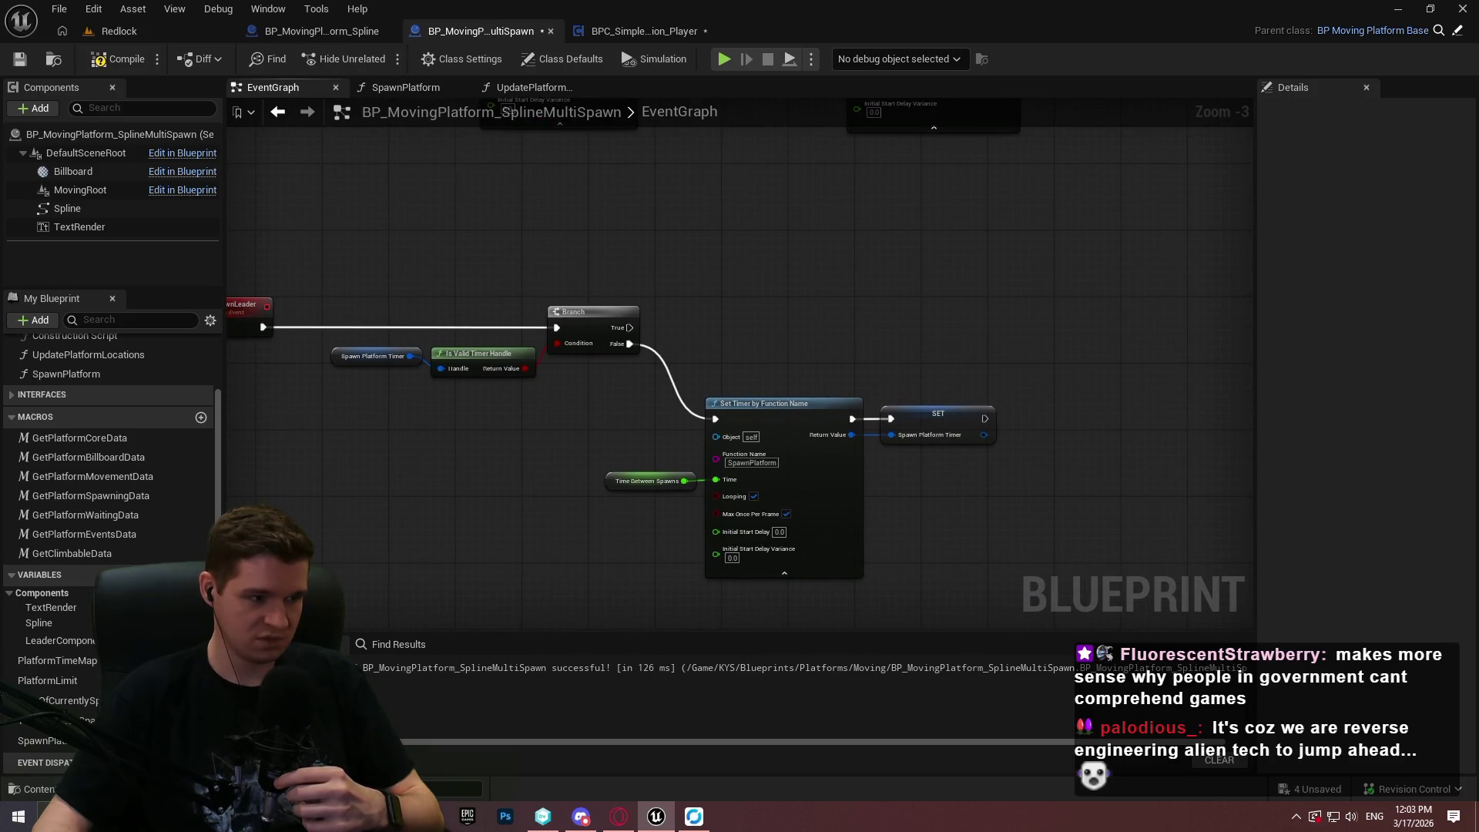
pyautogui.moveTo(65, 698)
pyautogui.mouseDown()
pyautogui.moveTo(456, 469)
pyautogui.moveTo(416, 477)
pyautogui.moveTo(561, 367)
pyautogui.moveTo(626, 345)
pyautogui.mouseUp()
pyautogui.click(423, 523)
pyautogui.moveTo(550, 477)
pyautogui.mouseDown()
pyautogui.moveTo(741, 422)
pyautogui.moveTo(720, 421)
pyautogui.mouseUp()
# Move the SET and Set Timer chain to sit after the RespawnLeader Branch.
pyautogui.moveTo(1055, 547)
pyautogui.mouseDown()
pyautogui.moveTo(727, 368)
pyautogui.moveTo(660, 391)
pyautogui.mouseUp()
pyautogui.moveTo(761, 428)
pyautogui.mouseDown()
pyautogui.moveTo(794, 470)
pyautogui.moveTo(743, 462)
pyautogui.moveTo(753, 486)
pyautogui.mouseUp()
pyautogui.moveTo(1021, 578); pyautogui.dragTo(427, 468)
pyautogui.moveTo(698, 462); pyautogui.dragTo(1016, 414)
pyautogui.click(769, 313)
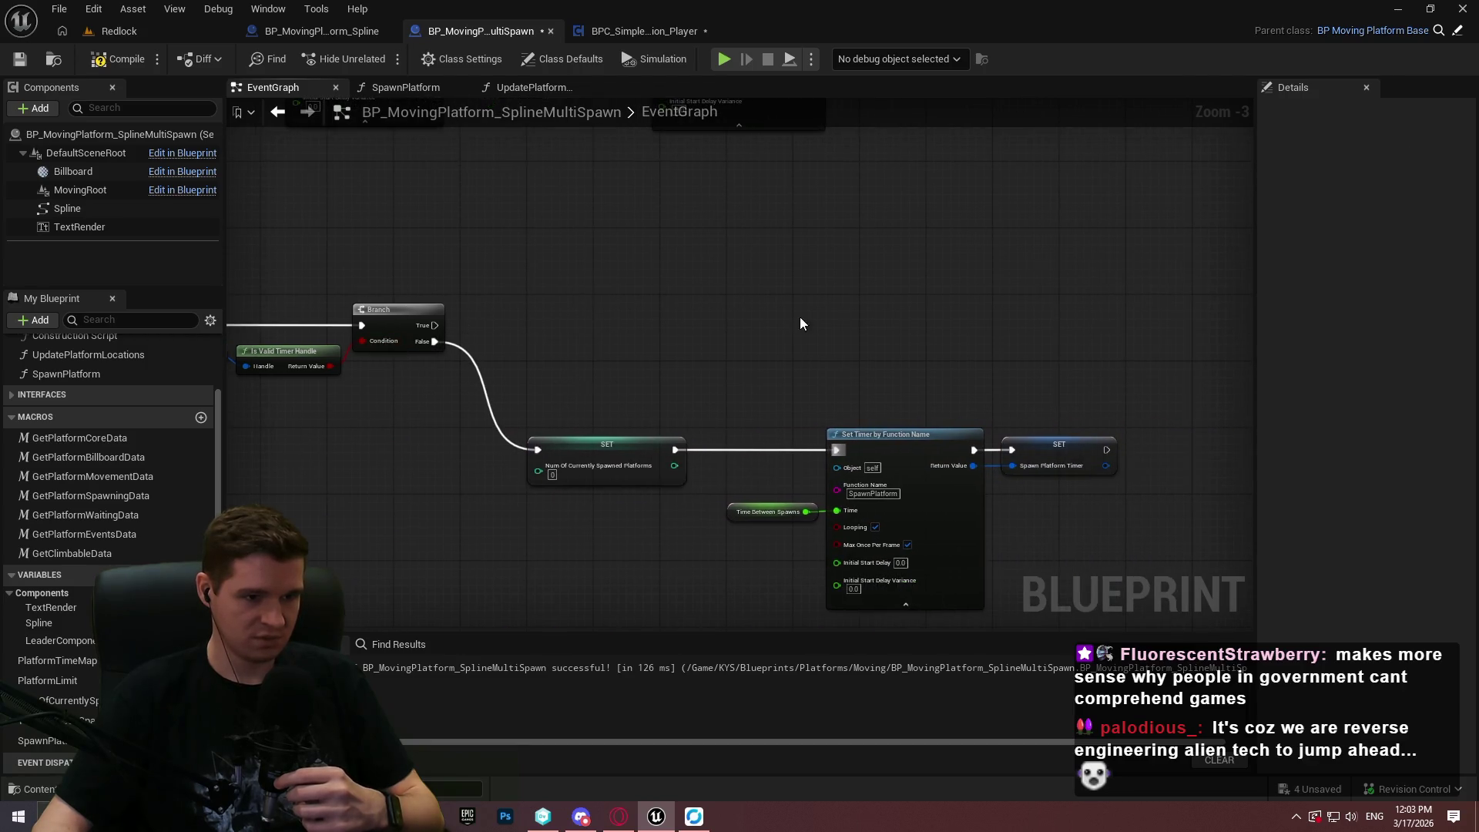
pyautogui.moveTo(801, 324); pyautogui.dragTo(963, 268)
# Compile, then in SpawnPlatform connect the Sequence's second output to the return.
pyautogui.click(127, 59)
pyautogui.click(432, 87)
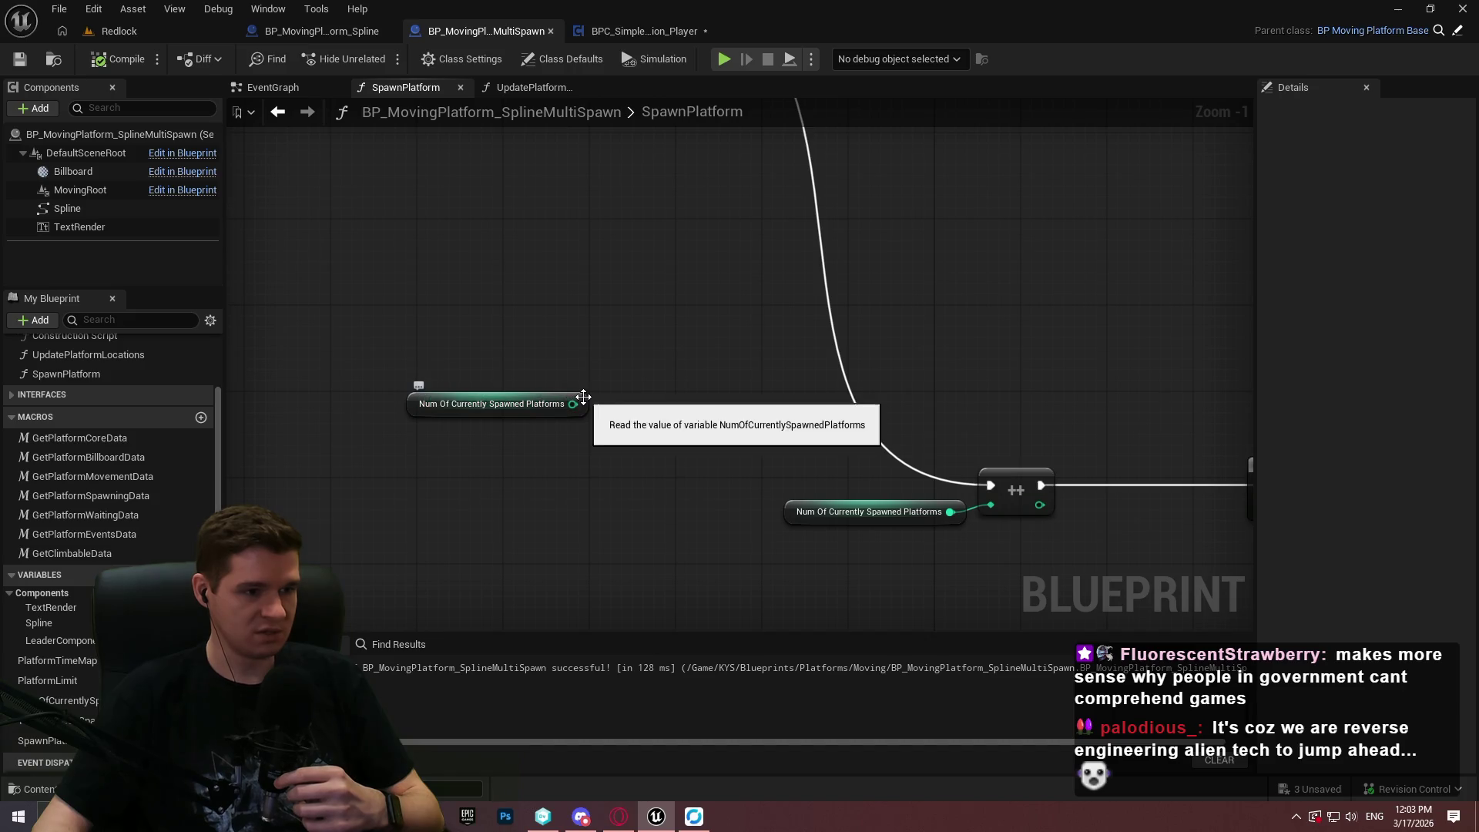
pyautogui.moveTo(727, 406); pyautogui.dragTo(49, 299)
pyautogui.moveTo(148, 303)
pyautogui.mouseDown()
pyautogui.moveTo(716, 353)
pyautogui.moveTo(898, 547)
pyautogui.mouseUp()
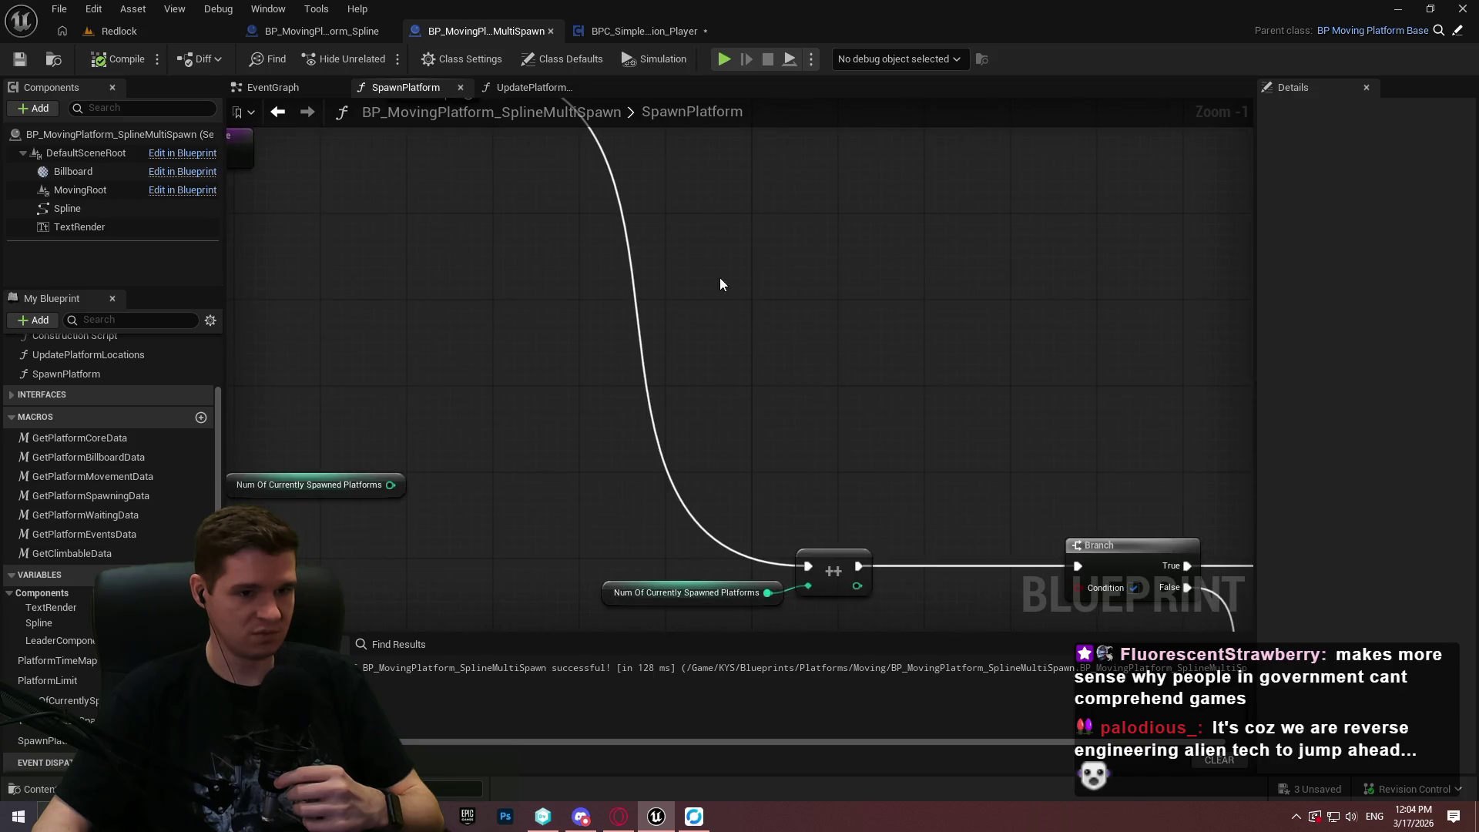
pyautogui.scroll(-2, 719, 277)
pyautogui.moveTo(467, 150)
pyautogui.mouseDown()
pyautogui.moveTo(801, 446)
pyautogui.moveTo(987, 456)
pyautogui.moveTo(1097, 595)
pyautogui.moveTo(819, 534)
pyautogui.moveTo(575, 335)
pyautogui.moveTo(6, 702)
pyautogui.moveTo(559, 464)
pyautogui.moveTo(576, 509)
pyautogui.mouseUp()
# Add a Num Of Currently Spawned Platforms == 0 check as the leader Branch's condition.
pyautogui.click(686, 545)
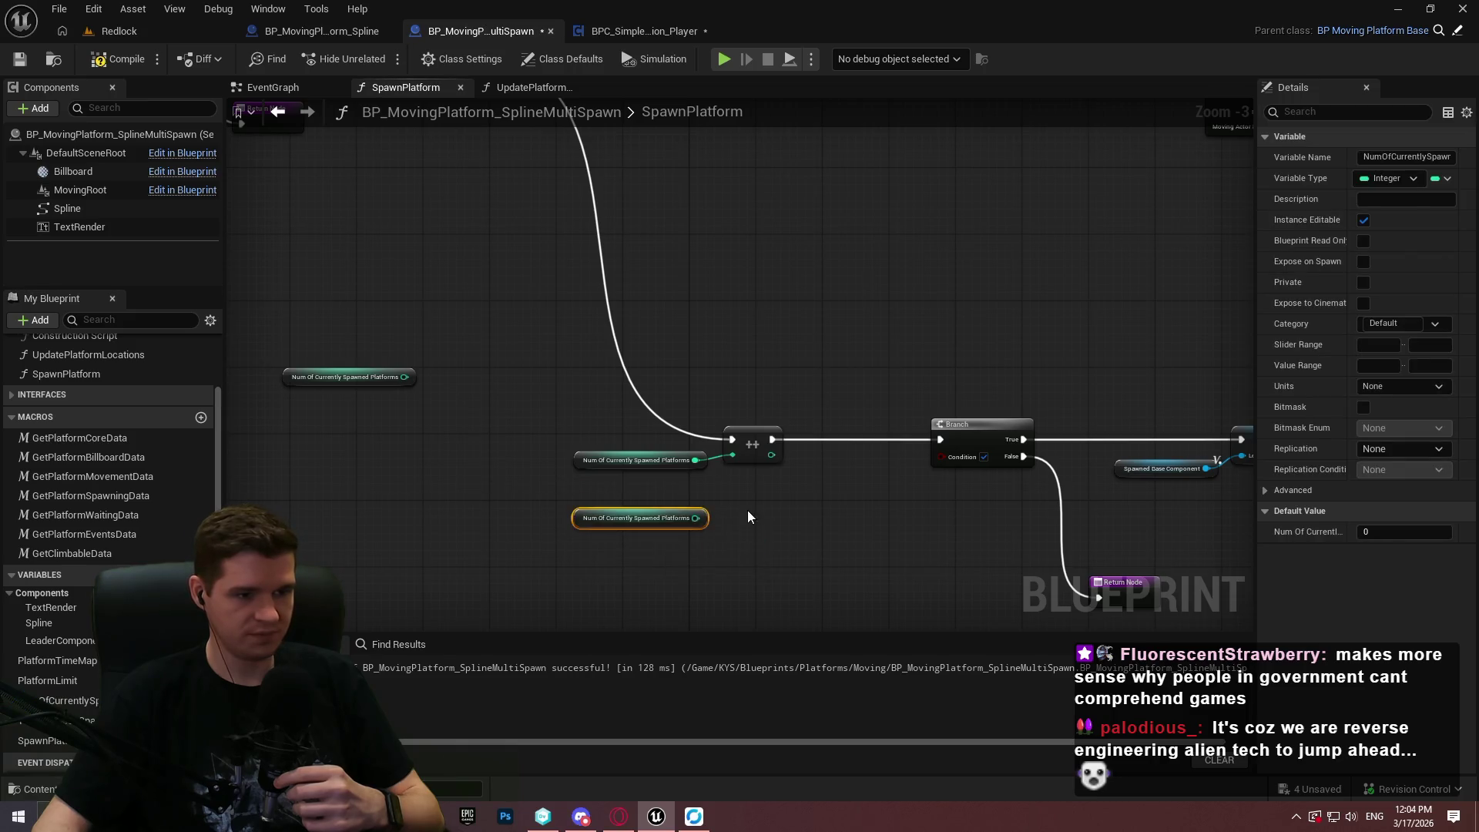
pyautogui.scroll(2, 660, 521)
pyautogui.moveTo(688, 520)
pyautogui.mouseDown()
pyautogui.moveTo(773, 541)
pyautogui.moveTo(1000, 439)
pyautogui.mouseUp()
pyautogui.write('==')
pyautogui.press('Return')
pyautogui.scroll(-2, 761, 377)
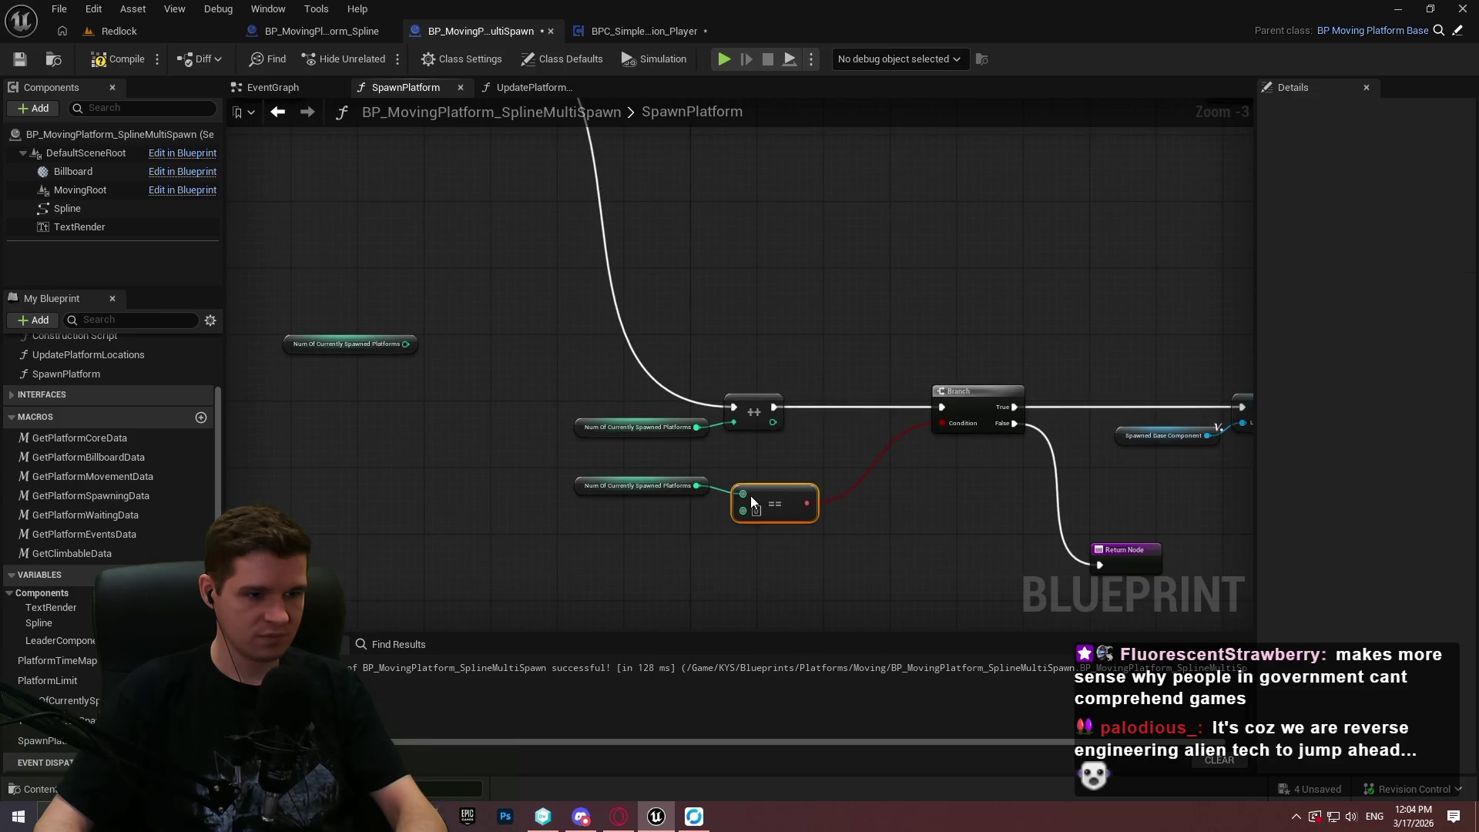
pyautogui.moveTo(664, 368); pyautogui.dragTo(667, 405)
pyautogui.hotkey('ctrl', 'z')
pyautogui.hotkey('ctrl', 'z')
pyautogui.hotkey('ctrl', 'z')
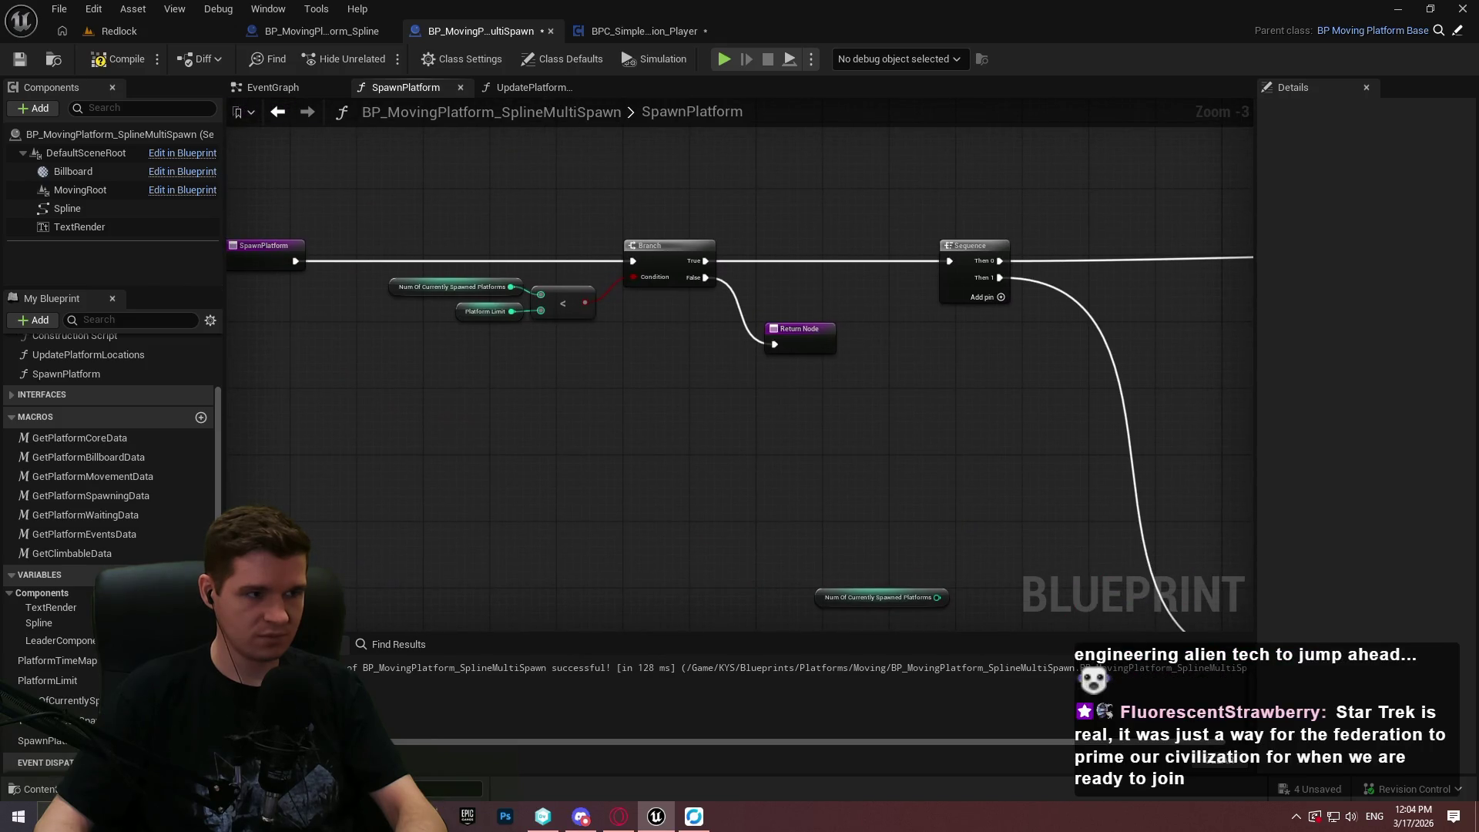
# Wire Branch False into Clear and Invalidate Timer by Handle on Spawn Platform Timer, then Return Node.
pyautogui.moveTo(70, 744)
pyautogui.mouseDown()
pyautogui.moveTo(610, 454)
pyautogui.moveTo(730, 453)
pyautogui.mouseUp()
pyautogui.click(626, 470)
pyautogui.write('cl')
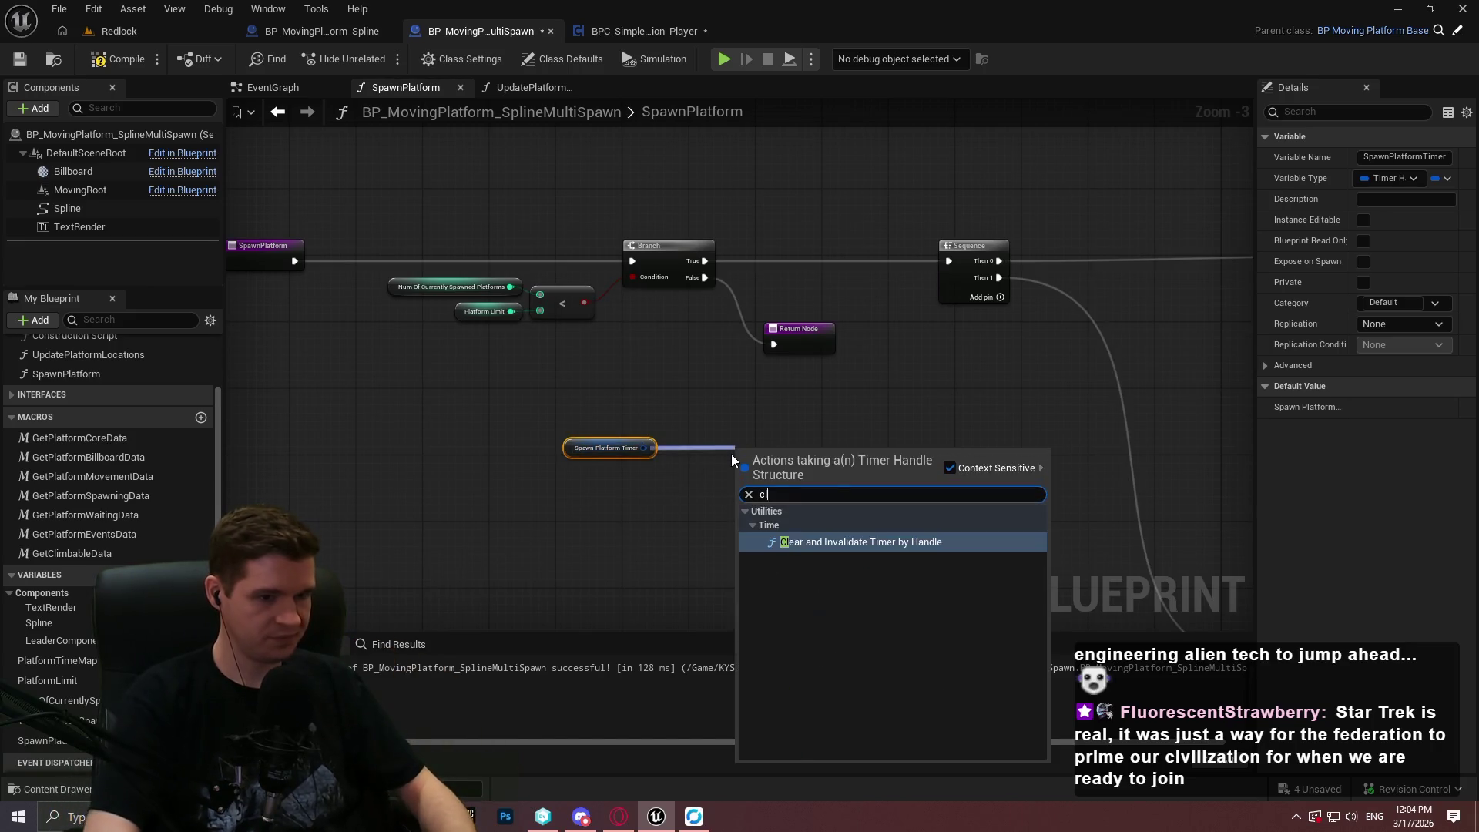
pyautogui.press('Return')
pyautogui.scroll(1, 744, 468)
pyautogui.moveTo(741, 468)
pyautogui.mouseDown()
pyautogui.moveTo(677, 247)
pyautogui.moveTo(698, 255)
pyautogui.mouseUp()
pyautogui.moveTo(880, 469)
pyautogui.mouseDown()
pyautogui.moveTo(771, 331)
pyautogui.moveTo(974, 494)
pyautogui.moveTo(941, 460)
pyautogui.mouseUp()
# Move the timer clear and Return nodes beside the Branch and align the timer getter.
pyautogui.moveTo(991, 509); pyautogui.dragTo(725, 435)
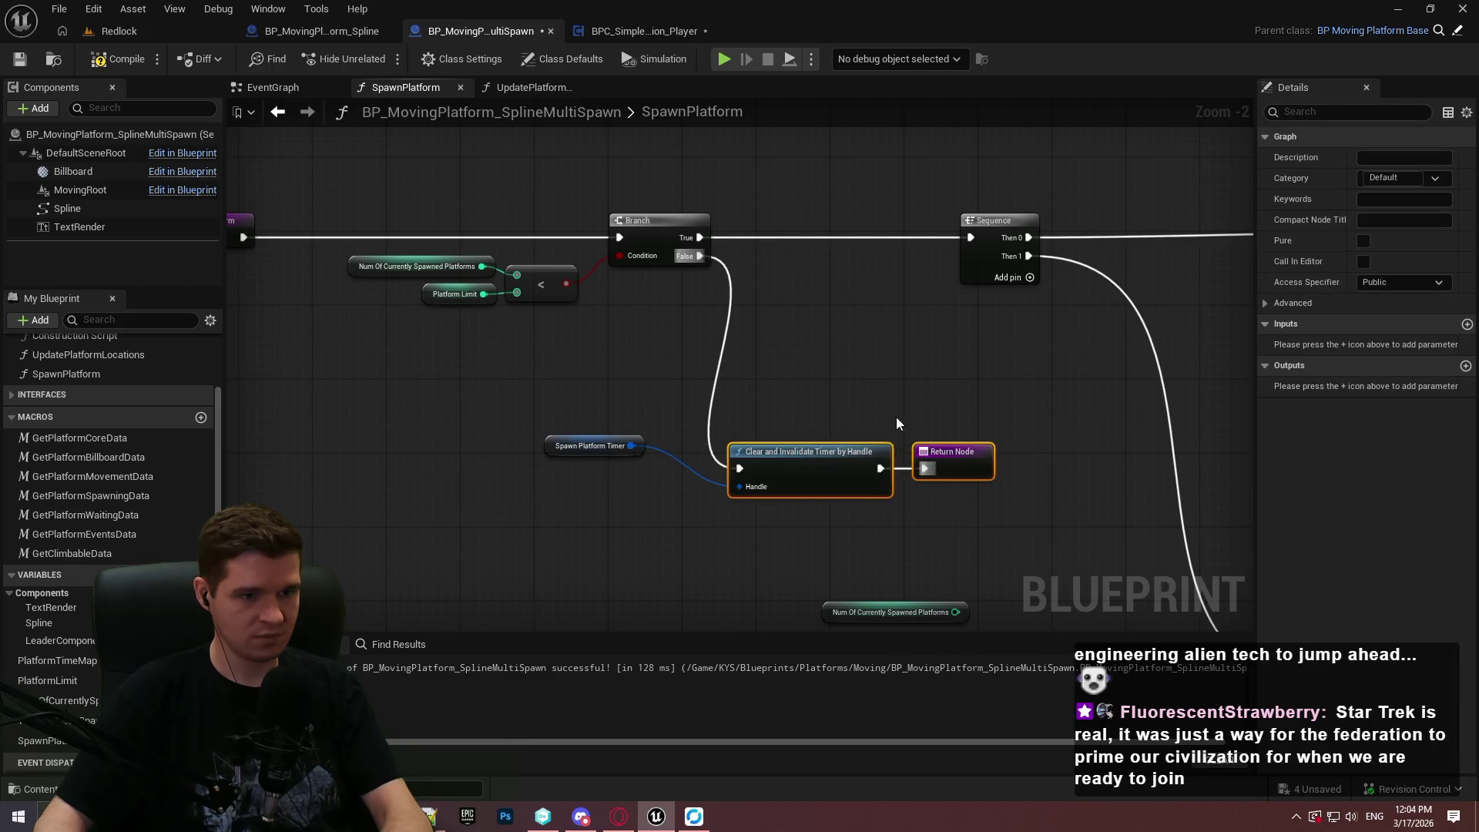
pyautogui.moveTo(817, 452); pyautogui.dragTo(919, 406)
pyautogui.click(652, 447)
pyautogui.moveTo(642, 447); pyautogui.dragTo(818, 451)
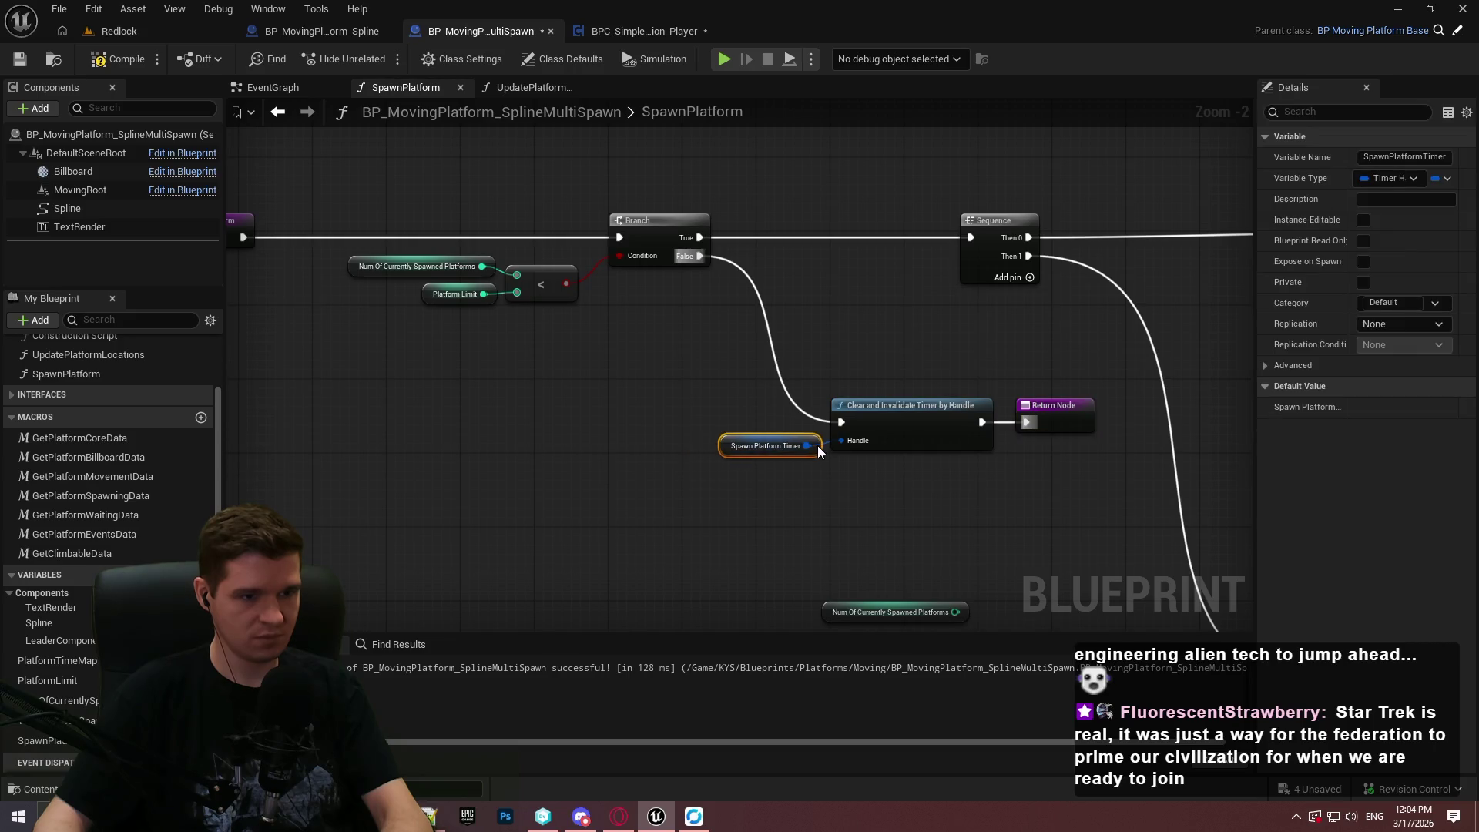
pyautogui.hotkey('ctrl', 'a')
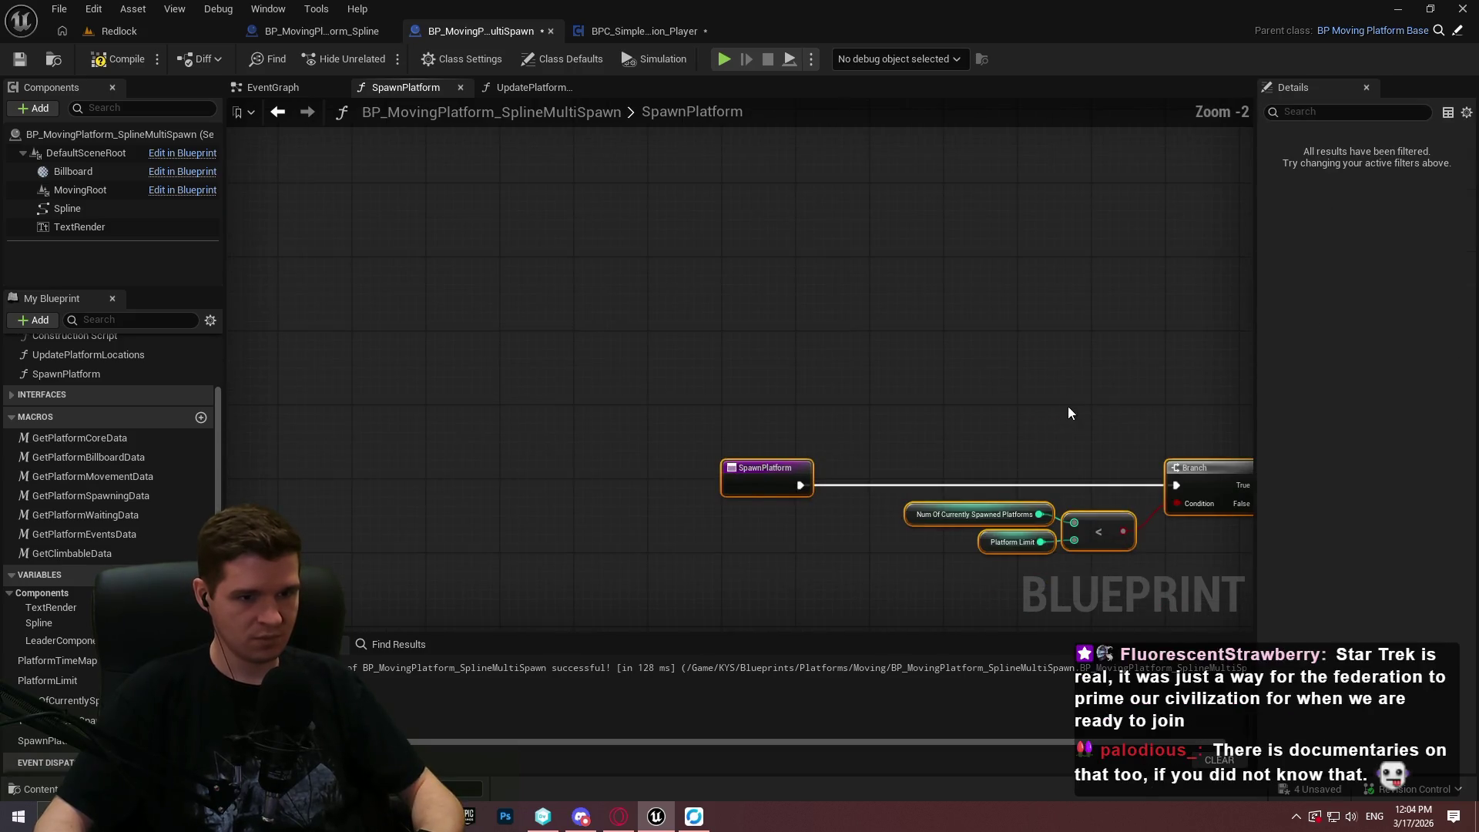
# Delete the leftover spawn count getter and detach the increment node from the Branch.
pyautogui.moveTo(491, 292)
pyautogui.mouseDown()
pyautogui.moveTo(231, 234)
pyautogui.moveTo(680, 233)
pyautogui.moveTo(574, 353)
pyautogui.moveTo(426, 336)
pyautogui.mouseUp()
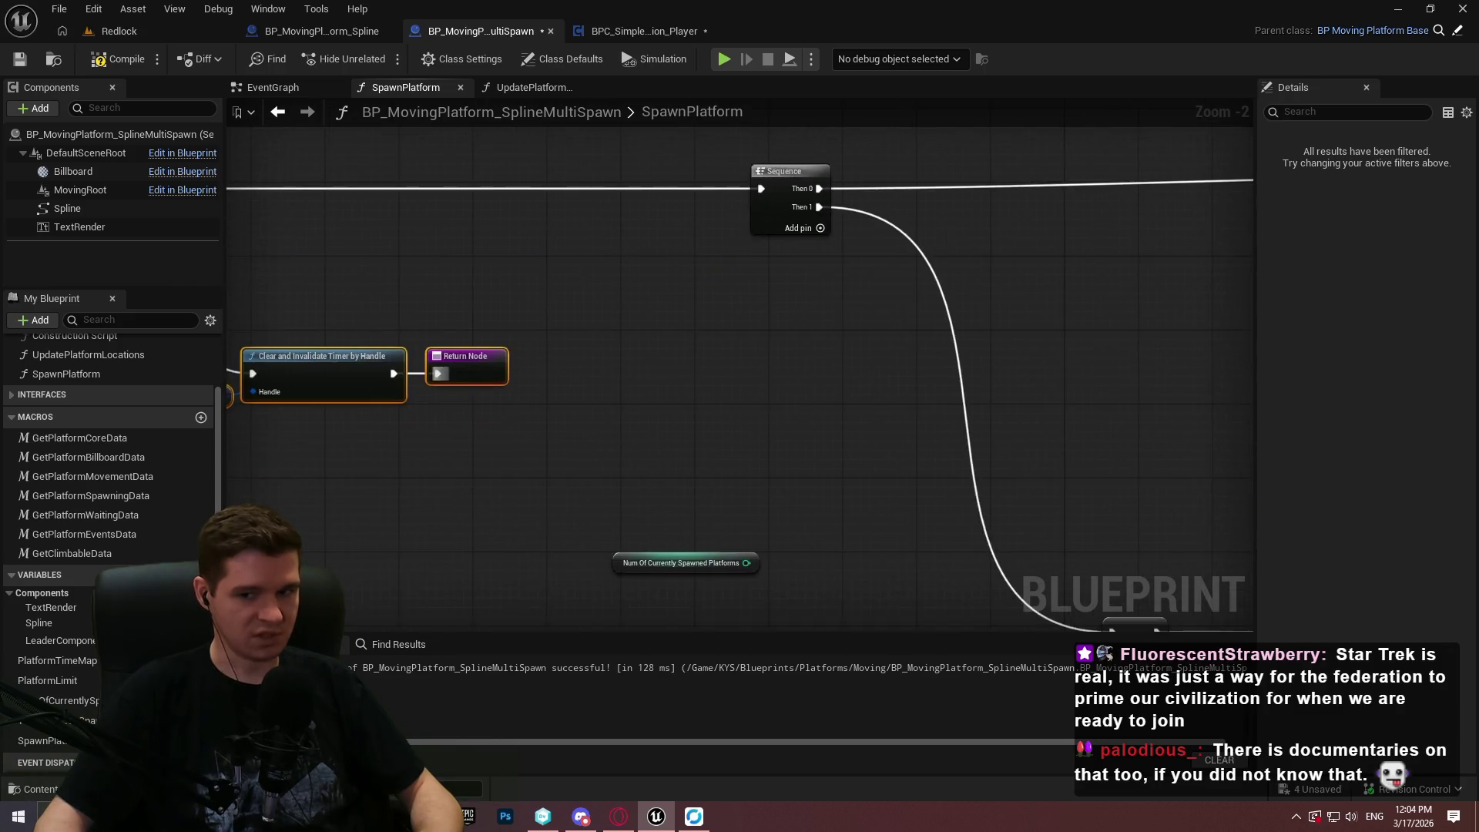
pyautogui.click(346, 372)
pyautogui.press('Delete')
pyautogui.moveTo(851, 483); pyautogui.dragTo(817, 474)
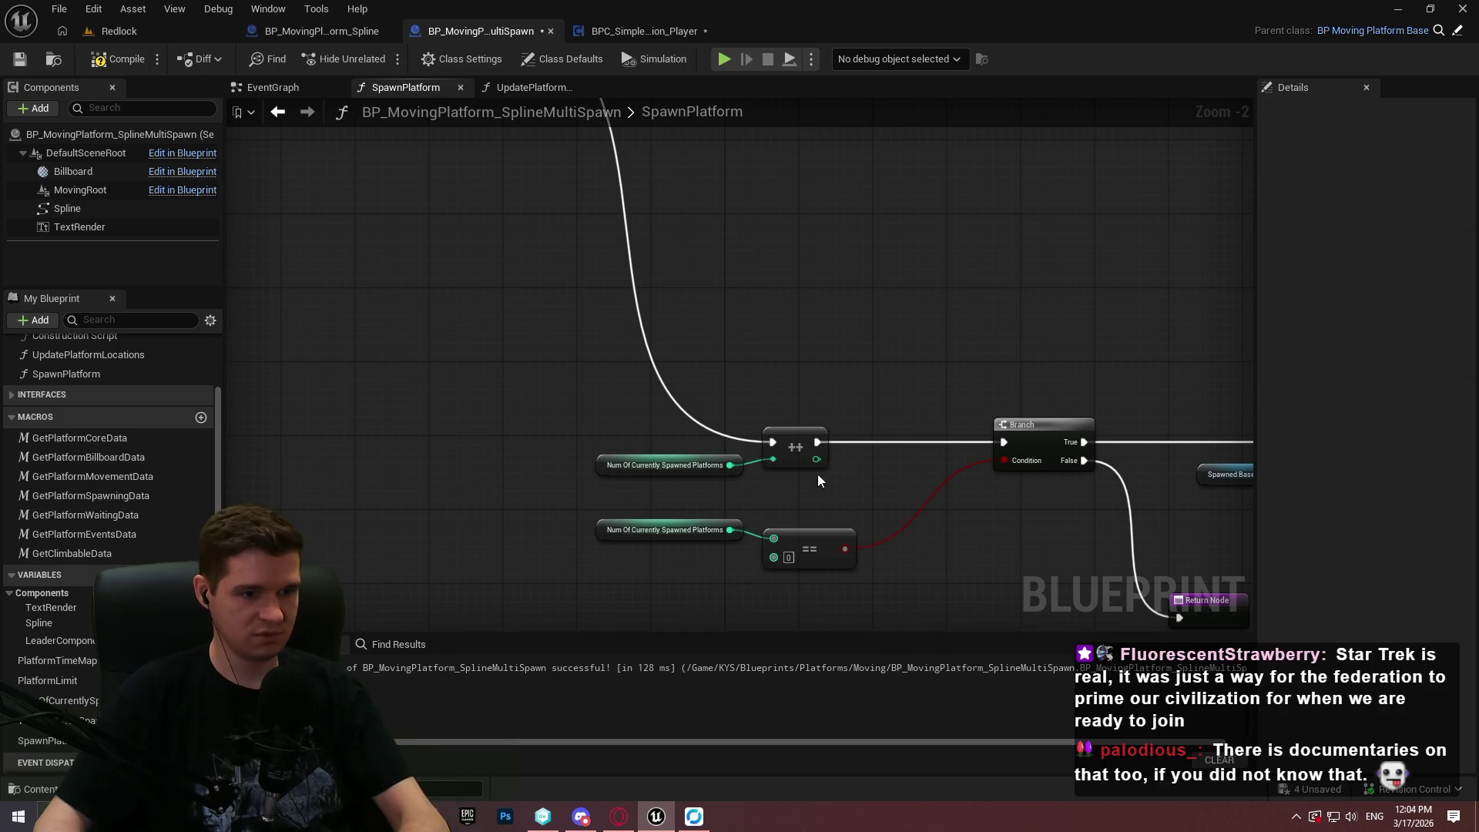
pyautogui.scroll(2, 817, 474)
pyautogui.keyDown('alt'); pyautogui.click(815, 432); pyautogui.keyUp('alt')
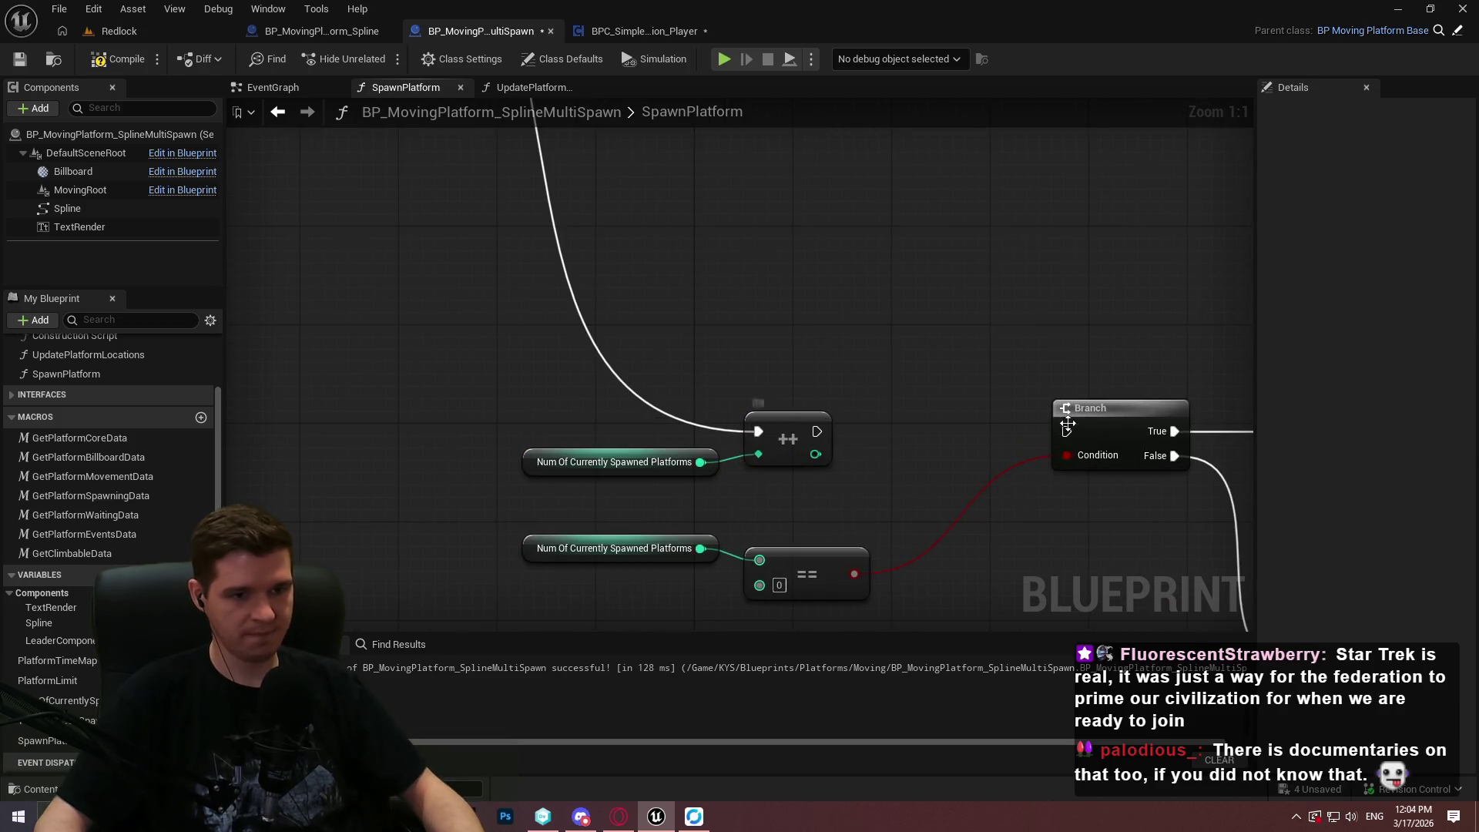
pyautogui.moveTo(1069, 435)
pyautogui.mouseDown()
pyautogui.moveTo(587, 80)
pyautogui.moveTo(399, 256)
pyautogui.moveTo(355, 241)
pyautogui.mouseUp()
pyautogui.scroll(-2, 542, 393)
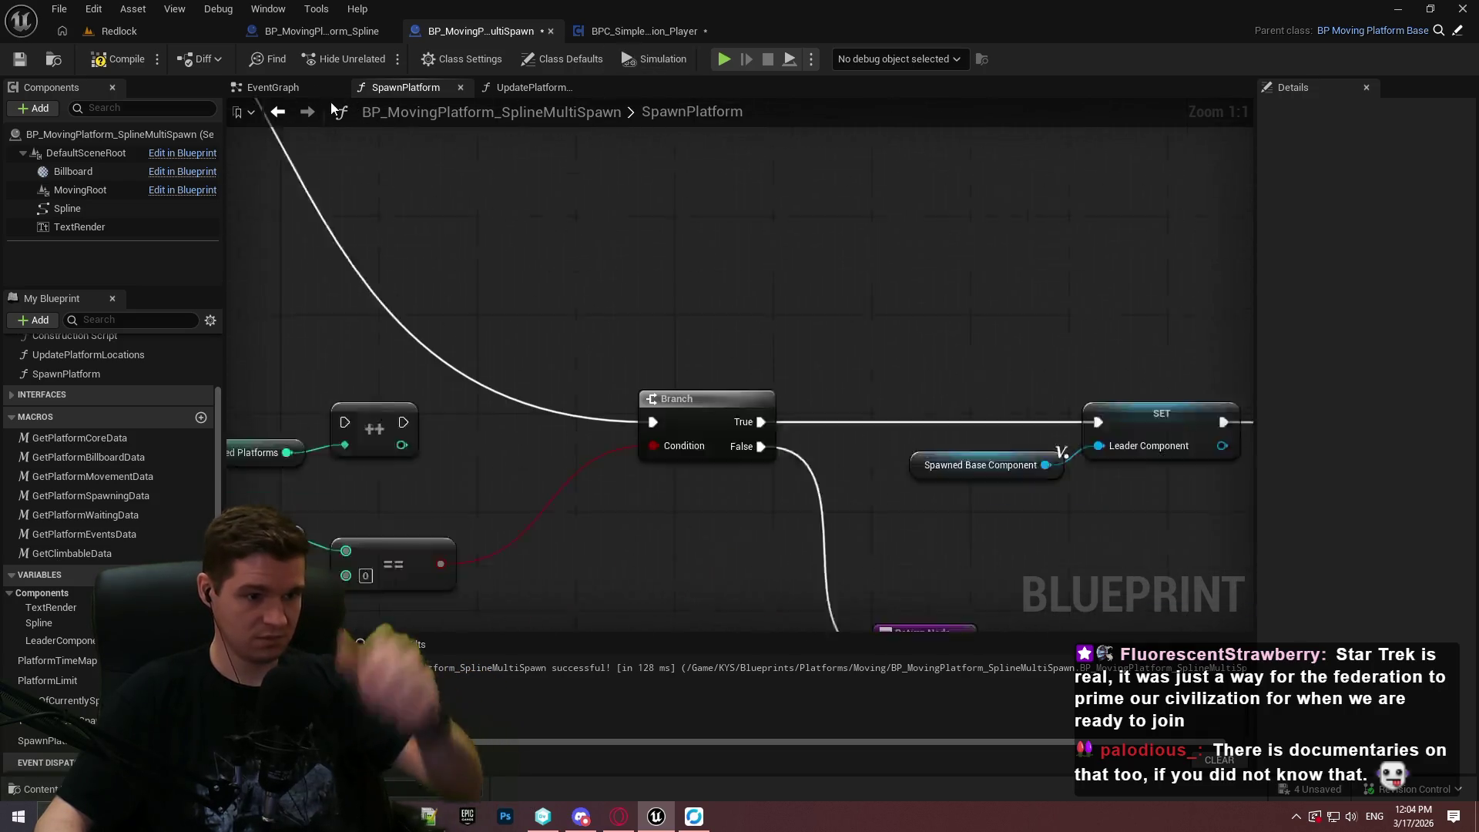
# Rearrange the comparison nodes and route Branch False through the ++ node into the Return Node.
pyautogui.click(543, 355)
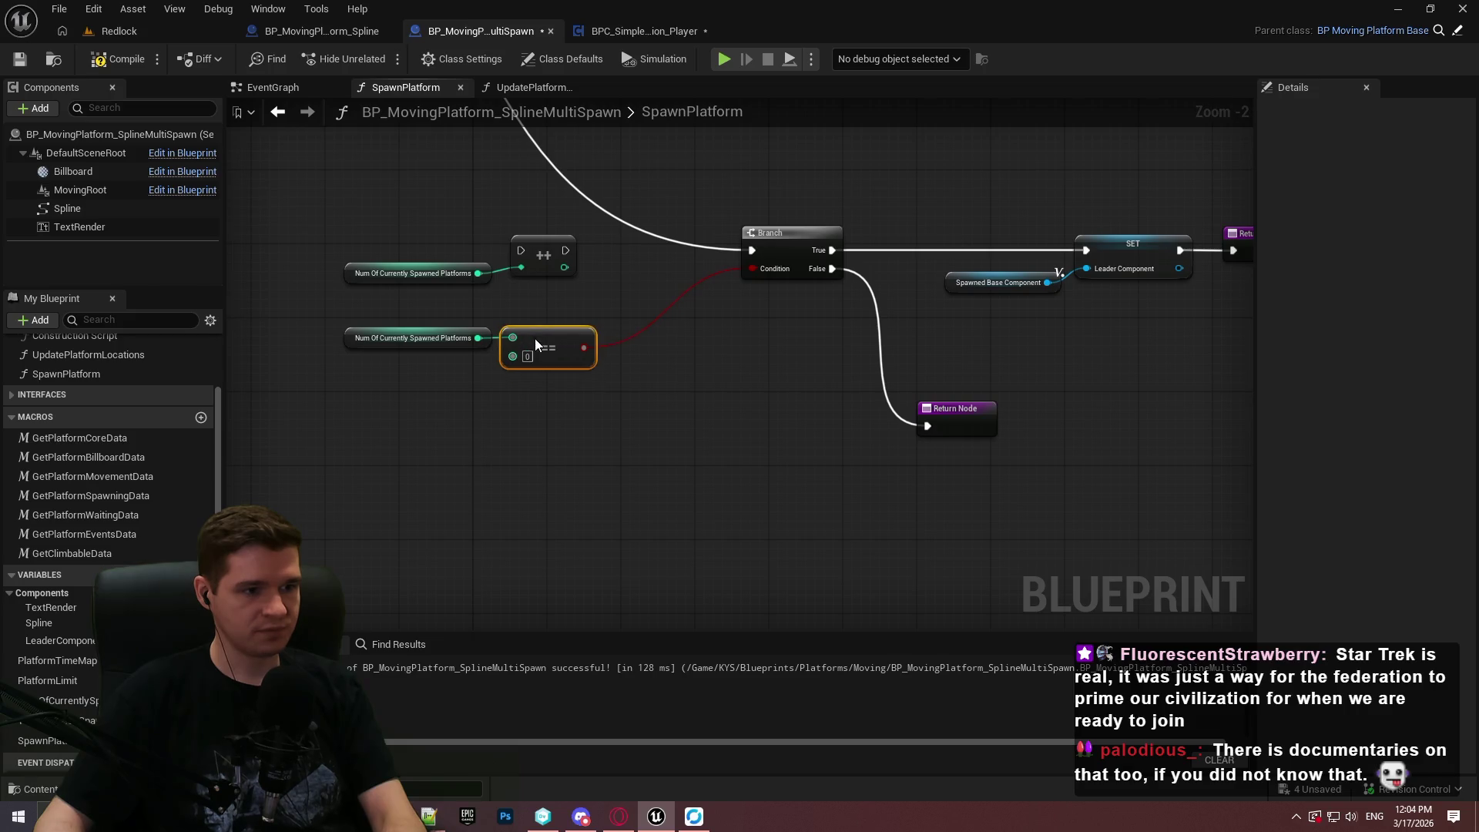
pyautogui.keyDown('ctrl'); pyautogui.click(431, 338); pyautogui.keyUp('ctrl')
pyautogui.moveTo(559, 364)
pyautogui.mouseDown()
pyautogui.moveTo(593, 319)
pyautogui.moveTo(679, 297)
pyautogui.moveTo(678, 316)
pyautogui.mouseUp()
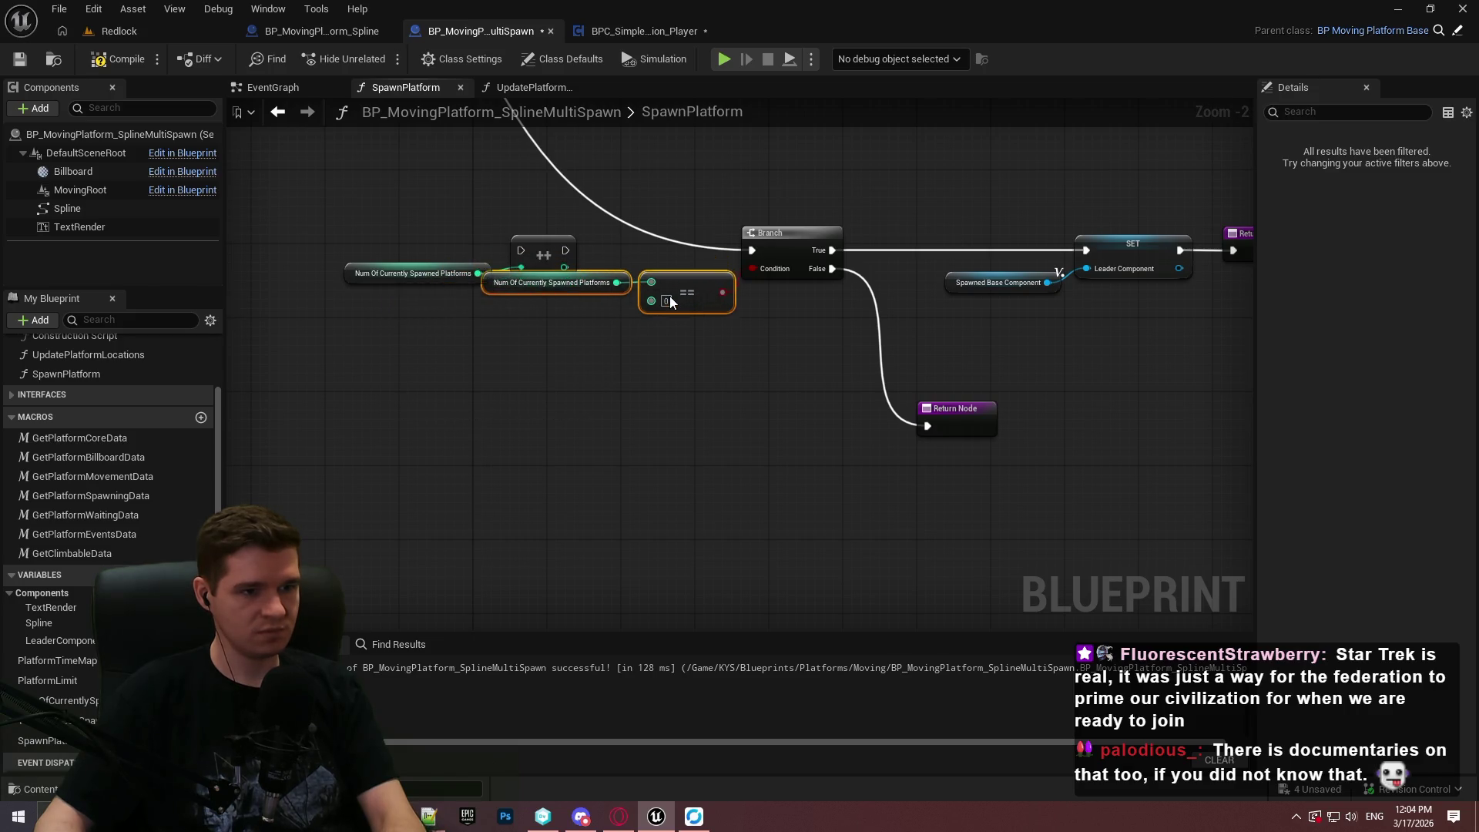
pyautogui.moveTo(602, 188); pyautogui.dragTo(367, 267)
pyautogui.moveTo(490, 242)
pyautogui.mouseDown()
pyautogui.moveTo(763, 459)
pyautogui.moveTo(793, 459)
pyautogui.moveTo(830, 268)
pyautogui.mouseUp()
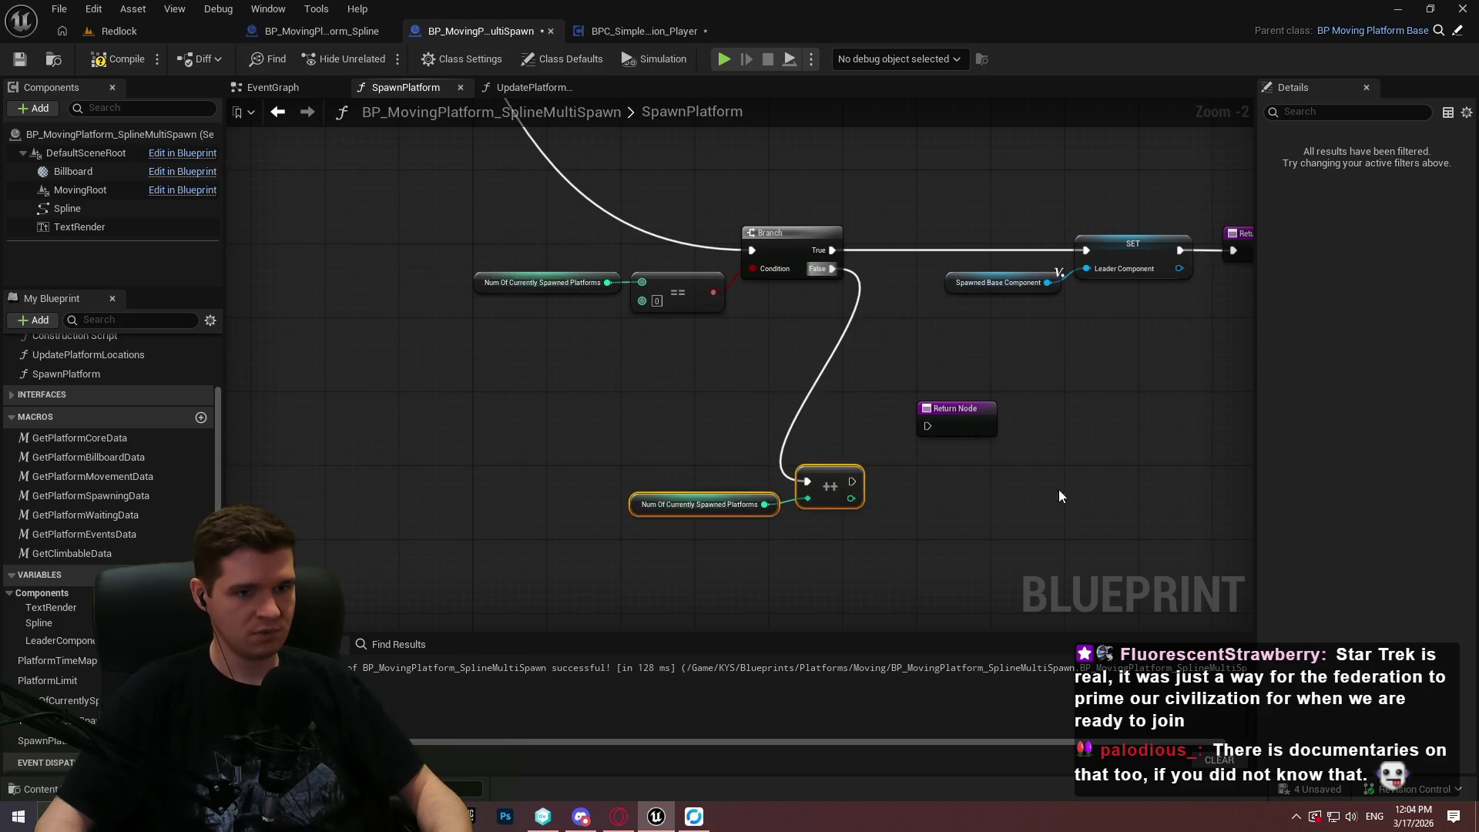
pyautogui.moveTo(955, 408); pyautogui.dragTo(1103, 538)
pyautogui.moveTo(816, 479)
pyautogui.mouseDown()
pyautogui.moveTo(971, 513)
pyautogui.moveTo(900, 509)
pyautogui.mouseUp()
pyautogui.scroll(2, 963, 485)
pyautogui.moveTo(1017, 553); pyautogui.dragTo(978, 491)
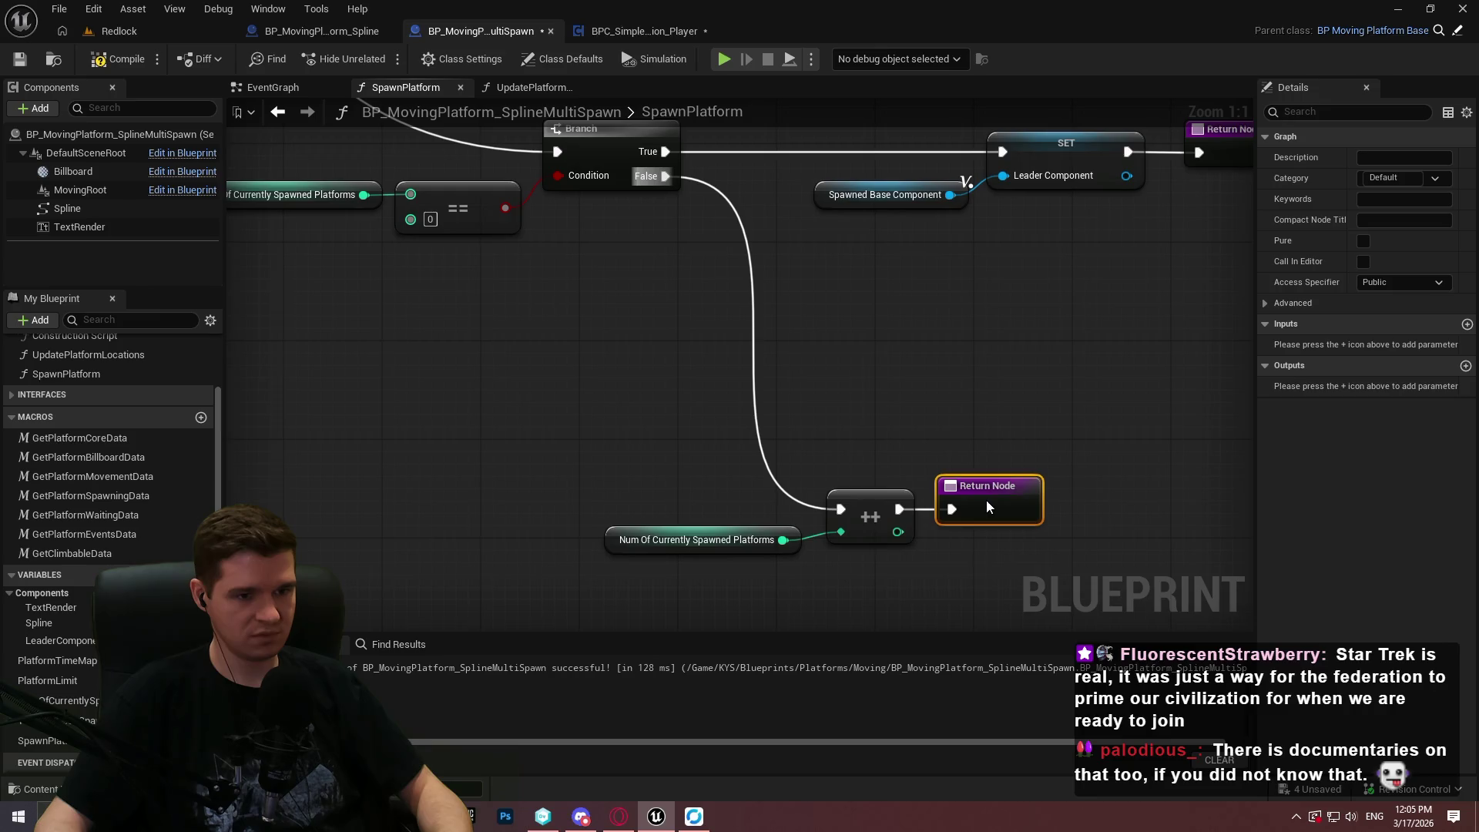
pyautogui.click(1020, 388)
pyautogui.scroll(-3, 657, 470)
# Compile and save the blueprint, then look over the SpawnPlatform graph.
pyautogui.click(123, 59)
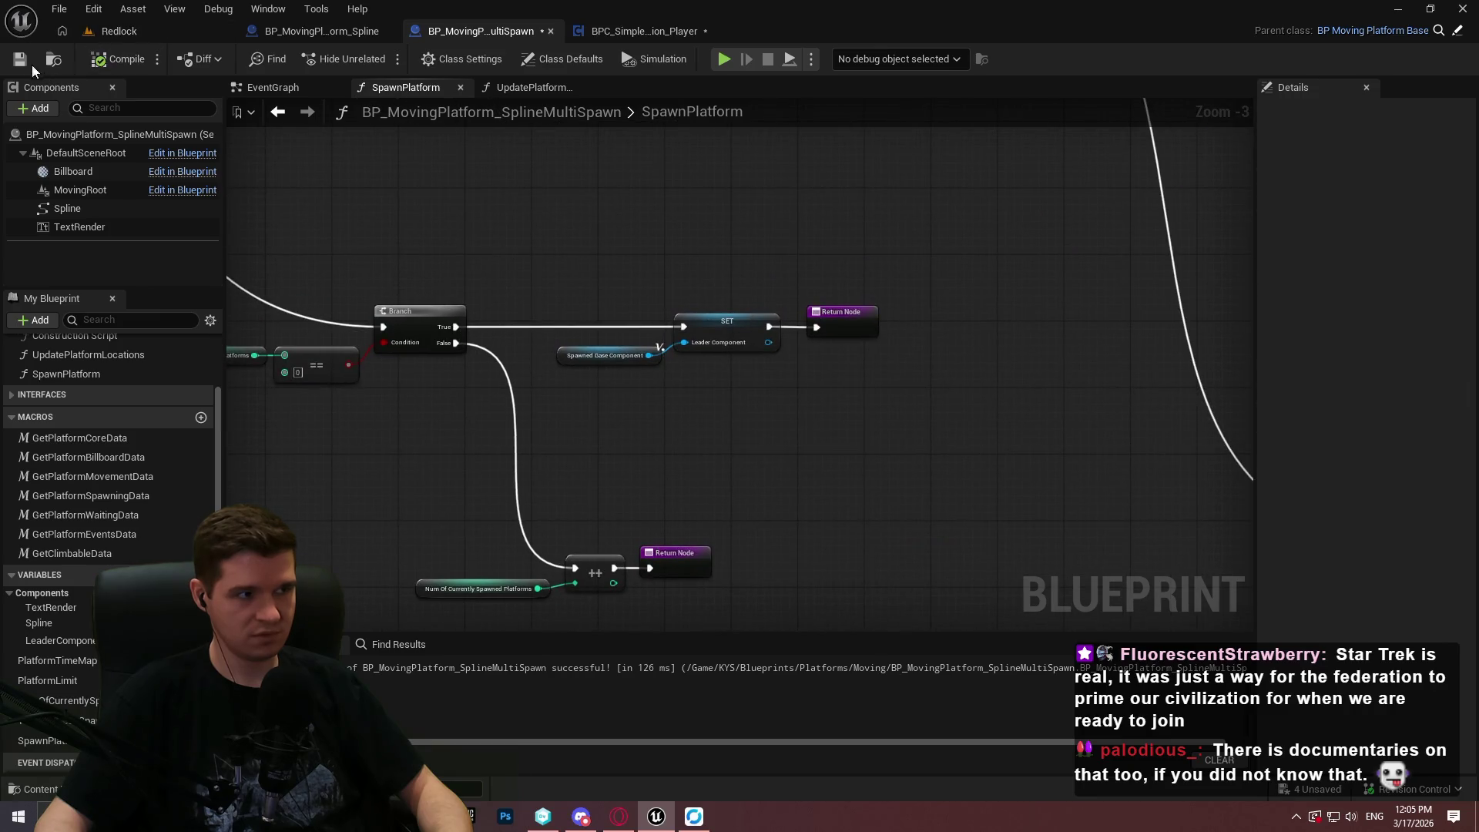
pyautogui.hotkey('ctrl', 's')
pyautogui.scroll(-2, 663, 275)
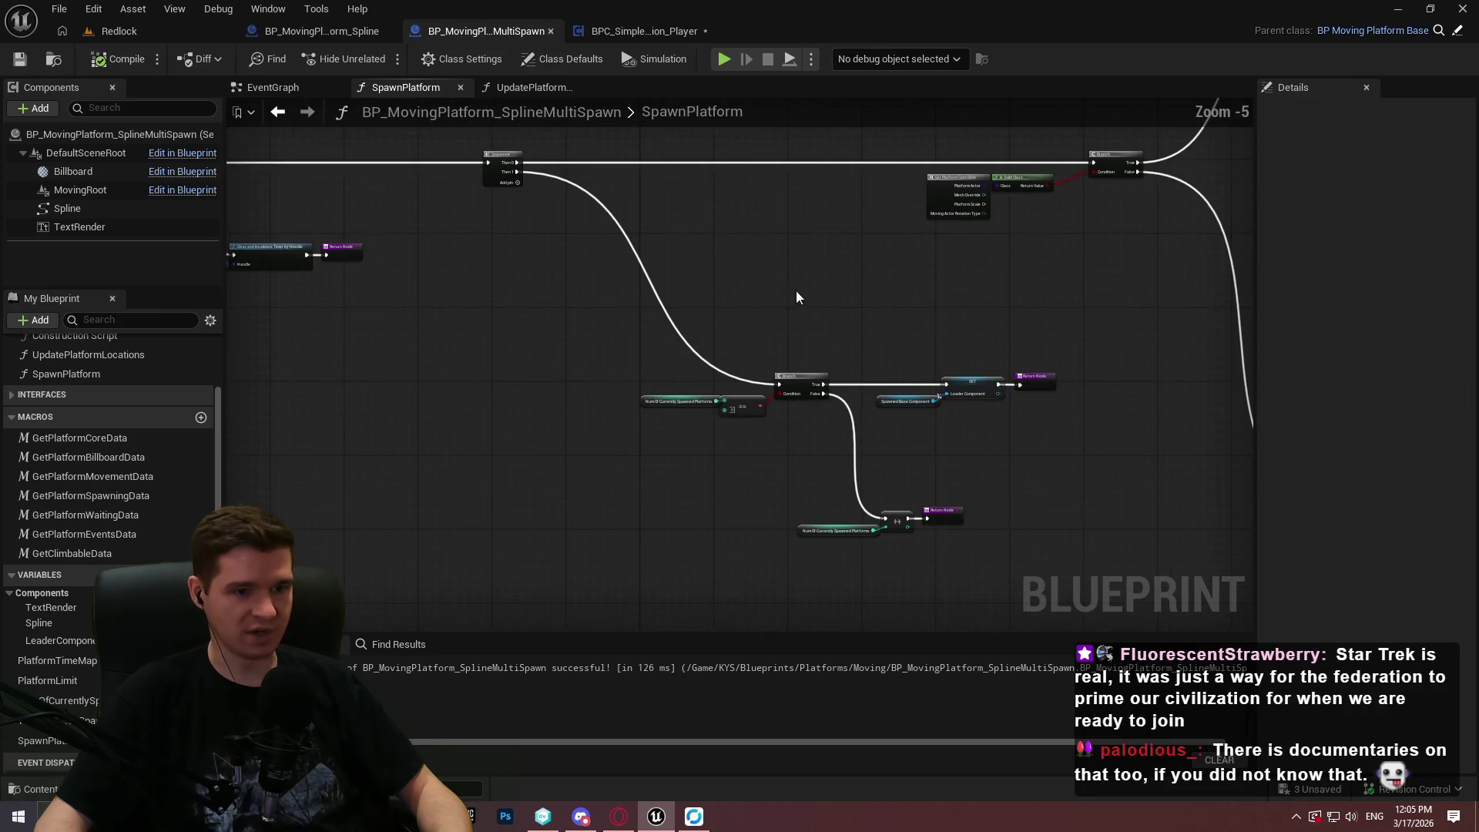
pyautogui.scroll(3, 876, 200)
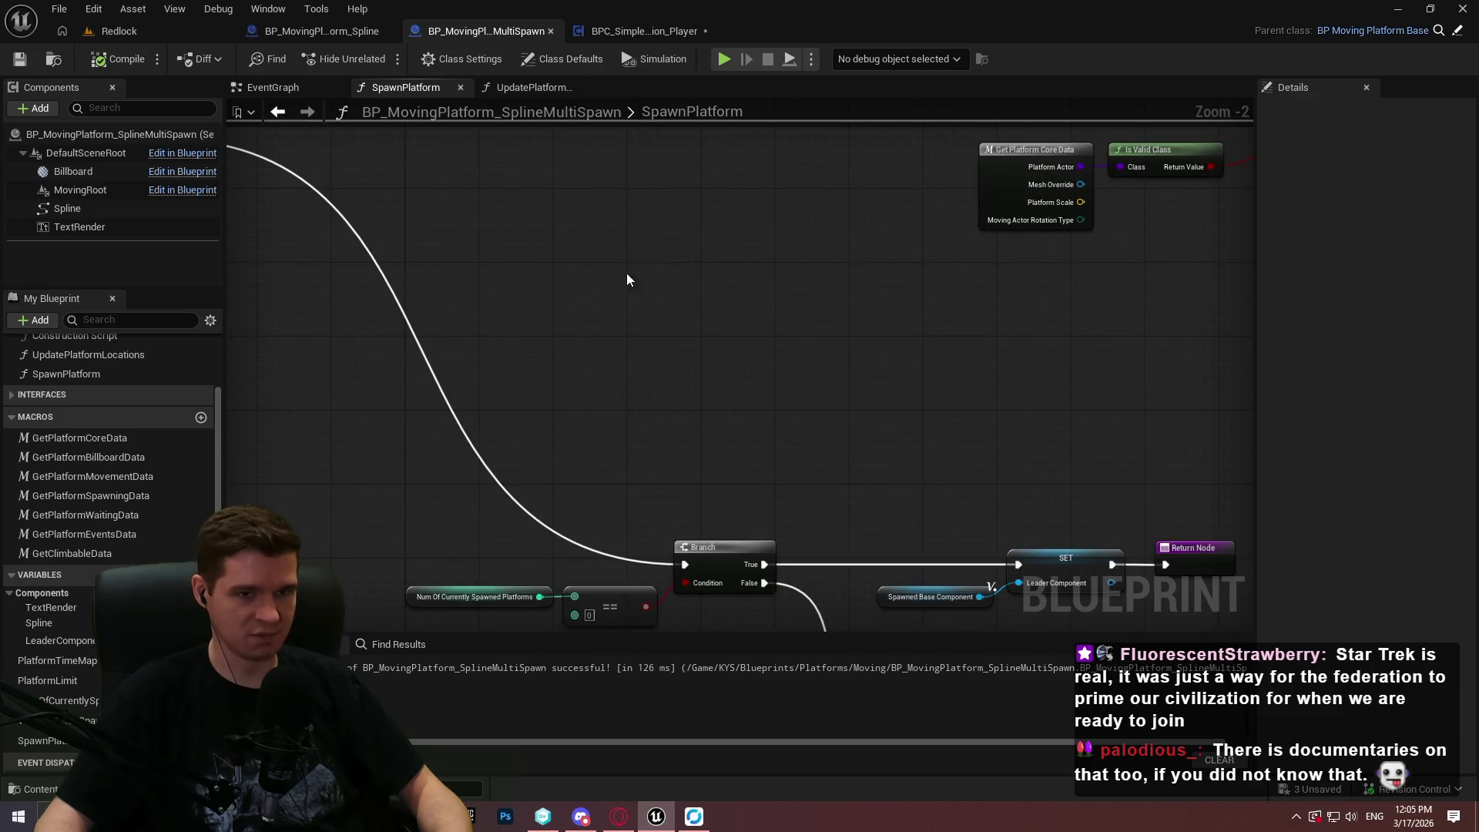
pyautogui.scroll(-3, 756, 256)
pyautogui.moveTo(911, 337)
pyautogui.mouseDown()
pyautogui.moveTo(752, 337)
pyautogui.moveTo(706, 319)
pyautogui.moveTo(905, 358)
pyautogui.moveTo(941, 320)
pyautogui.mouseUp()
pyautogui.scroll(5, 948, 308)
pyautogui.scroll(-4, 809, 241)
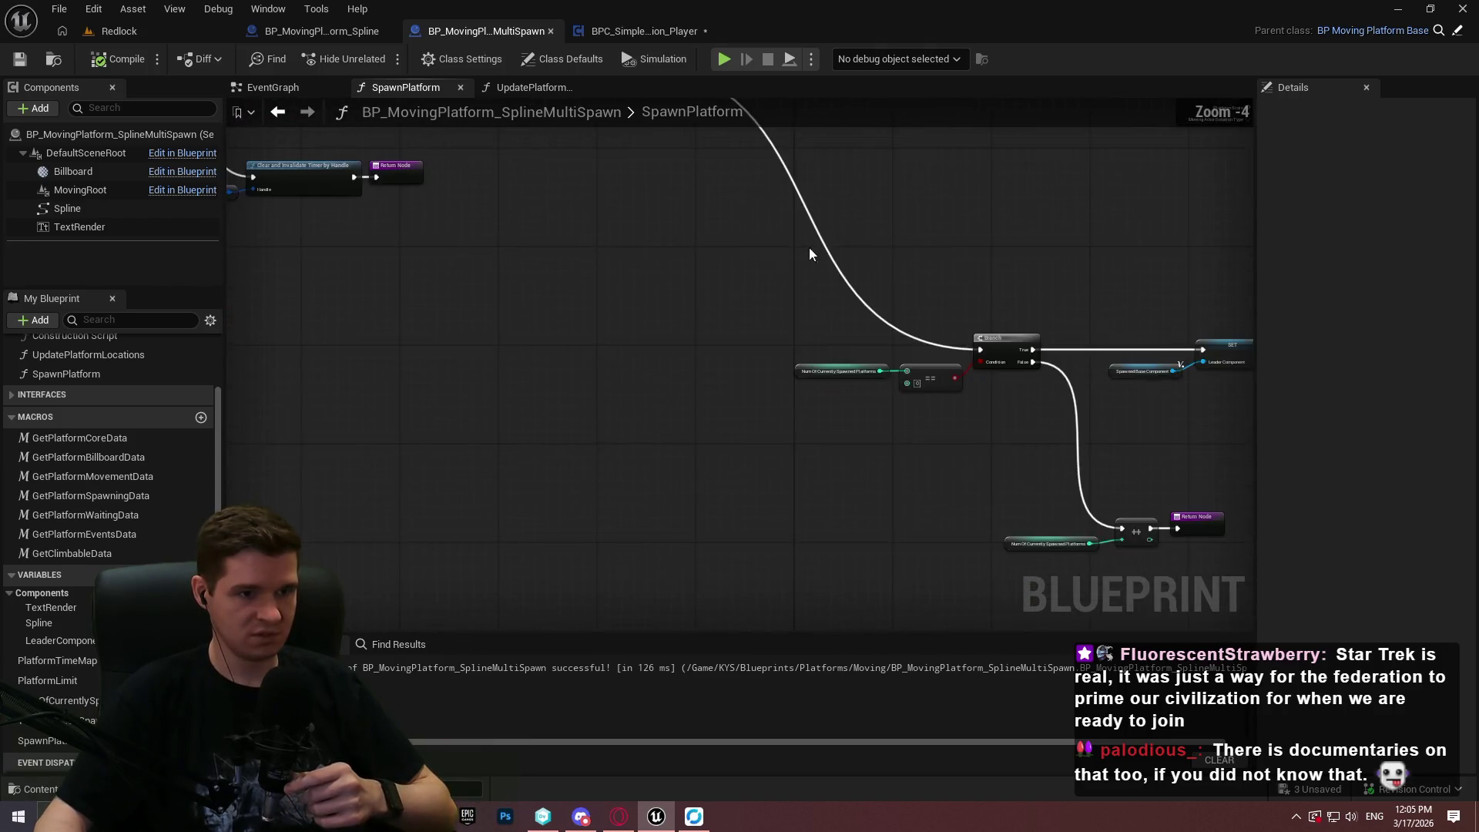
# Go through the EventGraph to the UpdatePlatformLocations function graph.
pyautogui.click(273, 88)
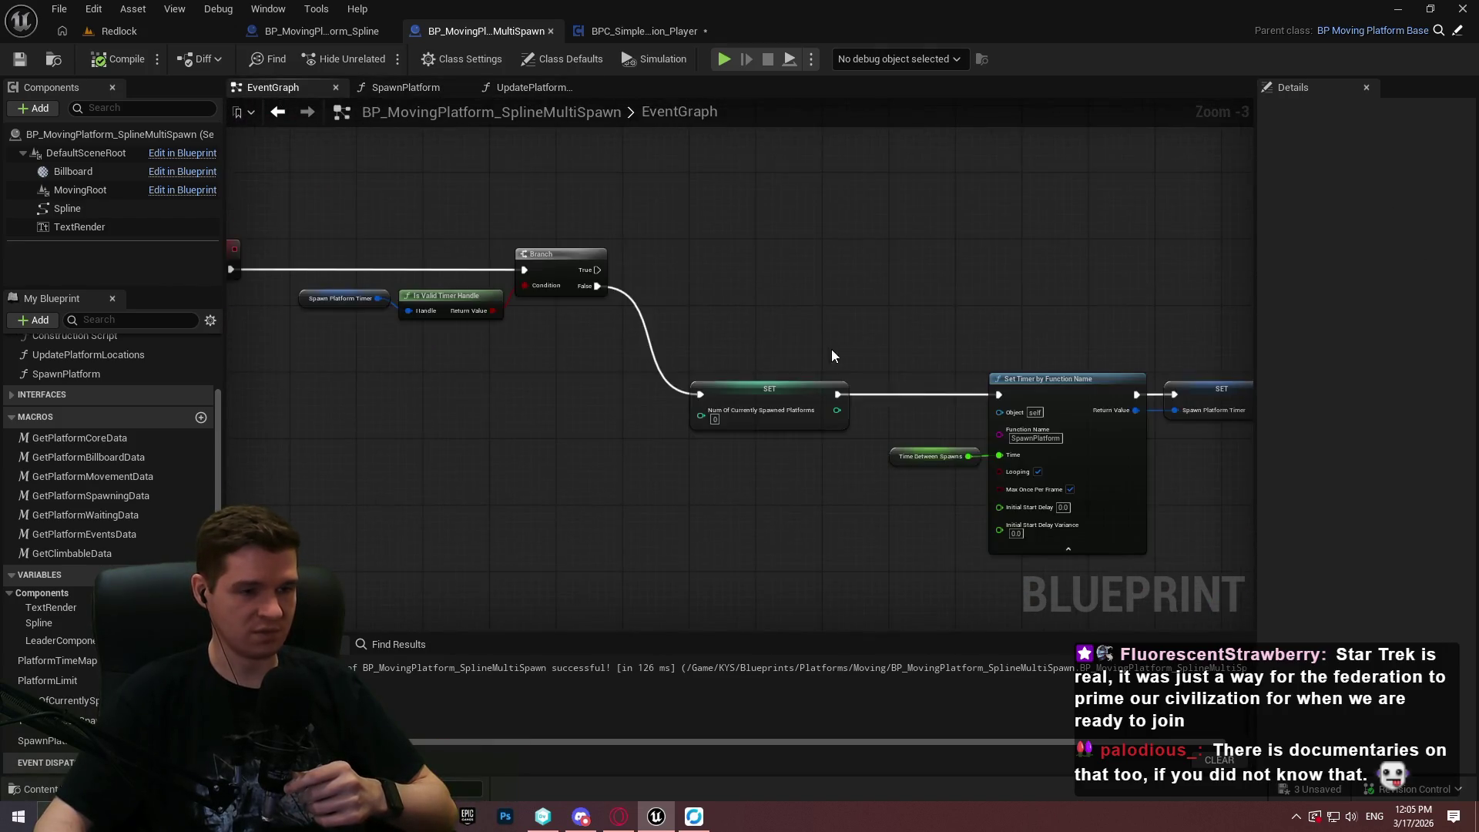
pyautogui.scroll(-2, 824, 331)
pyautogui.click(539, 87)
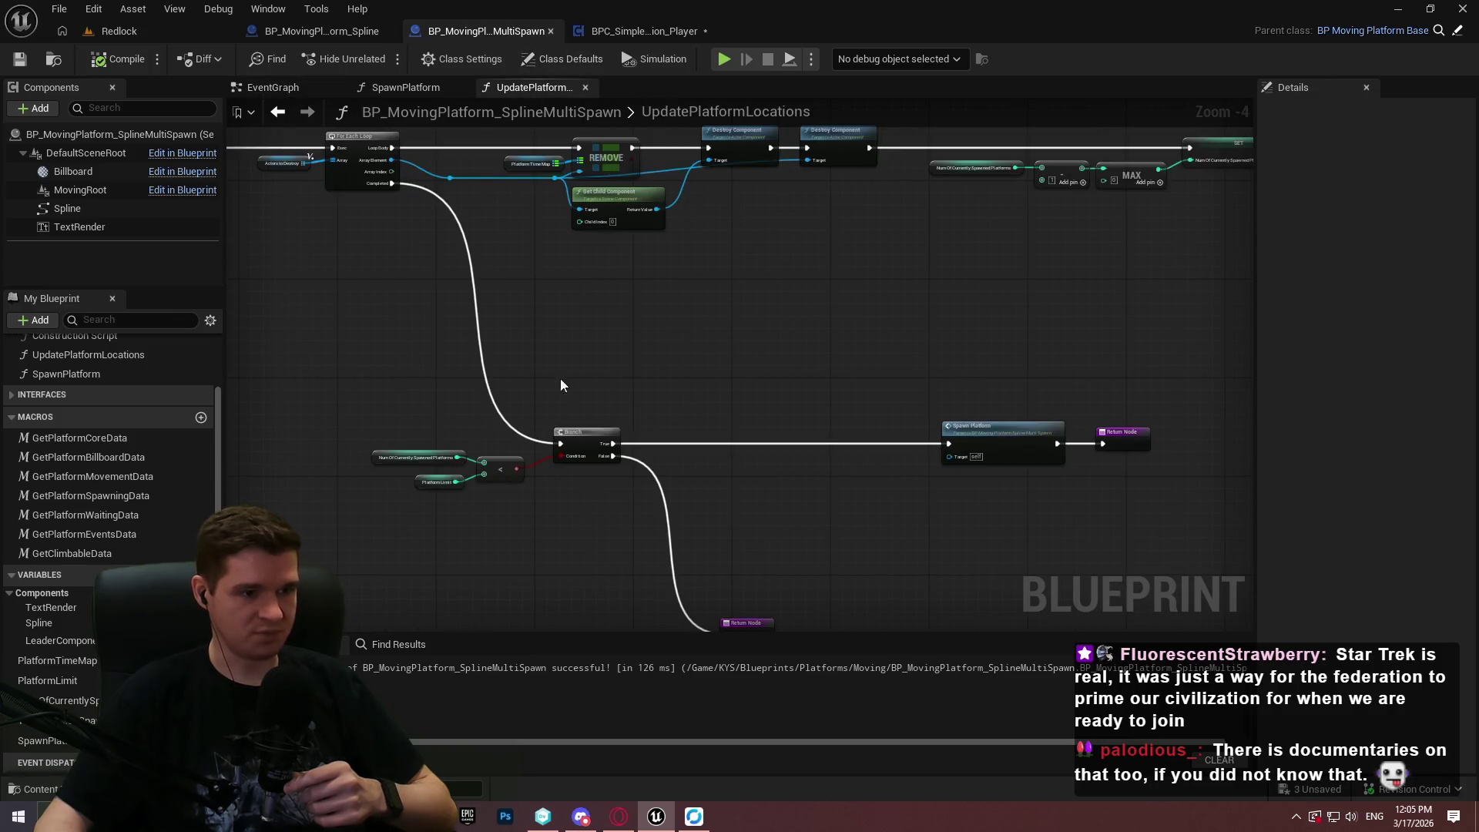
# Delete the platform-limit Branch, the < comparison and their variable getters.
pyautogui.scroll(4, 561, 385)
pyautogui.scroll(-4, 497, 282)
pyautogui.moveTo(497, 281)
pyautogui.mouseDown()
pyautogui.moveTo(726, 452)
pyautogui.moveTo(581, 357)
pyautogui.moveTo(254, 324)
pyautogui.moveTo(498, 389)
pyautogui.moveTo(97, 316)
pyautogui.mouseUp()
pyautogui.scroll(2, 724, 452)
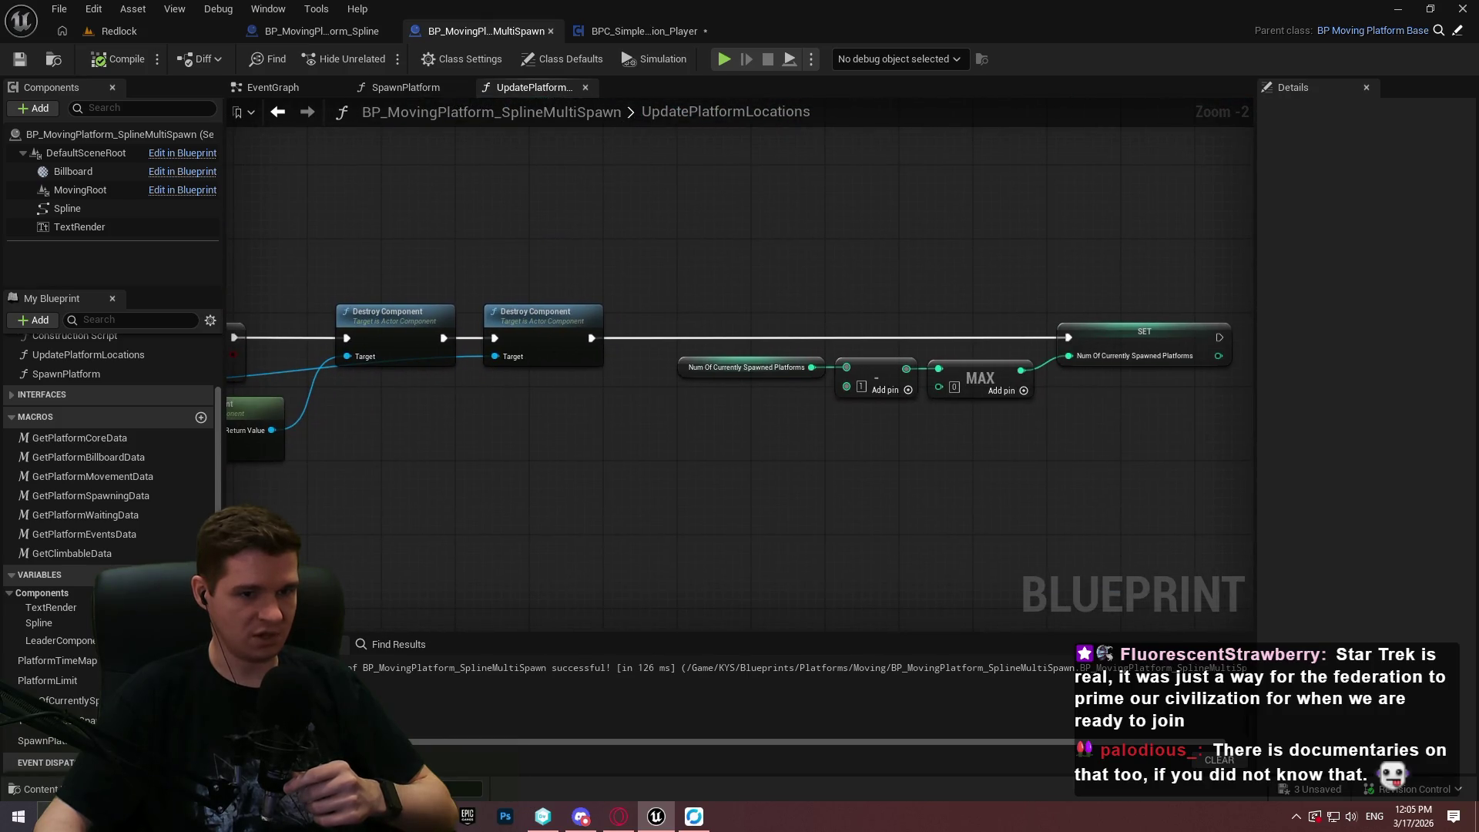
pyautogui.moveTo(739, 454); pyautogui.dragTo(742, 453)
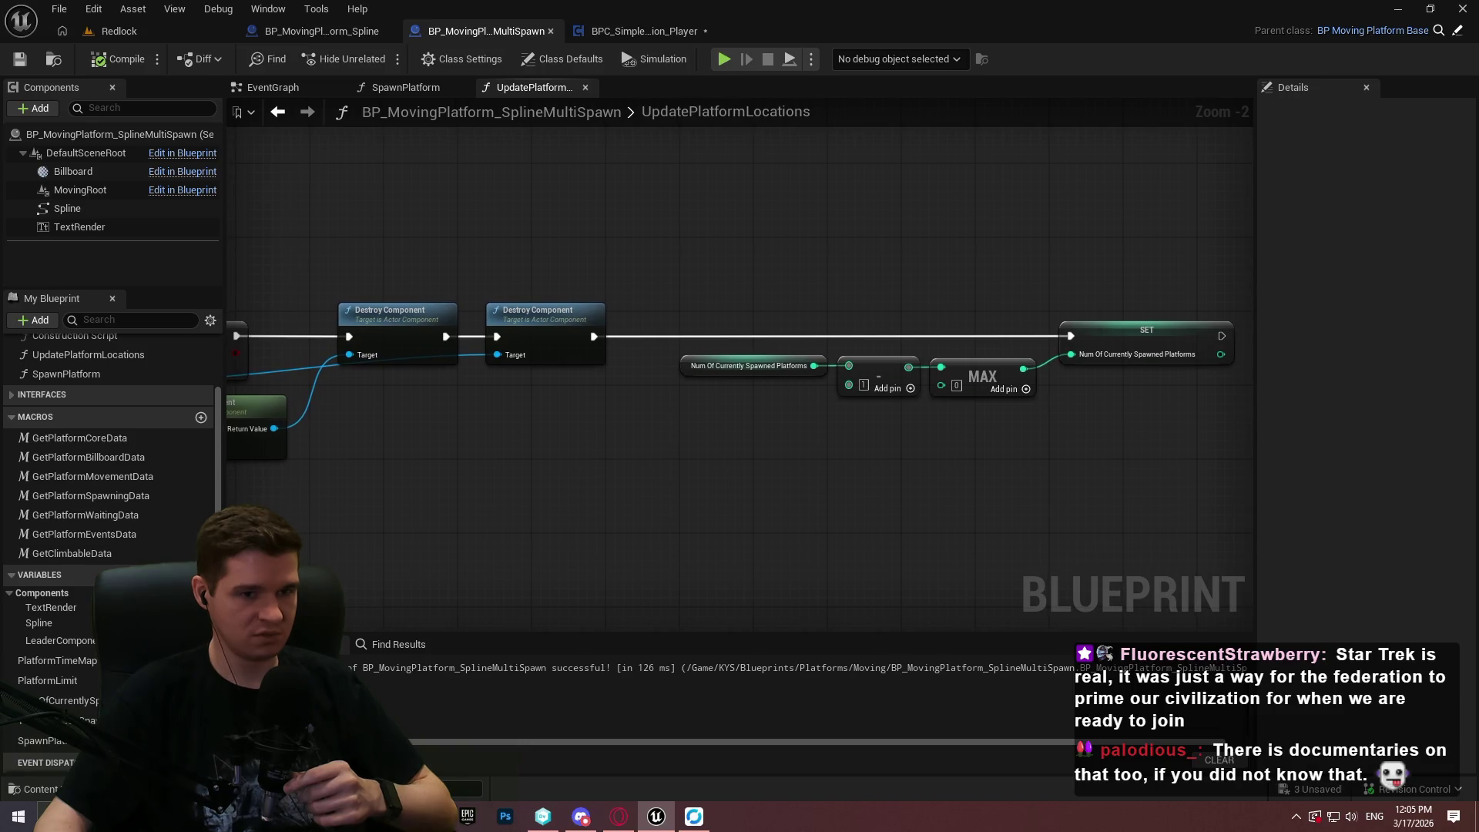
pyautogui.moveTo(502, 574)
pyautogui.mouseDown()
pyautogui.moveTo(1194, 532)
pyautogui.moveTo(1265, 494)
pyautogui.mouseUp()
pyautogui.moveTo(637, 266)
pyautogui.mouseDown()
pyautogui.moveTo(604, 486)
pyautogui.moveTo(587, 495)
pyautogui.moveTo(770, 334)
pyautogui.moveTo(631, 379)
pyautogui.mouseUp()
pyautogui.scroll(2, 630, 379)
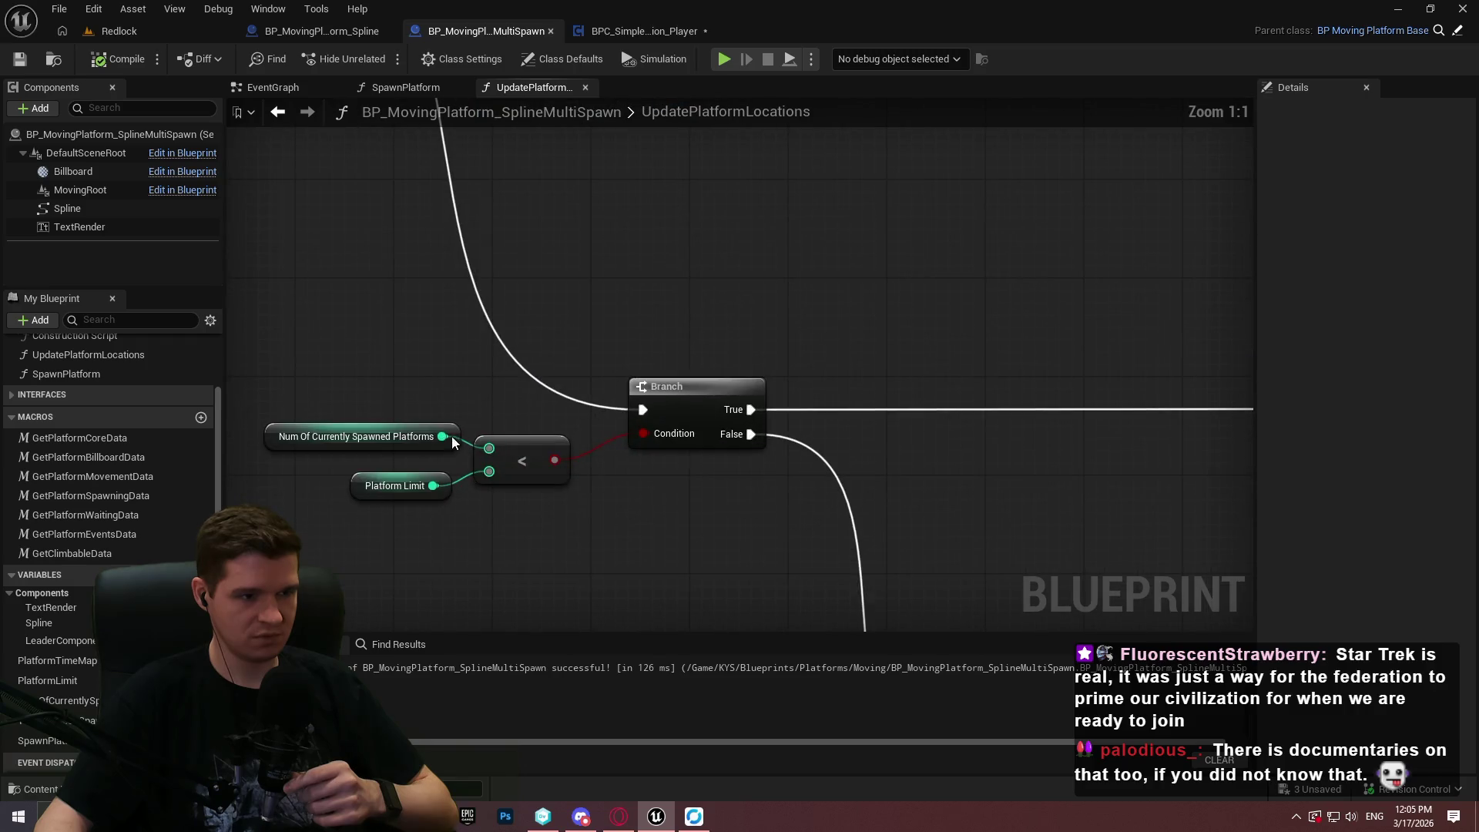
pyautogui.moveTo(443, 436)
pyautogui.mouseDown()
pyautogui.moveTo(571, 551)
pyautogui.moveTo(565, 578)
pyautogui.moveTo(547, 528)
pyautogui.mouseUp()
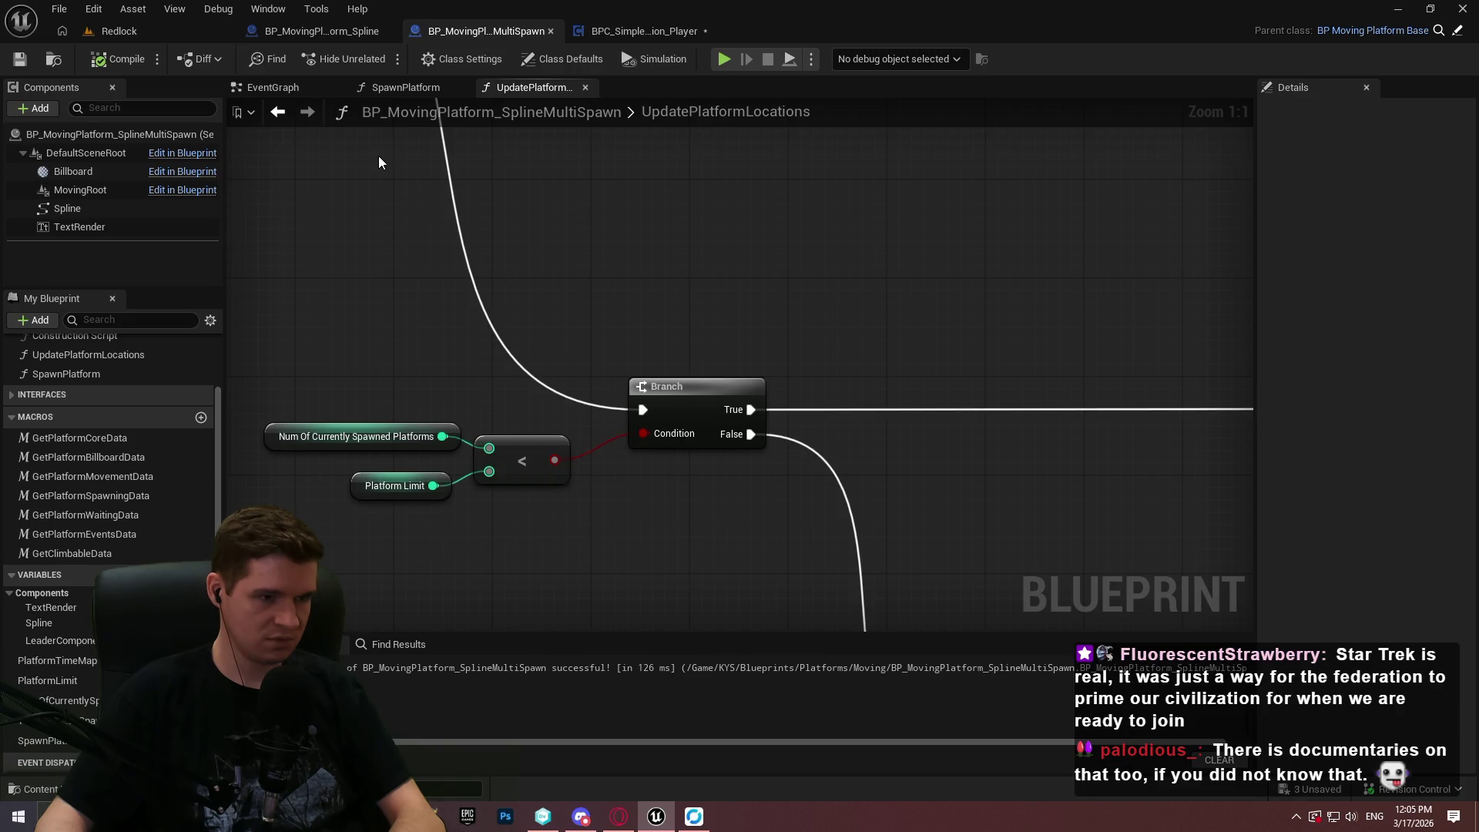
pyautogui.scroll(-4, 379, 162)
pyautogui.moveTo(508, 375); pyautogui.dragTo(810, 579)
pyautogui.press('Delete')
# Bring the For Each Loop into view and expand the function's Local Variables.
pyautogui.scroll(3, 847, 423)
pyautogui.scroll(1, 724, 362)
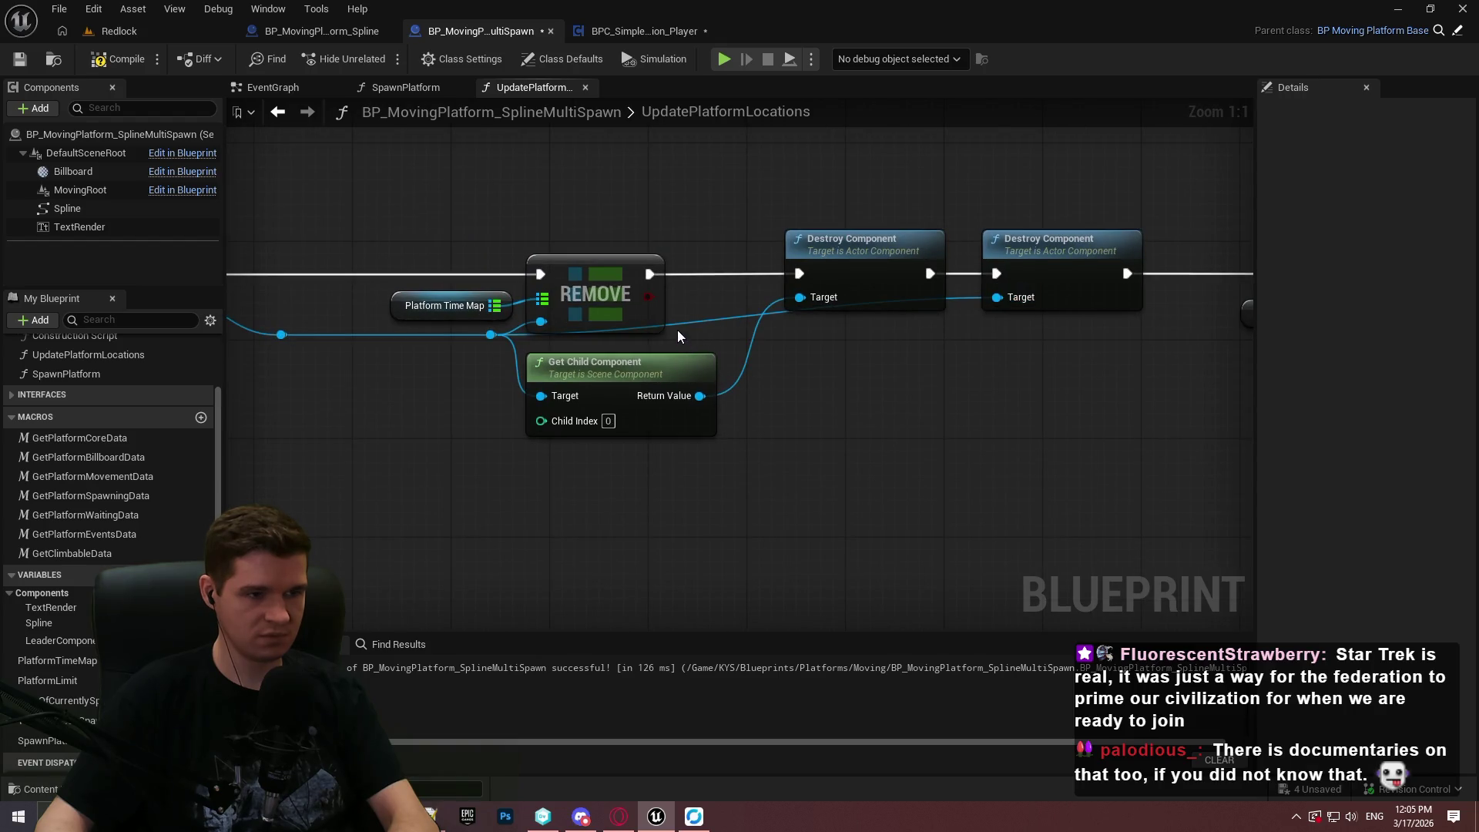
pyautogui.scroll(2, 681, 320)
pyautogui.scroll(-2, 668, 329)
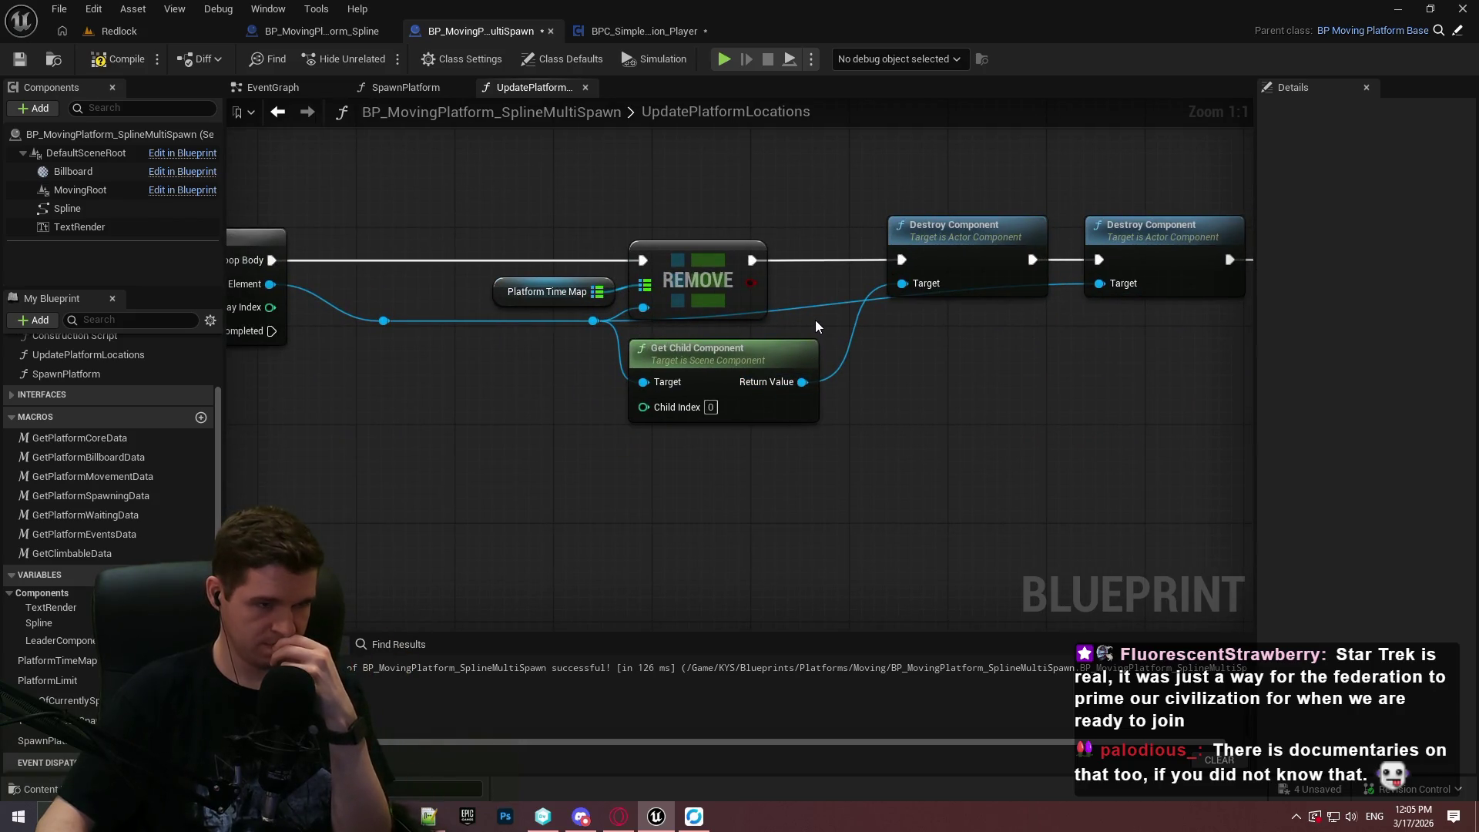
pyautogui.moveTo(425, 320); pyautogui.dragTo(566, 410)
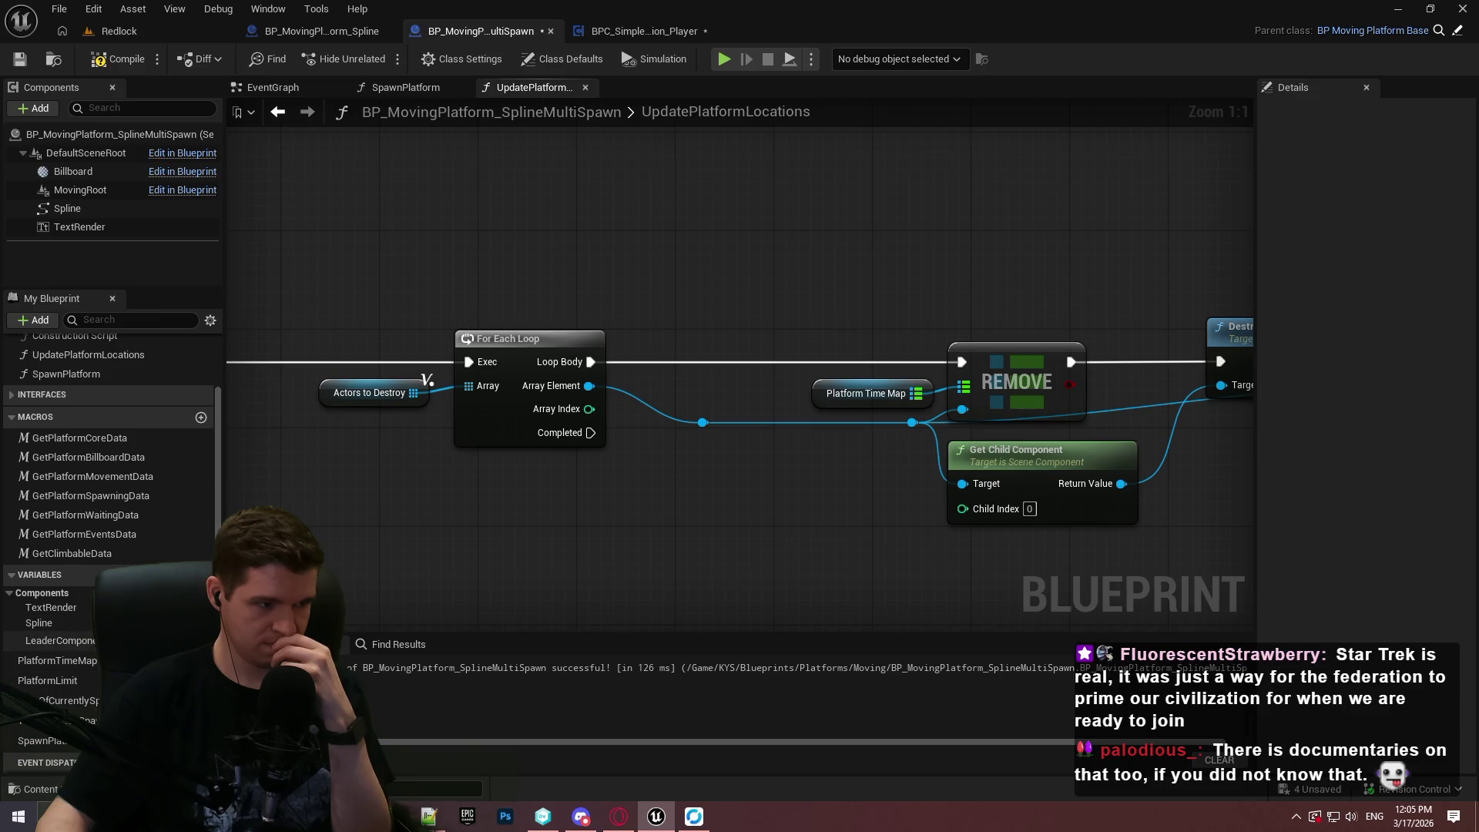
pyautogui.scroll(-1, 41, 732)
pyautogui.click(10, 762)
pyautogui.scroll(-3, 49, 736)
# Add a Set CurrentActor node fed by Loop Body and Array Element, removing the leftover reroutes.
pyautogui.moveTo(54, 703)
pyautogui.mouseDown()
pyautogui.moveTo(741, 219)
pyautogui.moveTo(691, 233)
pyautogui.mouseUp()
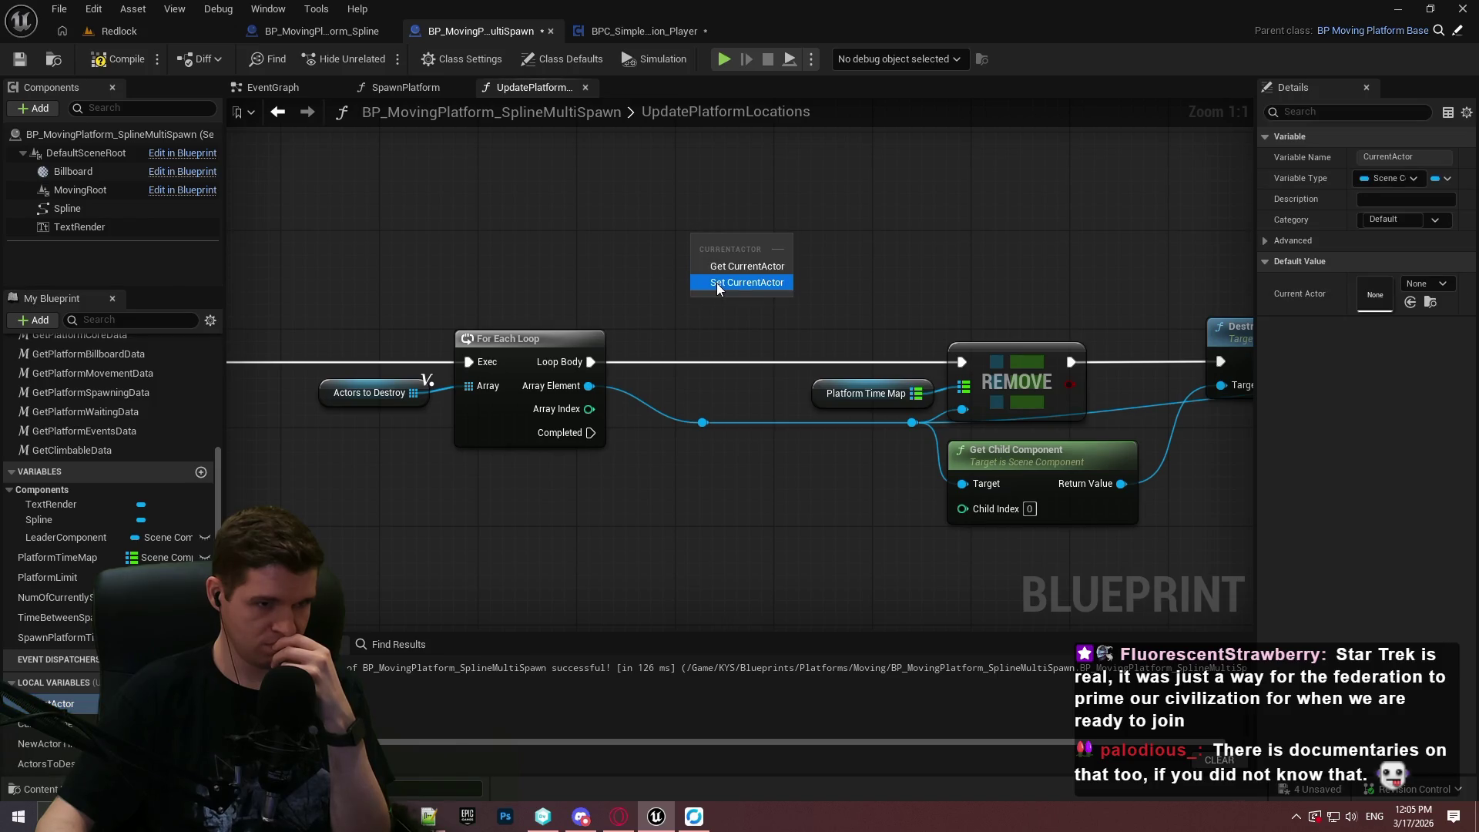
pyautogui.click(716, 284)
pyautogui.moveTo(591, 362)
pyautogui.mouseDown()
pyautogui.moveTo(679, 305)
pyautogui.moveTo(715, 244)
pyautogui.mouseUp()
pyautogui.moveTo(589, 385); pyautogui.dragTo(704, 275)
pyautogui.moveTo(768, 237)
pyautogui.mouseDown()
pyautogui.moveTo(719, 348)
pyautogui.moveTo(963, 361)
pyautogui.mouseUp()
pyautogui.click(704, 423)
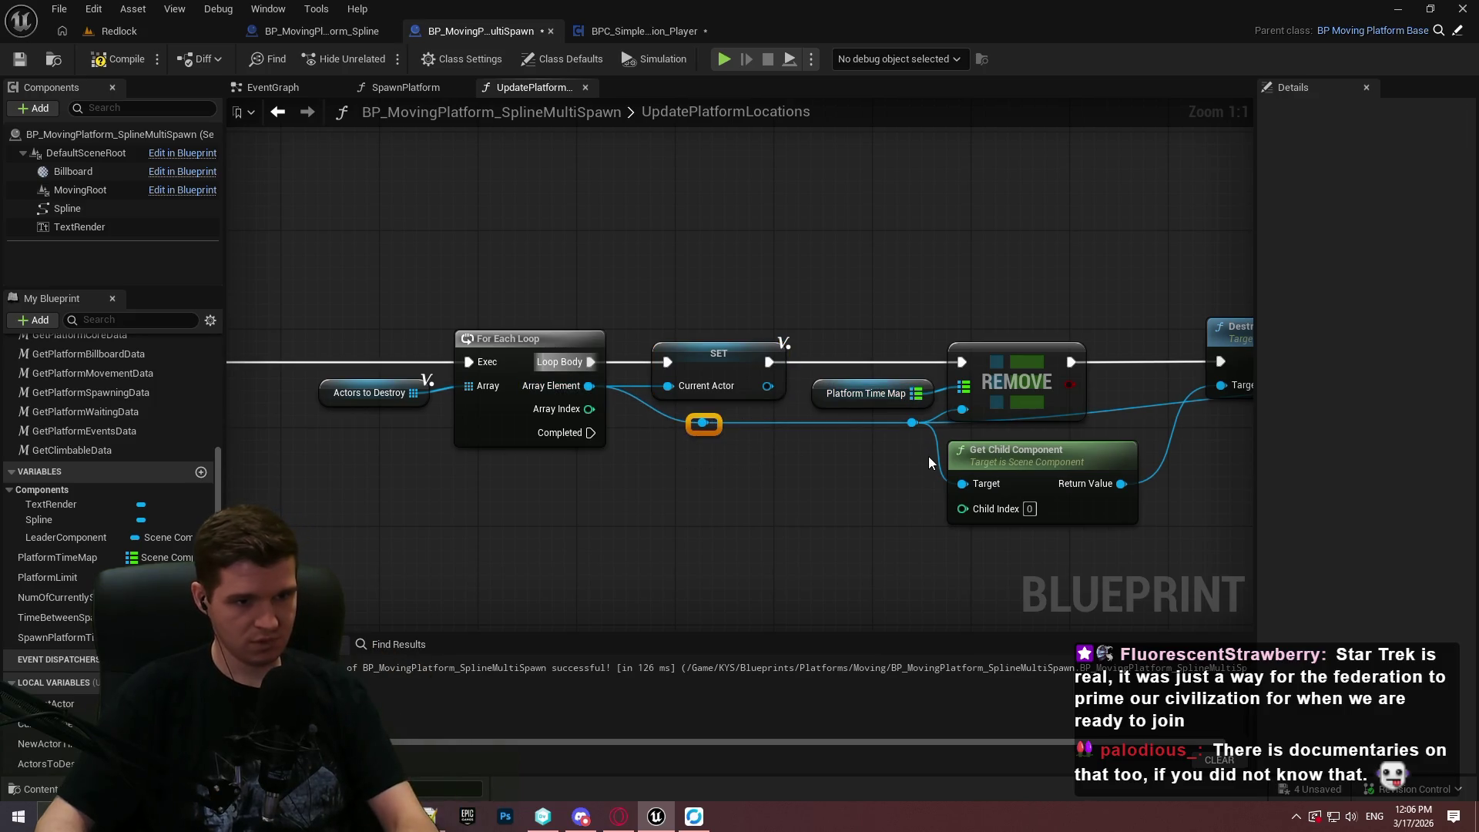
pyautogui.press('Delete')
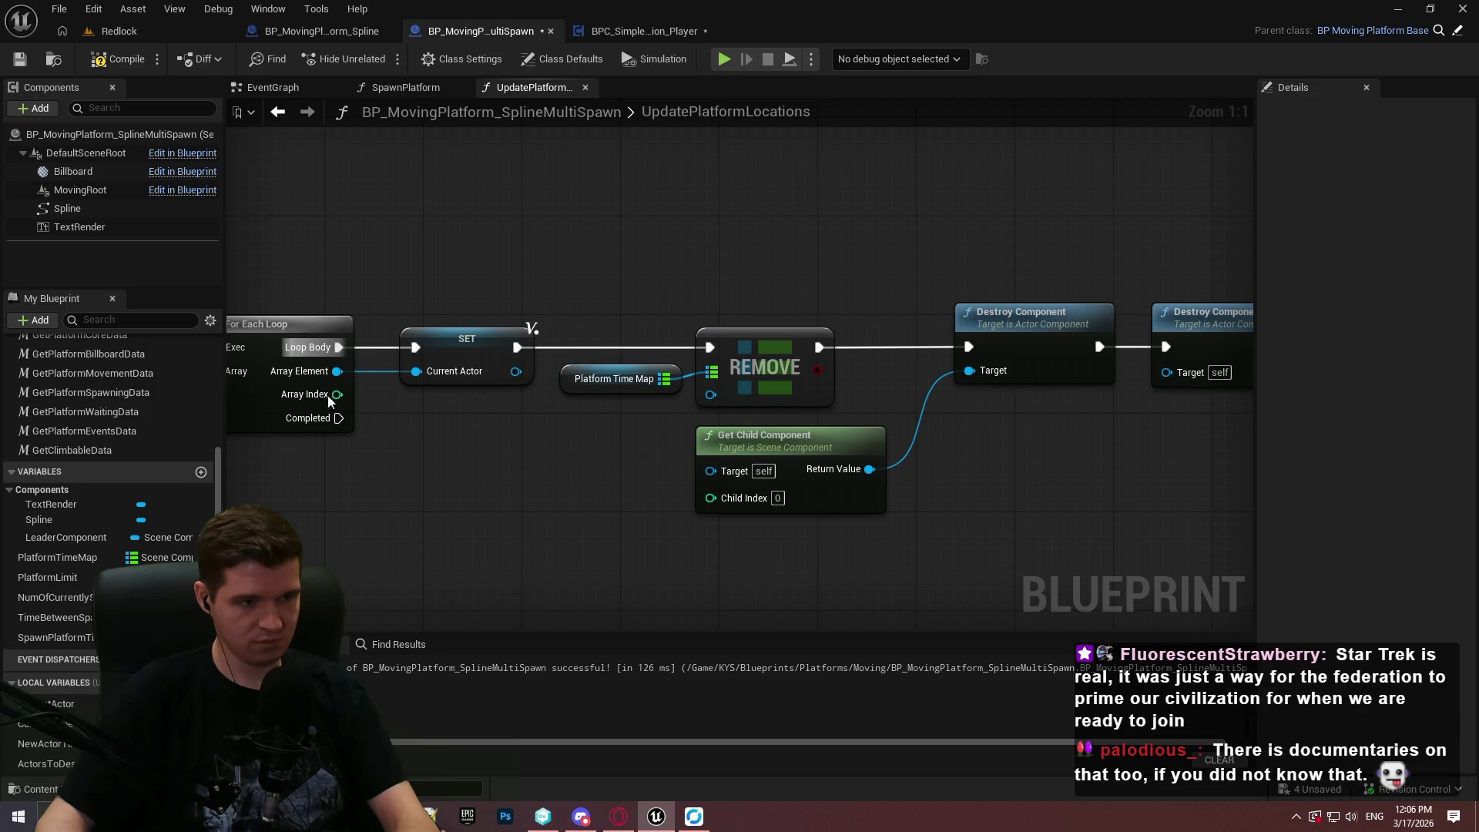
# Wire CurrentActor getters into Get Child Component and the second Destroy Component.
pyautogui.moveTo(711, 469)
pyautogui.mouseDown()
pyautogui.moveTo(594, 452)
pyautogui.moveTo(712, 395)
pyautogui.mouseUp()
pyautogui.moveTo(1121, 515); pyautogui.dragTo(865, 541)
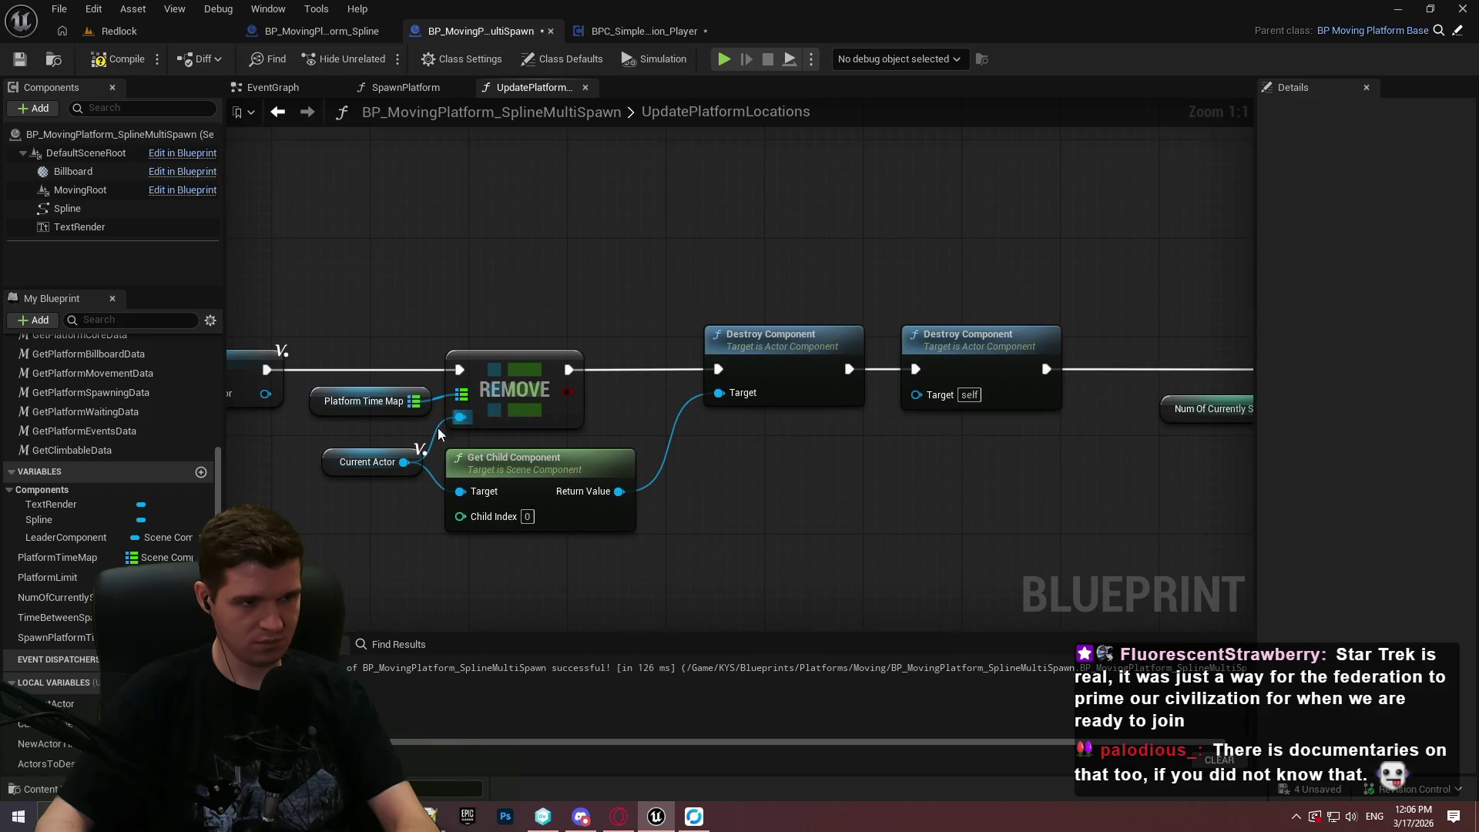
pyautogui.moveTo(62, 703)
pyautogui.mouseDown()
pyautogui.moveTo(1007, 420)
pyautogui.moveTo(940, 393)
pyautogui.mouseUp()
pyautogui.moveTo(828, 375); pyautogui.dragTo(853, 436)
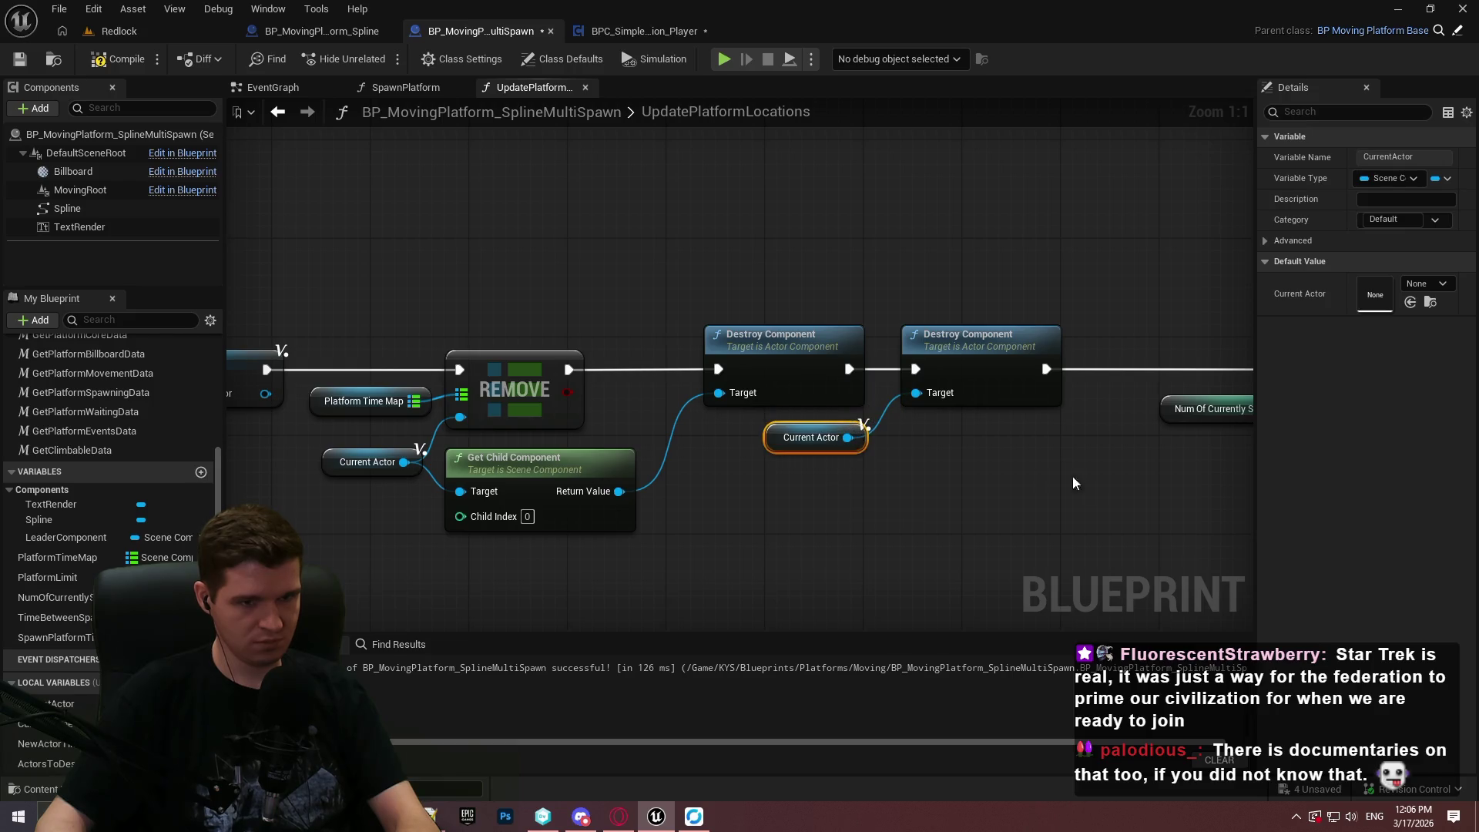
pyautogui.scroll(-5, 682, 424)
# Delete the Num Of Currently Spawned, MAX and SET nodes, then undo and review the loop chain.
pyautogui.moveTo(973, 420); pyautogui.dragTo(689, 308)
pyautogui.press('Delete')
pyautogui.moveTo(589, 437)
pyautogui.mouseDown()
pyautogui.moveTo(801, 326)
pyautogui.moveTo(944, 359)
pyautogui.moveTo(922, 364)
pyautogui.moveTo(984, 419)
pyautogui.moveTo(1043, 559)
pyautogui.moveTo(650, 459)
pyautogui.moveTo(655, 436)
pyautogui.mouseUp()
pyautogui.hotkey('ctrl', 'z')
pyautogui.moveTo(1054, 470)
pyautogui.mouseDown()
pyautogui.moveTo(689, 457)
pyautogui.moveTo(1061, 427)
pyautogui.mouseUp()
pyautogui.scroll(1, 695, 465)
pyautogui.moveTo(694, 465); pyautogui.dragTo(884, 433)
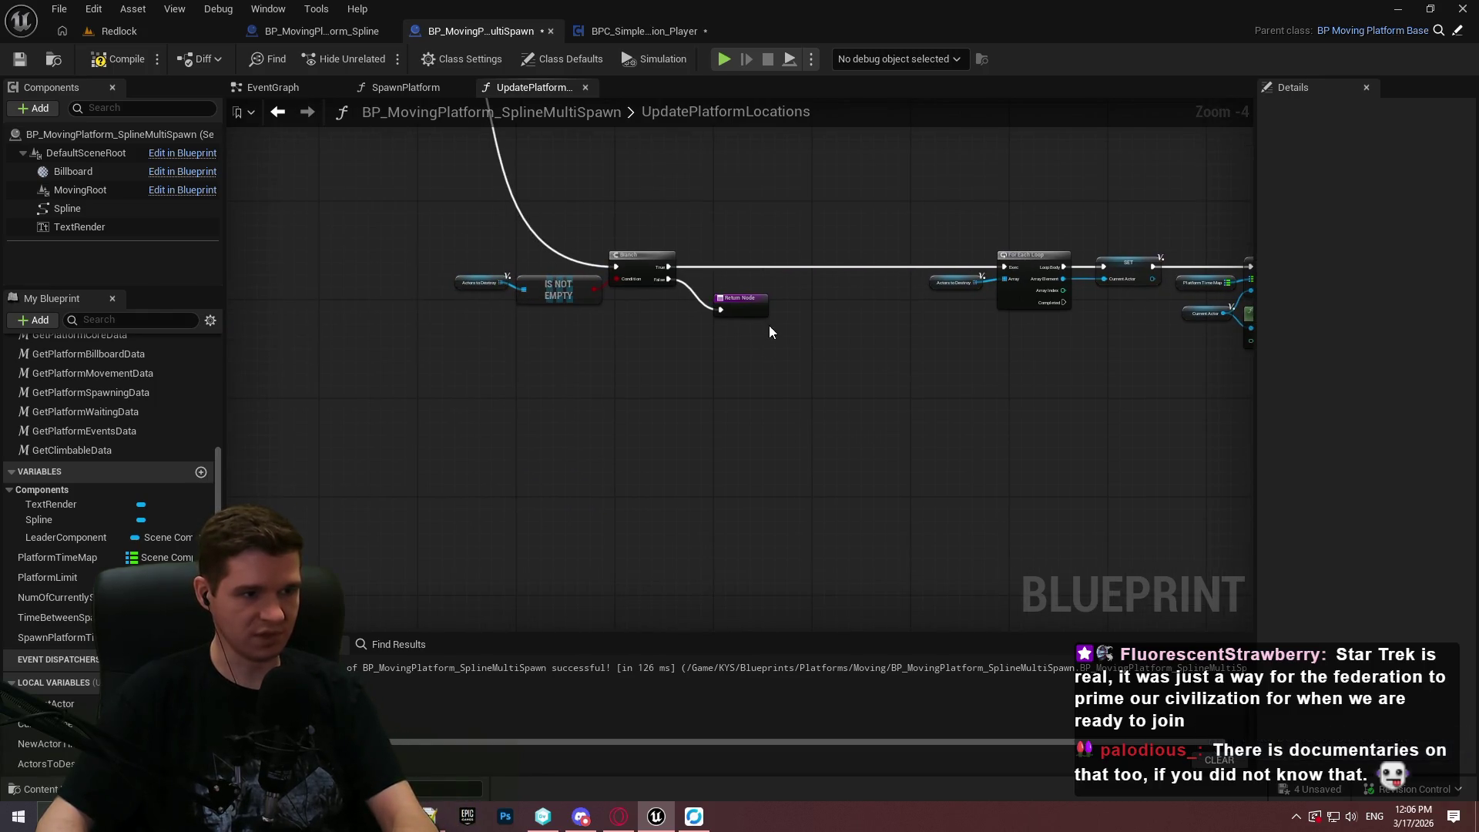
pyautogui.scroll(2, 759, 329)
pyautogui.moveTo(1164, 354)
pyautogui.mouseDown()
pyautogui.moveTo(608, 393)
pyautogui.moveTo(422, 360)
pyautogui.moveTo(460, 363)
pyautogui.mouseUp()
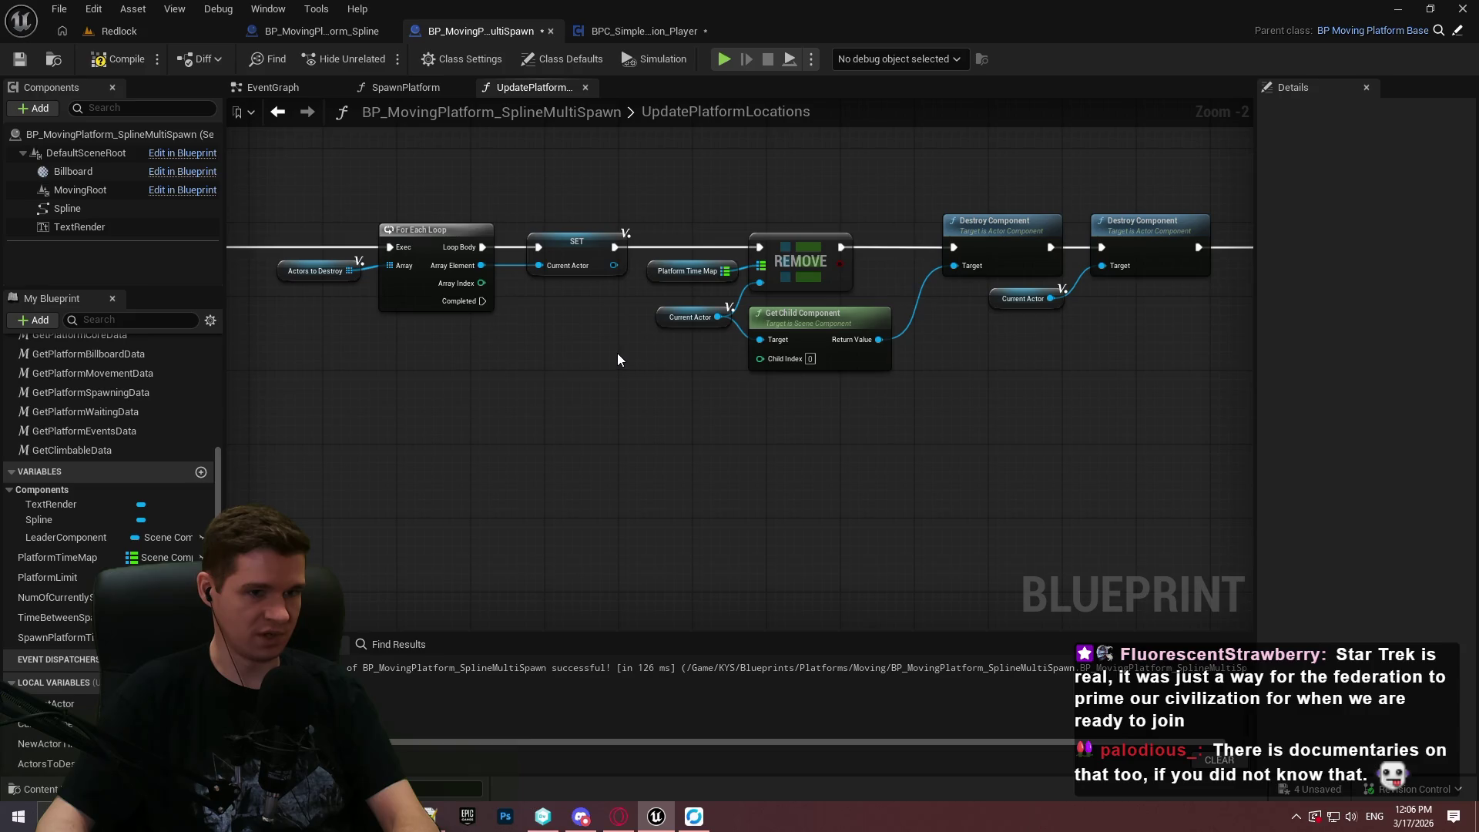